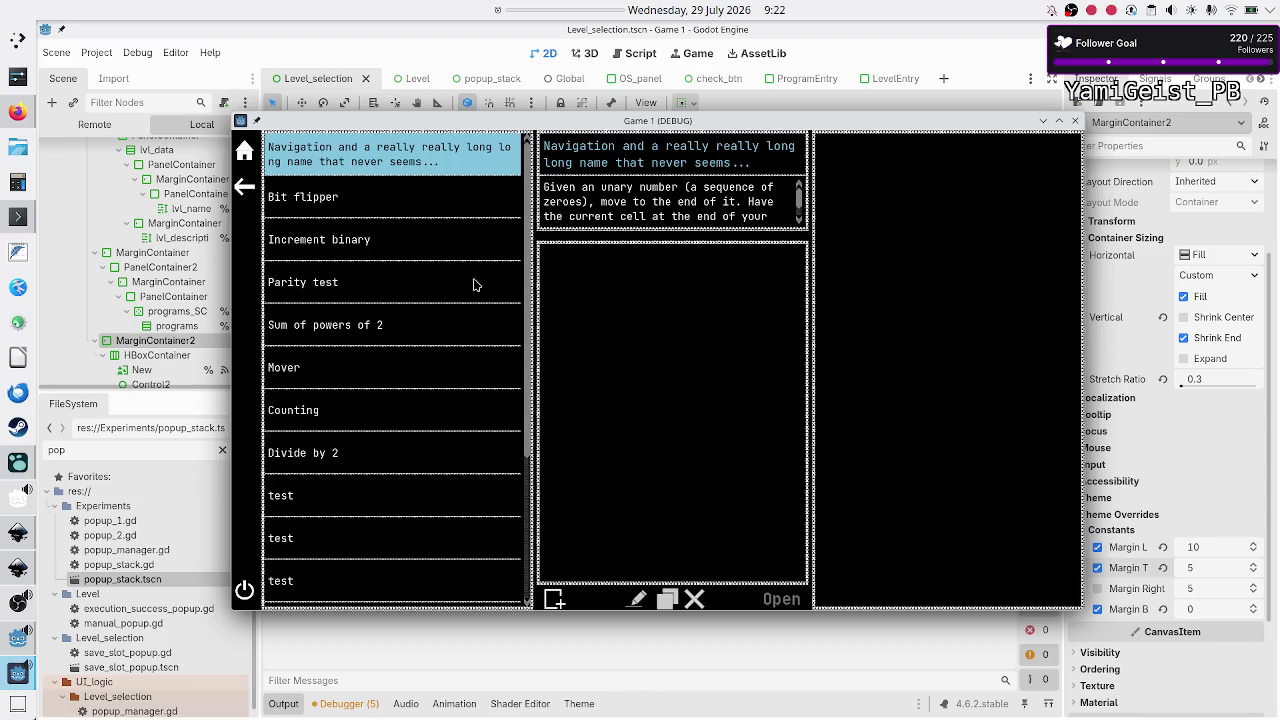
Step: Switch from the running game to Firefox and open a new blank tab
{"action": "left_click", "coordinate": [12, 116]}
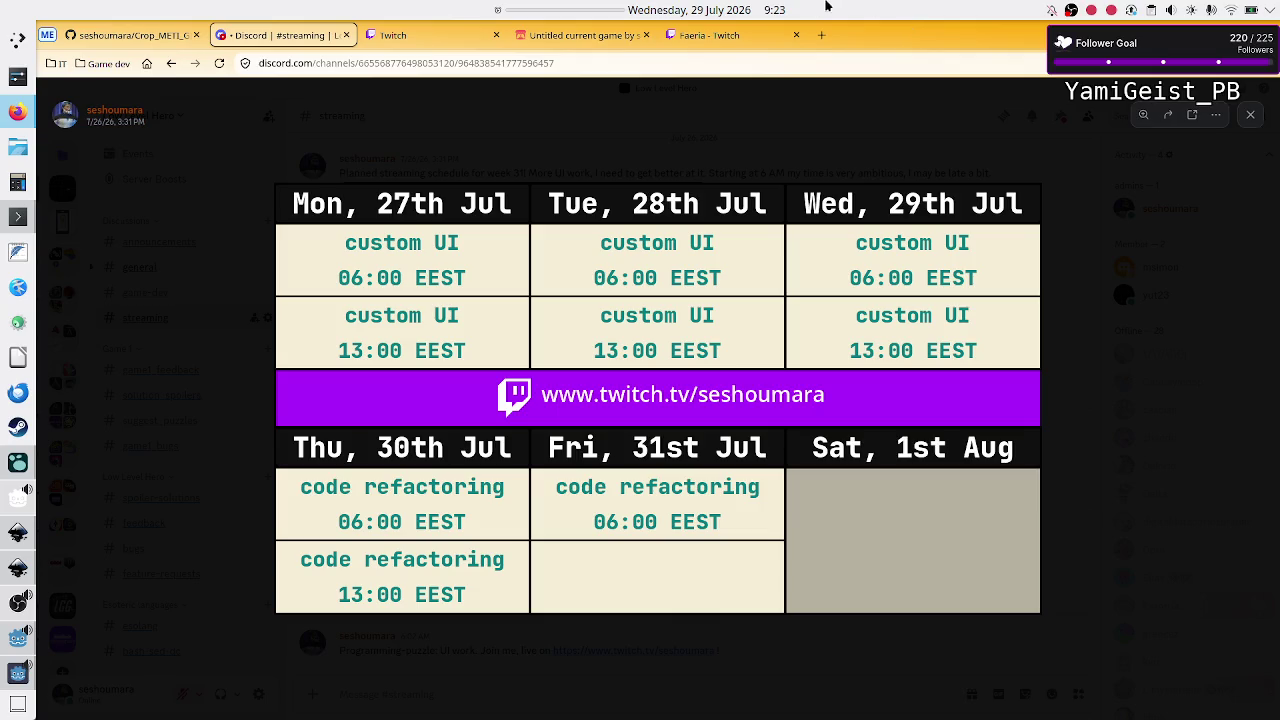
{"action": "left_click", "coordinate": [821, 35]}
Step: Enter 'godot move node in middle' into the new tab's search box
{"action": "left_click", "coordinate": [531, 300]}
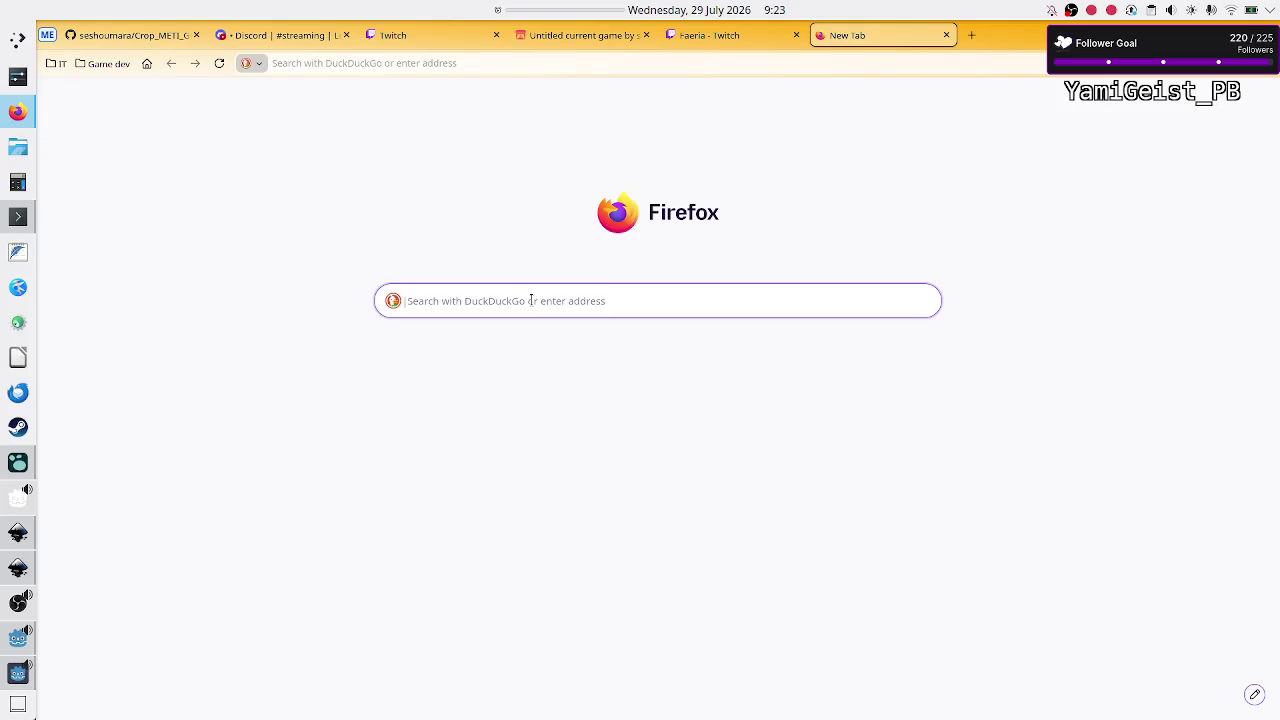
{"action": "type", "text": "godot"}
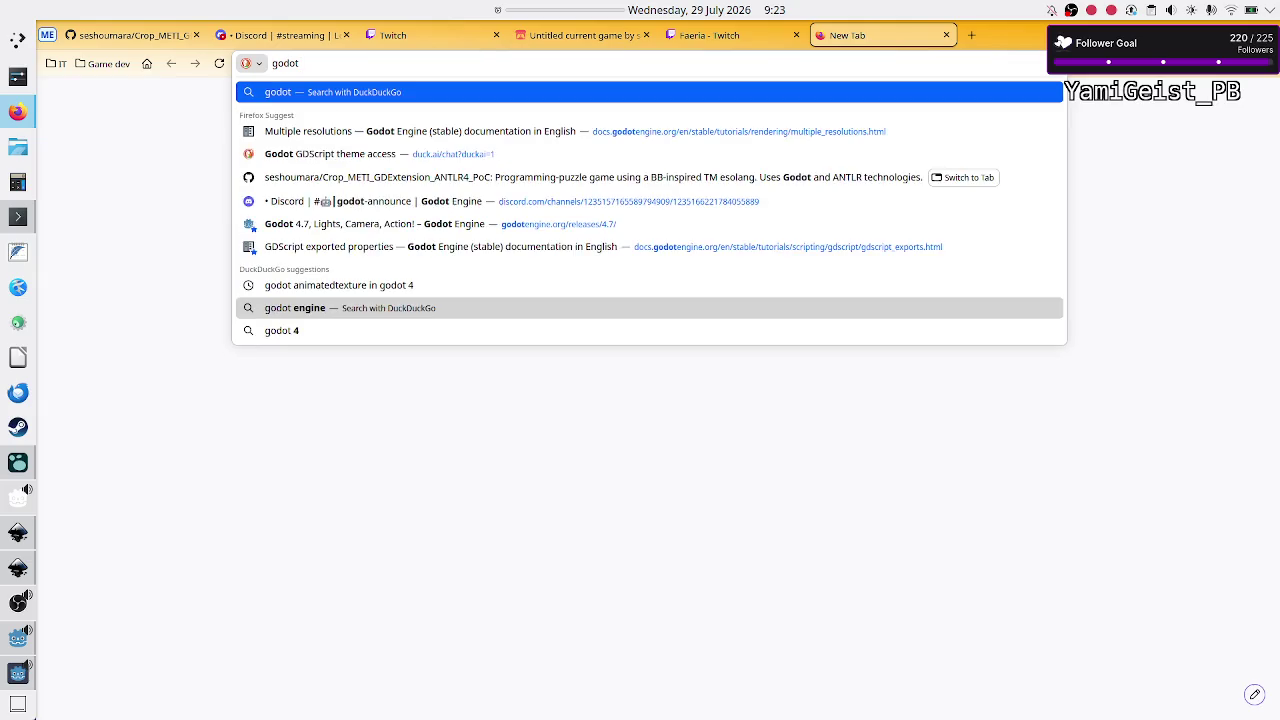
{"action": "type", "text": " move"}
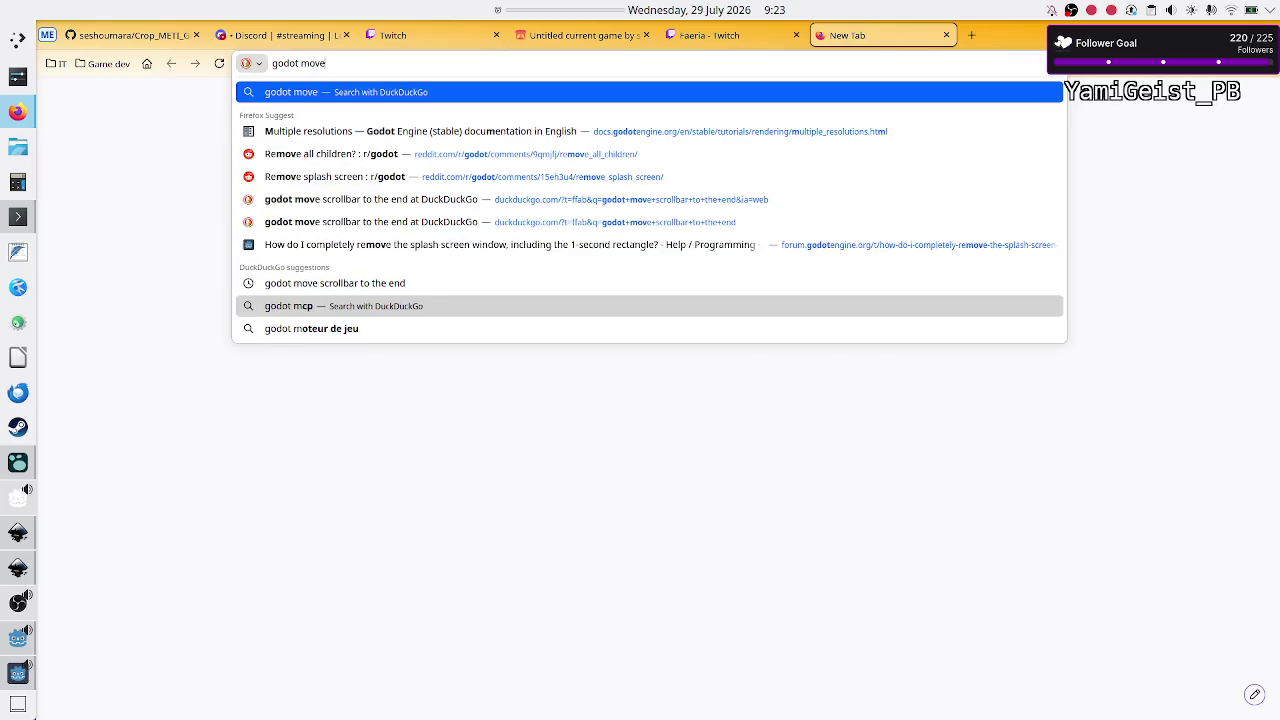
{"action": "type", "text": " node in middle"}
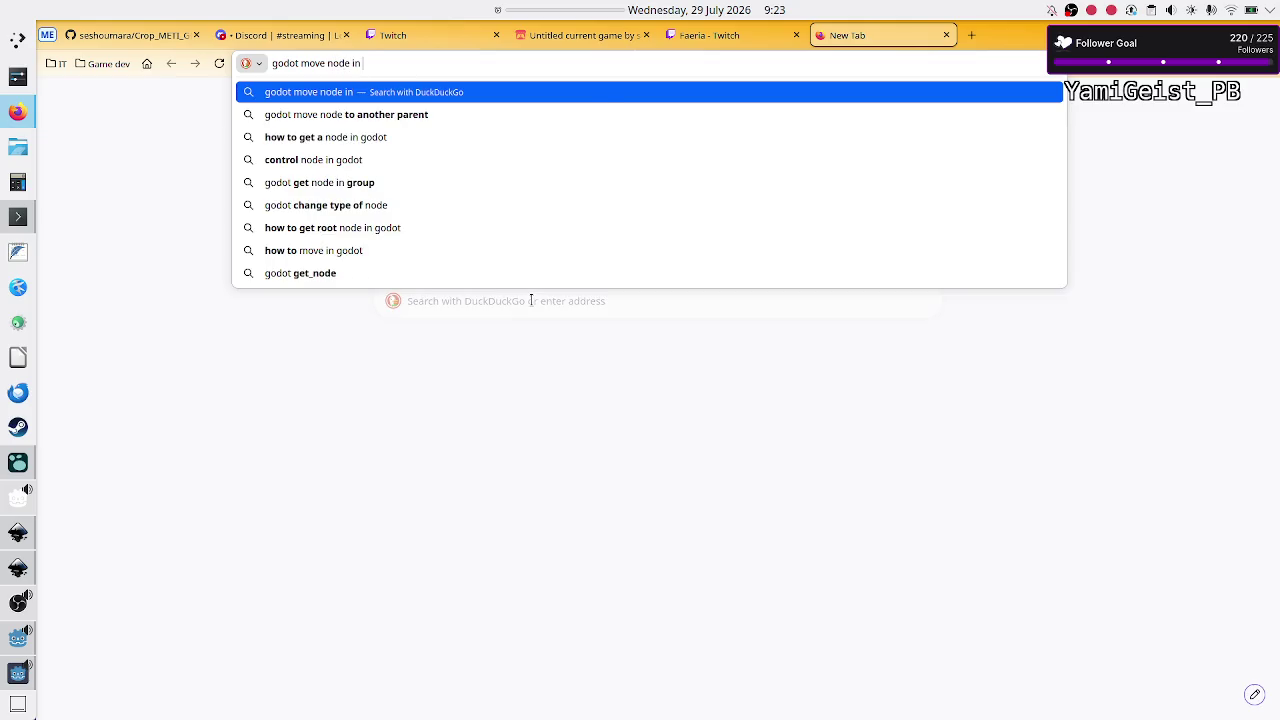
Step: Change the query to 'godot move node in center of a transform' and run the search
{"action": "key", "text": "BackSpace"}
{"action": "key", "text": "BackSpace"}
{"action": "key", "text": "BackSpace"}
{"action": "type", "text": "center of a trans"}
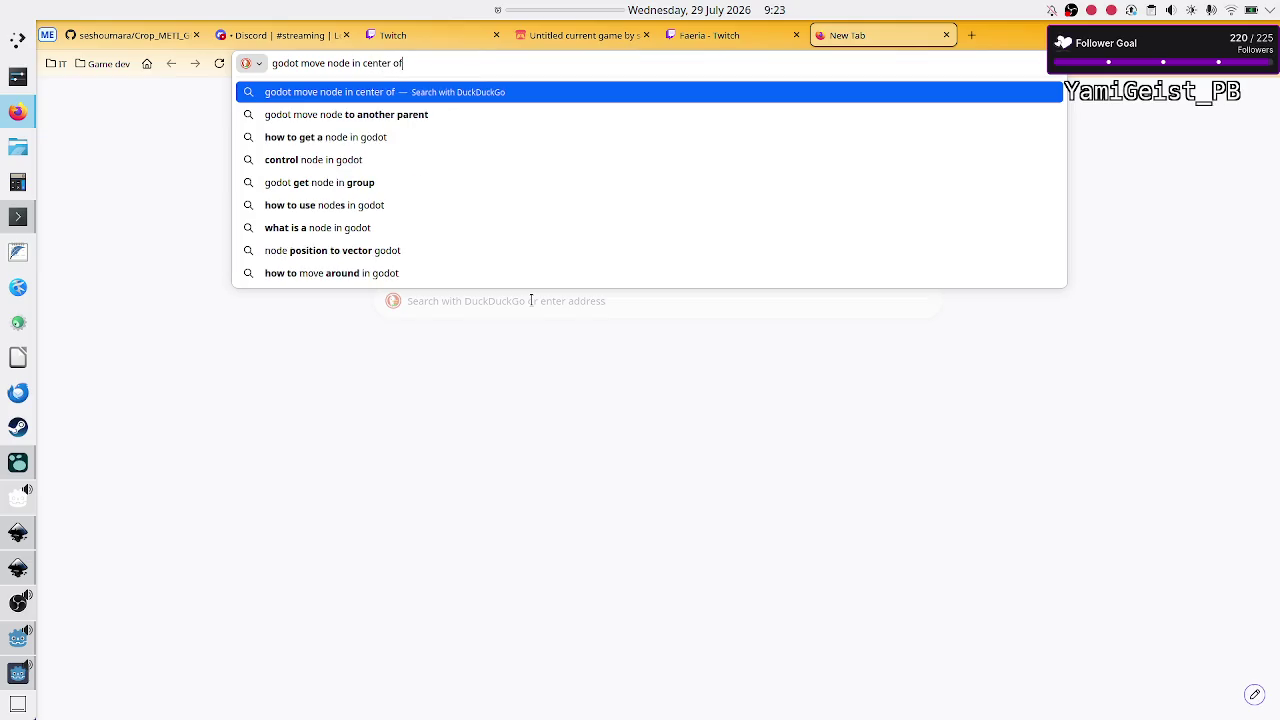
{"action": "type", "text": "form"}
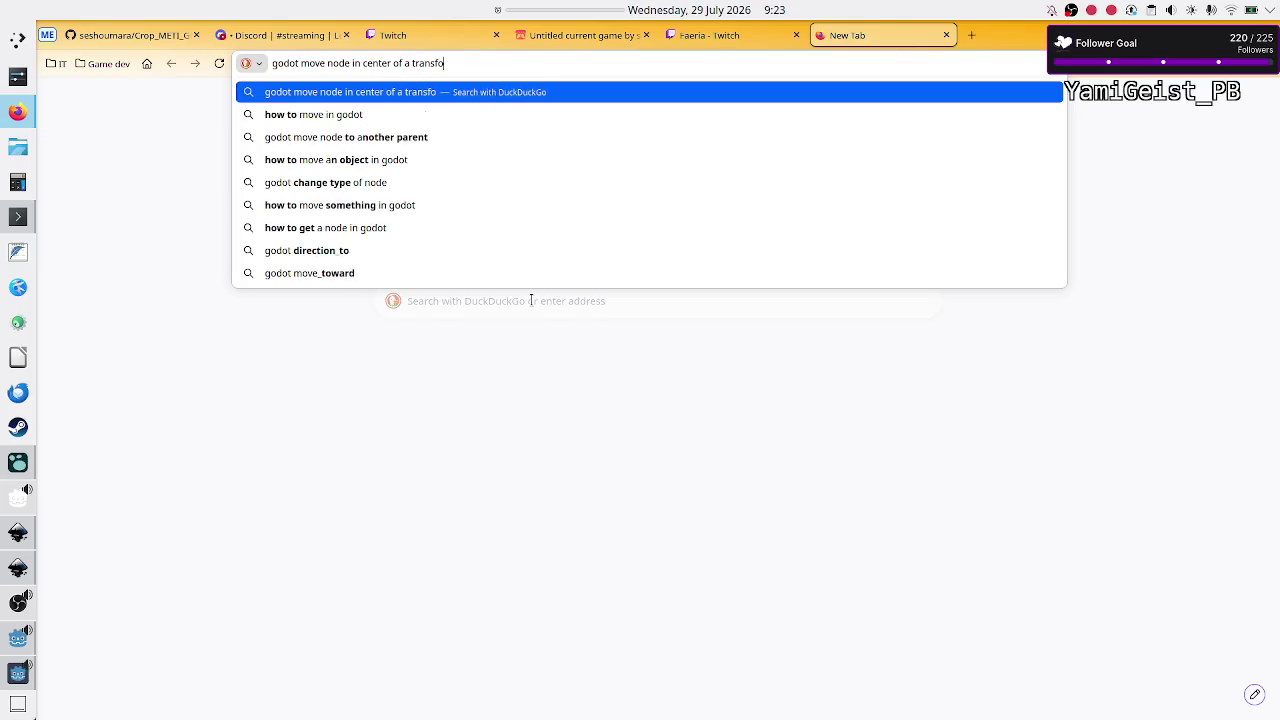
{"action": "key", "text": "Return"}
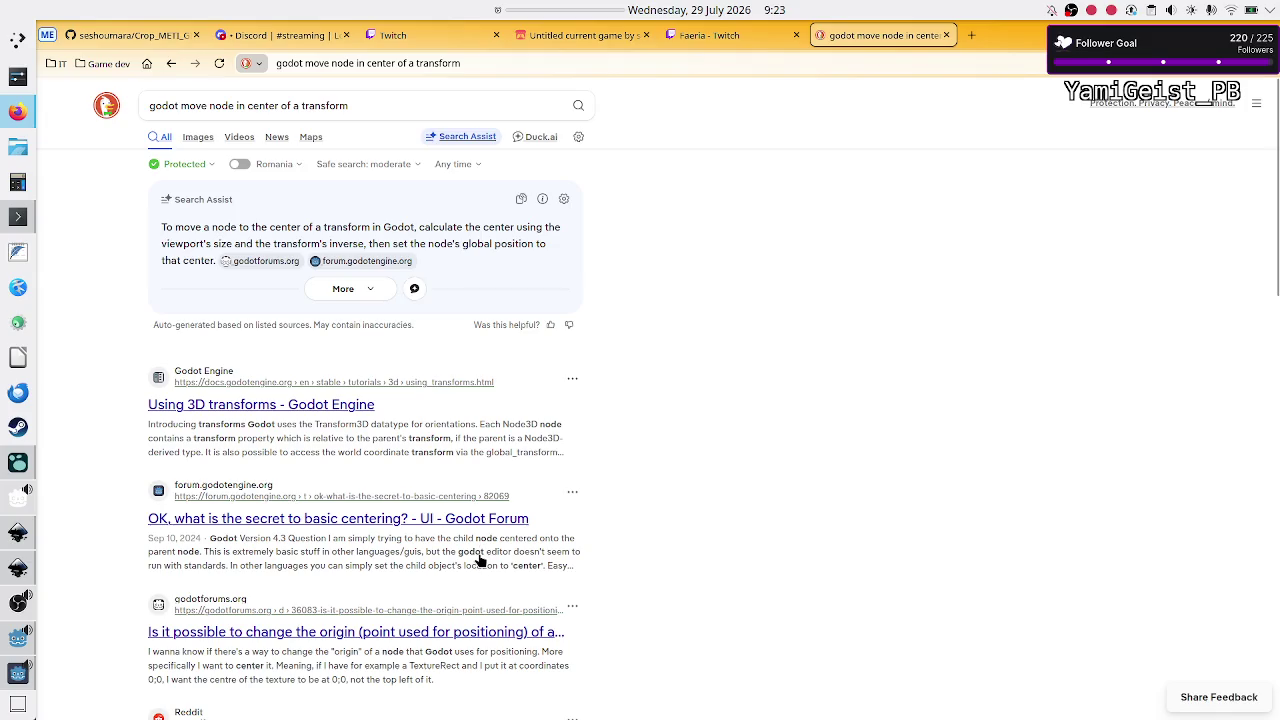
Step: Scroll down the results and open the Stack Overflow question on moving child nodes
{"action": "scroll", "coordinate": [658, 495], "scroll_direction": "down", "scroll_amount": 1}
{"action": "scroll", "coordinate": [658, 495], "scroll_direction": "down", "scroll_amount": 1}
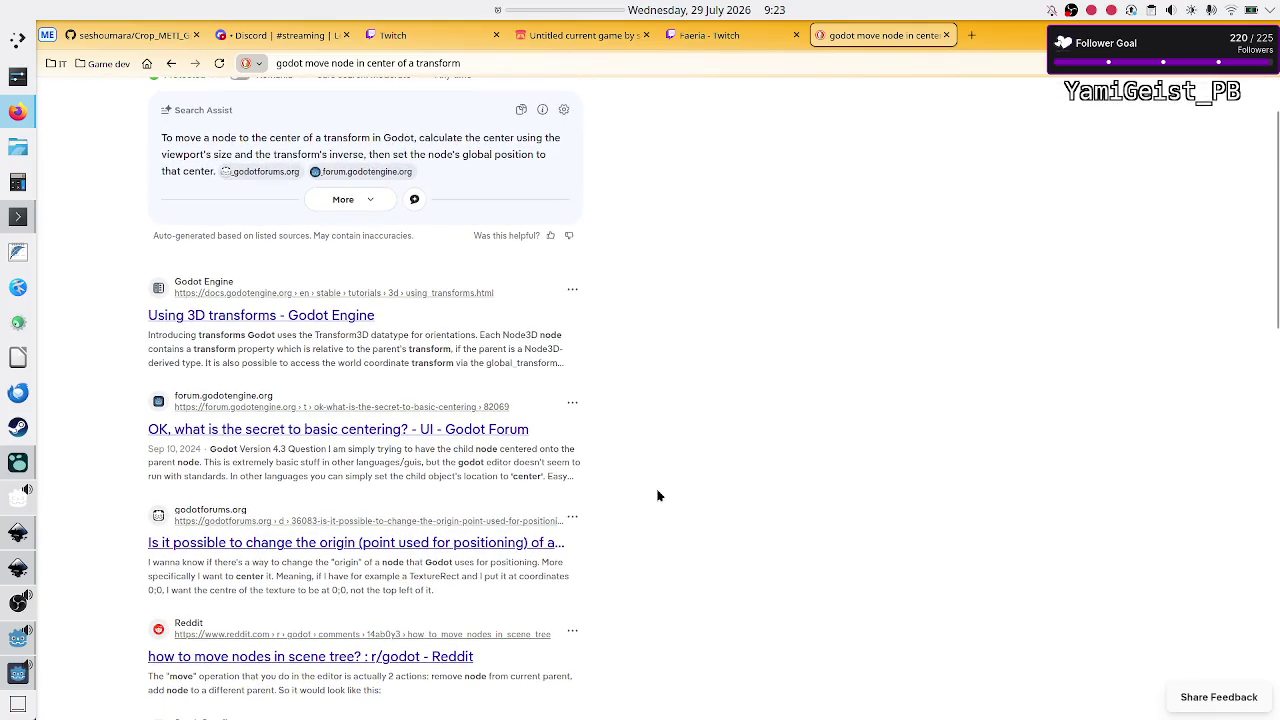
{"action": "scroll", "coordinate": [658, 495], "scroll_direction": "down", "scroll_amount": 2}
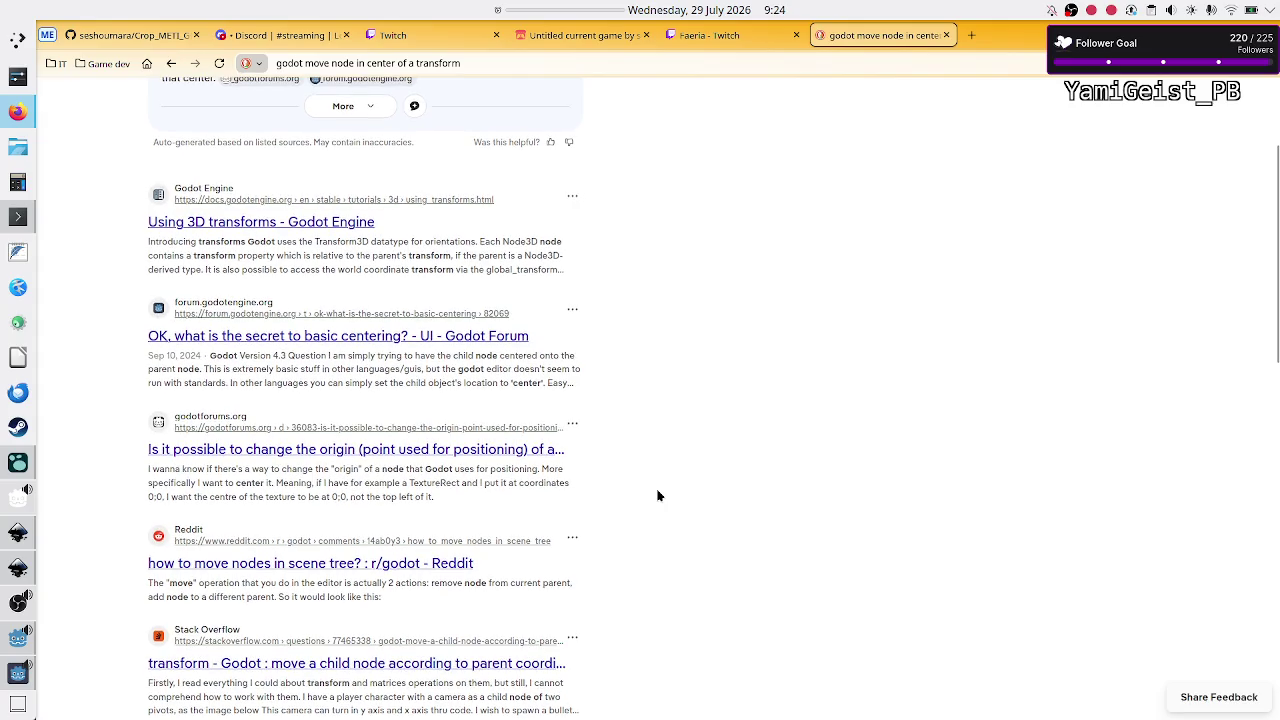
{"action": "scroll", "coordinate": [658, 495], "scroll_direction": "down", "scroll_amount": 2}
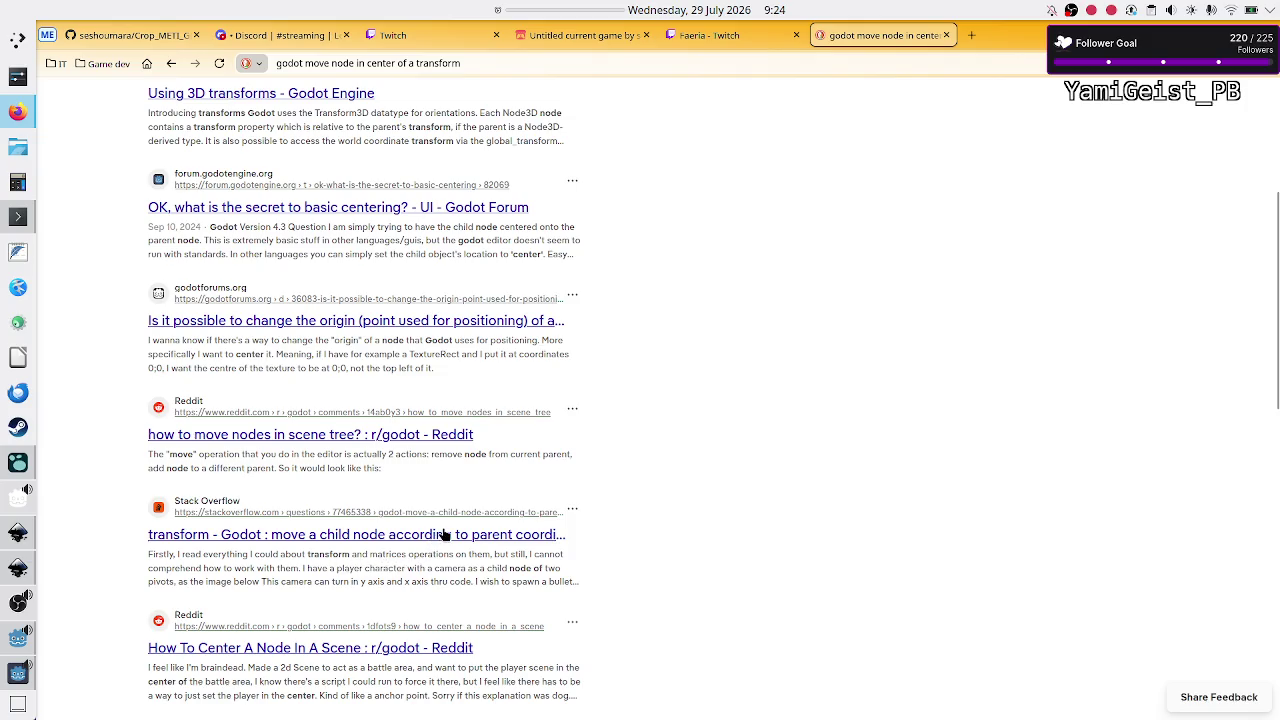
{"action": "left_click", "coordinate": [436, 535]}
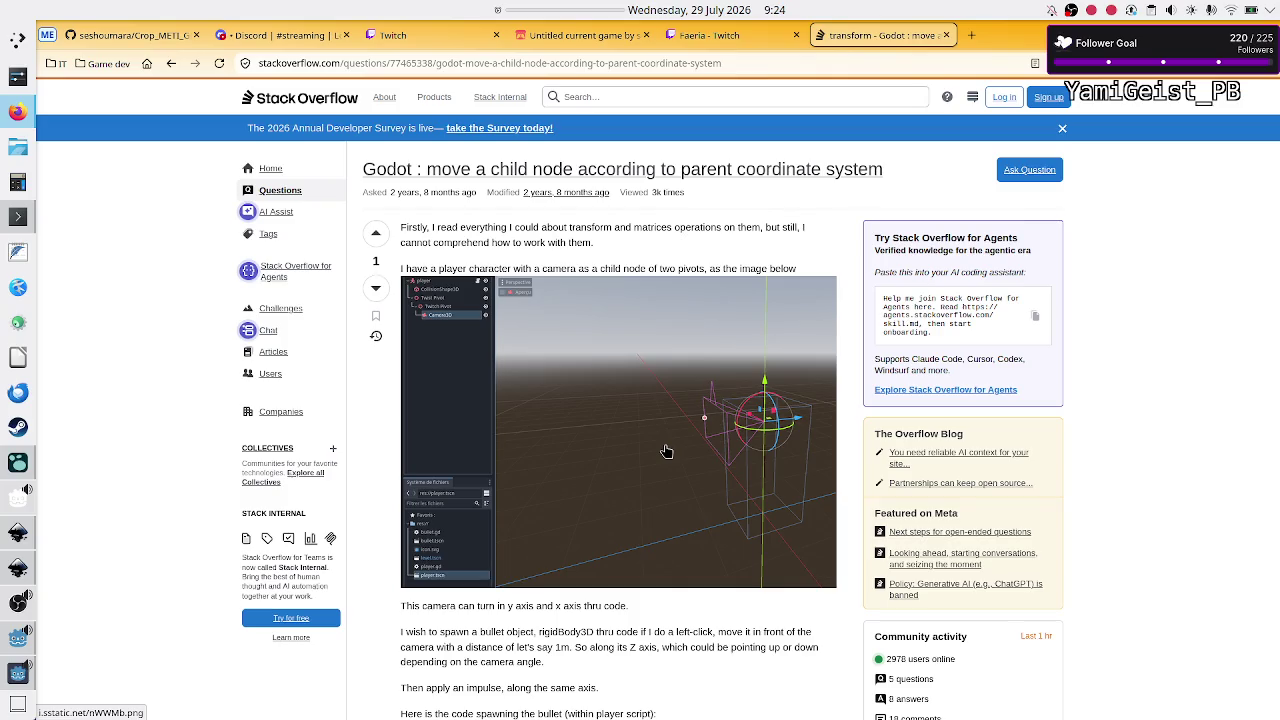
Step: Read the Stack Overflow question, its answer and wide code block, then go back to the results
{"action": "scroll", "coordinate": [667, 452], "scroll_direction": "down", "scroll_amount": 3}
{"action": "scroll", "coordinate": [667, 452], "scroll_direction": "down", "scroll_amount": 2}
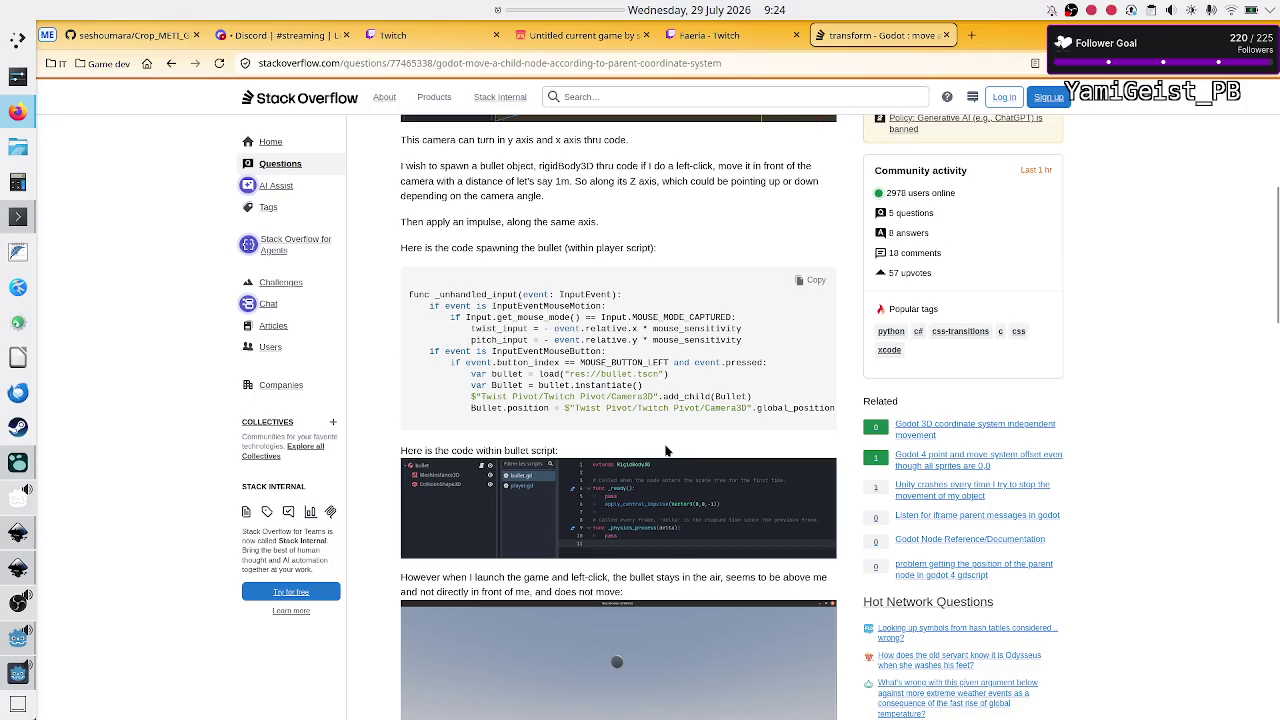
{"action": "scroll", "coordinate": [667, 452], "scroll_direction": "down", "scroll_amount": 8}
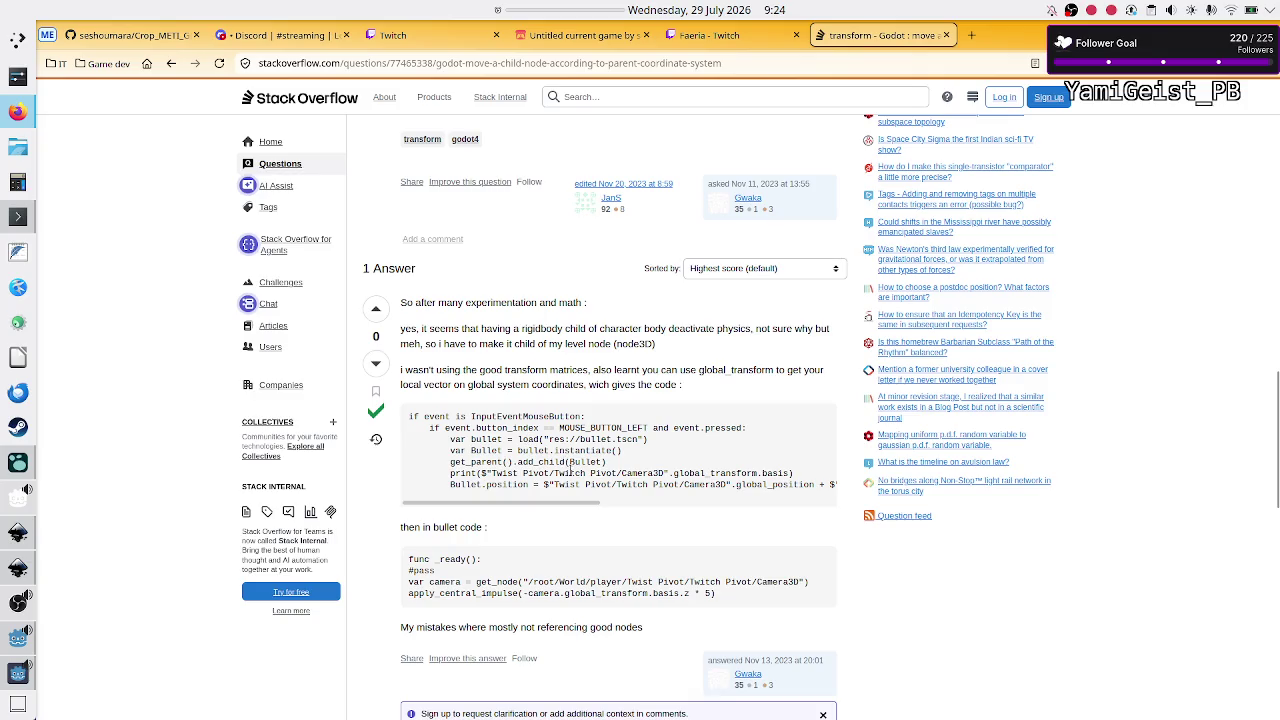
{"action": "scroll", "coordinate": [617, 490], "scroll_direction": "right", "scroll_amount": 5}
{"action": "scroll", "coordinate": [617, 490], "scroll_direction": "right", "scroll_amount": 2}
{"action": "scroll", "coordinate": [617, 490], "scroll_direction": "left", "scroll_amount": 7}
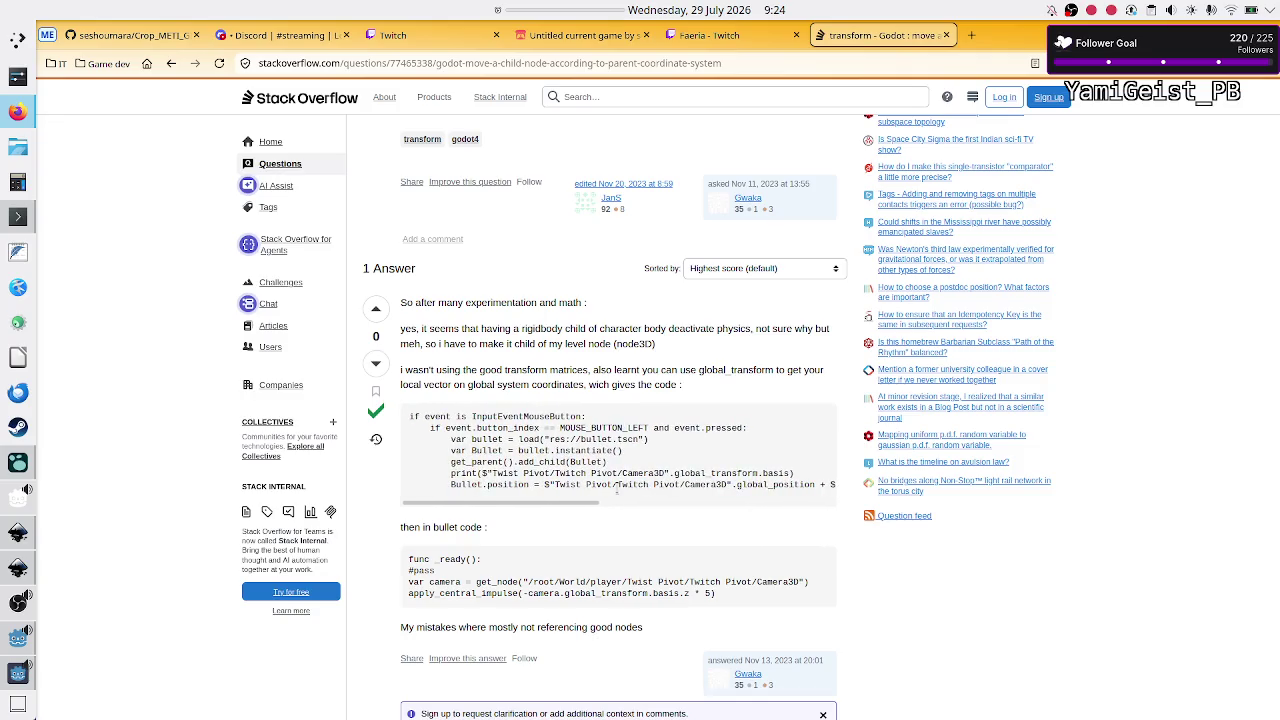
{"action": "scroll", "coordinate": [631, 567], "scroll_direction": "down", "scroll_amount": 2}
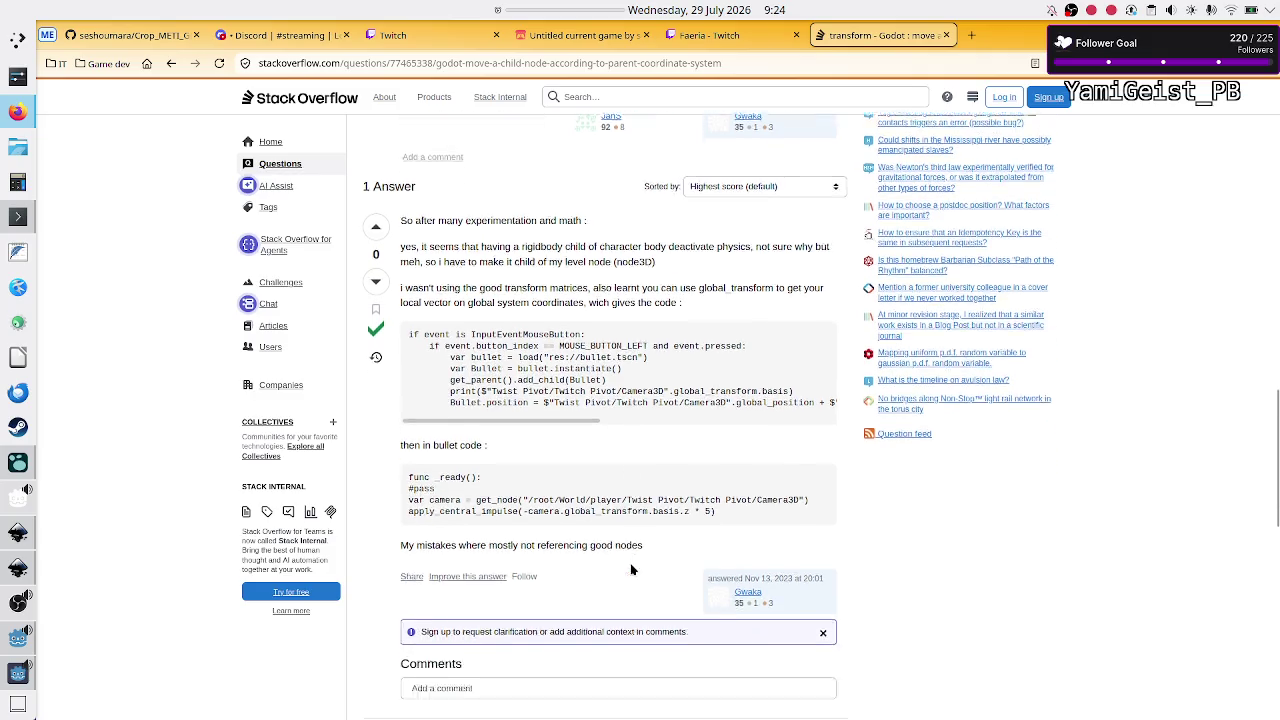
{"action": "scroll", "coordinate": [630, 569], "scroll_direction": "up", "scroll_amount": 1}
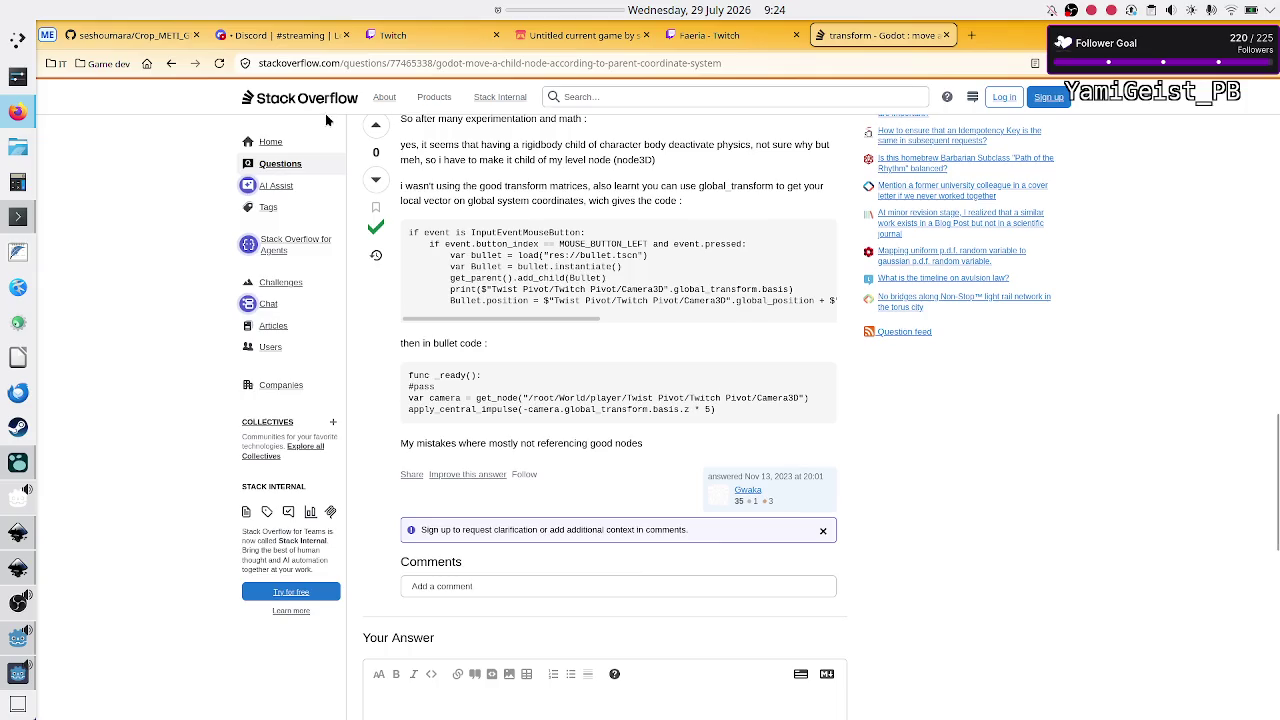
{"action": "left_click", "coordinate": [172, 63]}
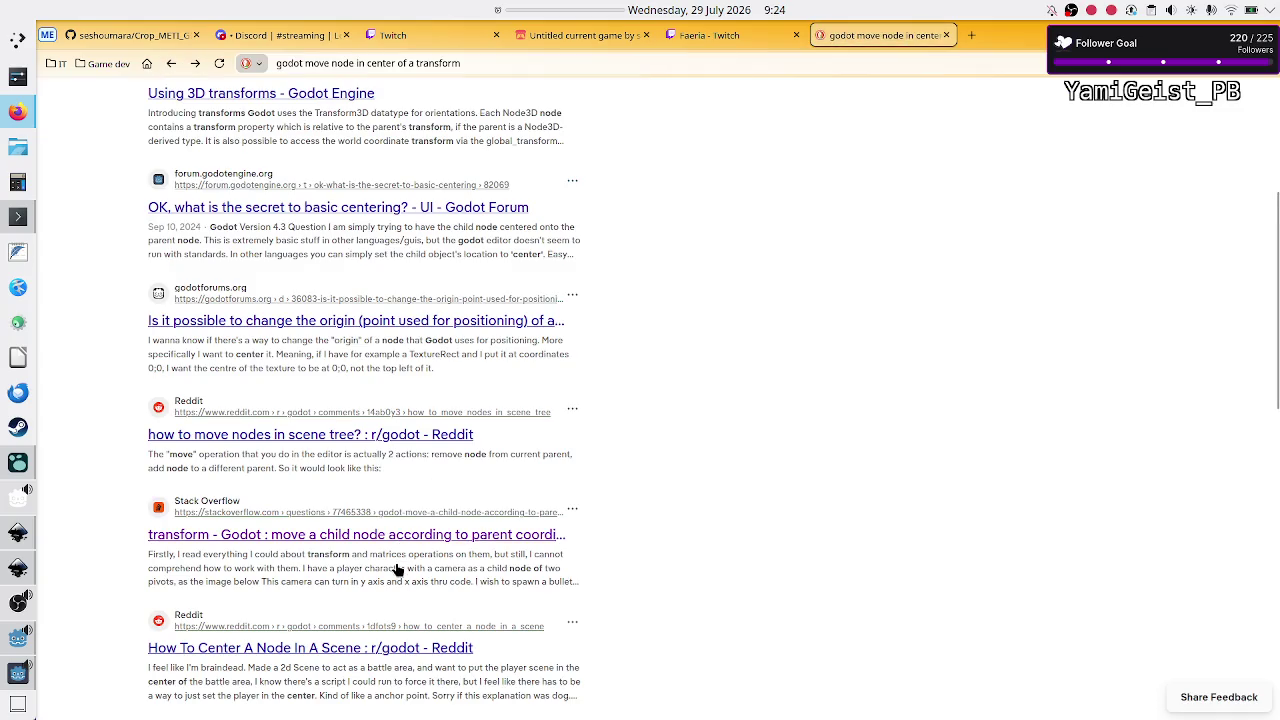
Step: Skim the results, highlight the Search Assist opening line, and open the forum thread on basic centering
{"action": "scroll", "coordinate": [398, 570], "scroll_direction": "down", "scroll_amount": 1}
{"action": "scroll", "coordinate": [397, 570], "scroll_direction": "down", "scroll_amount": 1}
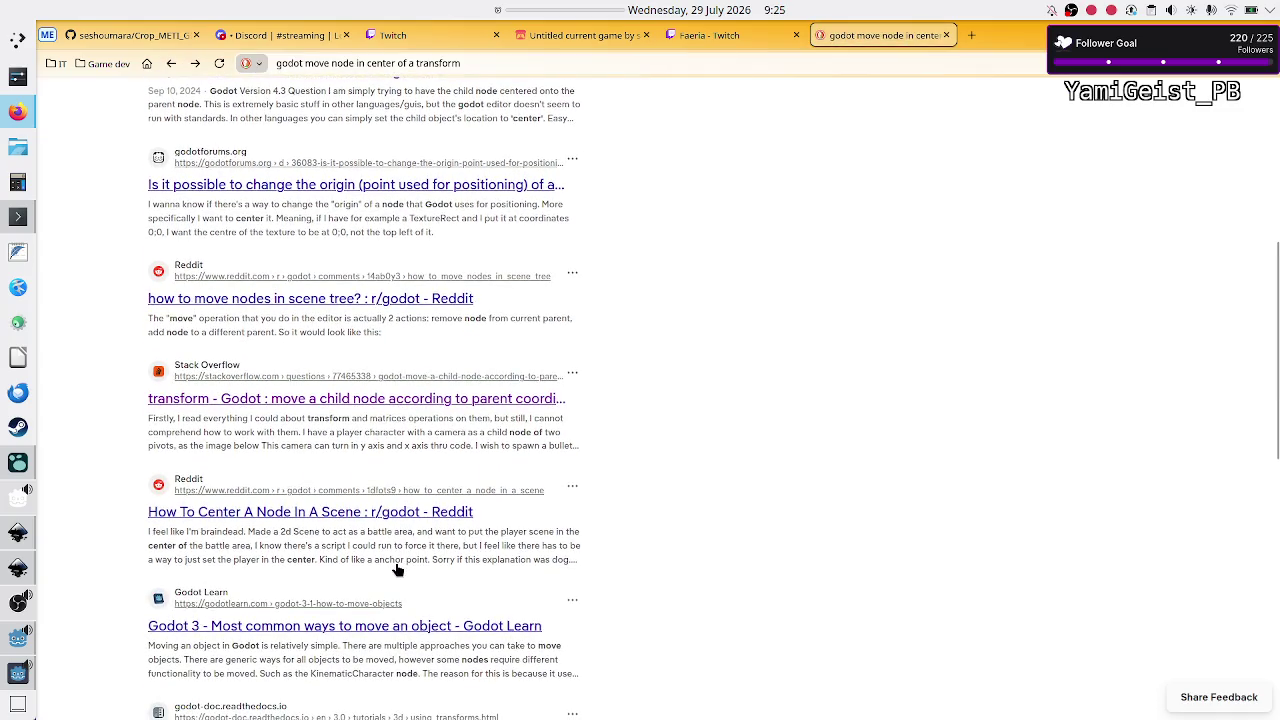
{"action": "scroll", "coordinate": [397, 570], "scroll_direction": "down", "scroll_amount": 2}
{"action": "scroll", "coordinate": [397, 570], "scroll_direction": "down", "scroll_amount": 2}
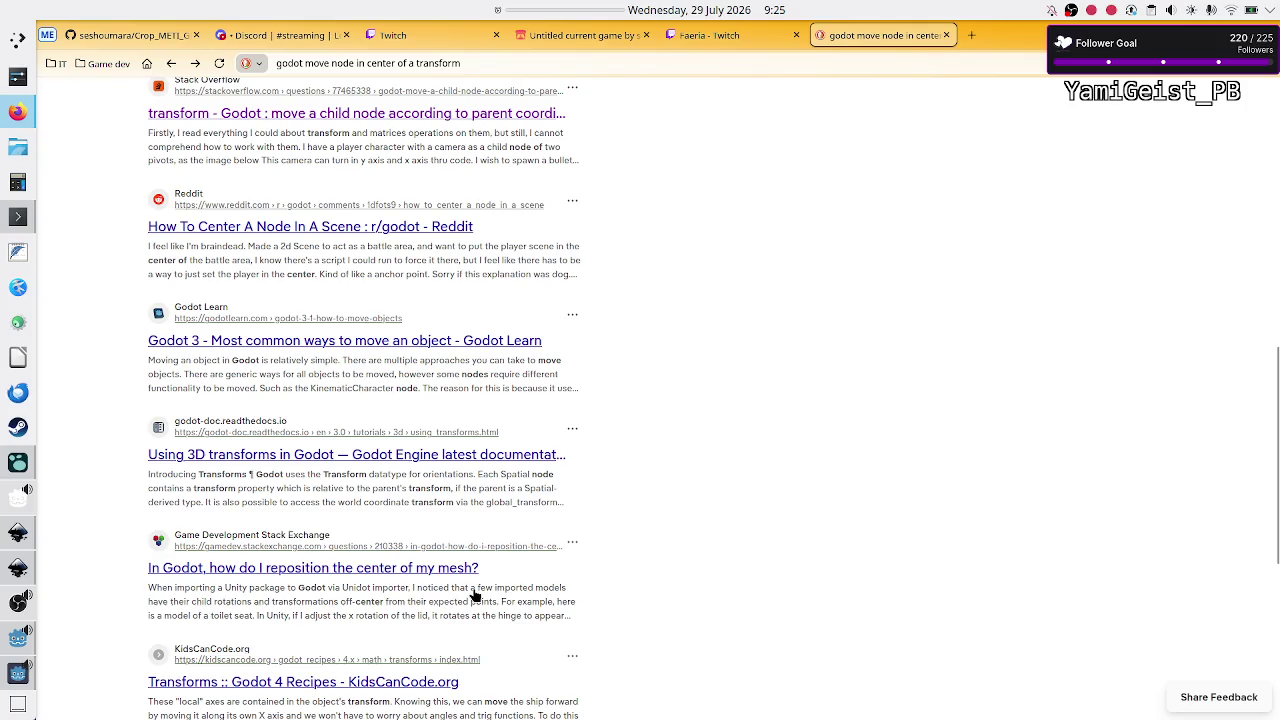
{"action": "scroll", "coordinate": [475, 596], "scroll_direction": "up", "scroll_amount": 10}
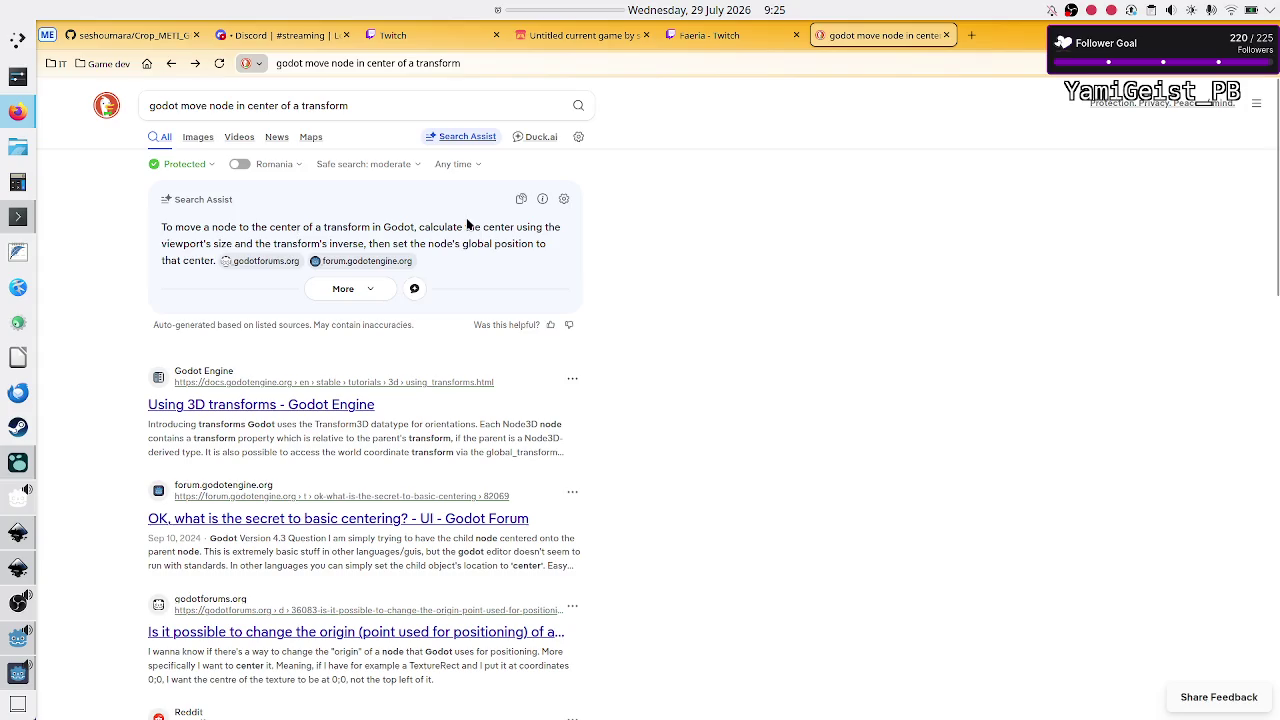
{"action": "left_click_drag", "start_coordinate": [161, 227], "coordinate": [551, 237]}
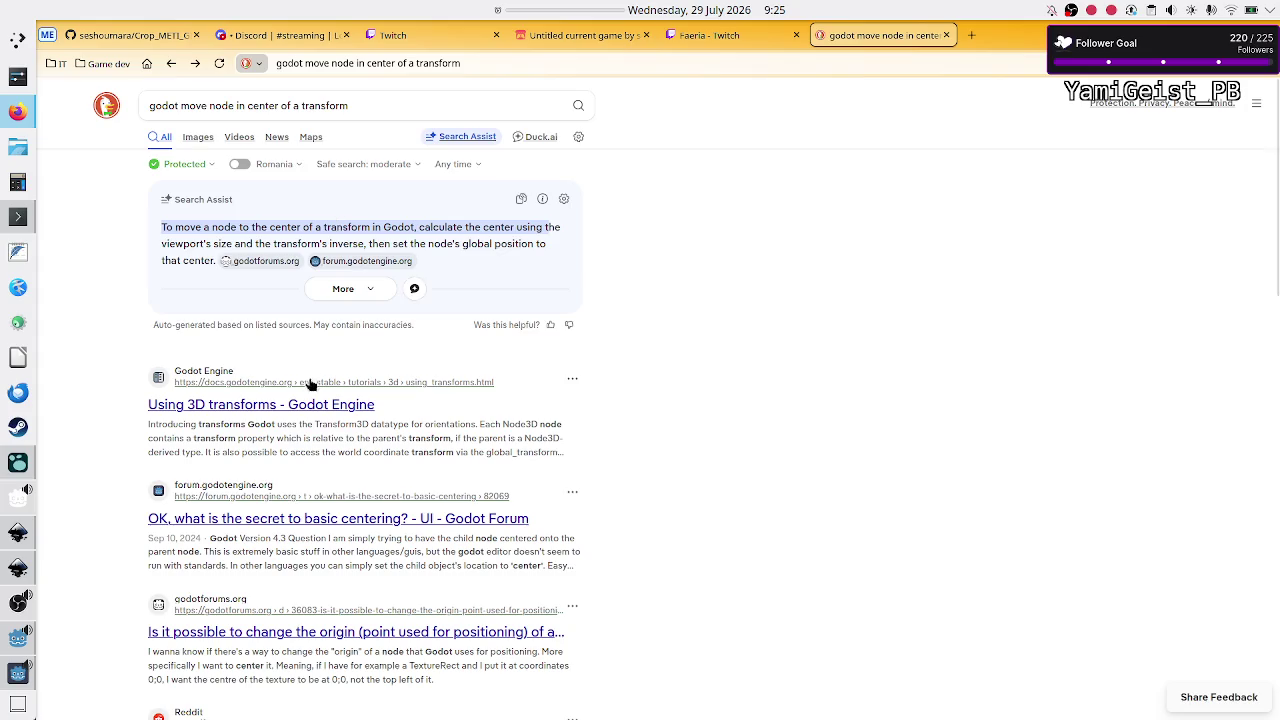
{"action": "left_click", "coordinate": [292, 520]}
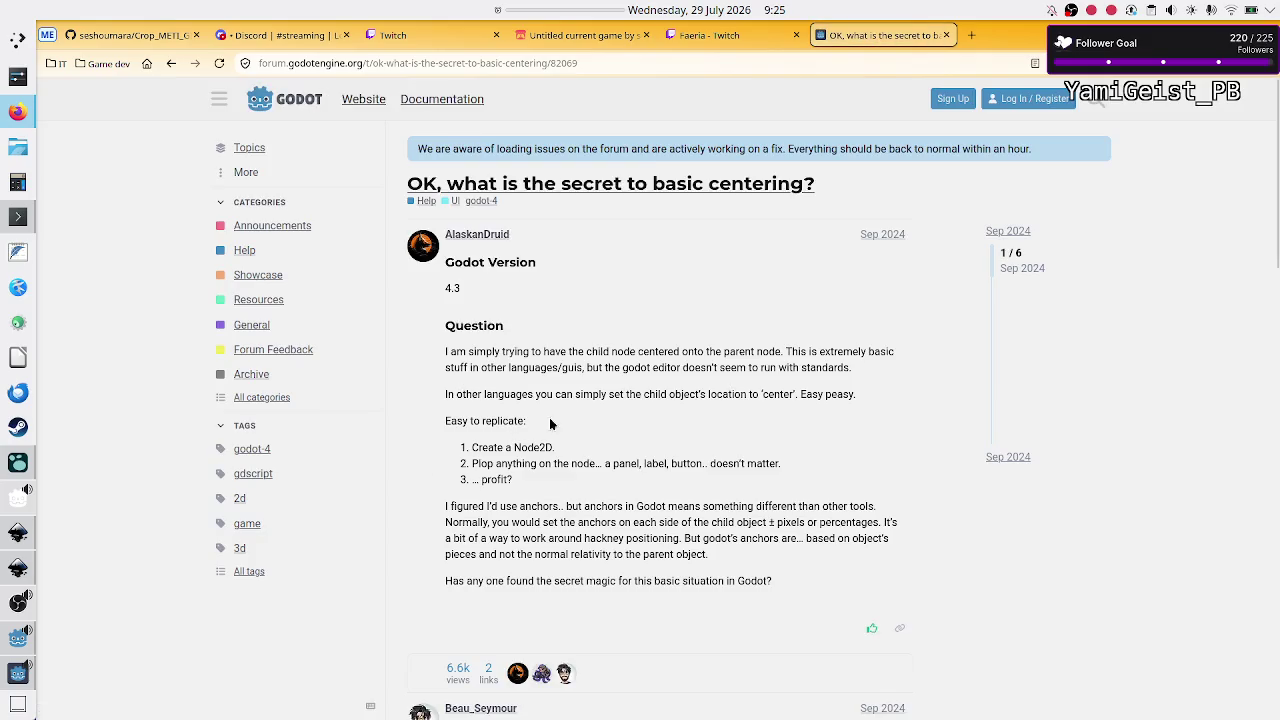
Step: Highlight 'child node' in the forum question, read to the last reply, and close the tab
{"action": "left_click_drag", "start_coordinate": [584, 352], "coordinate": [638, 352]}
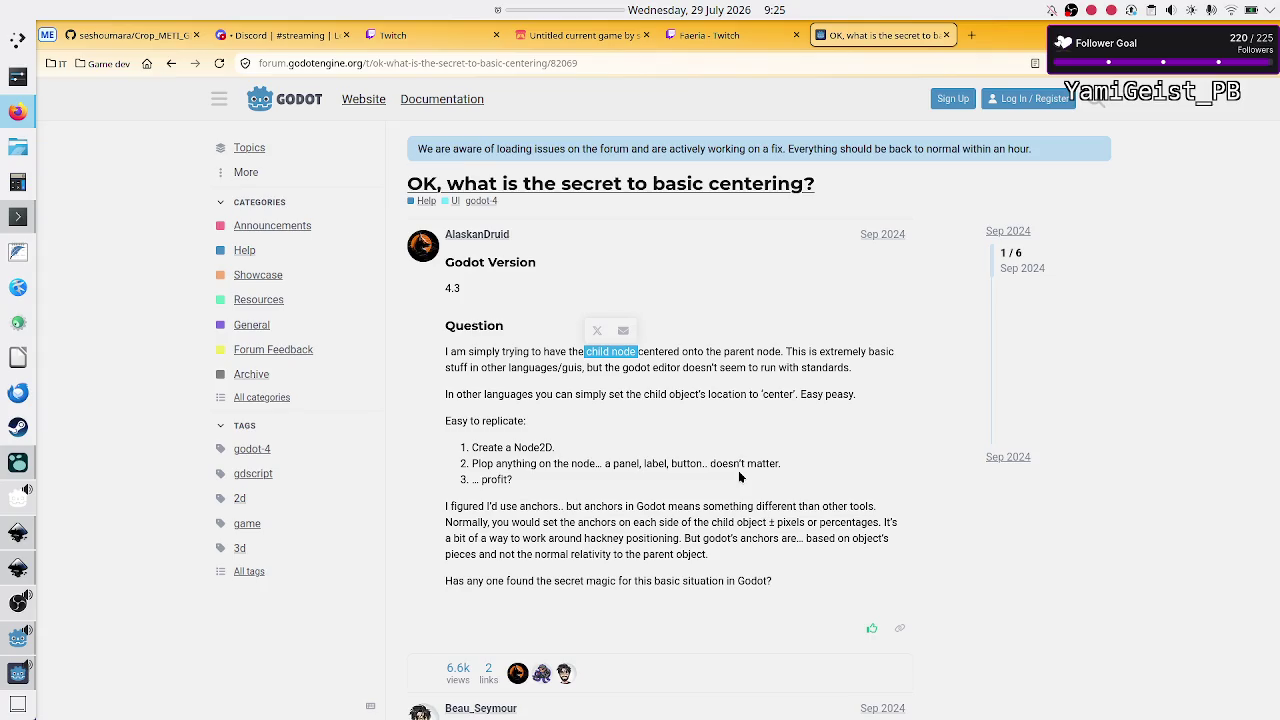
{"action": "scroll", "coordinate": [739, 477], "scroll_direction": "down", "scroll_amount": 3}
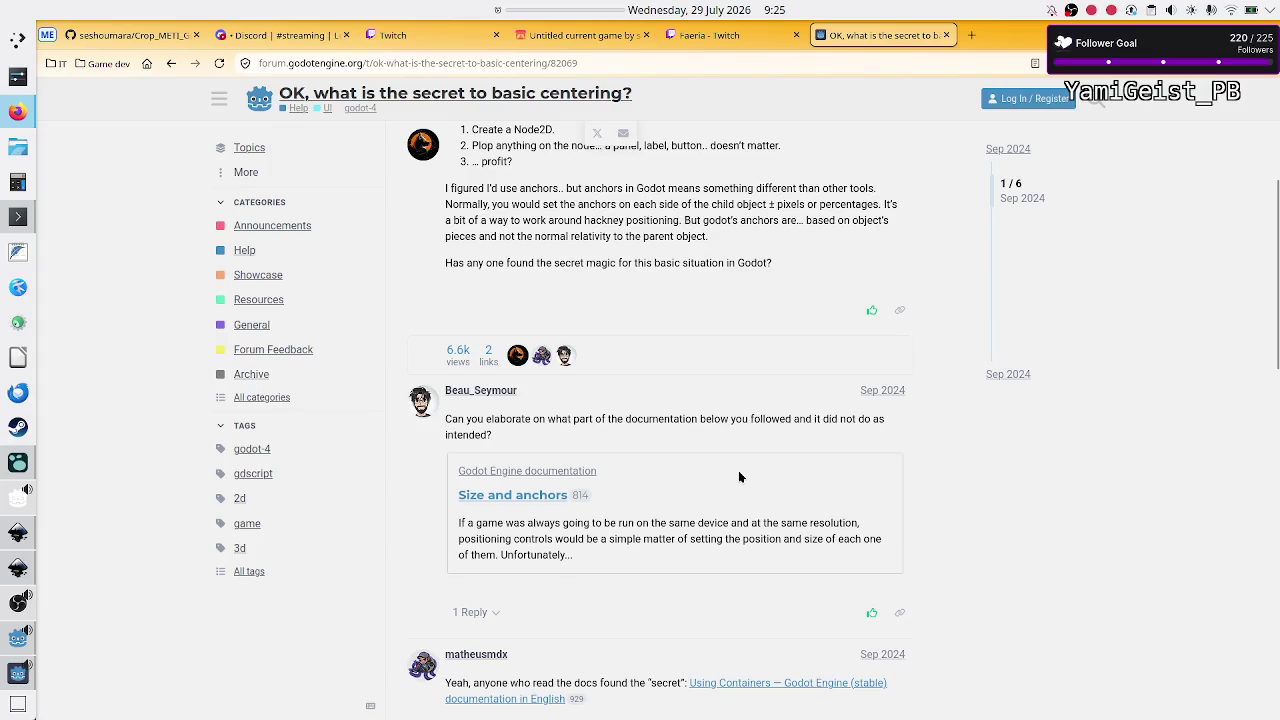
{"action": "scroll", "coordinate": [739, 477], "scroll_direction": "down", "scroll_amount": 4}
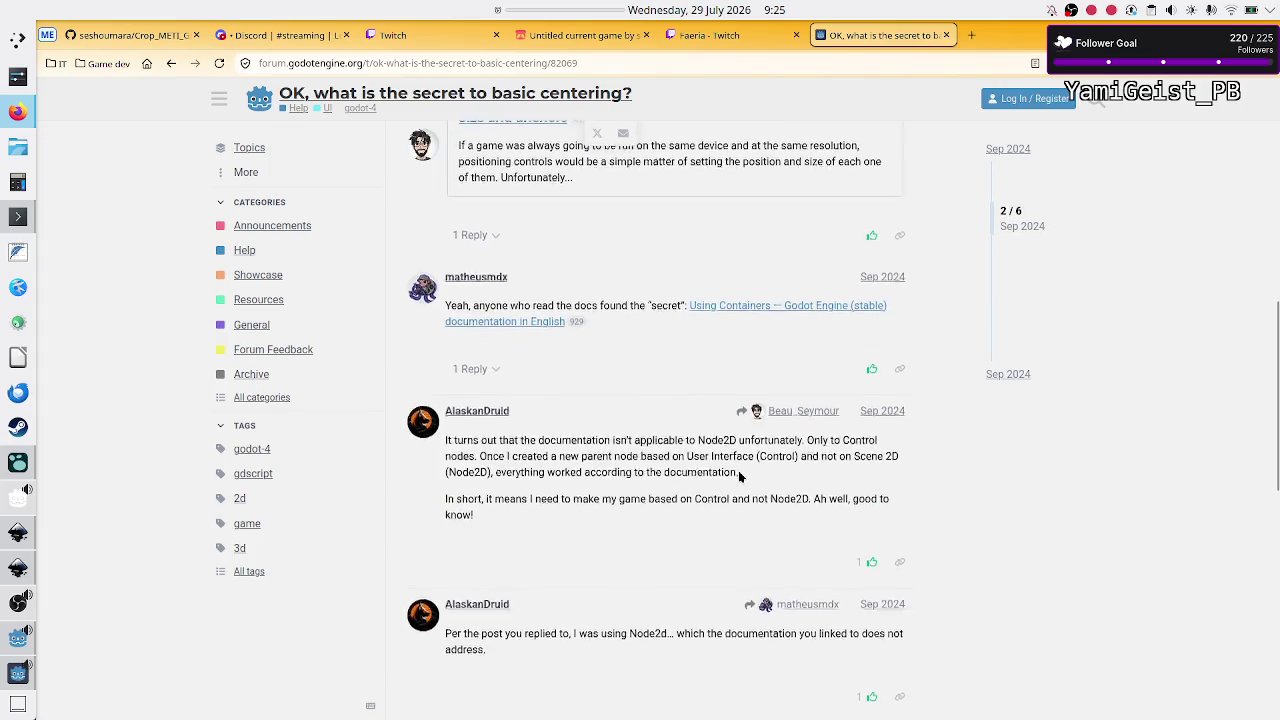
{"action": "scroll", "coordinate": [739, 477], "scroll_direction": "down", "scroll_amount": 1}
{"action": "scroll", "coordinate": [739, 477], "scroll_direction": "down", "scroll_amount": 2}
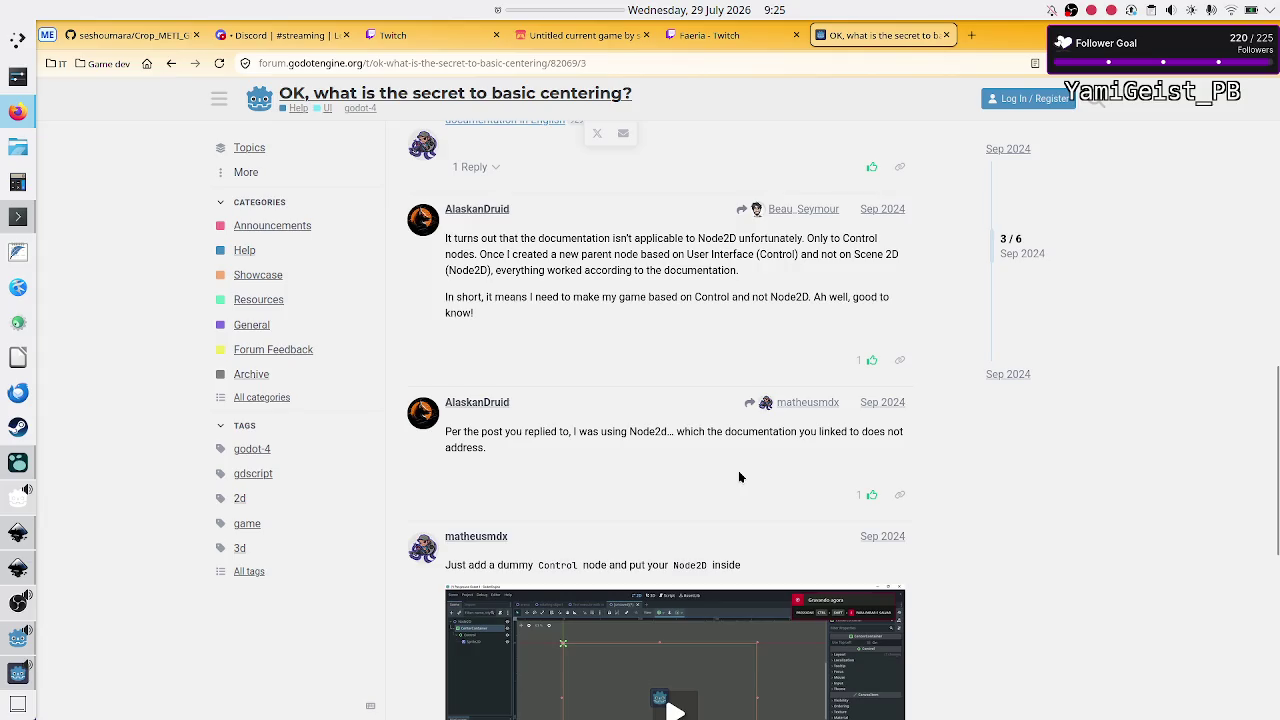
{"action": "scroll", "coordinate": [739, 477], "scroll_direction": "down", "scroll_amount": 5}
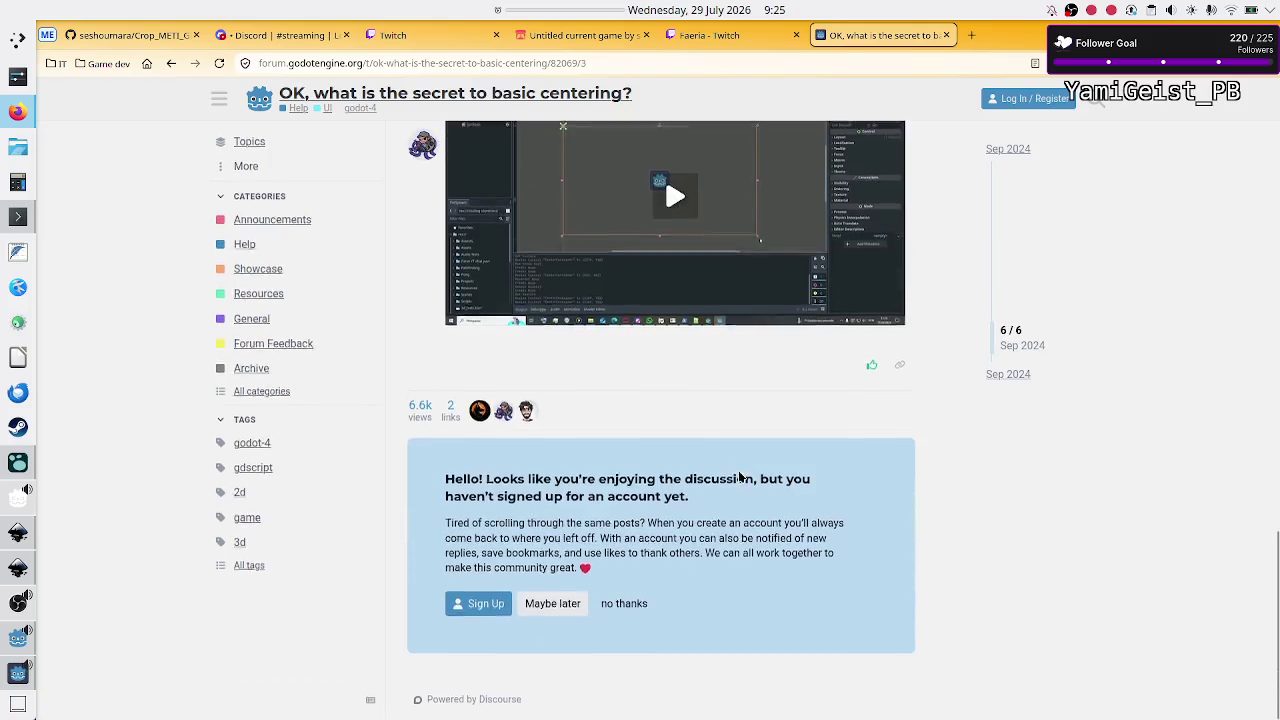
{"action": "left_click", "coordinate": [945, 35]}
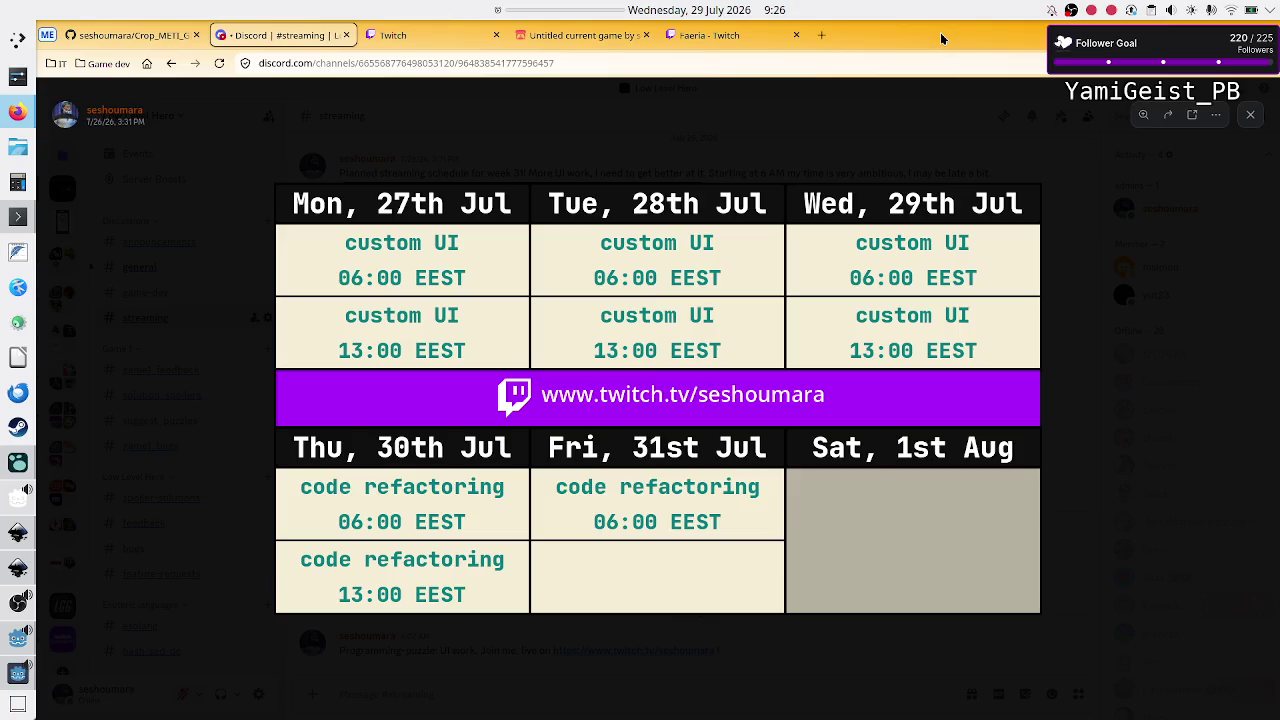
Step: In Godot's Script workspace, search the help docs for 'center' and maximize the Search Help dialog
{"action": "left_click", "coordinate": [18, 672]}
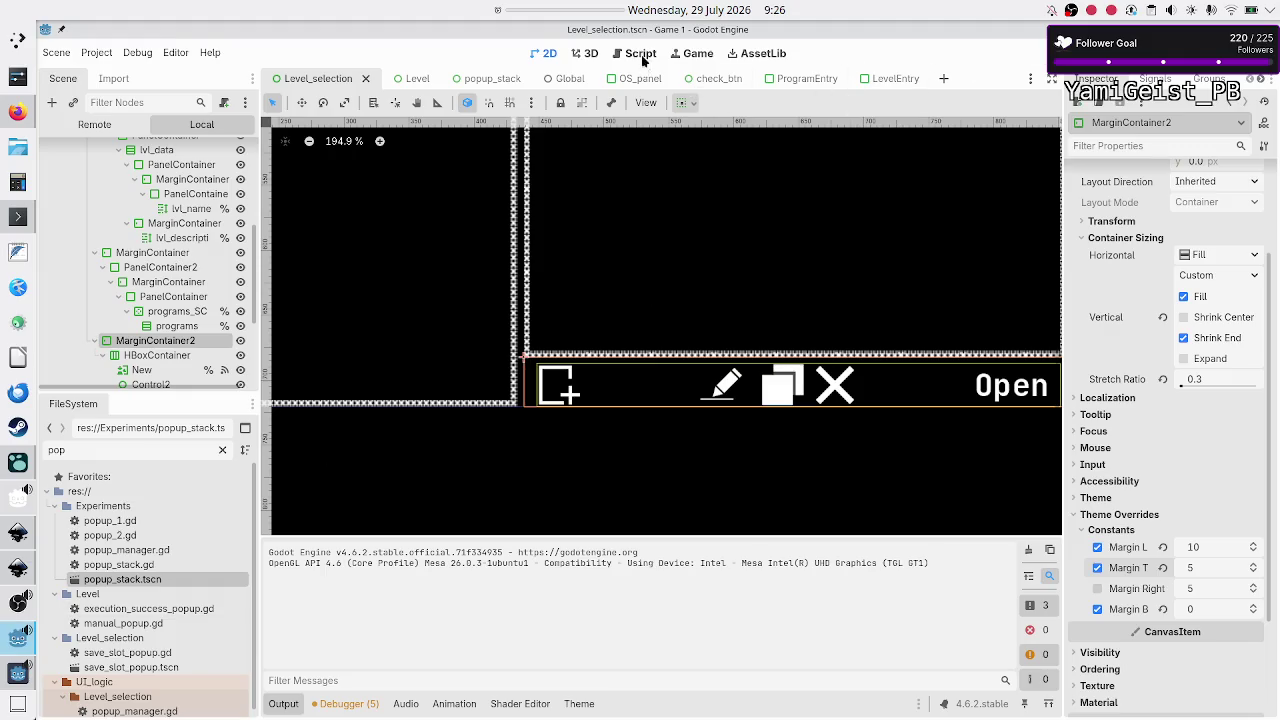
{"action": "left_click", "coordinate": [641, 55]}
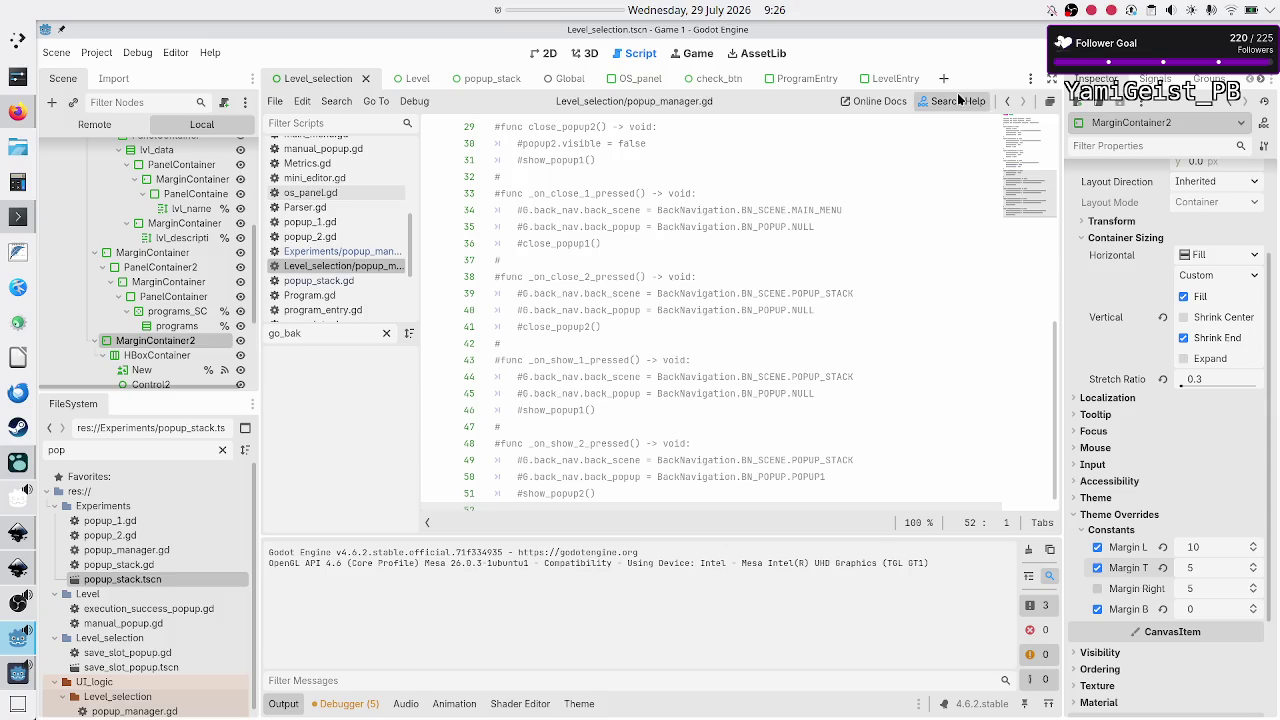
{"action": "left_click", "coordinate": [957, 97]}
{"action": "type", "text": "center"}
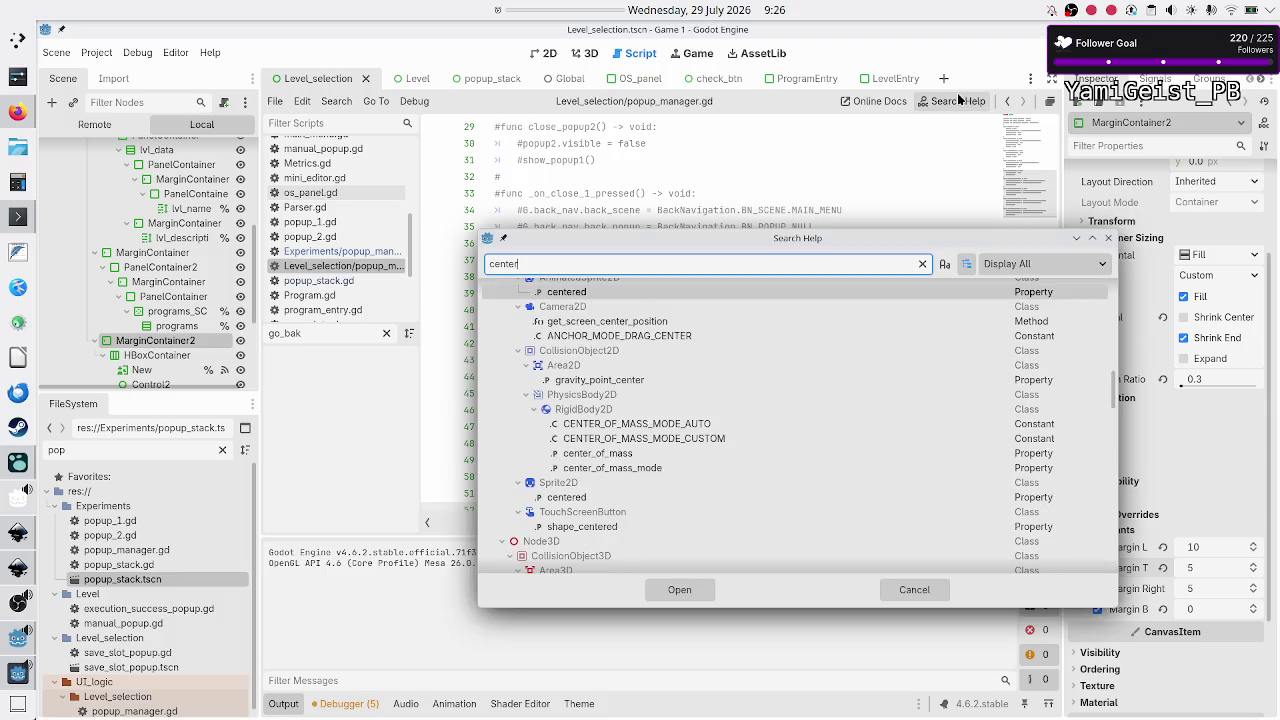
{"action": "double_click", "coordinate": [860, 236]}
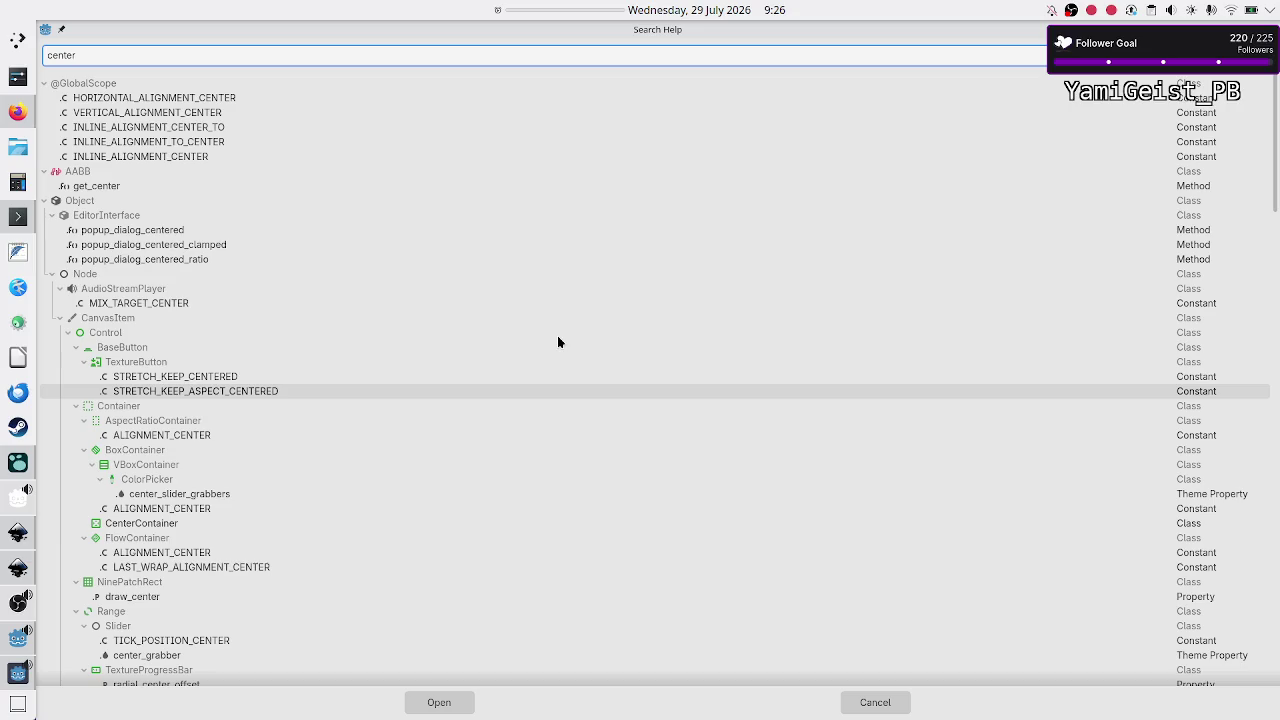
Step: Open the AABB get_center documentation and scroll through it
{"action": "double_click", "coordinate": [145, 190]}
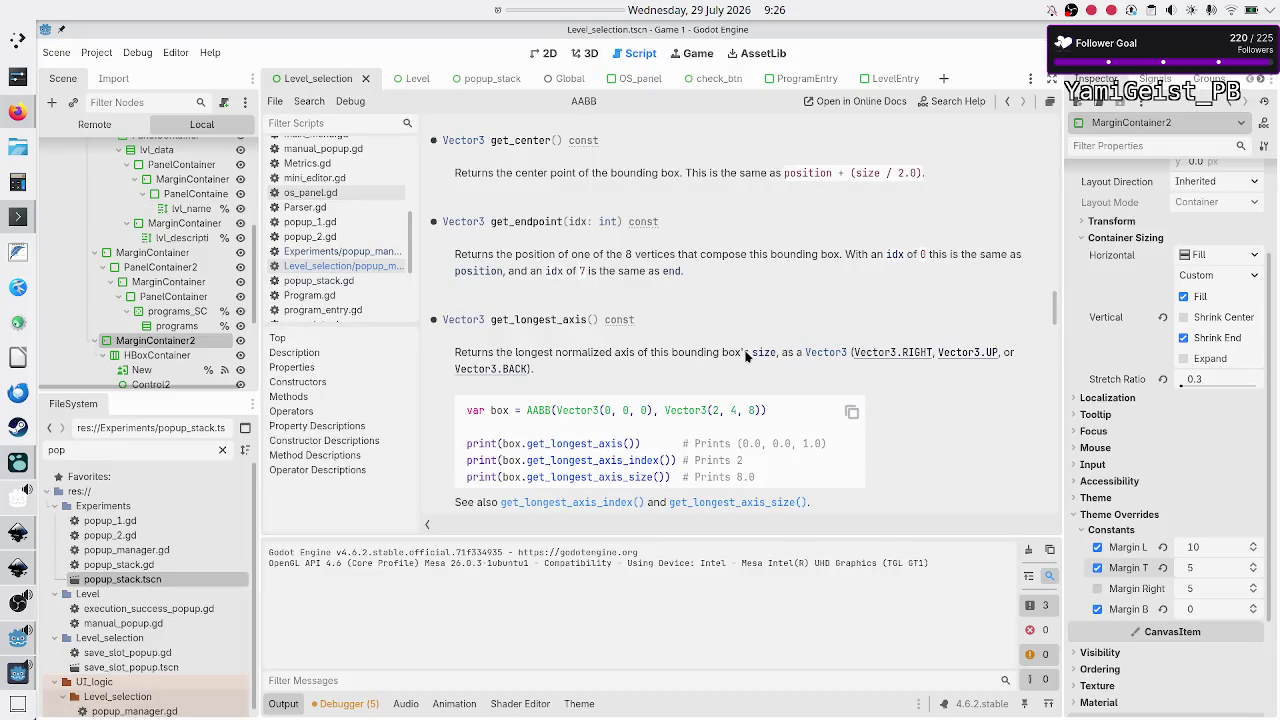
{"action": "scroll", "coordinate": [745, 356], "scroll_direction": "up", "scroll_amount": 20}
{"action": "scroll", "coordinate": [745, 356], "scroll_direction": "down", "scroll_amount": 3}
{"action": "scroll", "coordinate": [745, 356], "scroll_direction": "up", "scroll_amount": 3}
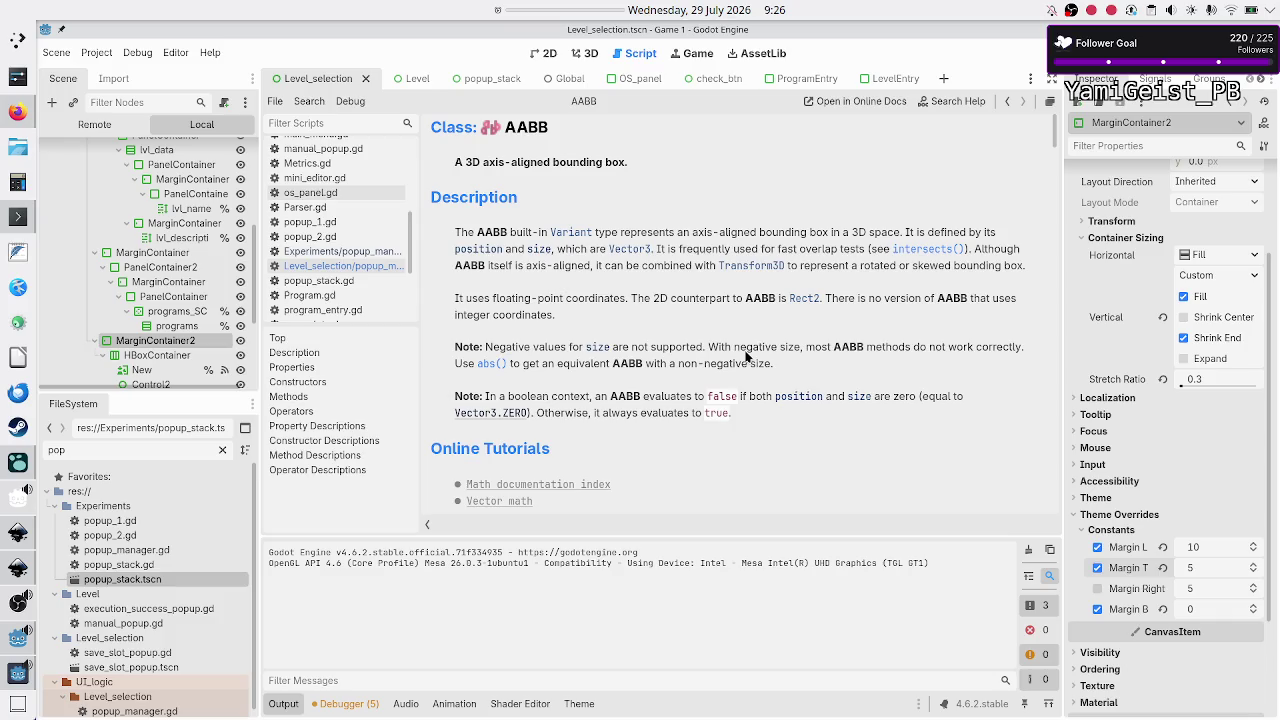
{"action": "scroll", "coordinate": [745, 356], "scroll_direction": "down", "scroll_amount": 1}
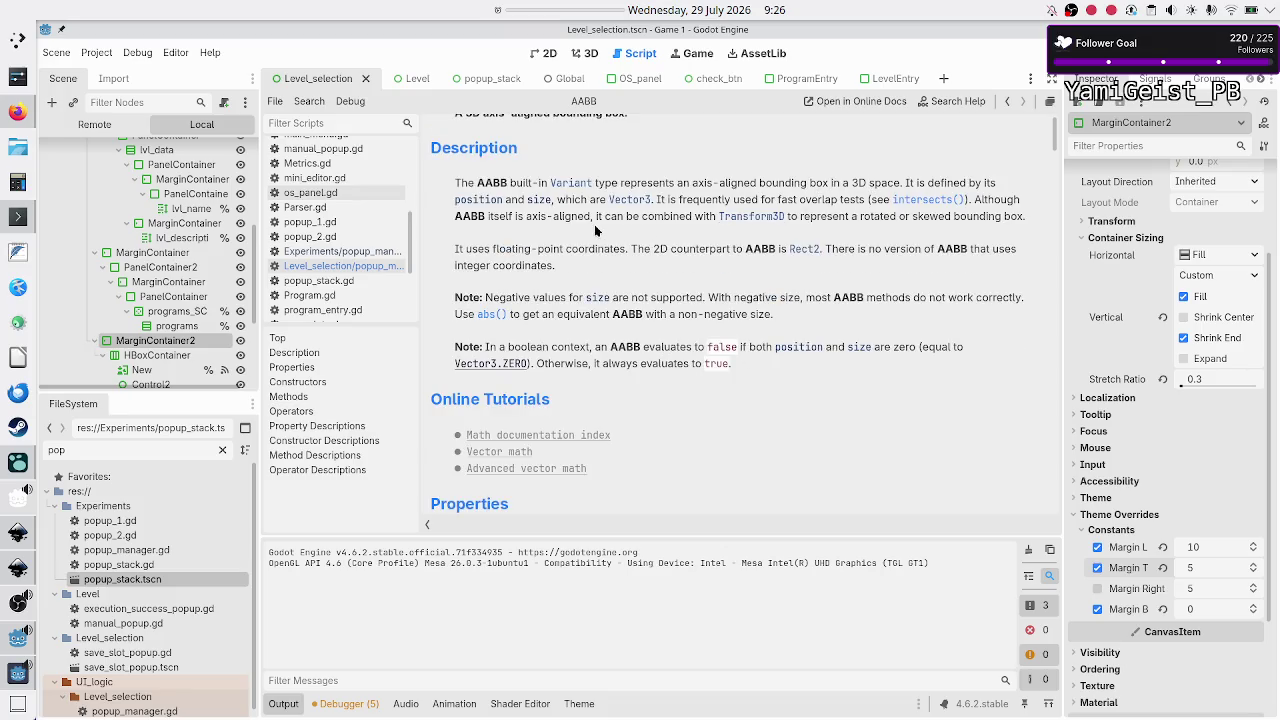
{"action": "scroll", "coordinate": [598, 232], "scroll_direction": "up", "scroll_amount": 1}
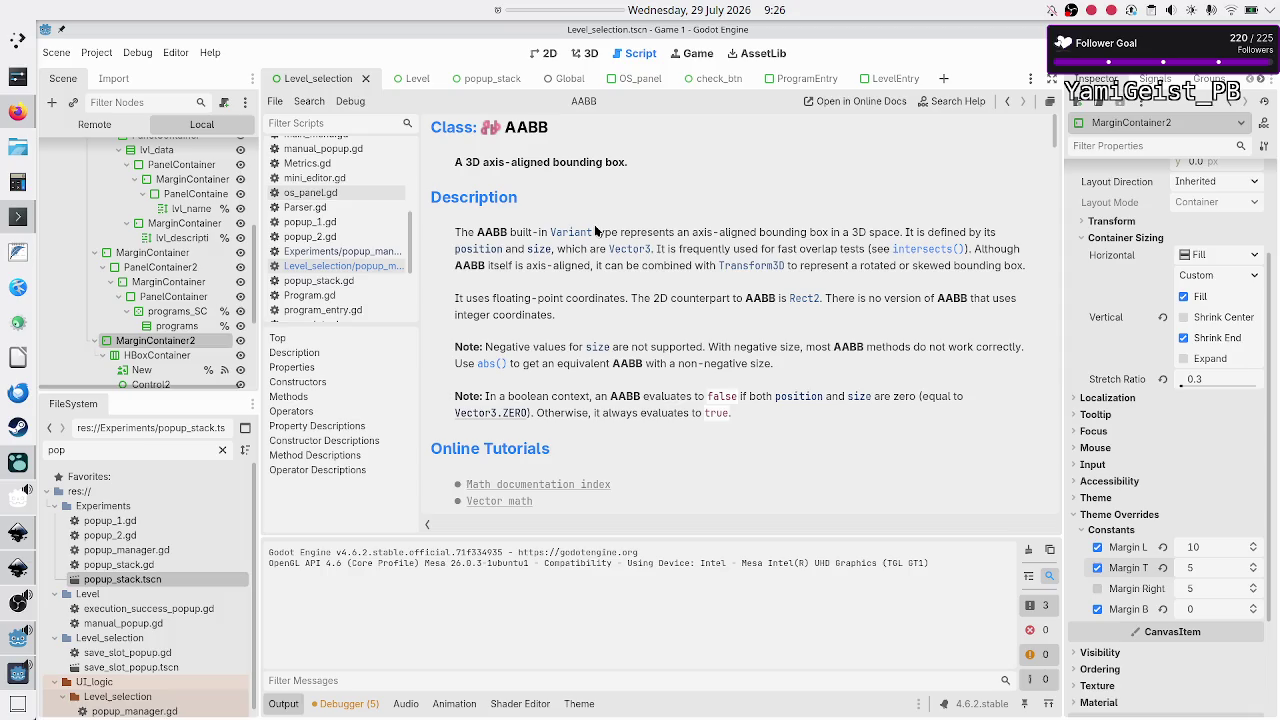
{"action": "scroll", "coordinate": [628, 330], "scroll_direction": "down", "scroll_amount": 5}
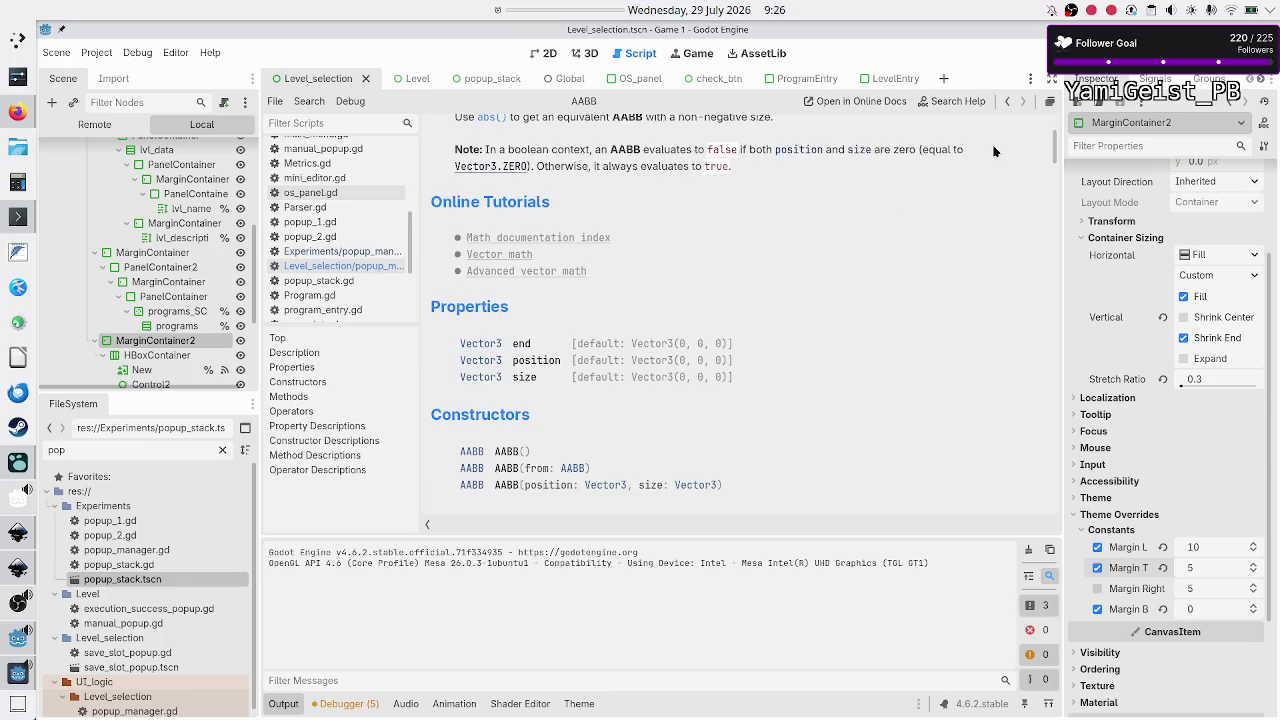
{"action": "scroll", "coordinate": [729, 318], "scroll_direction": "down", "scroll_amount": 6}
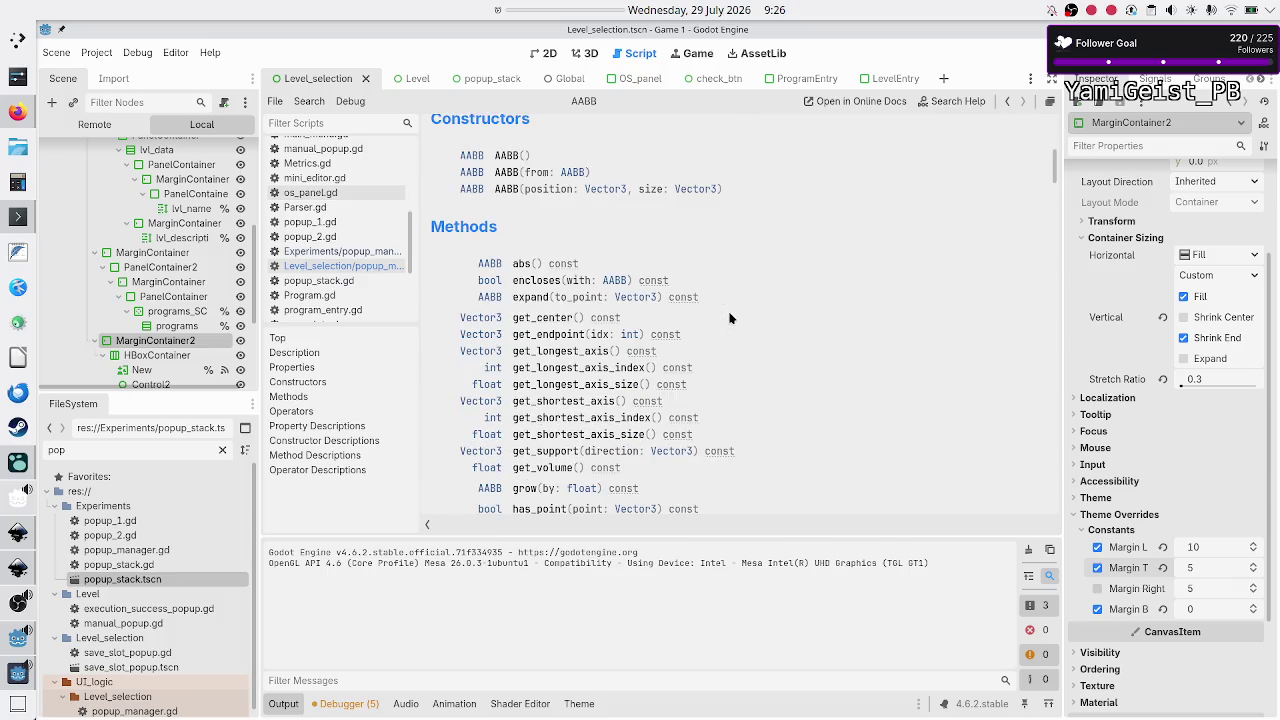
Step: Reopen Search Help and scroll down through the 'center' results
{"action": "left_click", "coordinate": [950, 103]}
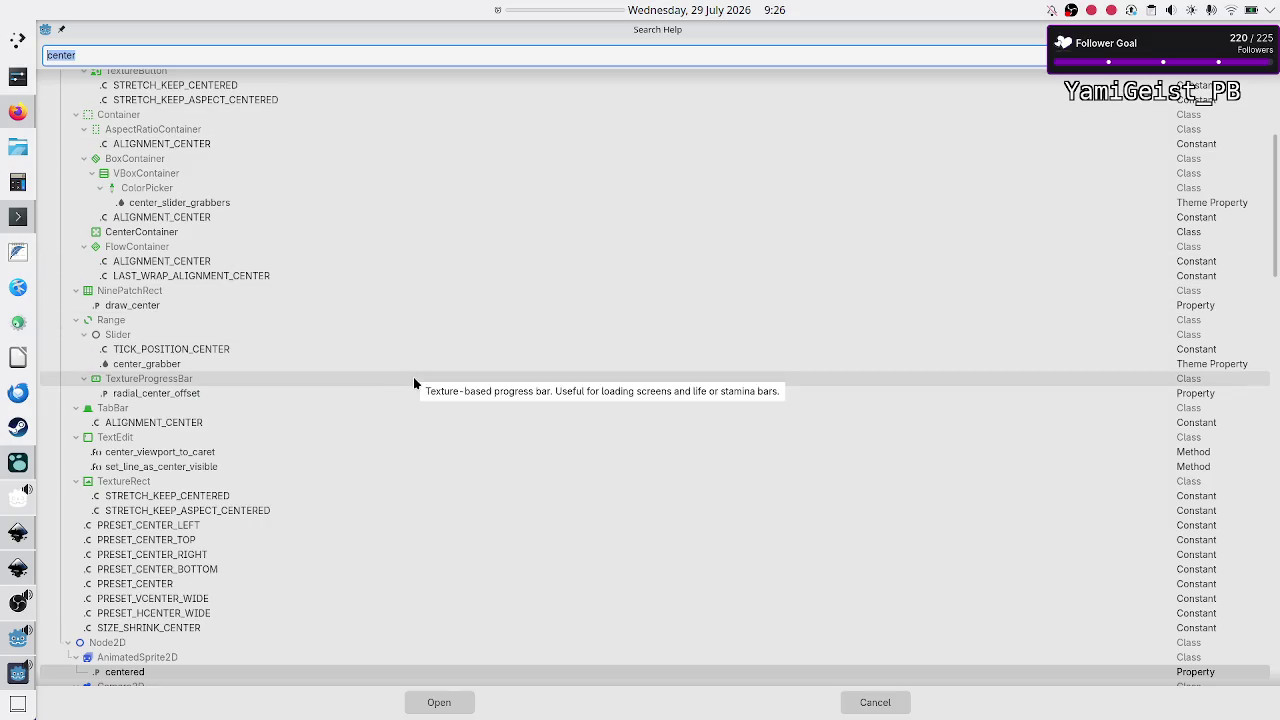
{"action": "scroll", "coordinate": [413, 377], "scroll_direction": "down", "scroll_amount": 9}
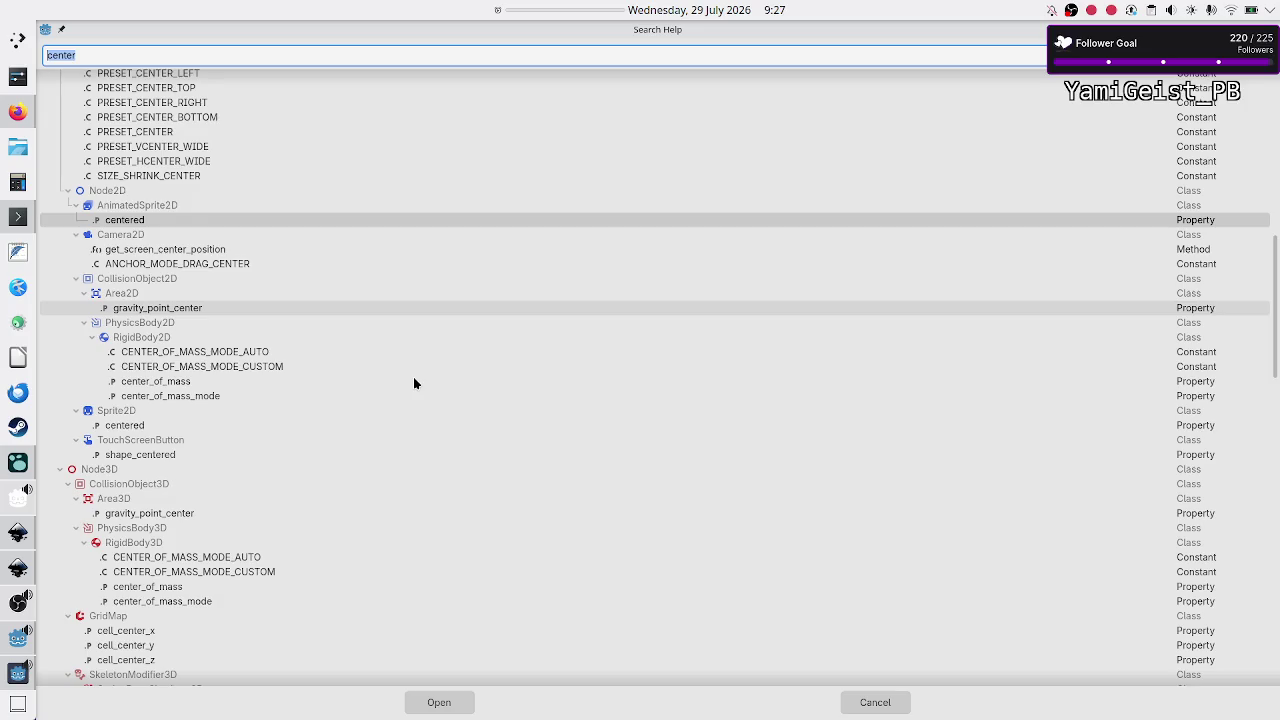
{"action": "scroll", "coordinate": [414, 383], "scroll_direction": "down", "scroll_amount": 5}
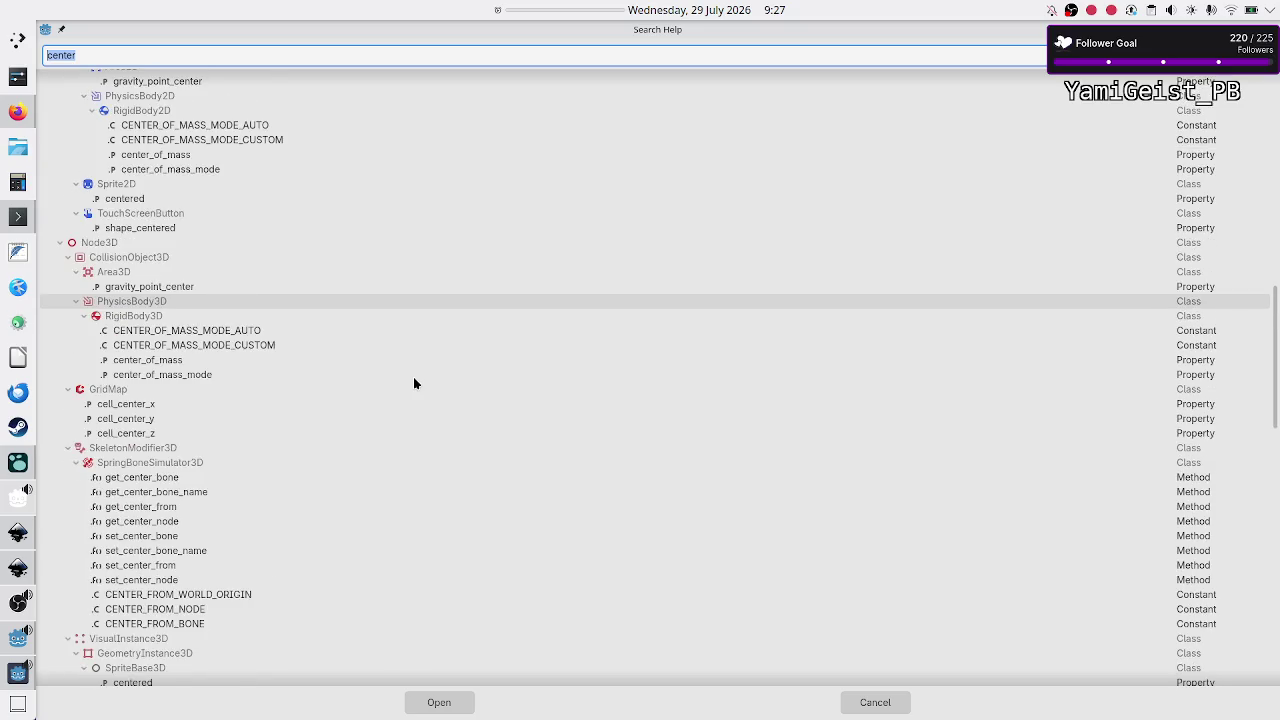
{"action": "scroll", "coordinate": [414, 383], "scroll_direction": "down", "scroll_amount": 5}
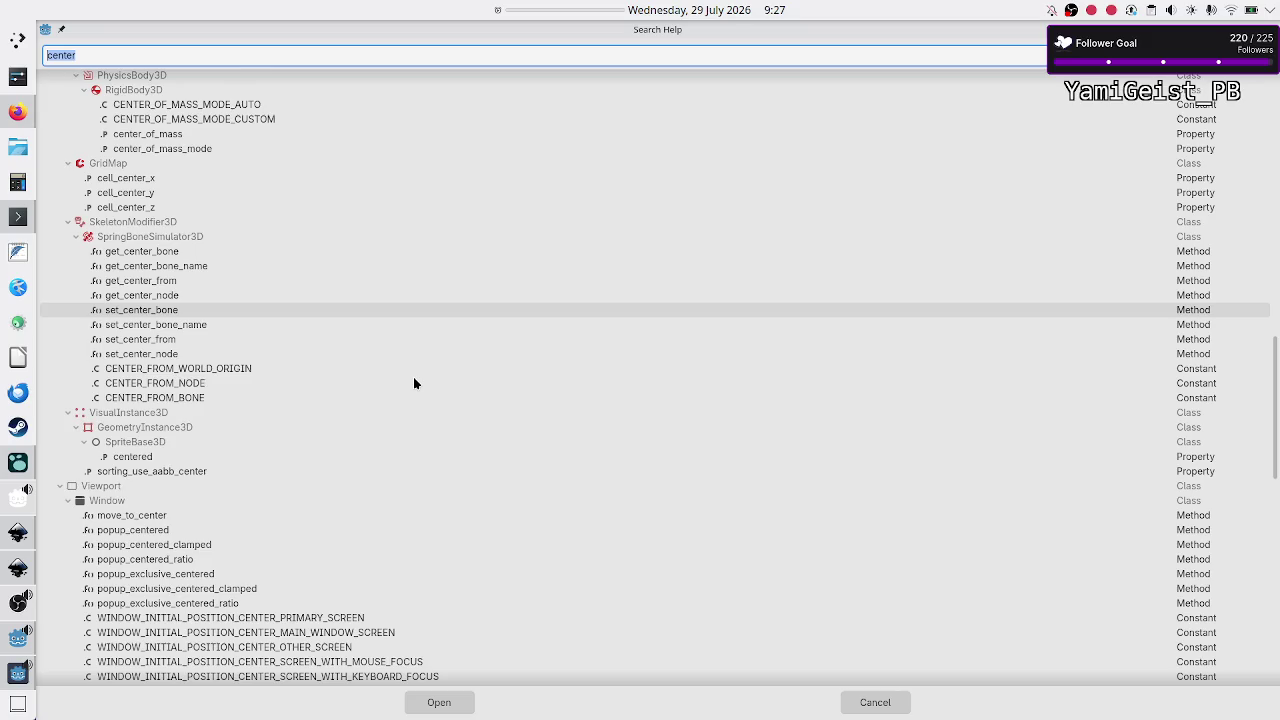
{"action": "scroll", "coordinate": [414, 383], "scroll_direction": "down", "scroll_amount": 8}
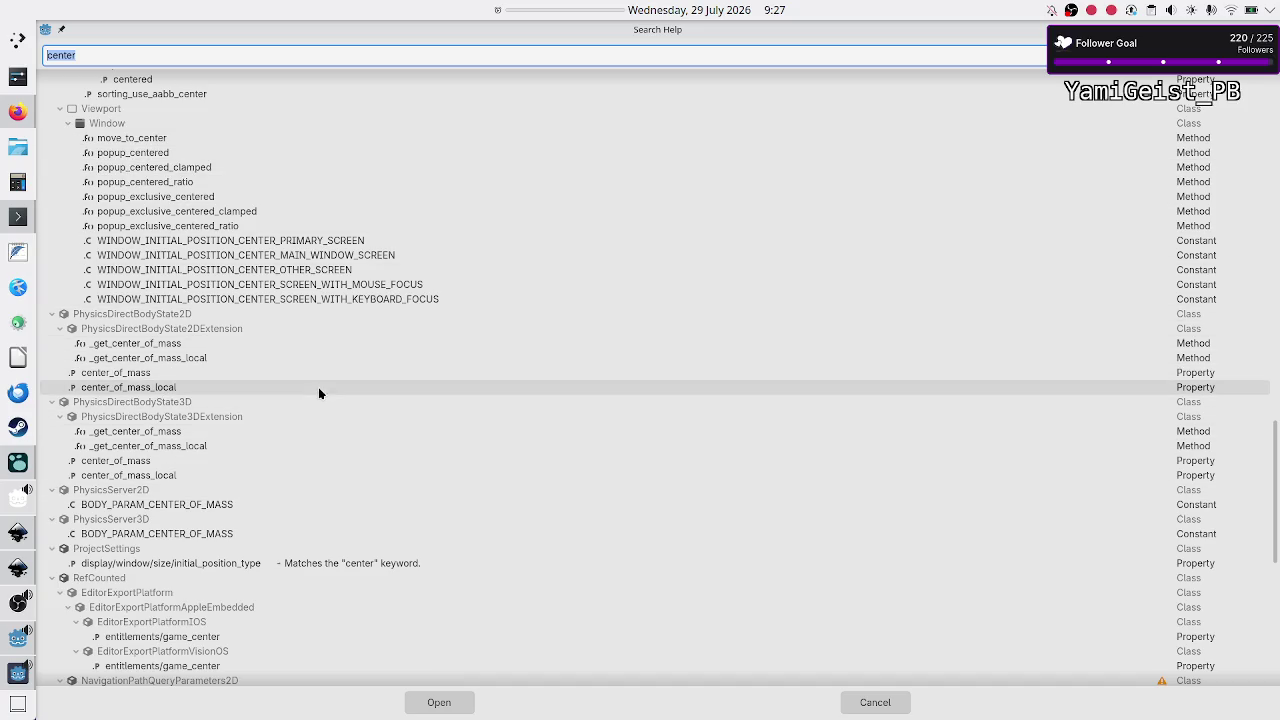
{"action": "scroll", "coordinate": [317, 389], "scroll_direction": "down", "scroll_amount": 10}
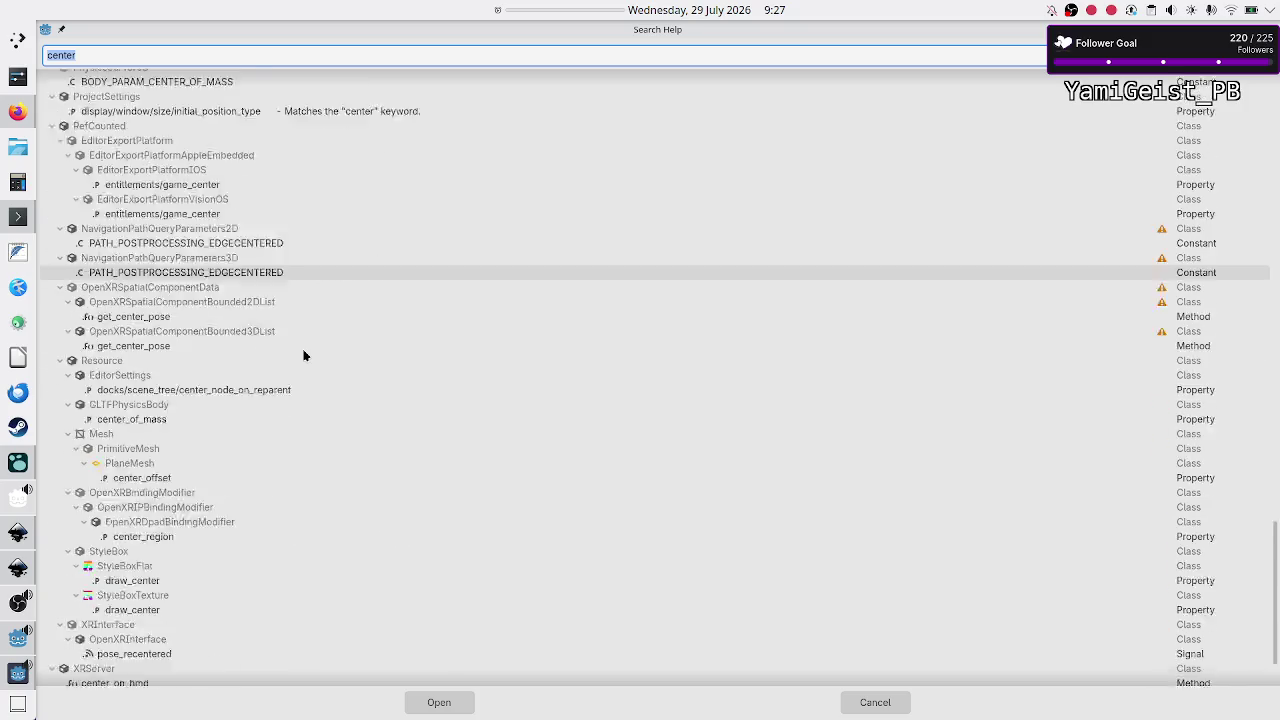
Step: Replace the search term with 'get_center'
{"action": "left_click", "coordinate": [200, 58]}
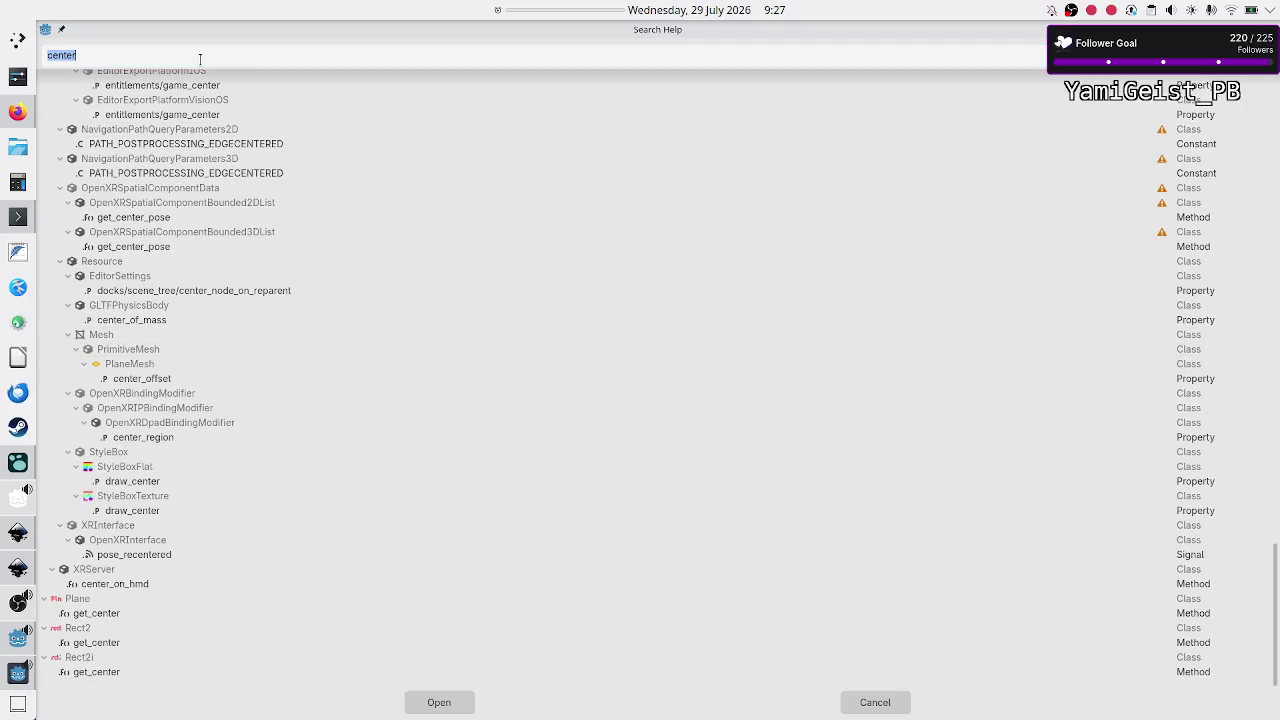
{"action": "double_click", "coordinate": [200, 58]}
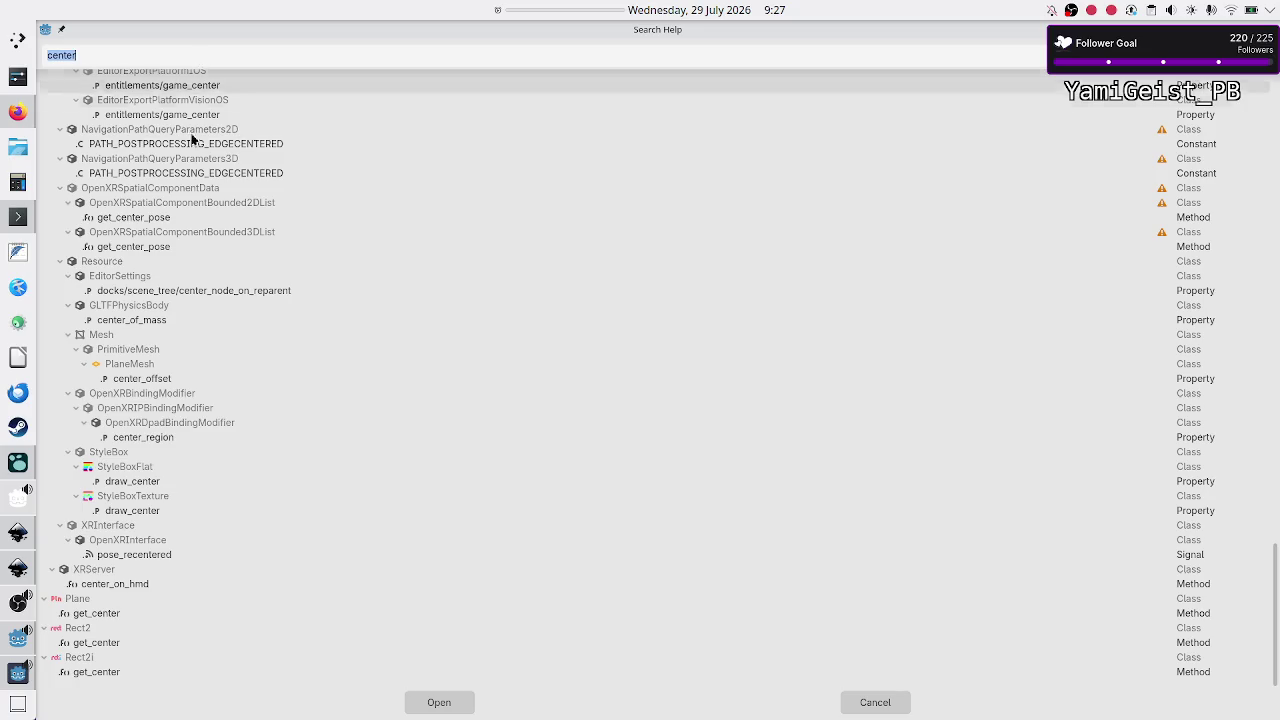
{"action": "scroll", "coordinate": [213, 357], "scroll_direction": "up", "scroll_amount": 15}
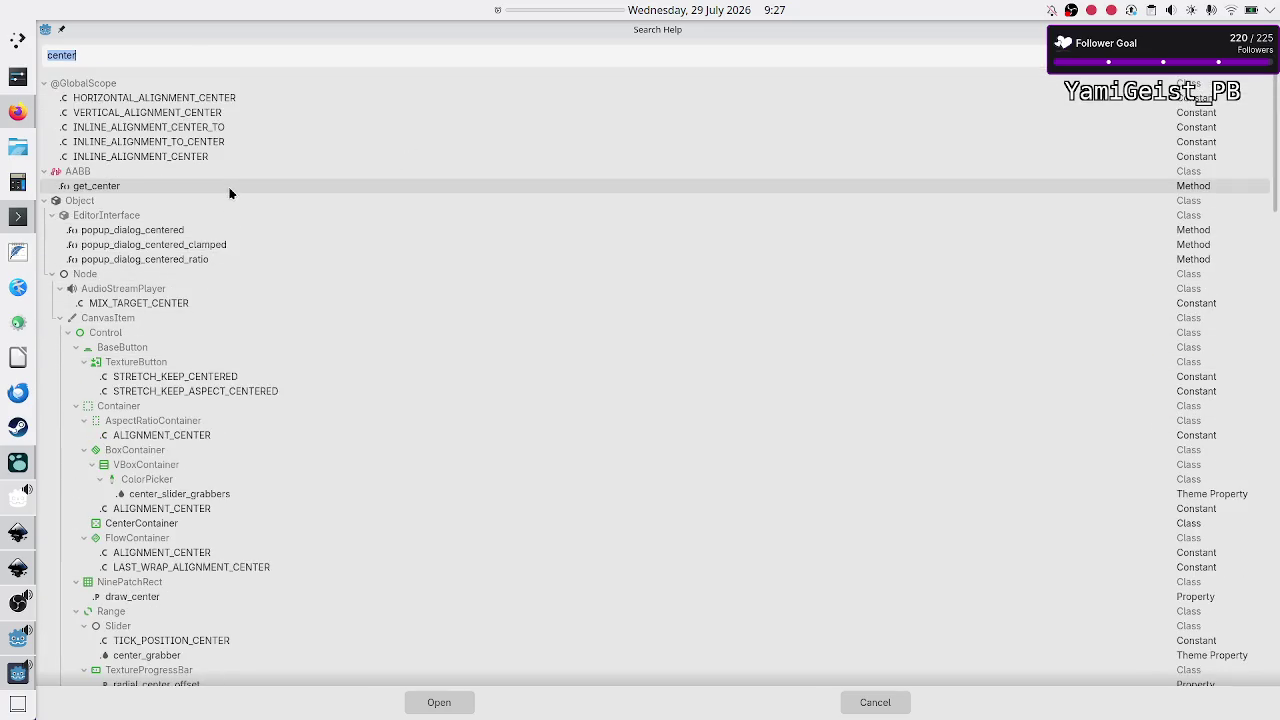
{"action": "type", "text": "g"}
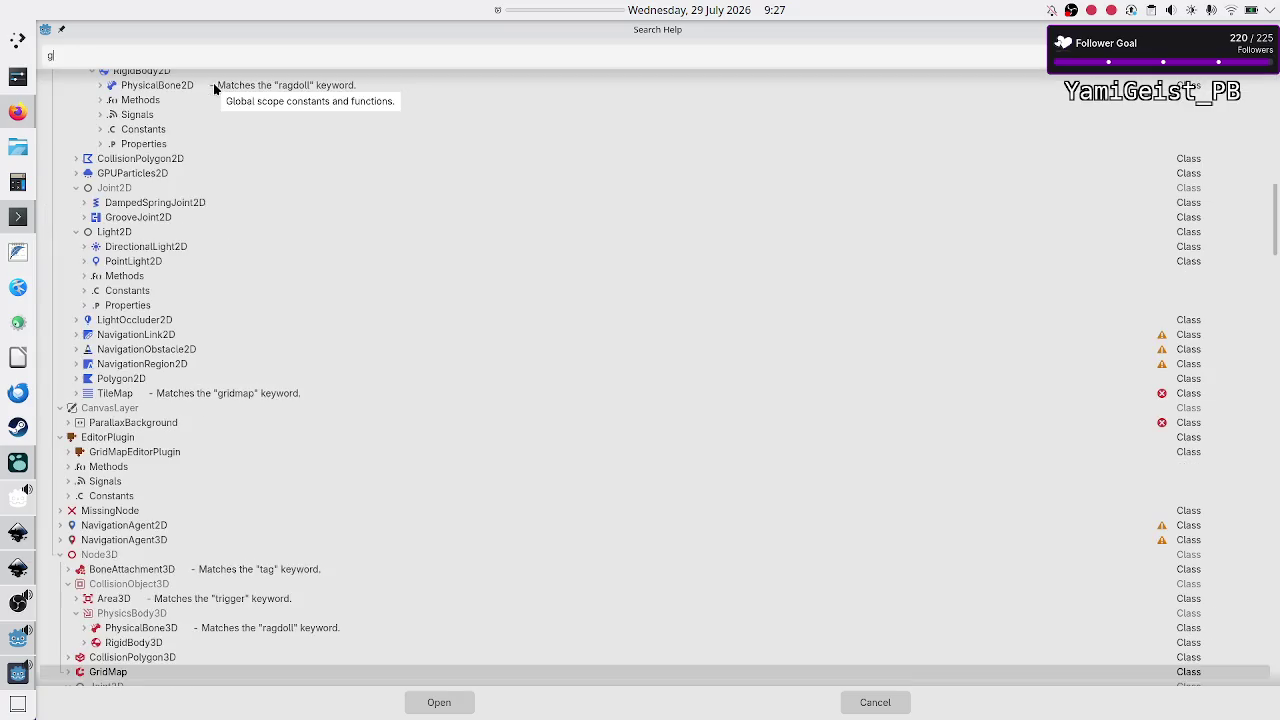
{"action": "type", "text": "et_center"}
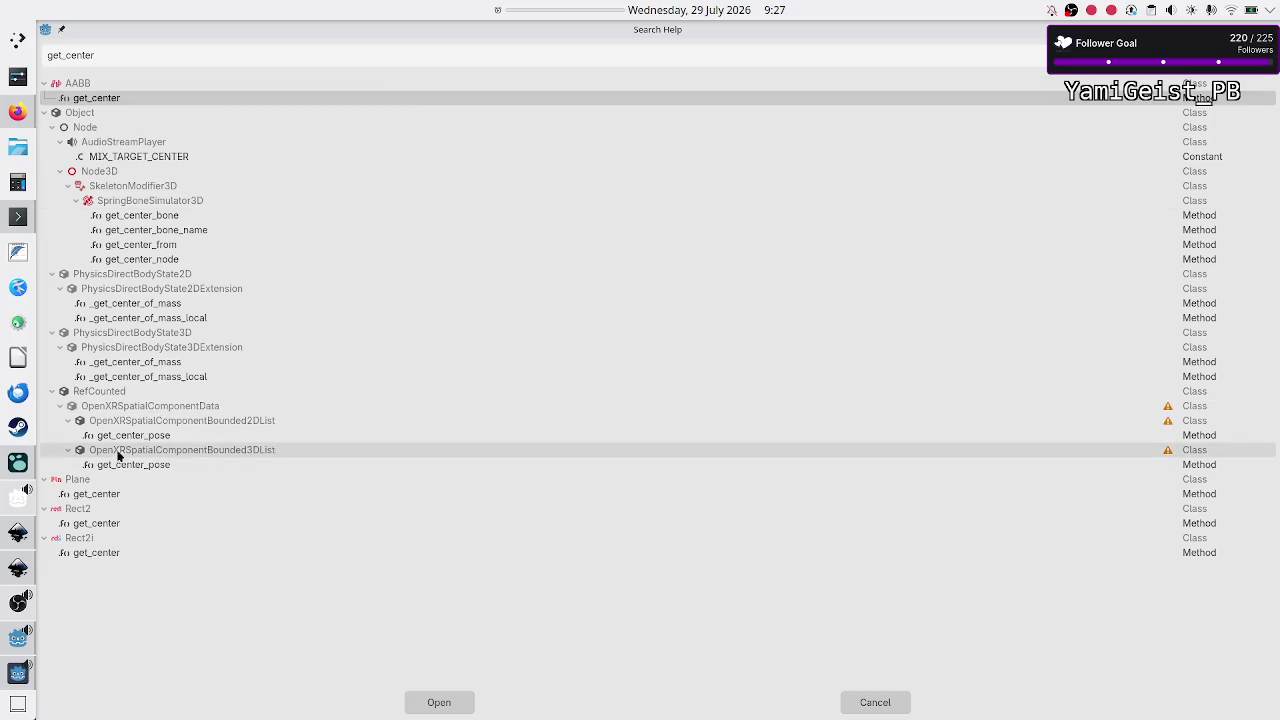
Step: Open the get_center entry listed under Rect2 in the search results
{"action": "double_click", "coordinate": [114, 523]}
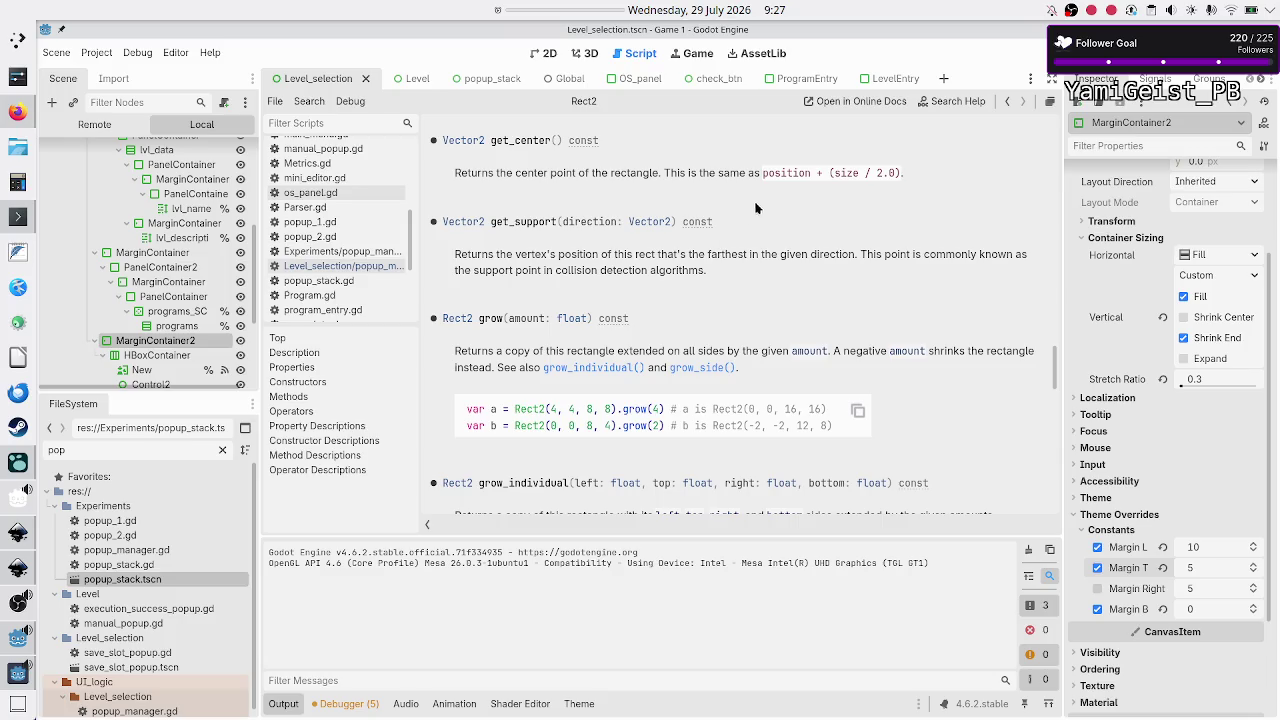
Step: Highlight the formula and the word 'rectangle' in the get_center description
{"action": "left_click_drag", "start_coordinate": [752, 172], "coordinate": [902, 173]}
{"action": "left_click", "coordinate": [902, 173]}
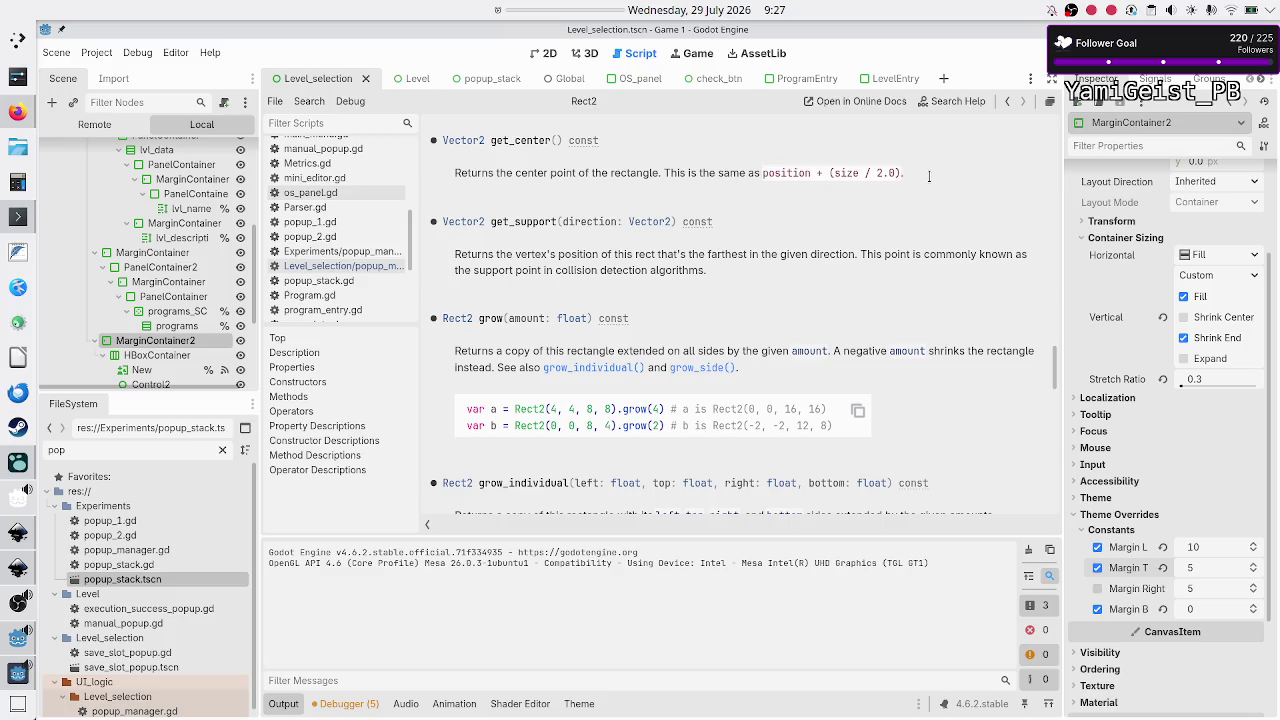
{"action": "double_click", "coordinate": [638, 174]}
Step: Read MarginContainer2's Transform Size and Position, then switch to the Global scene
{"action": "scroll", "coordinate": [1086, 410], "scroll_direction": "up", "scroll_amount": 3}
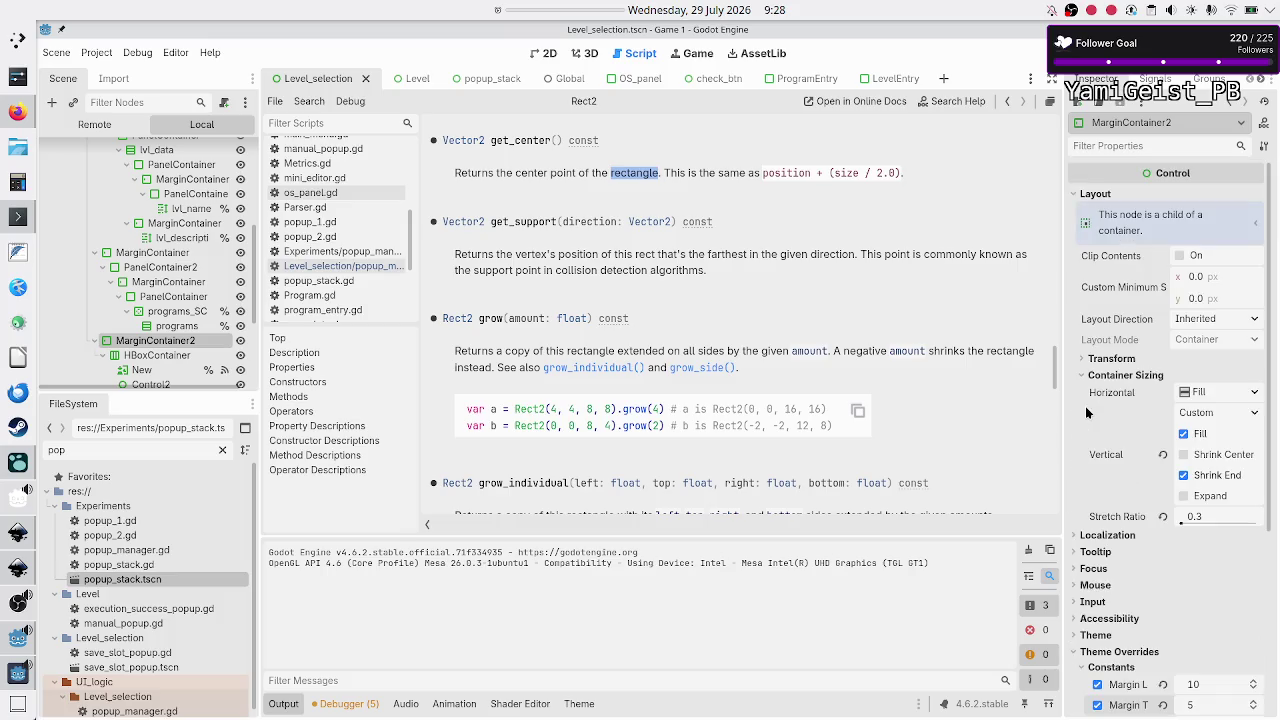
{"action": "left_click", "coordinate": [1112, 359]}
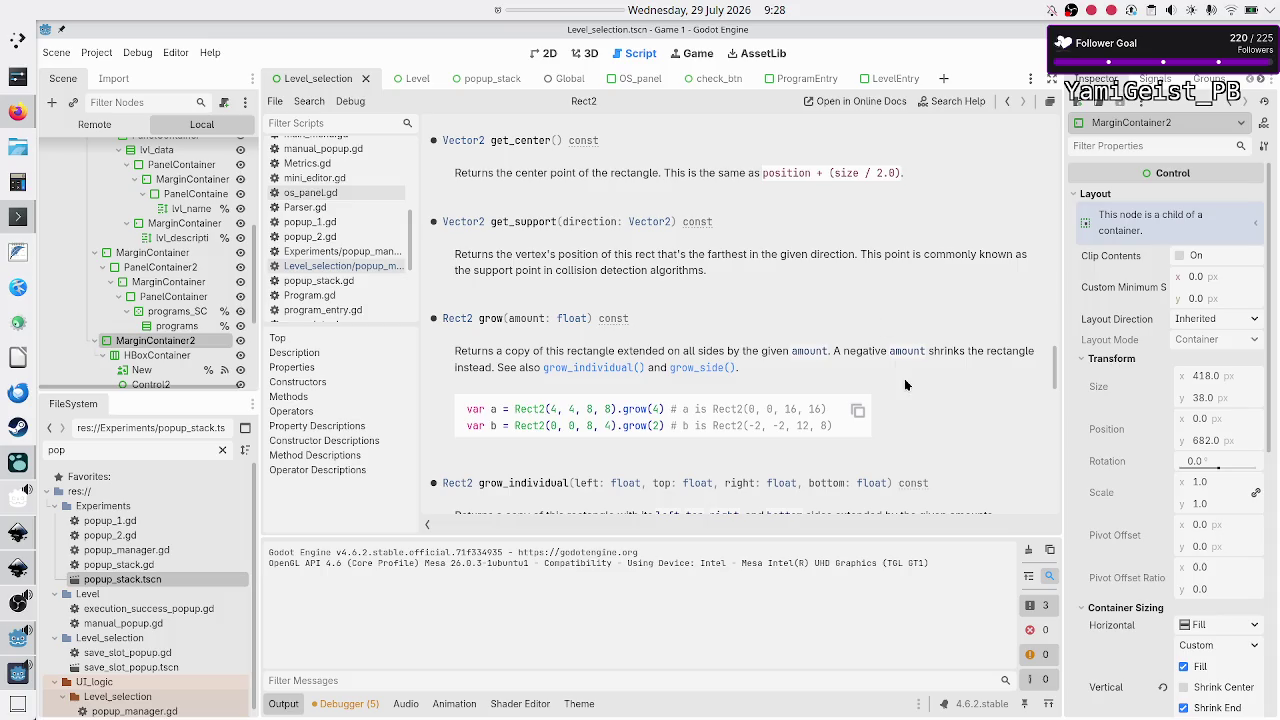
{"action": "mouse_move", "coordinate": [1106, 435]}
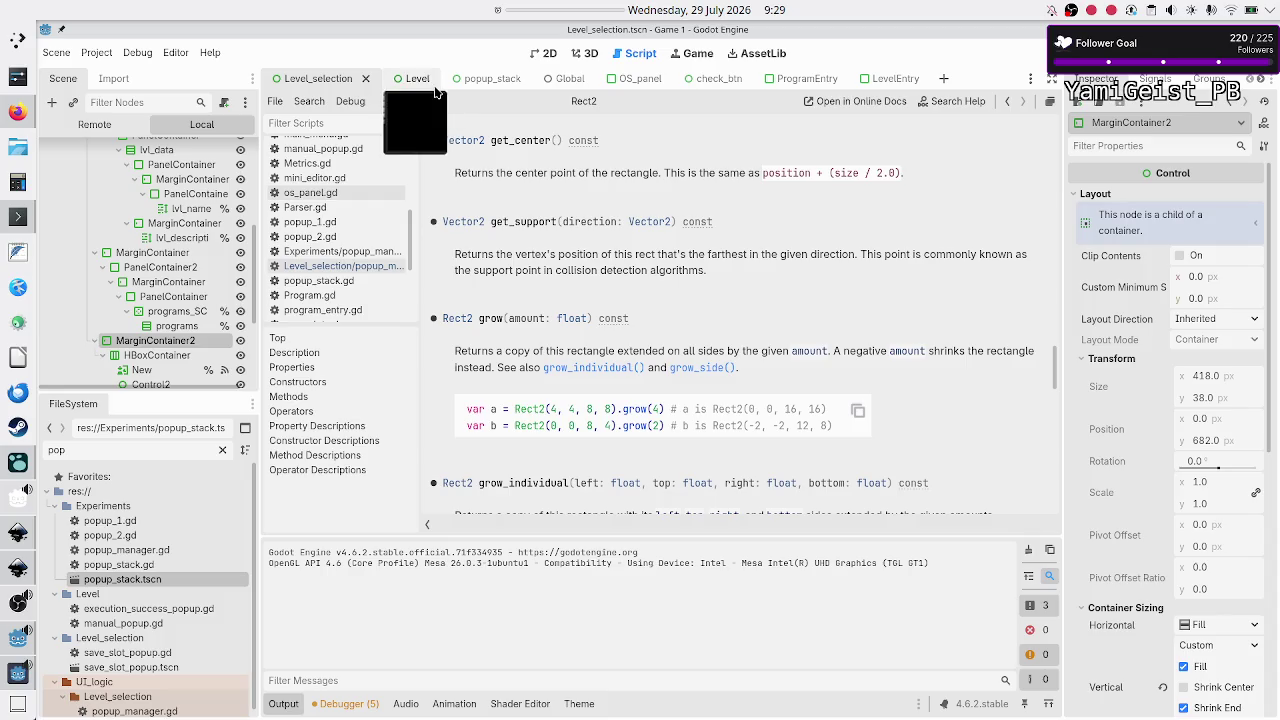
{"action": "left_click", "coordinate": [558, 82]}
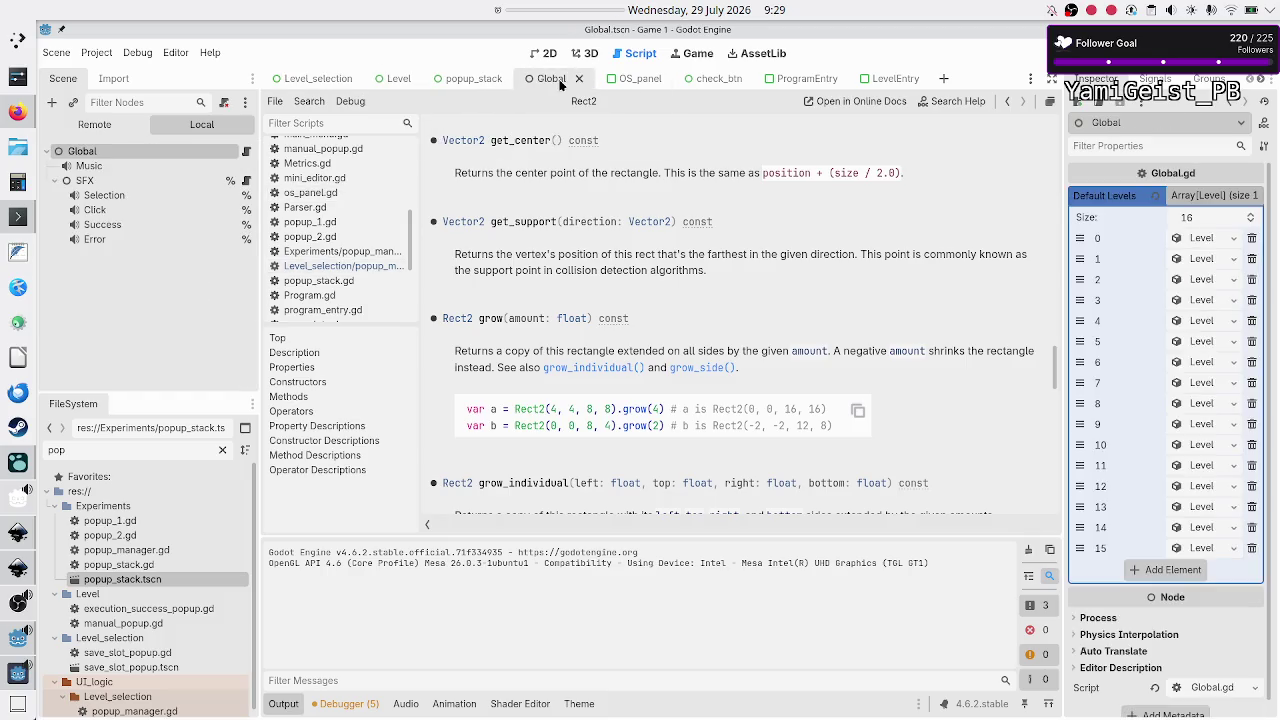
Step: Open the Global.gd script from the 2D view, scroll through it, and bring up the Project menu
{"action": "left_click", "coordinate": [548, 60]}
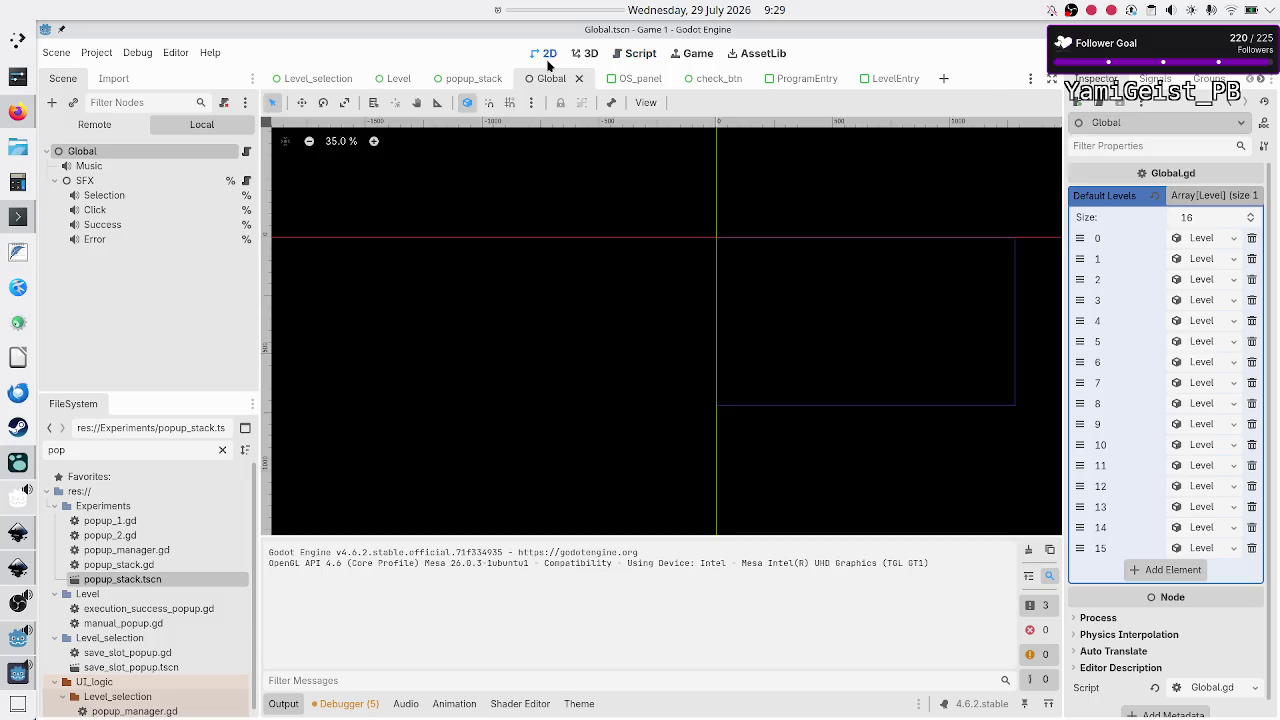
{"action": "left_click", "coordinate": [251, 156]}
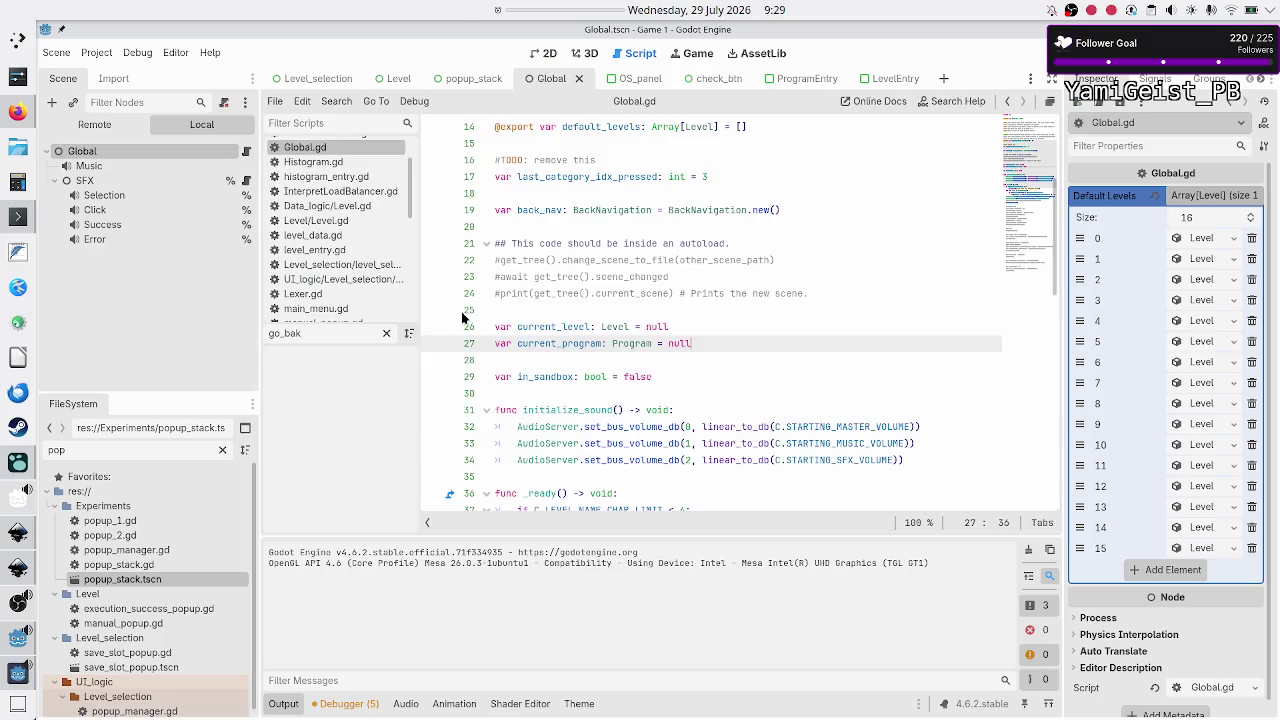
{"action": "scroll", "coordinate": [577, 365], "scroll_direction": "down", "scroll_amount": 2}
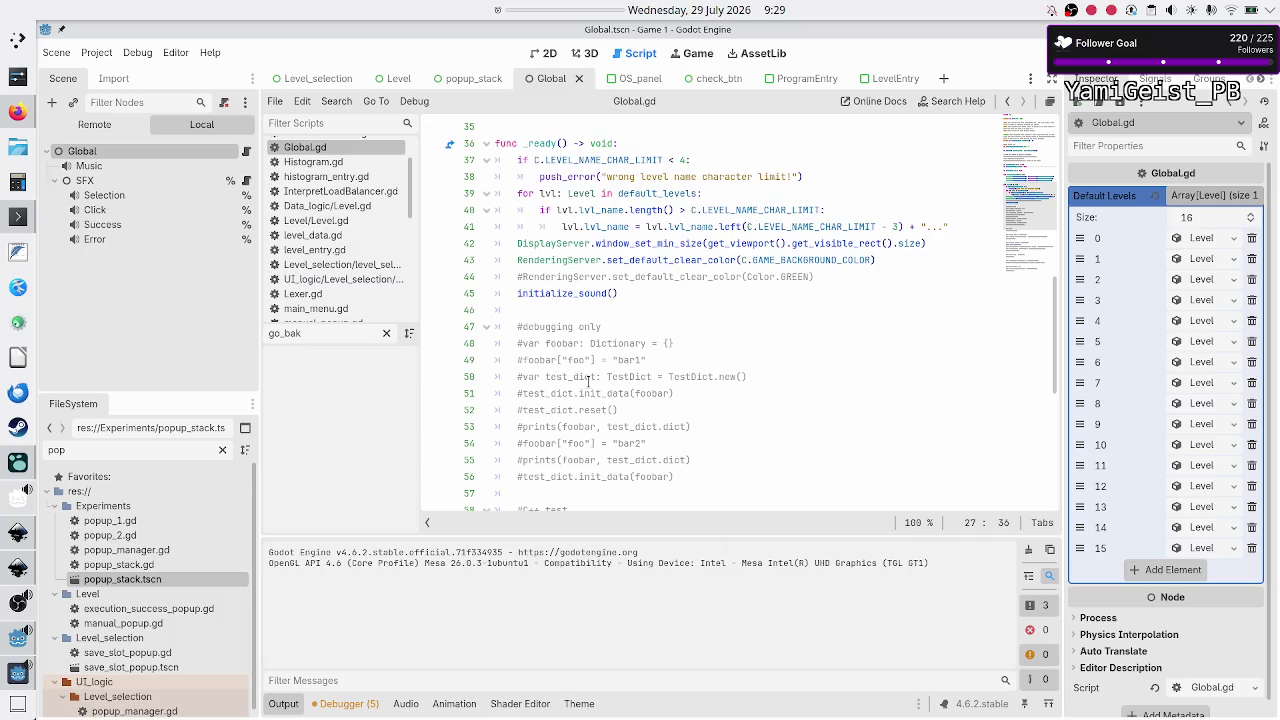
{"action": "scroll", "coordinate": [585, 373], "scroll_direction": "down", "scroll_amount": 7}
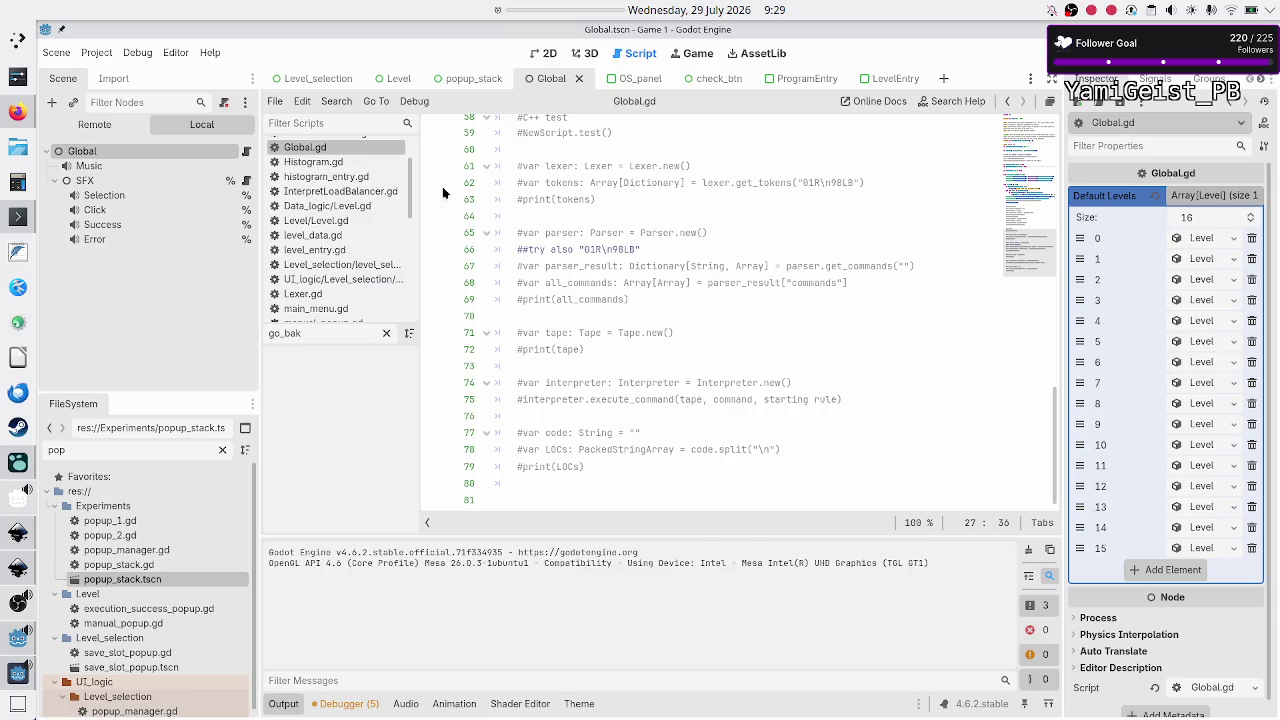
{"action": "left_click", "coordinate": [89, 62]}
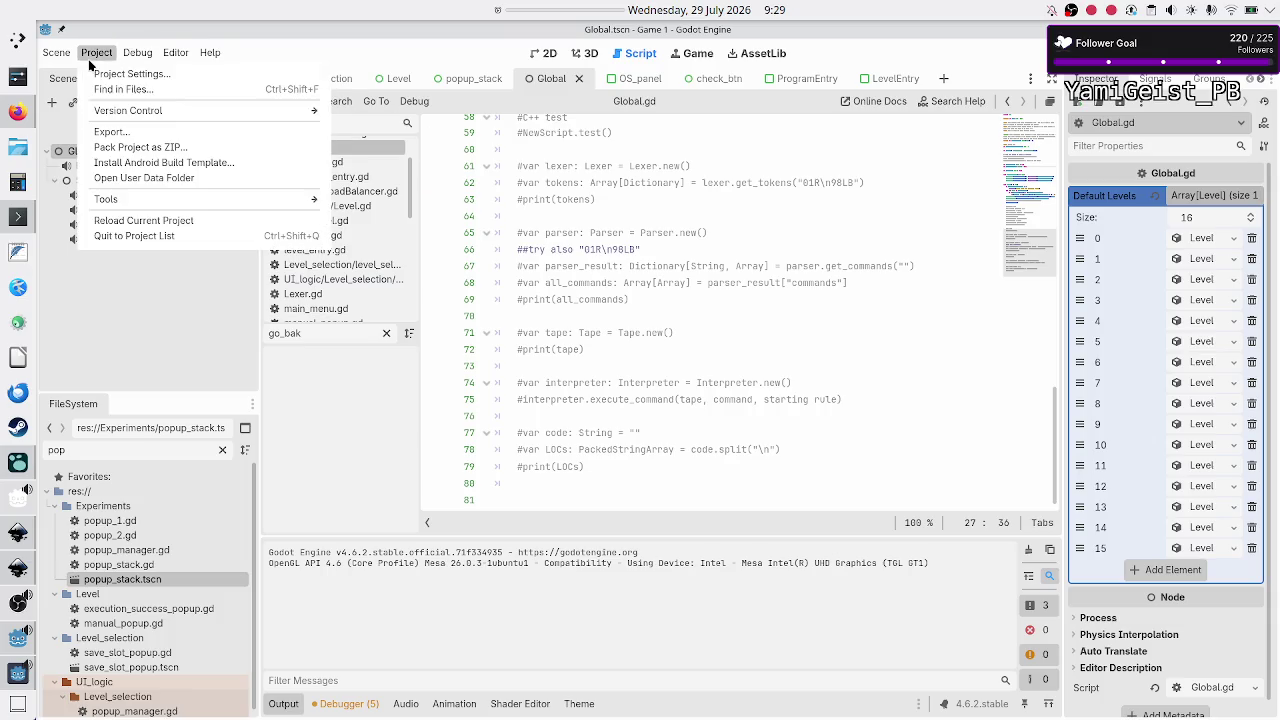
Step: Review the enabled G, C and LD autoloads in Project Settings, then close the dialog
{"action": "left_click", "coordinate": [112, 75]}
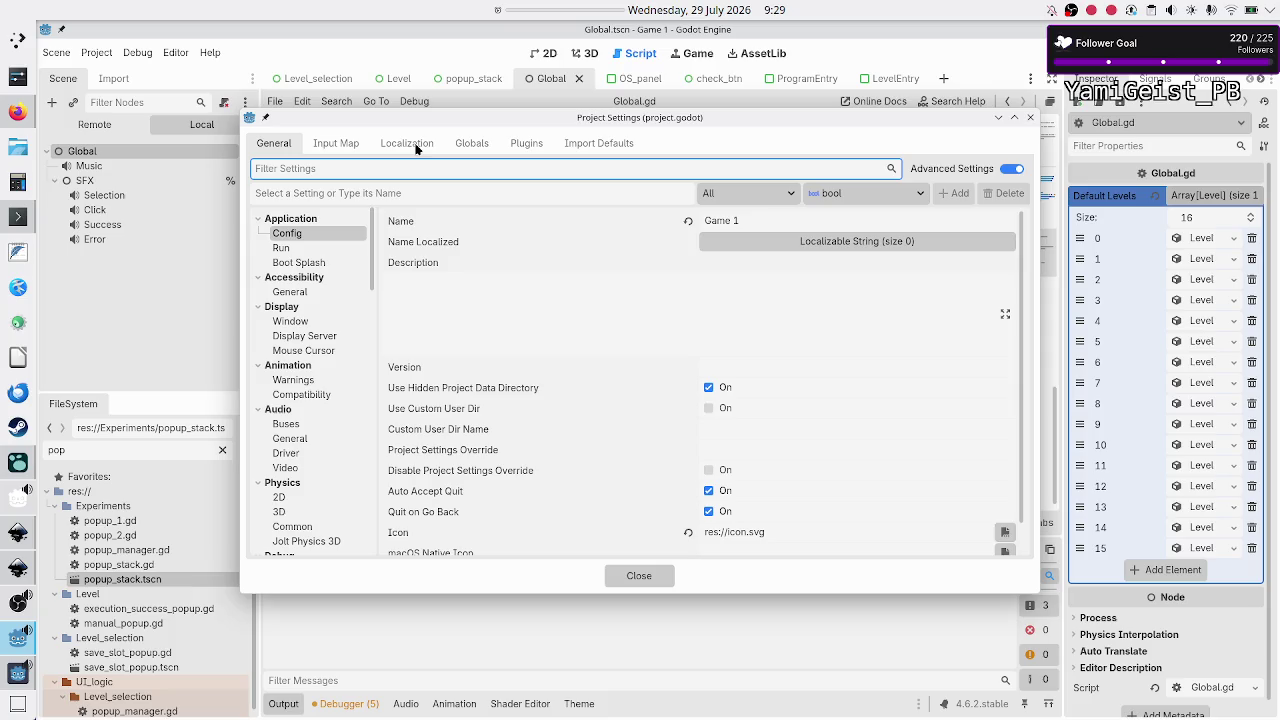
{"action": "left_click", "coordinate": [472, 147]}
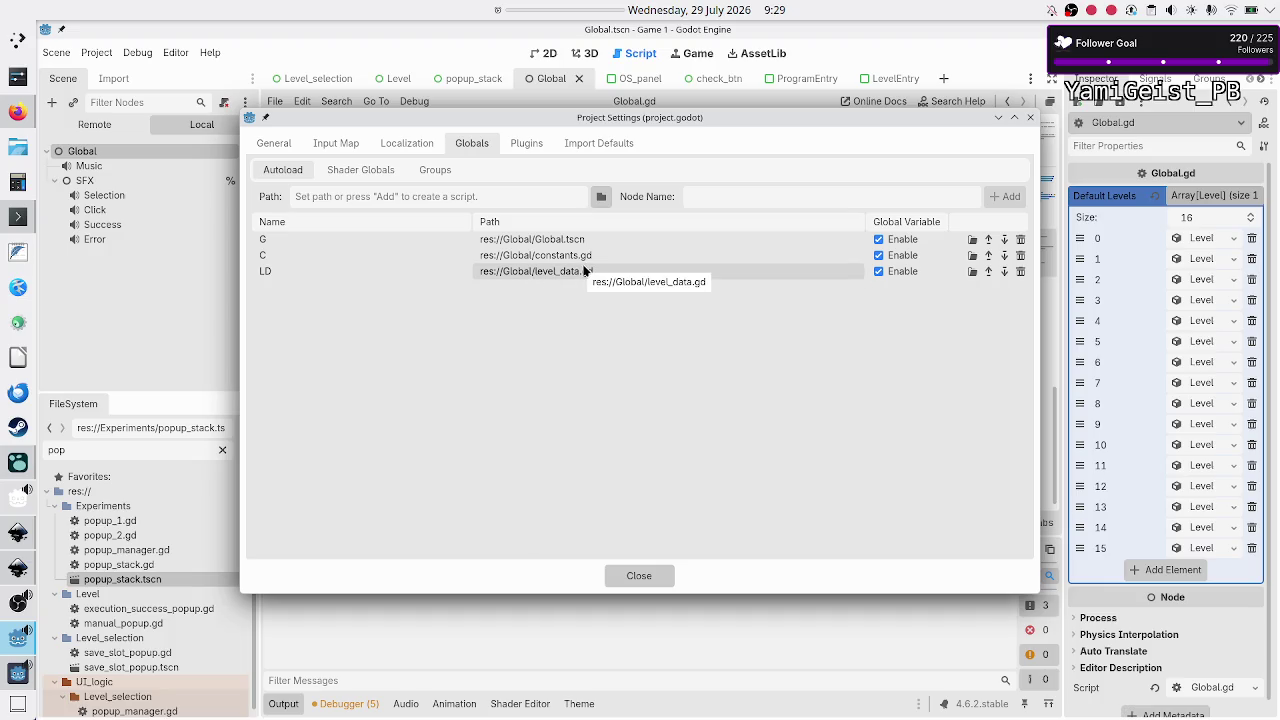
{"action": "left_click", "coordinate": [1030, 118]}
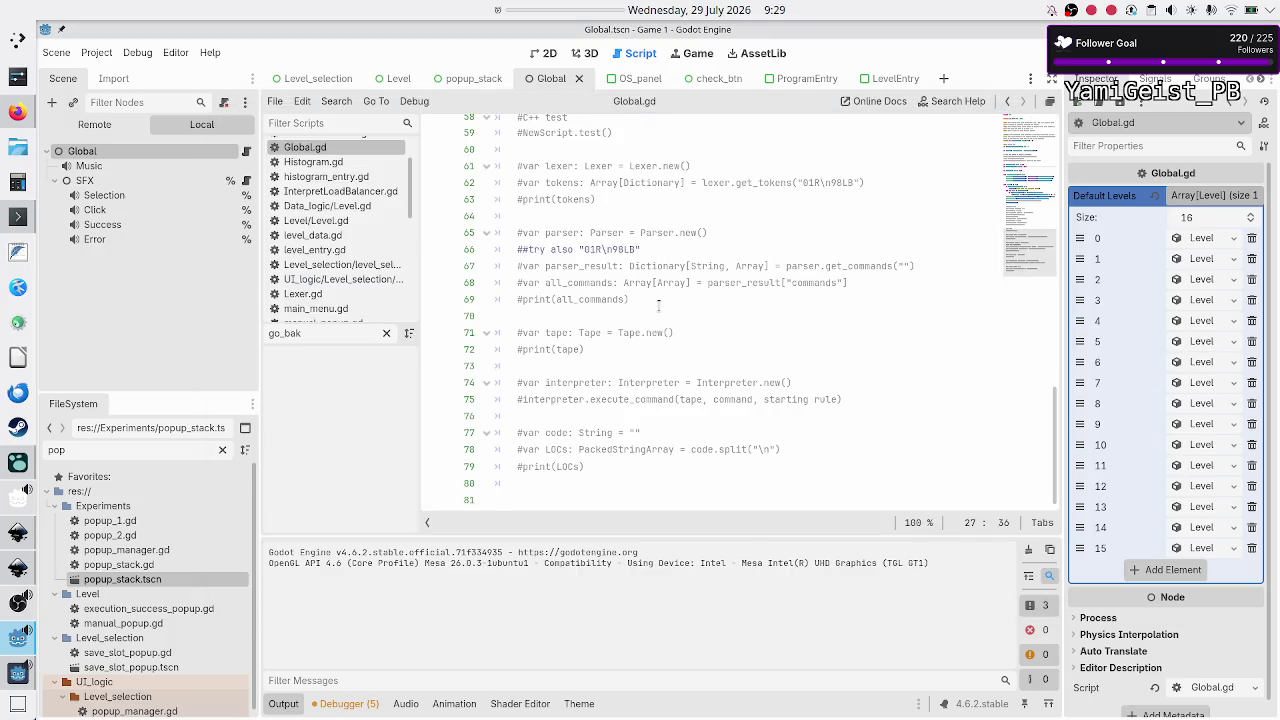
Step: Scroll Global.gd back up to its 'extends Node' first line and bring up the Project menu
{"action": "scroll", "coordinate": [658, 305], "scroll_direction": "up", "scroll_amount": 10}
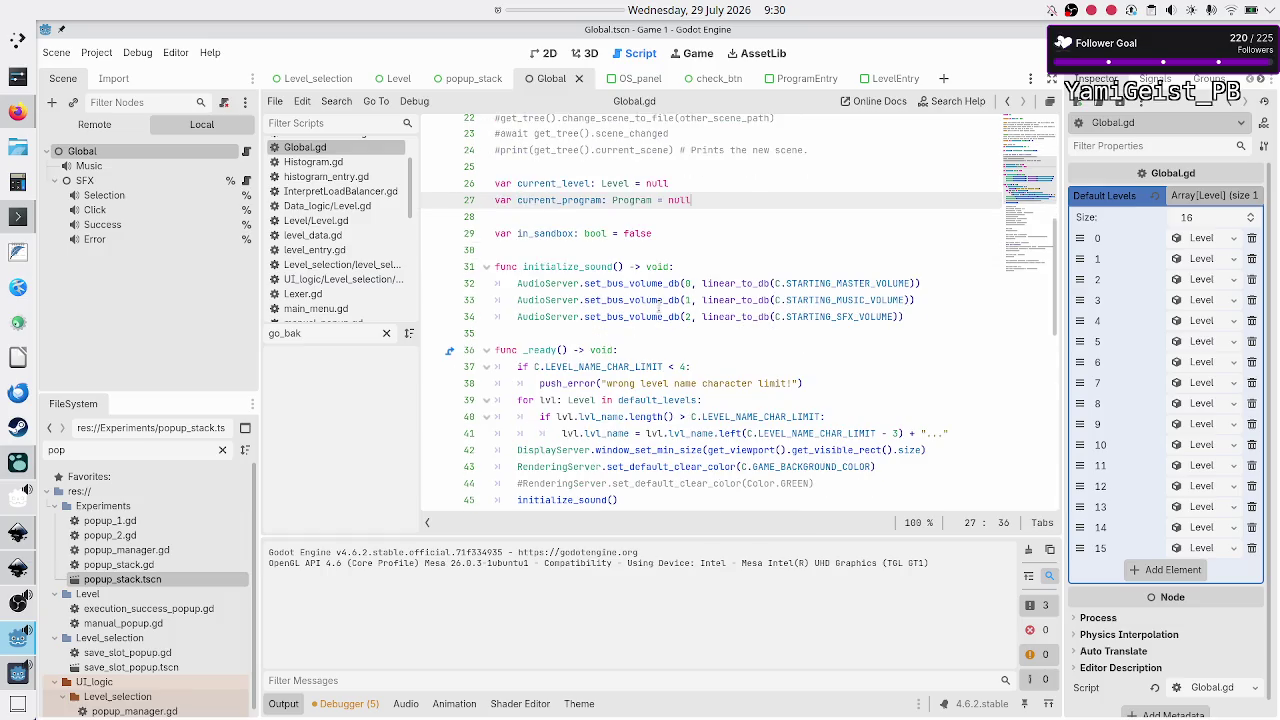
{"action": "scroll", "coordinate": [660, 313], "scroll_direction": "down", "scroll_amount": 1}
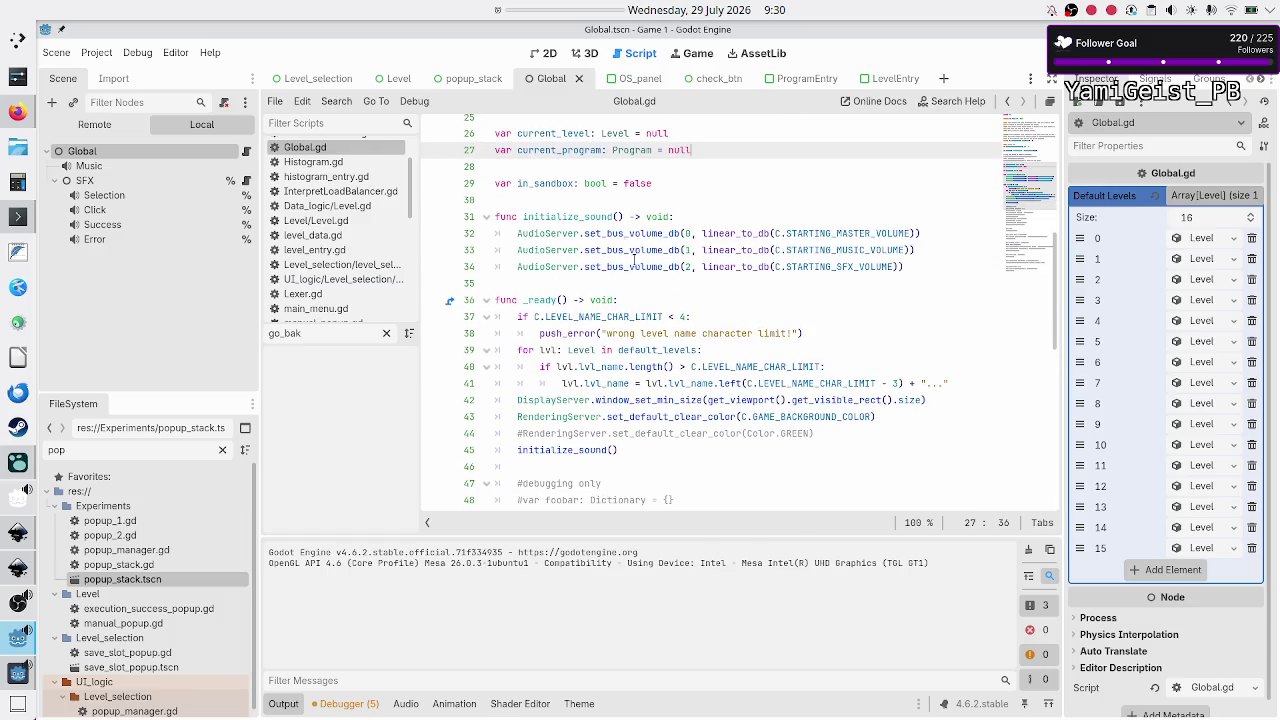
{"action": "scroll", "coordinate": [672, 368], "scroll_direction": "down", "scroll_amount": 6}
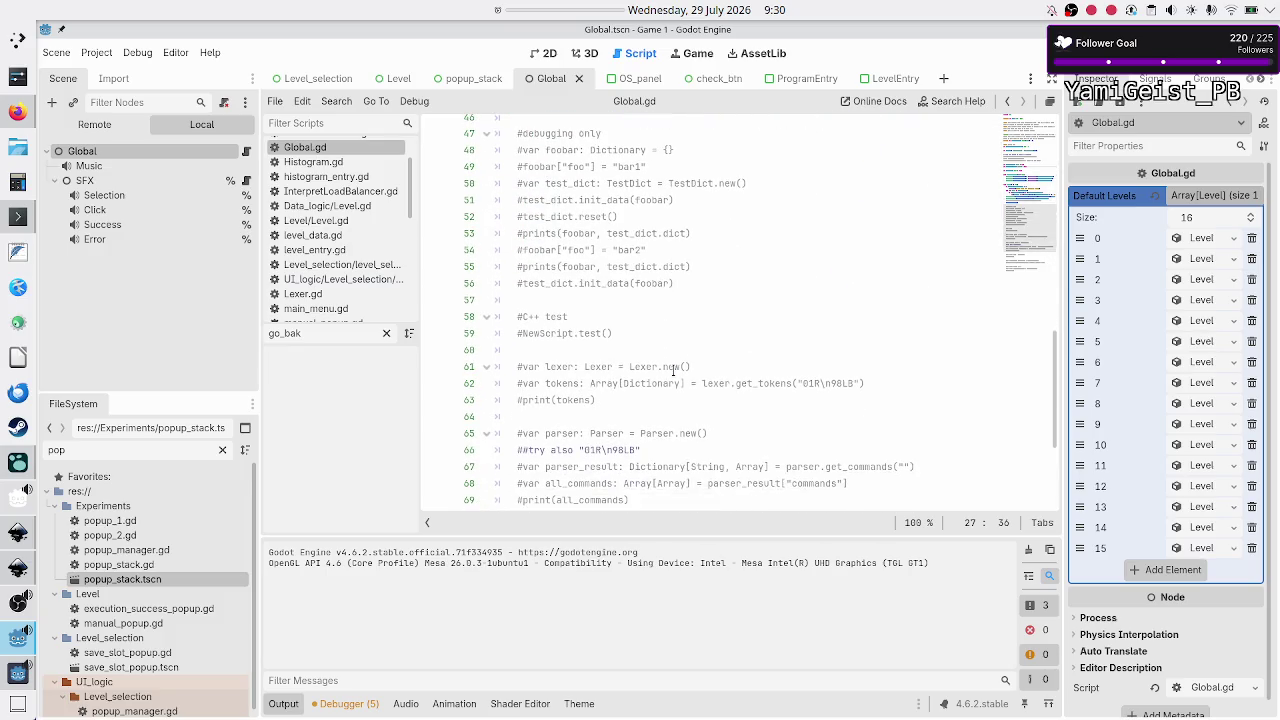
{"action": "scroll", "coordinate": [675, 355], "scroll_direction": "up", "scroll_amount": 14}
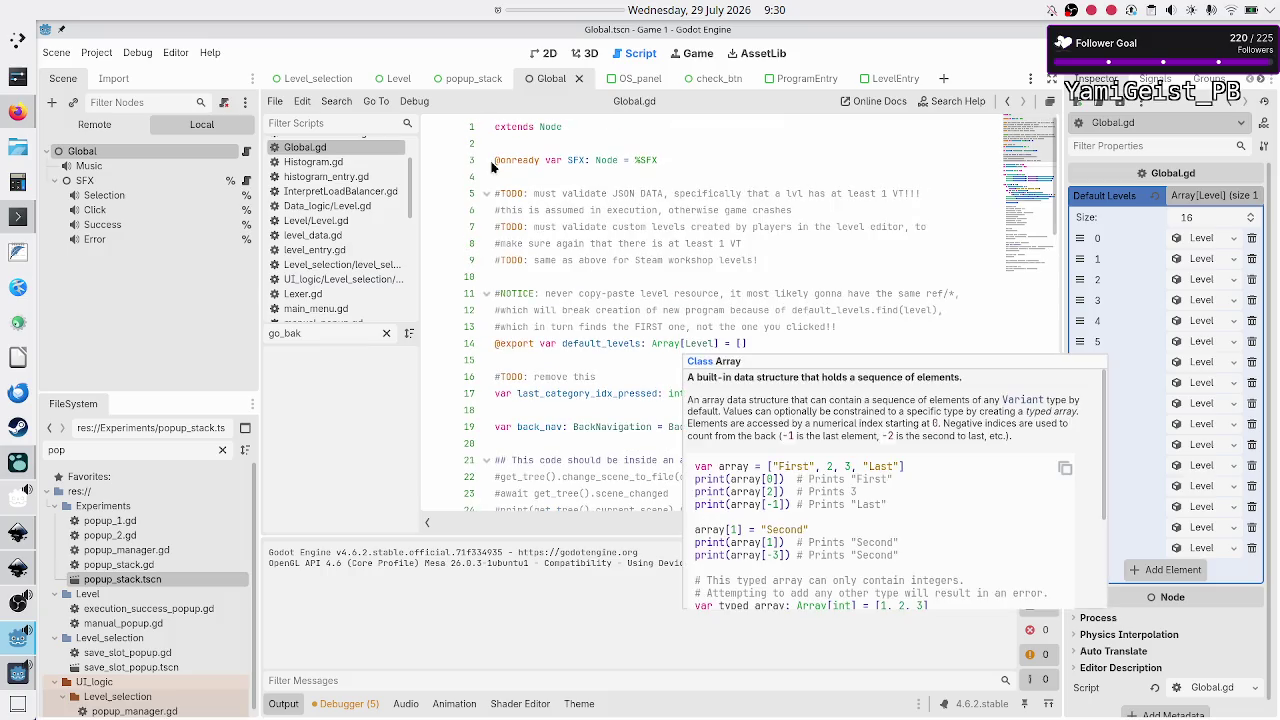
{"action": "left_click", "coordinate": [95, 52]}
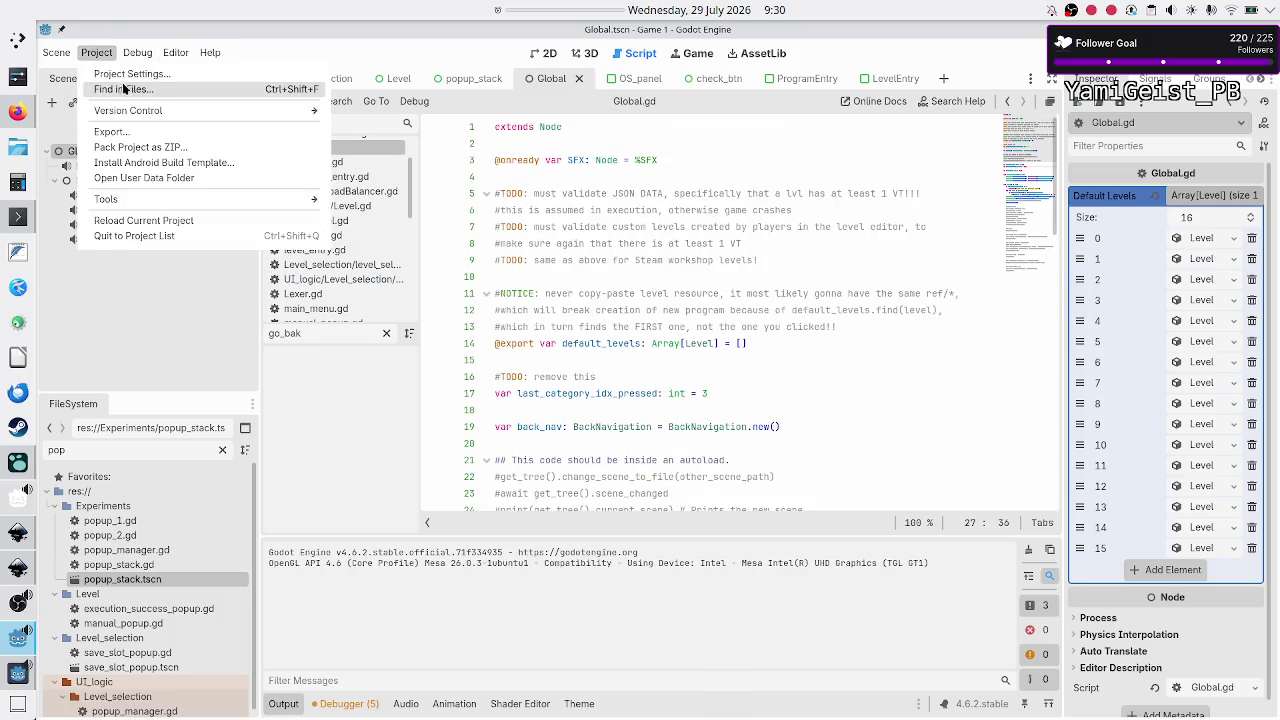
Step: Enter U as a new autoload name, note the global class name collision, and close Project Settings
{"action": "left_click", "coordinate": [132, 73]}
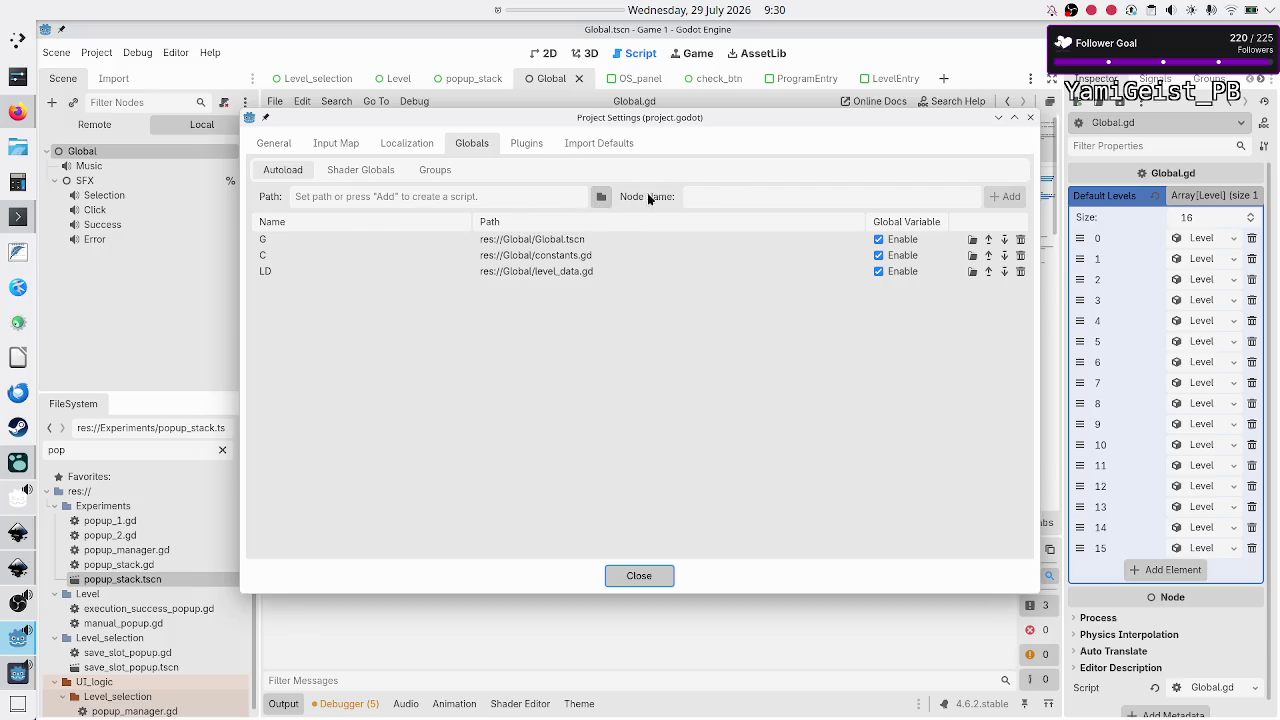
{"action": "left_click", "coordinate": [768, 204]}
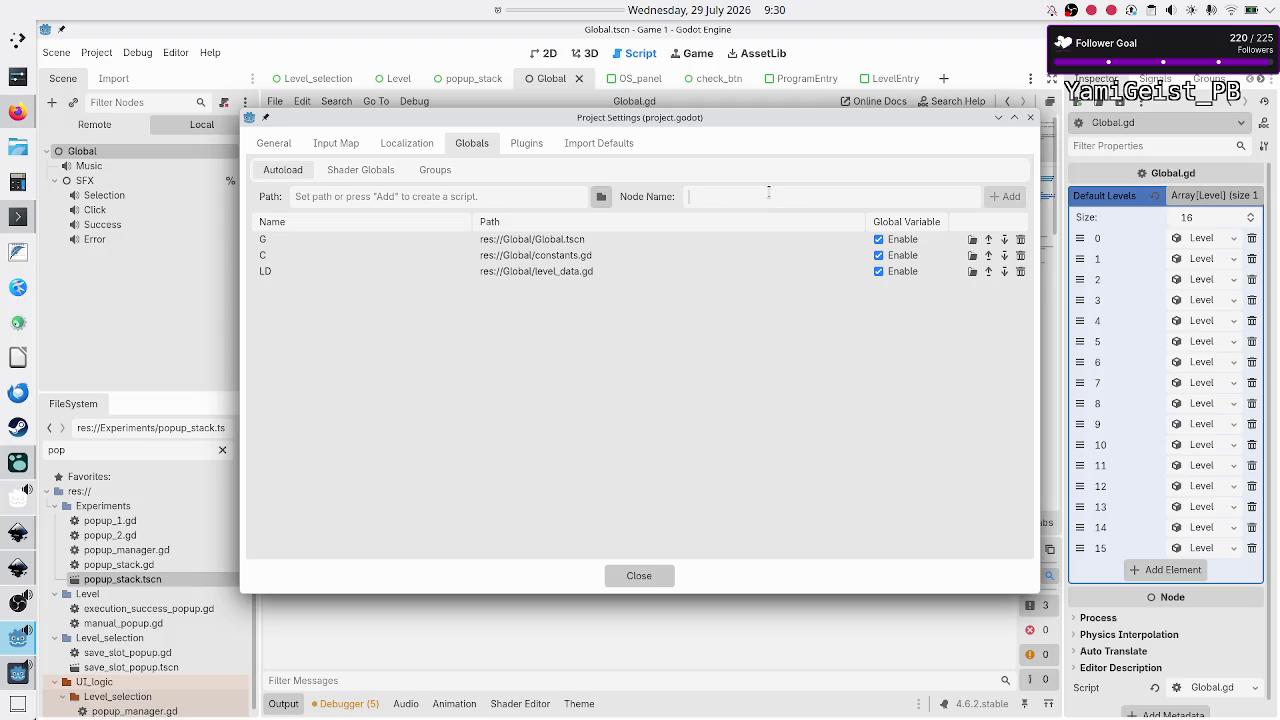
{"action": "type", "text": "U"}
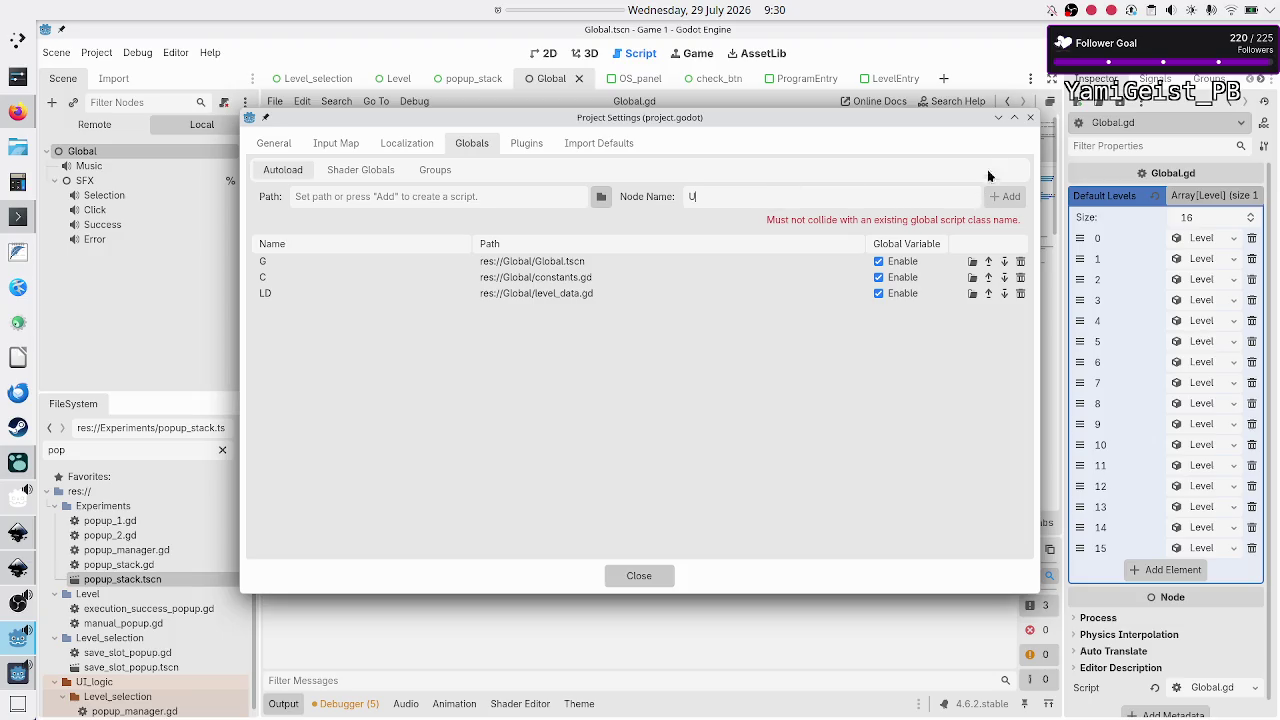
{"action": "left_click", "coordinate": [1031, 118]}
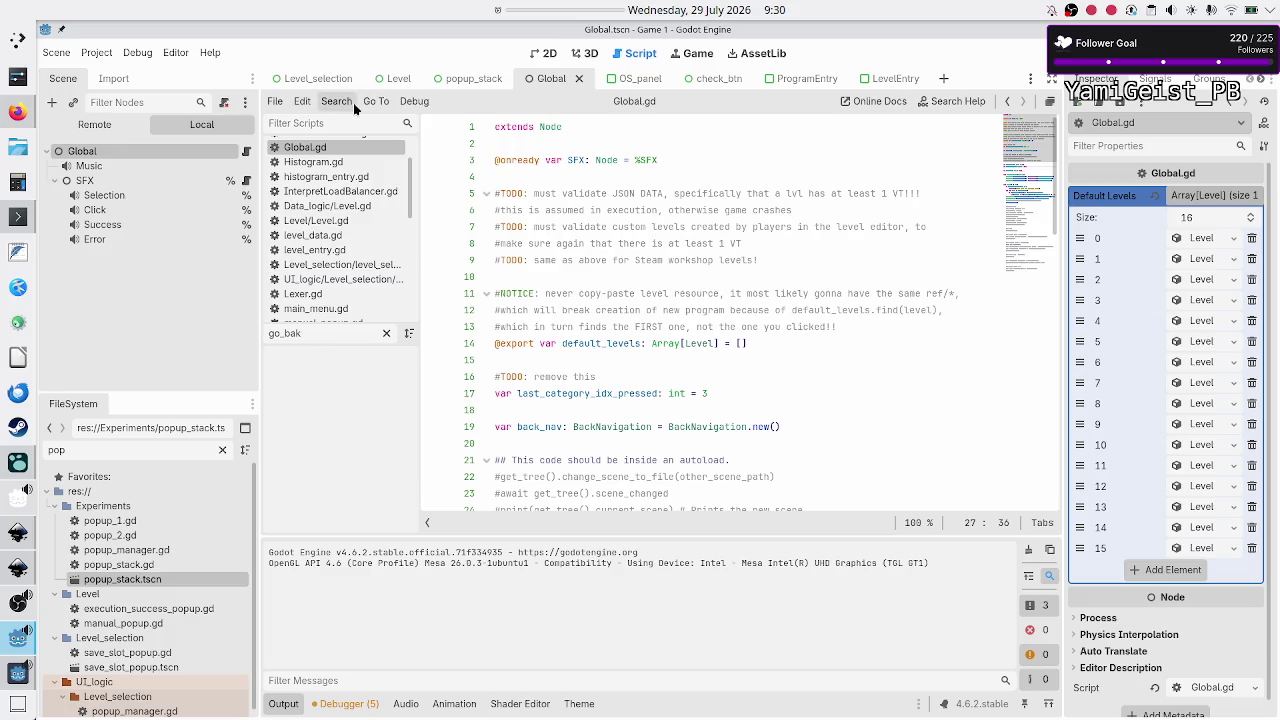
{"action": "key", "text": "ctrl+a"}
{"action": "type", "text": "utils"}
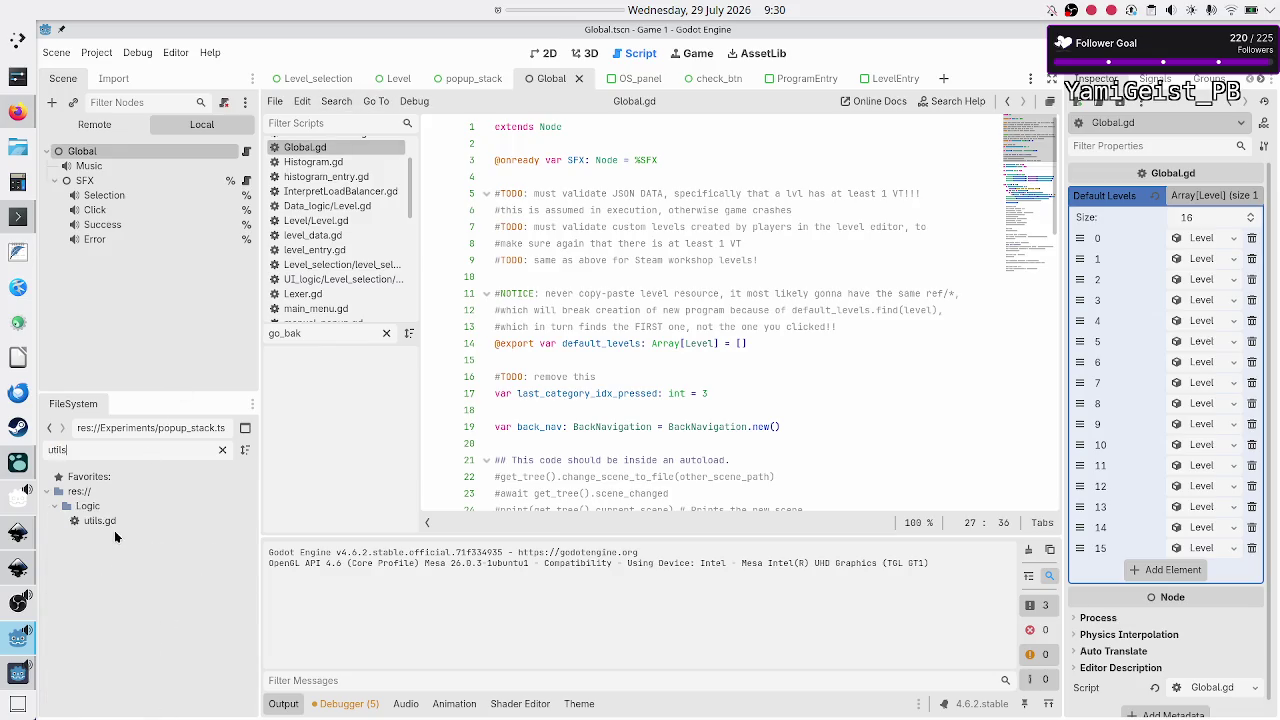
{"action": "double_click", "coordinate": [100, 521]}
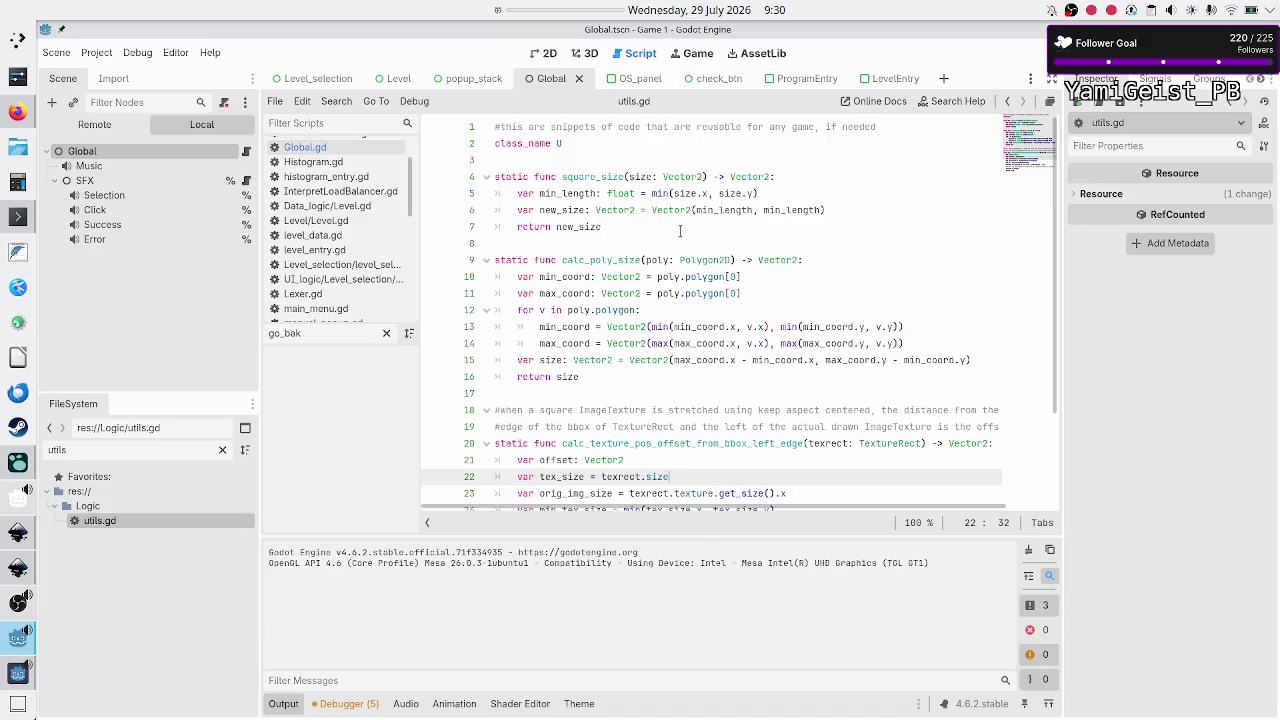
{"action": "left_click", "coordinate": [597, 142]}
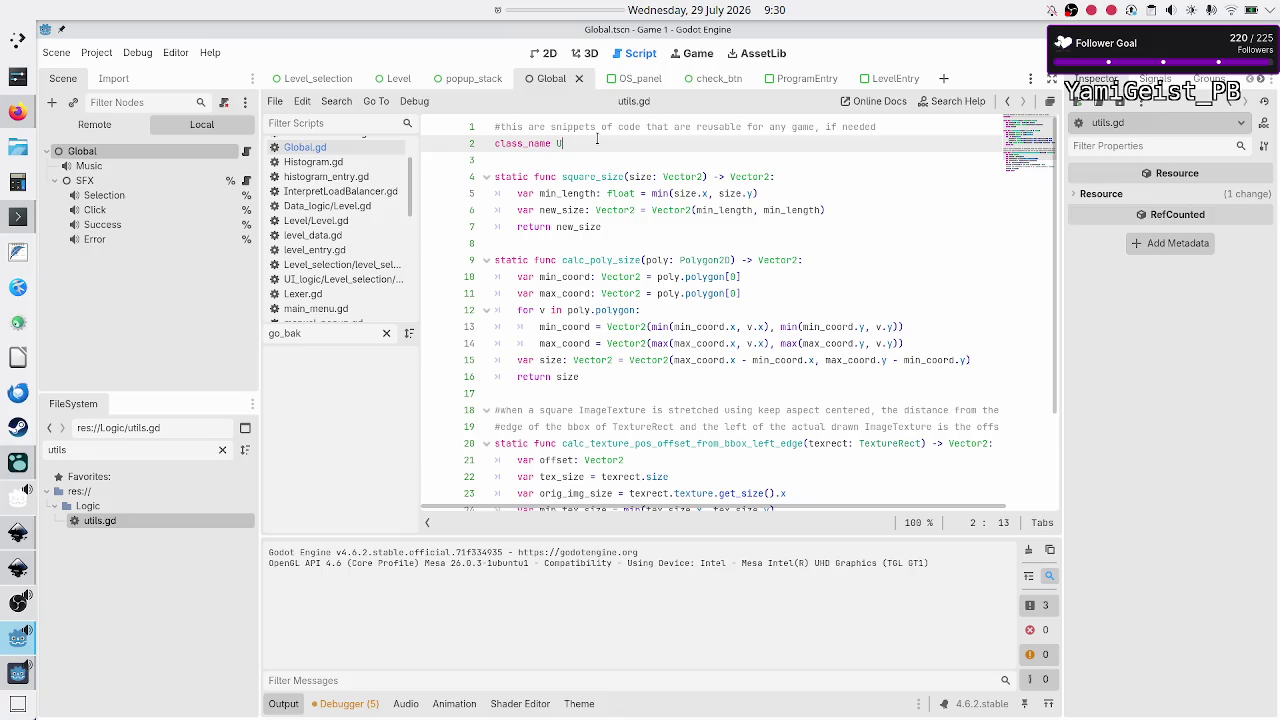
{"action": "key", "text": "ctrl+Home"}
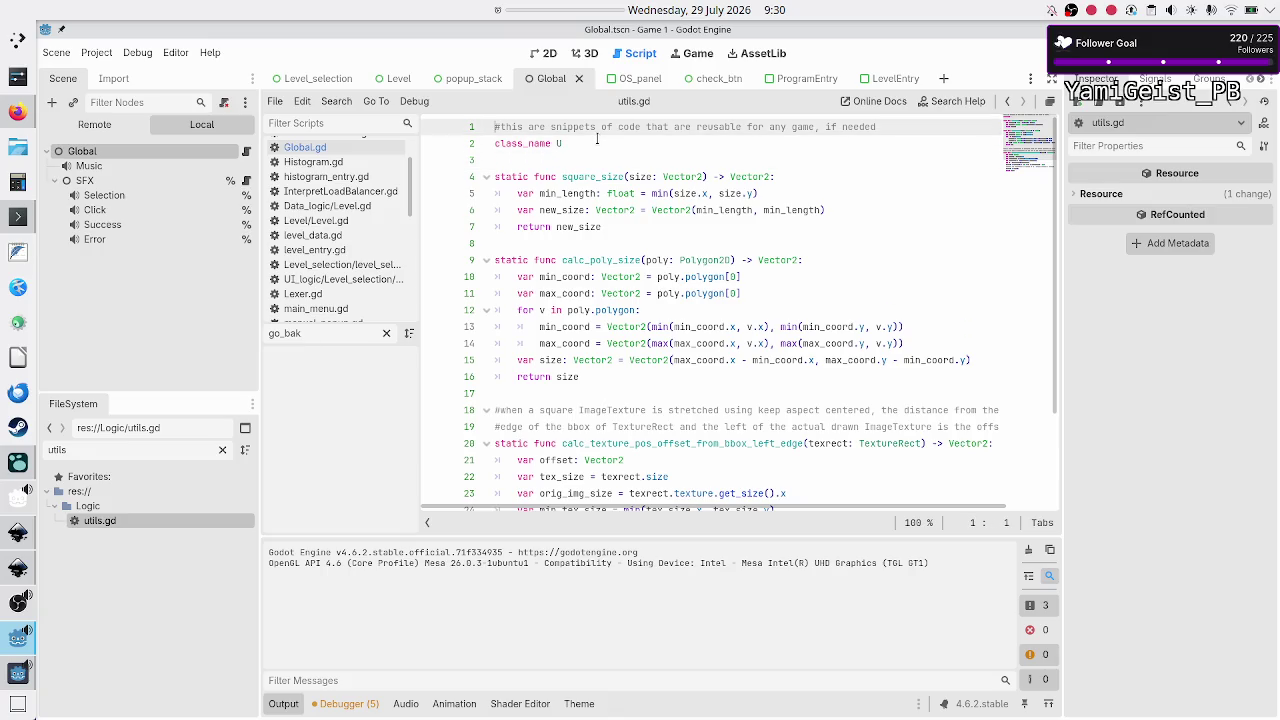
{"action": "key", "text": "Down"}
{"action": "key", "text": "Down"}
{"action": "key", "text": "Down"}
{"action": "key", "text": "Up"}
{"action": "key", "text": "Up"}
{"action": "key", "text": "Up"}
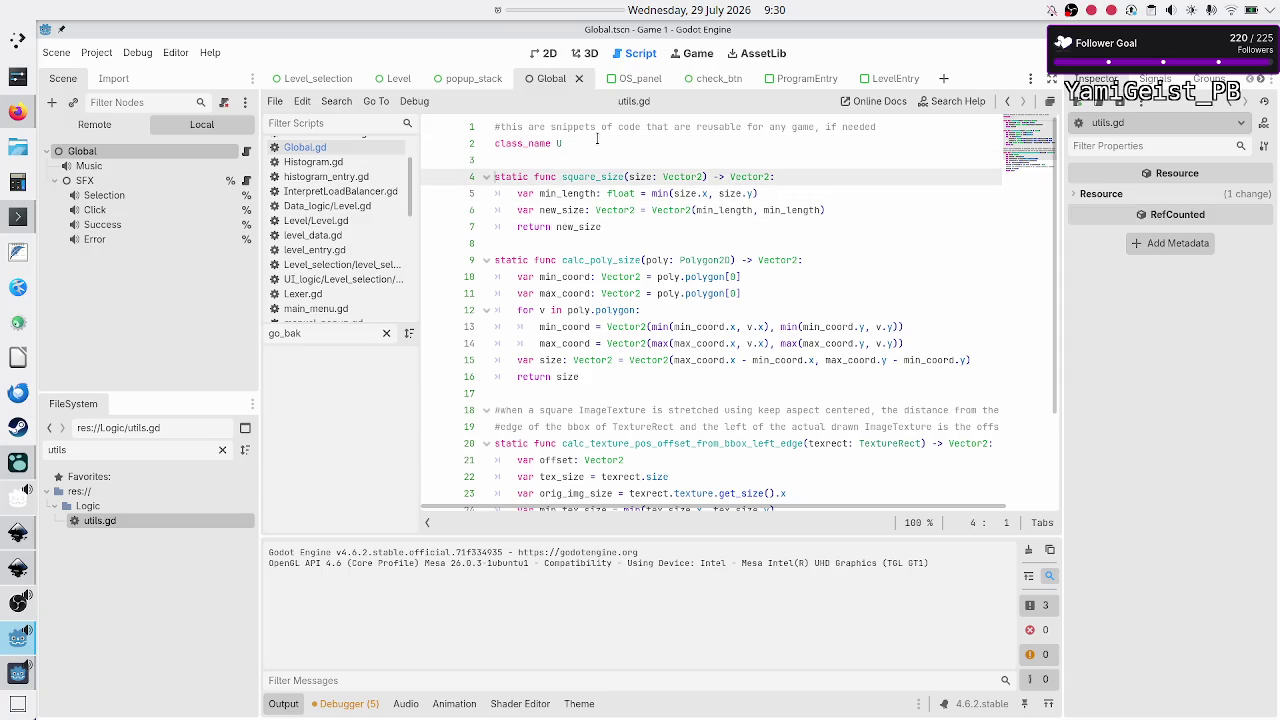
{"action": "key", "text": "shift+Down"}
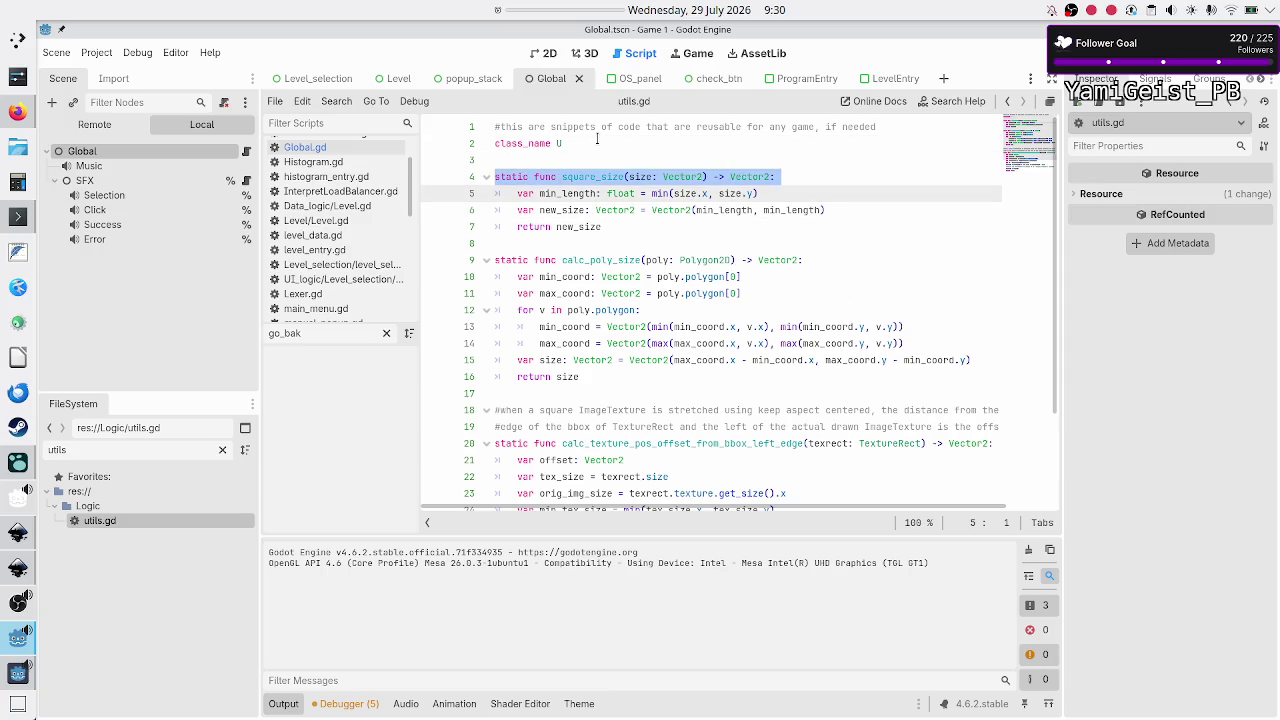
{"action": "key", "text": "shift+Down"}
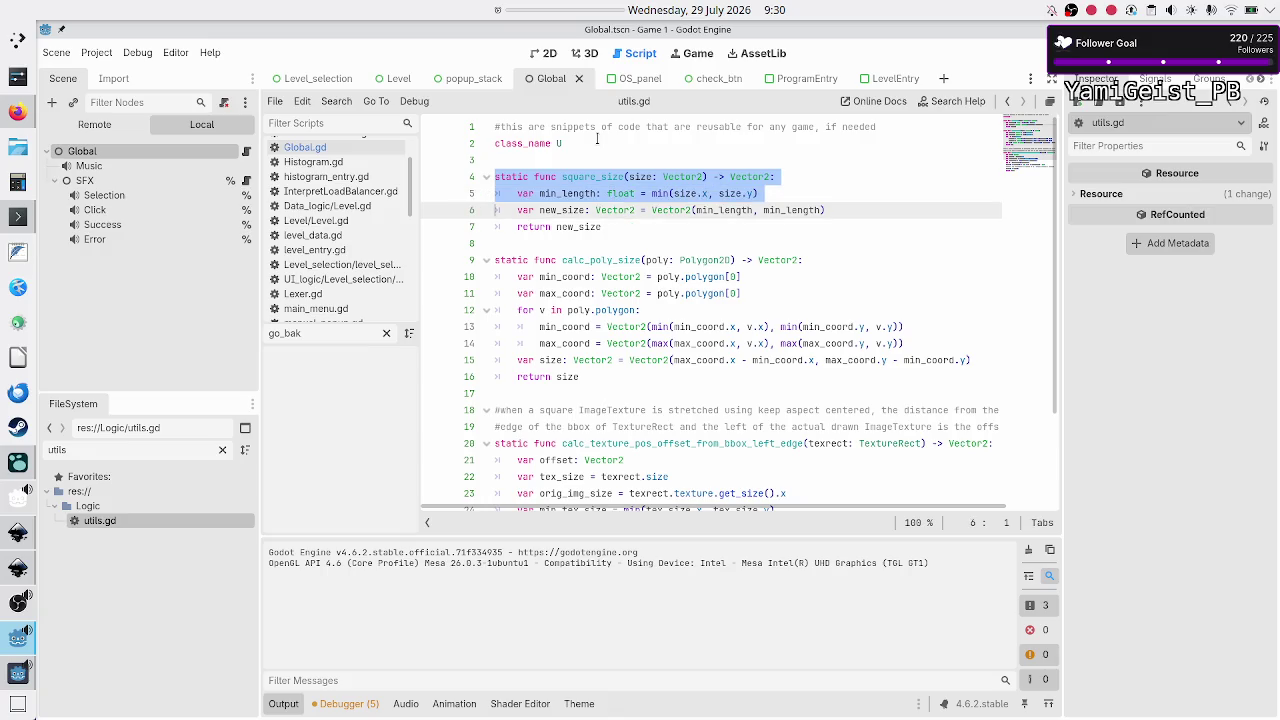
{"action": "key", "text": "shift+Down"}
{"action": "key", "text": "shift+Down"}
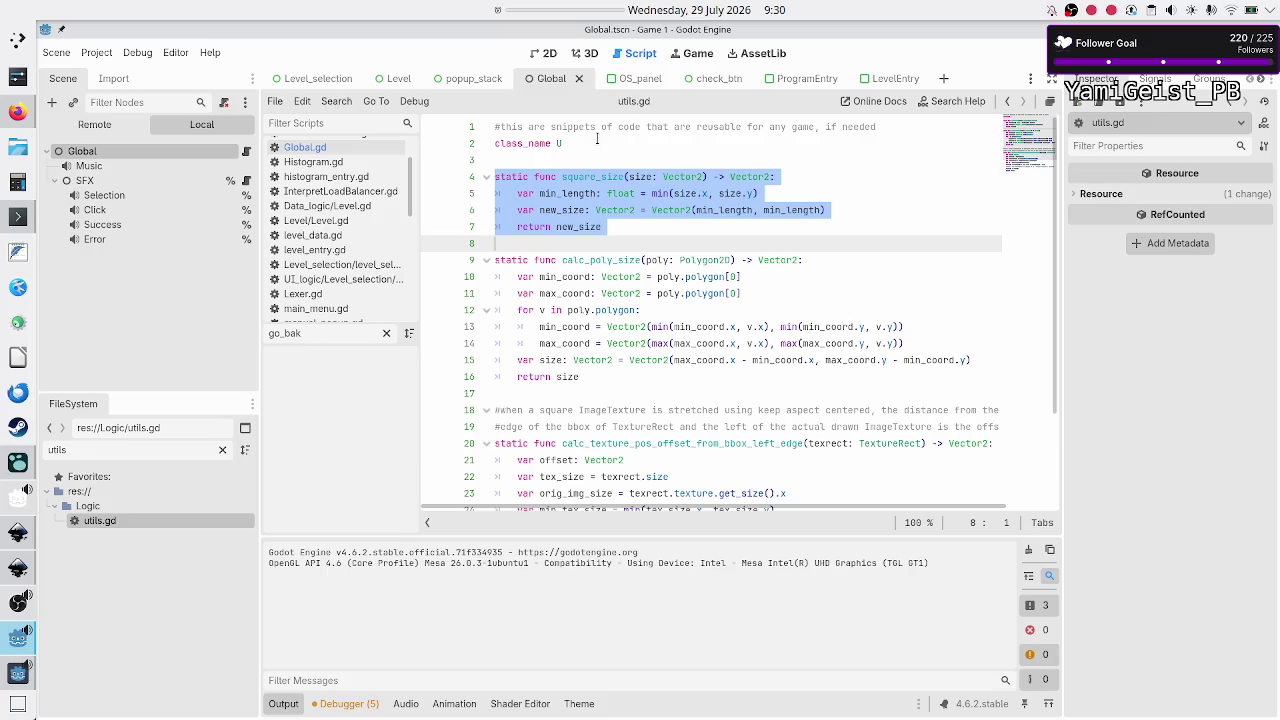
{"action": "key", "text": "Up"}
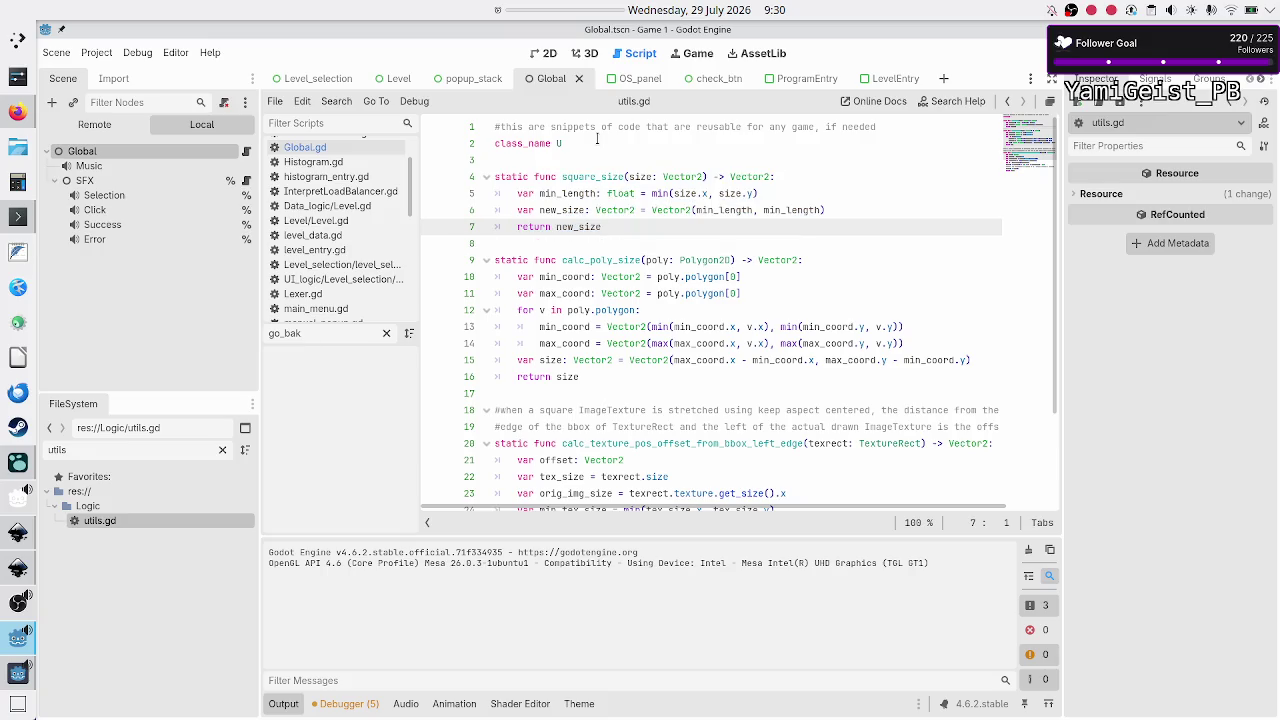
{"action": "key", "text": "Up"}
{"action": "key", "text": "Up"}
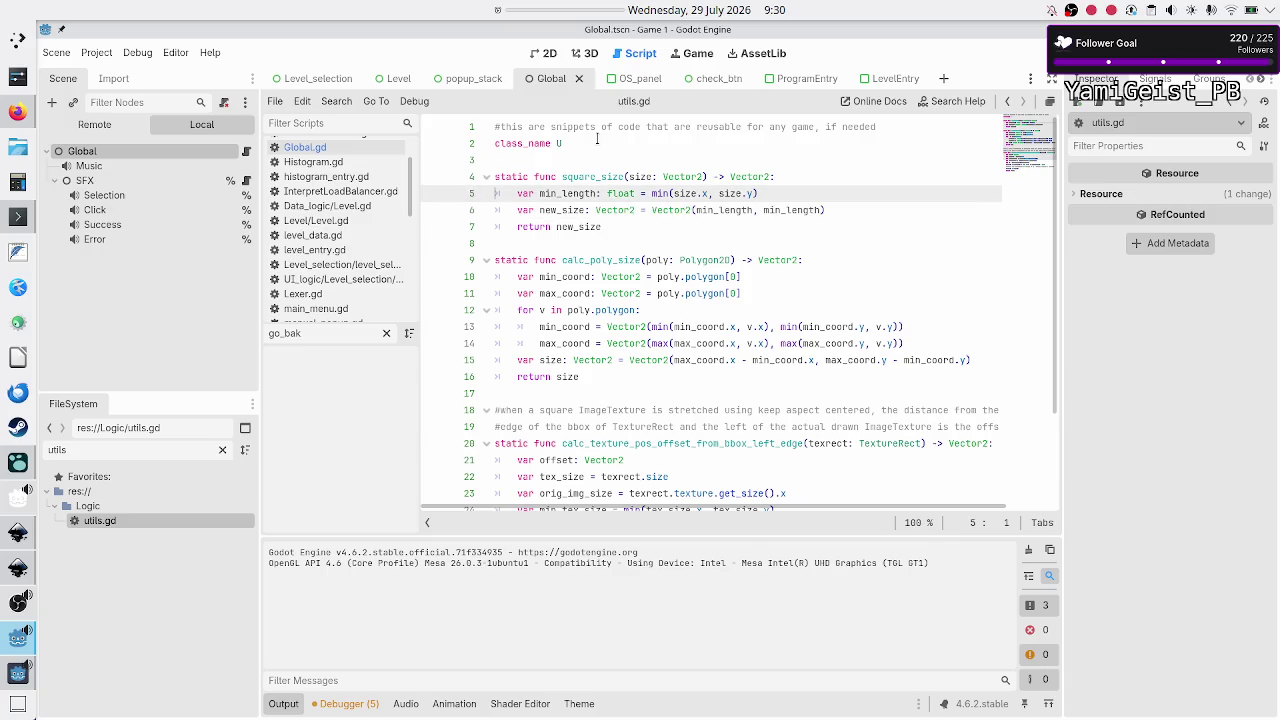
{"action": "key", "text": "Down"}
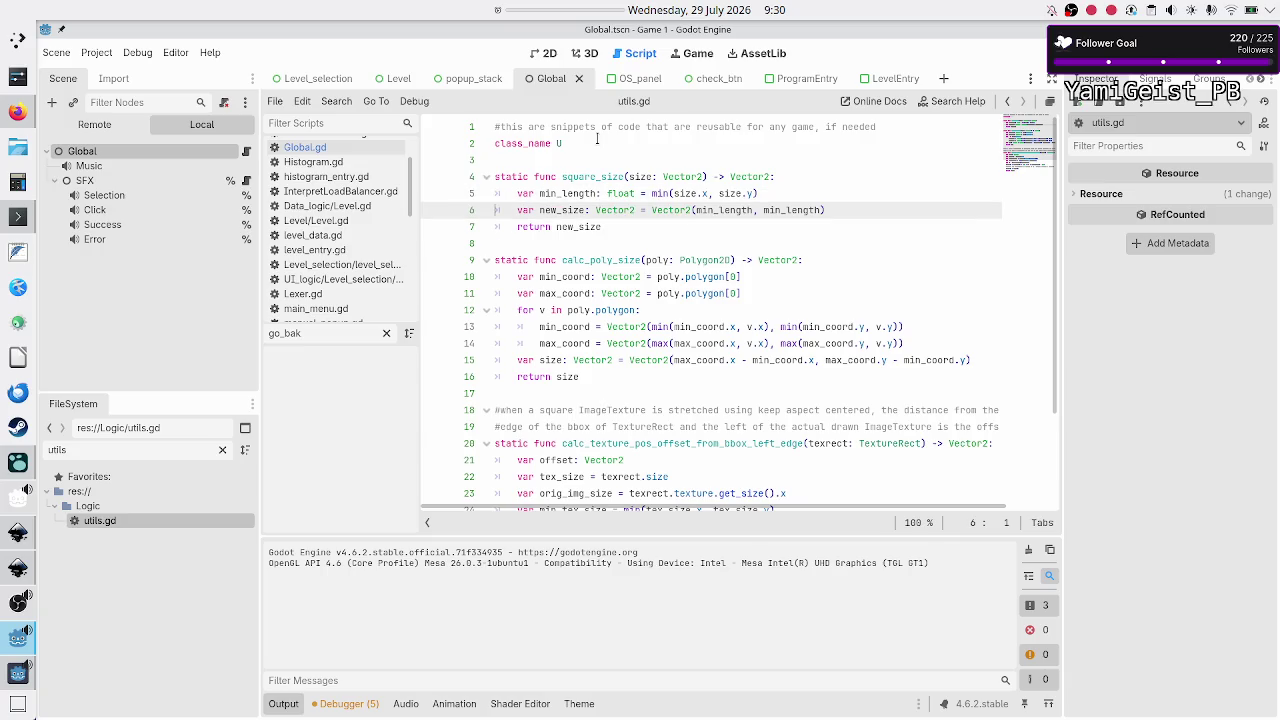
{"action": "key", "text": "Down"}
{"action": "key", "text": "Down"}
{"action": "key", "text": "Down"}
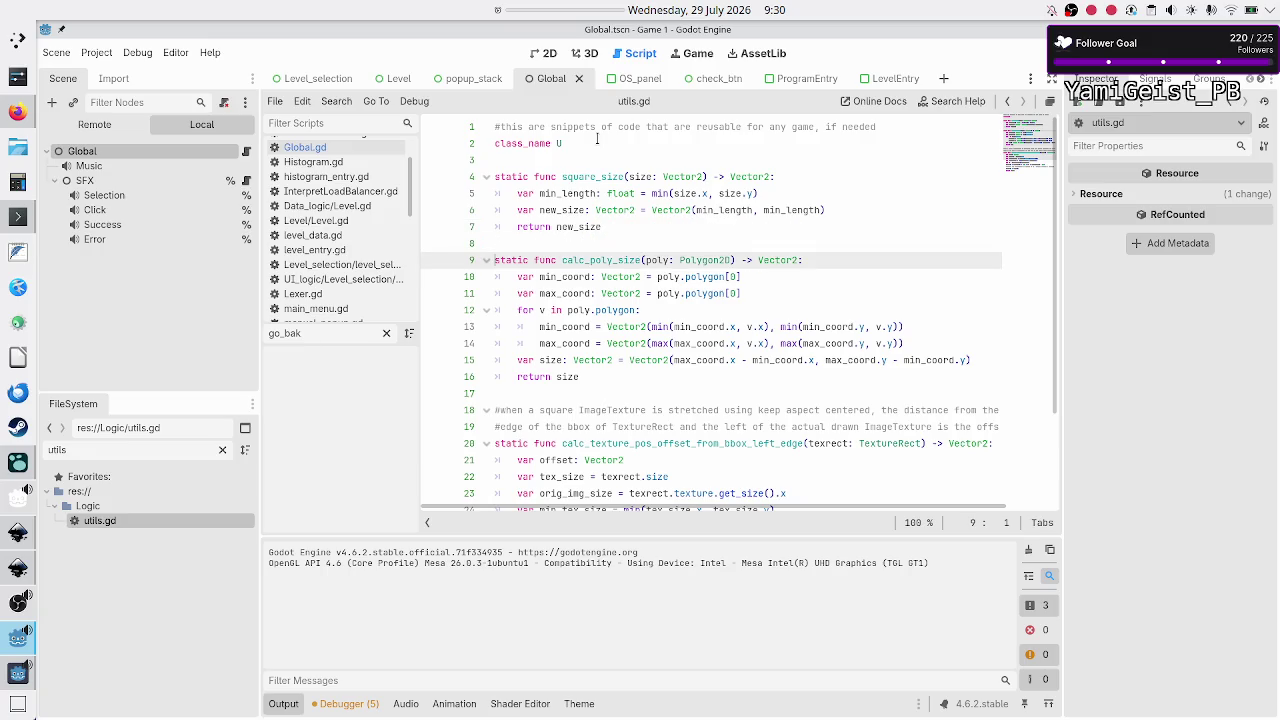
{"action": "key", "text": "Down"}
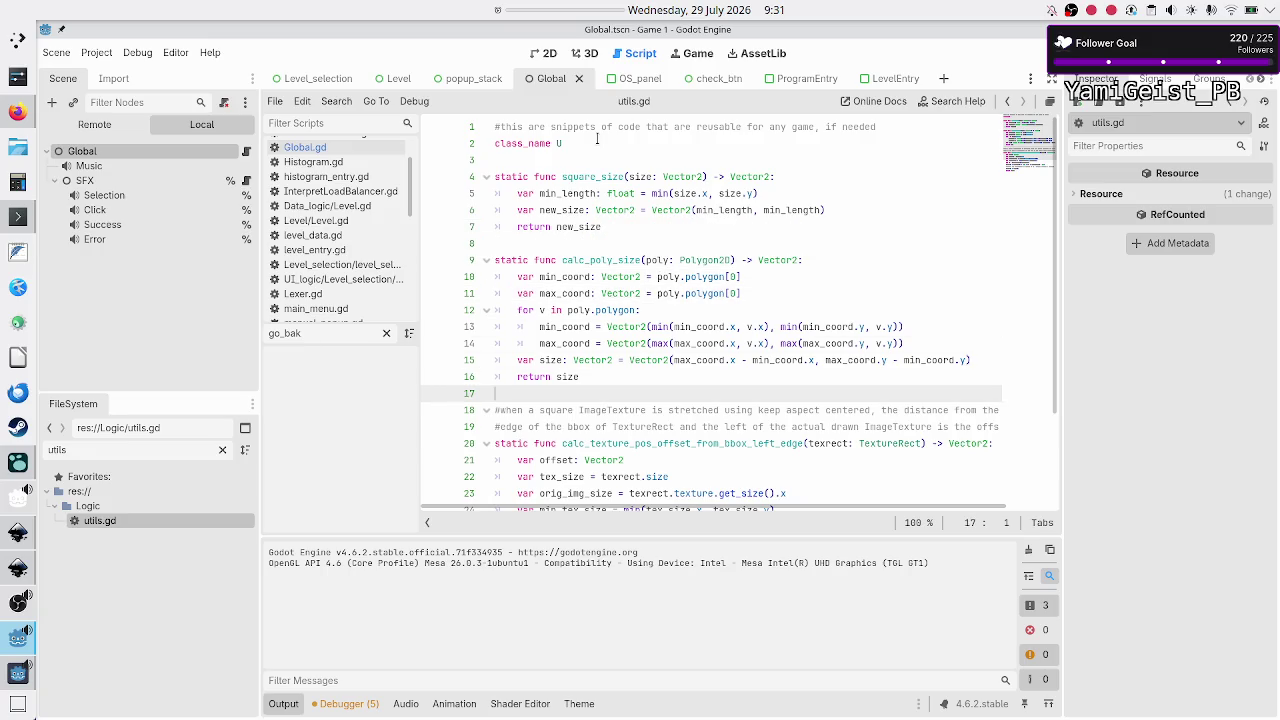
{"action": "key", "text": "Down"}
{"action": "key", "text": "Down"}
{"action": "key", "text": "Down"}
{"action": "key", "text": "Down"}
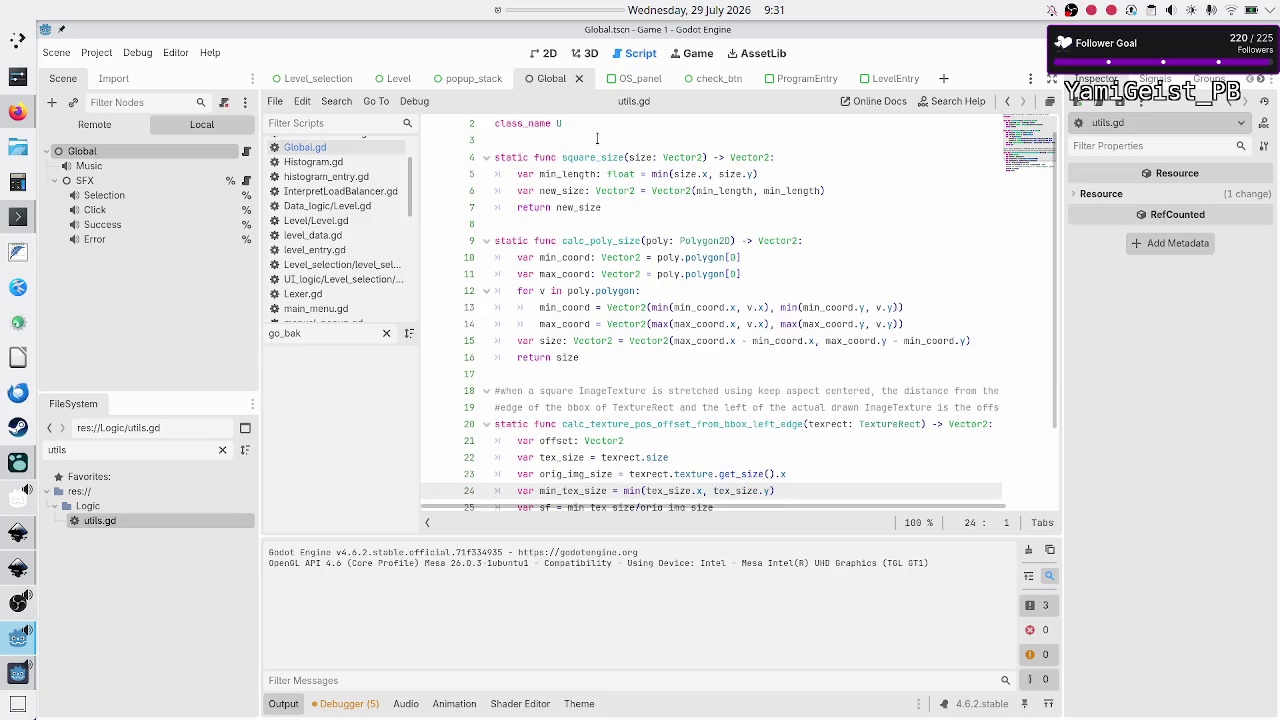
{"action": "key", "text": "Up"}
{"action": "key", "text": "Up"}
{"action": "key", "text": "Up"}
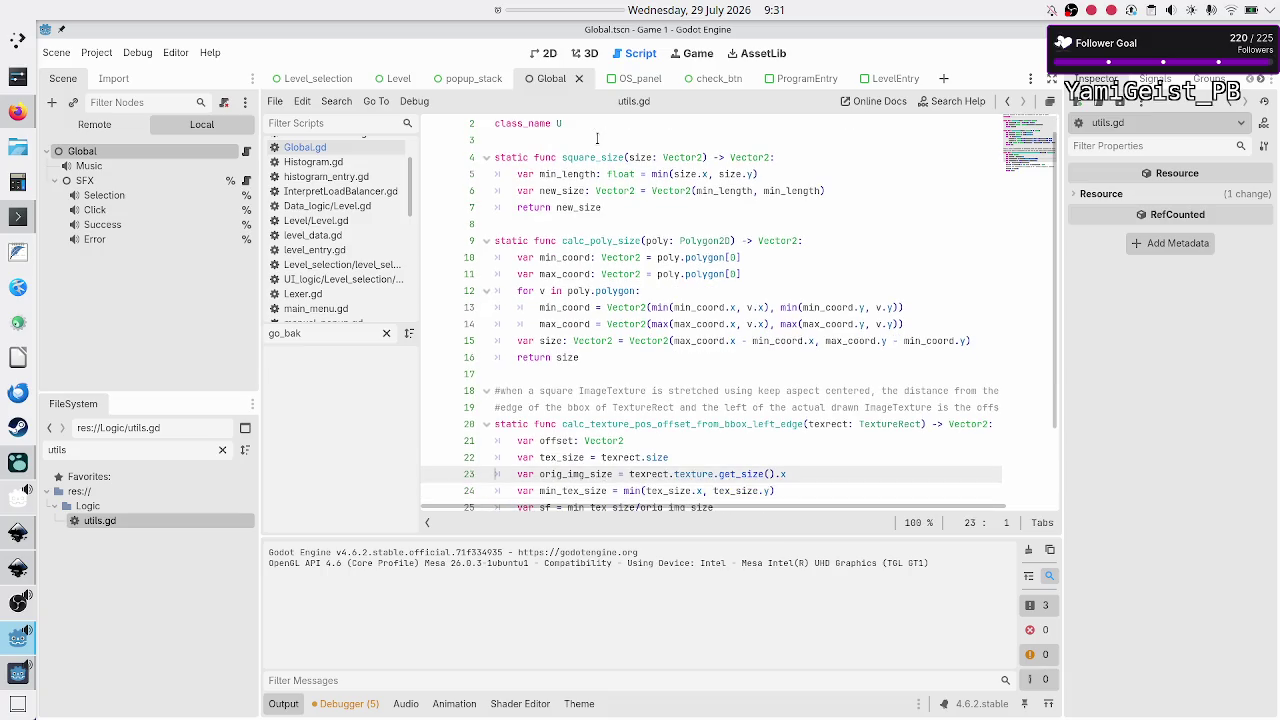
{"action": "key", "text": "Down"}
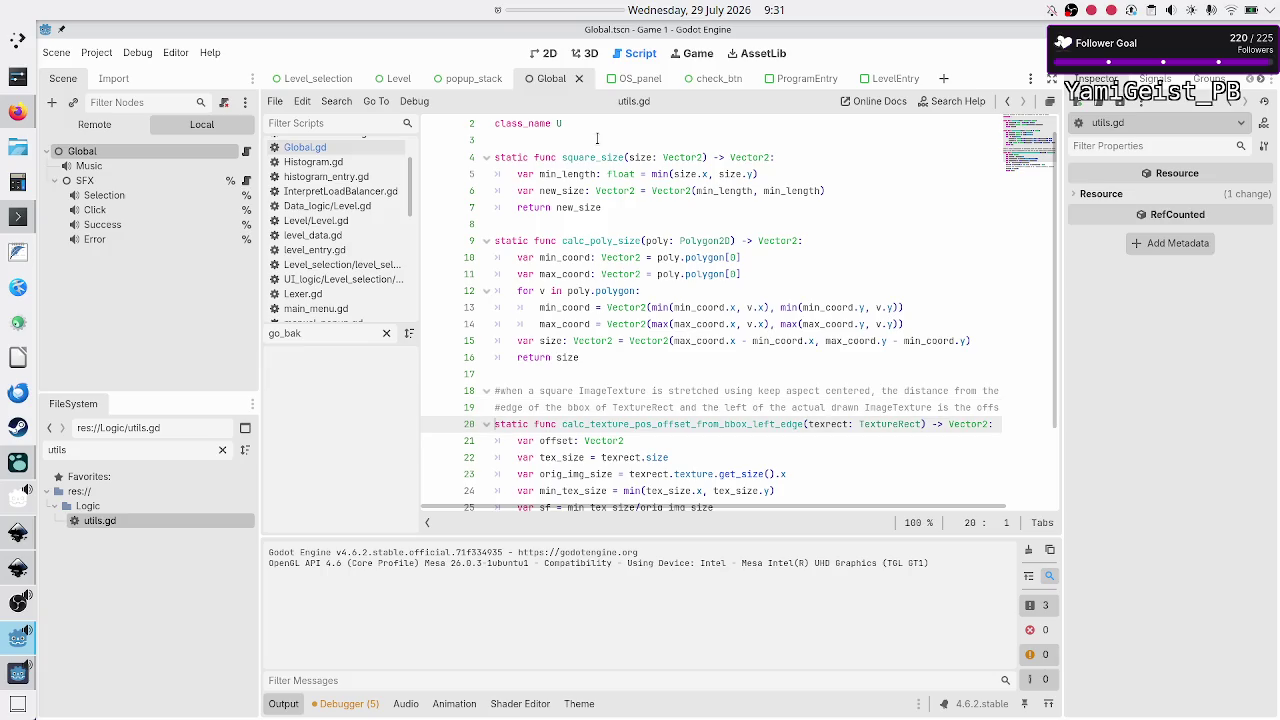
{"action": "key", "text": "Up"}
{"action": "key", "text": "Up"}
{"action": "key", "text": "shift+Down"}
{"action": "key", "text": "shift+End"}
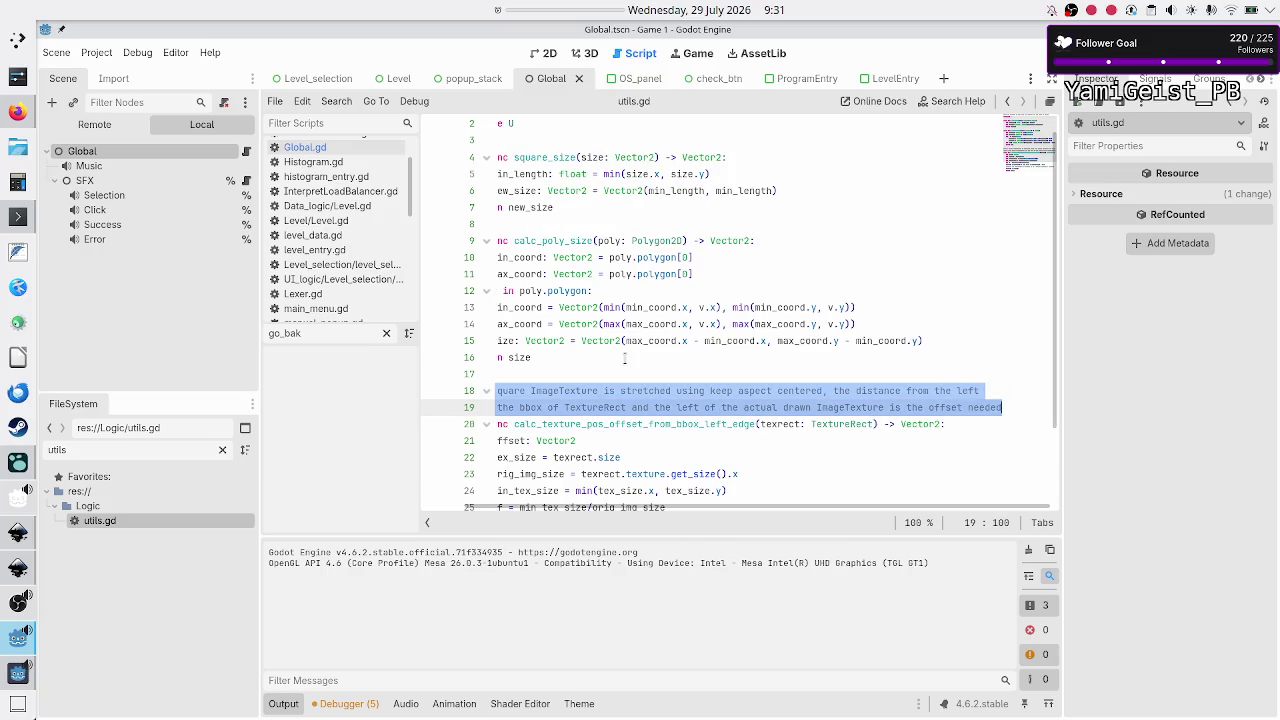
{"action": "scroll", "coordinate": [625, 370], "scroll_direction": "left", "scroll_amount": 2}
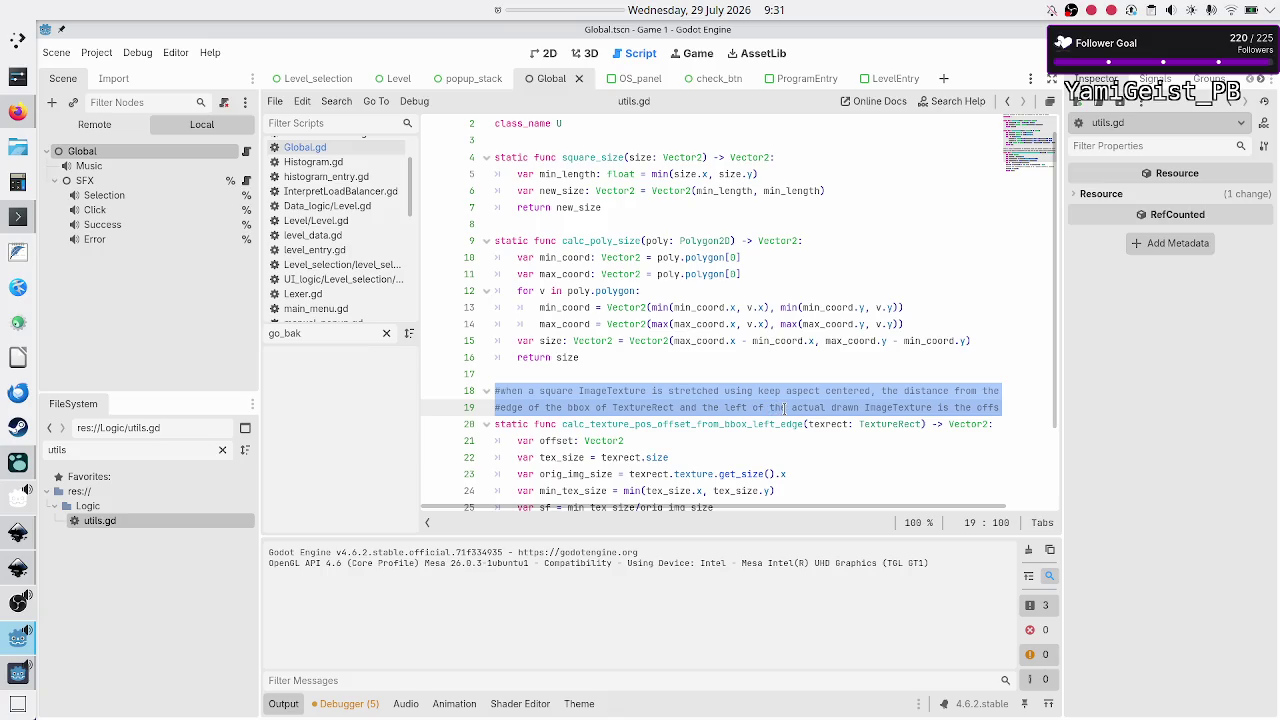
{"action": "scroll", "coordinate": [910, 408], "scroll_direction": "right", "scroll_amount": 1}
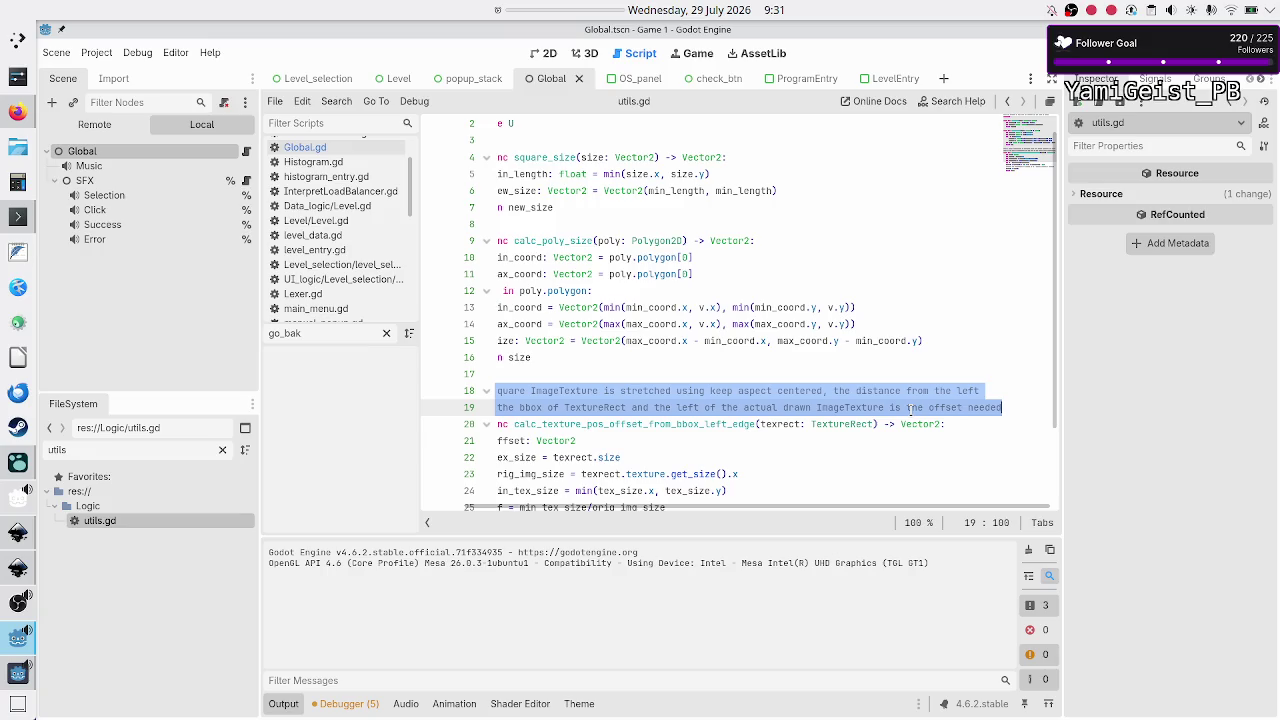
{"action": "scroll", "coordinate": [910, 408], "scroll_direction": "left", "scroll_amount": 1}
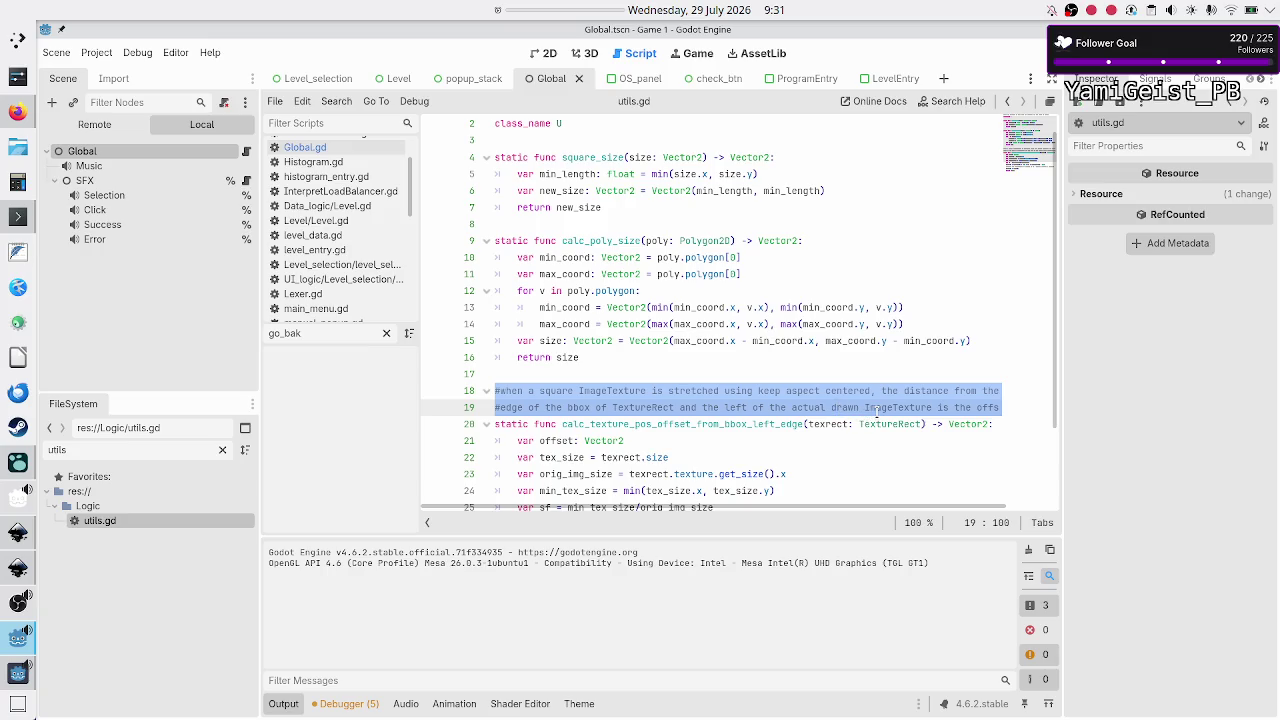
{"action": "mouse_move", "coordinate": [877, 410]}
{"action": "left_click", "coordinate": [646, 392]}
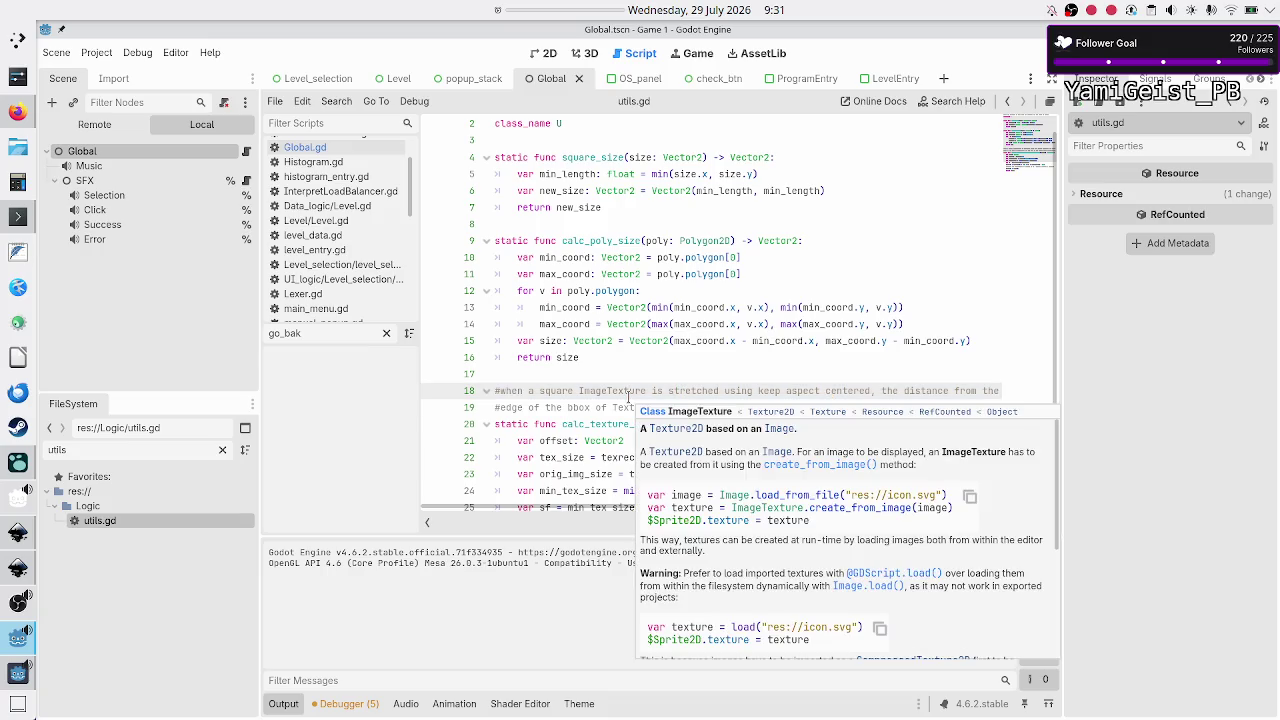
Step: Return from the running game to Level_selection in 2D and inspect the New and Rename button nodes
{"action": "left_click", "coordinate": [6, 676]}
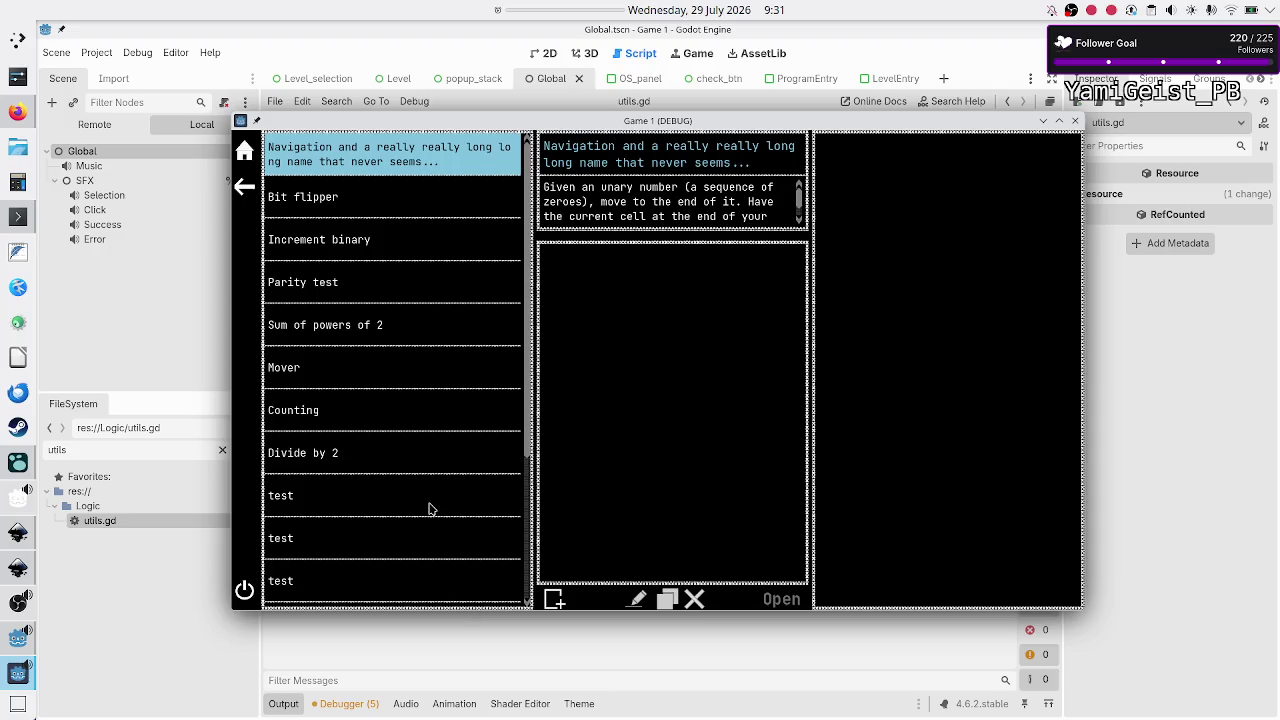
{"action": "left_click", "coordinate": [312, 86]}
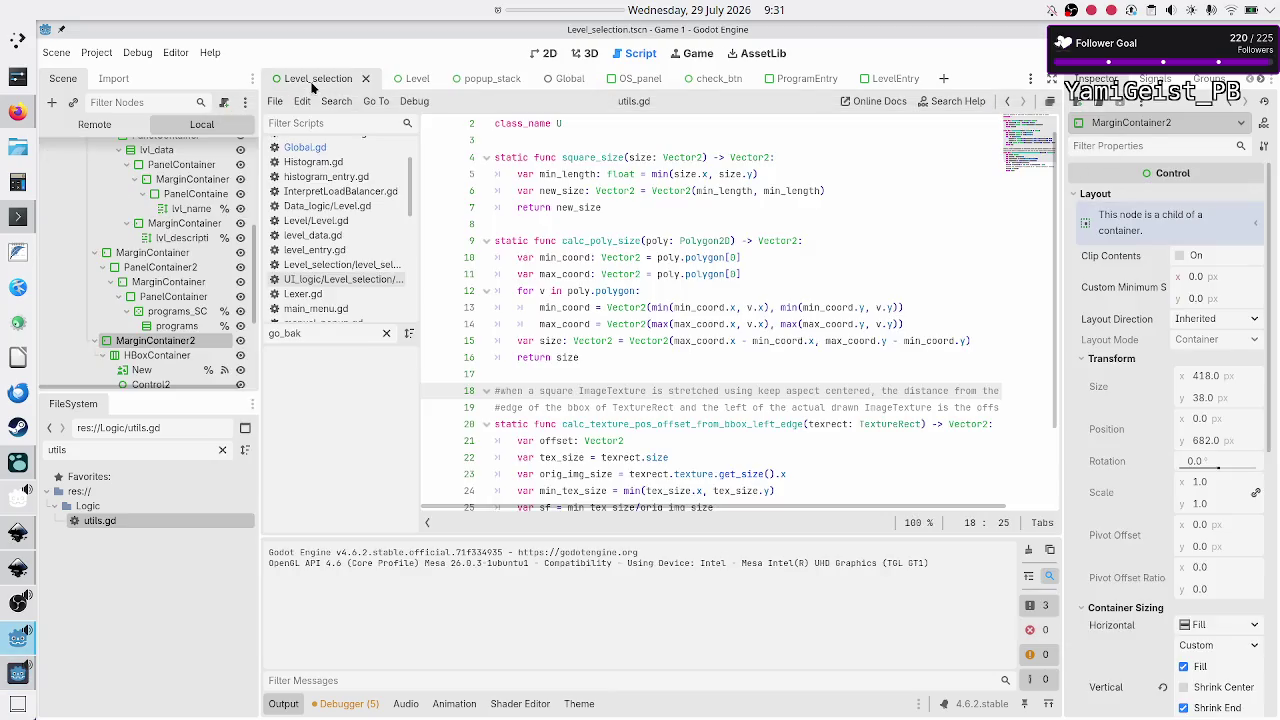
{"action": "left_click", "coordinate": [536, 57]}
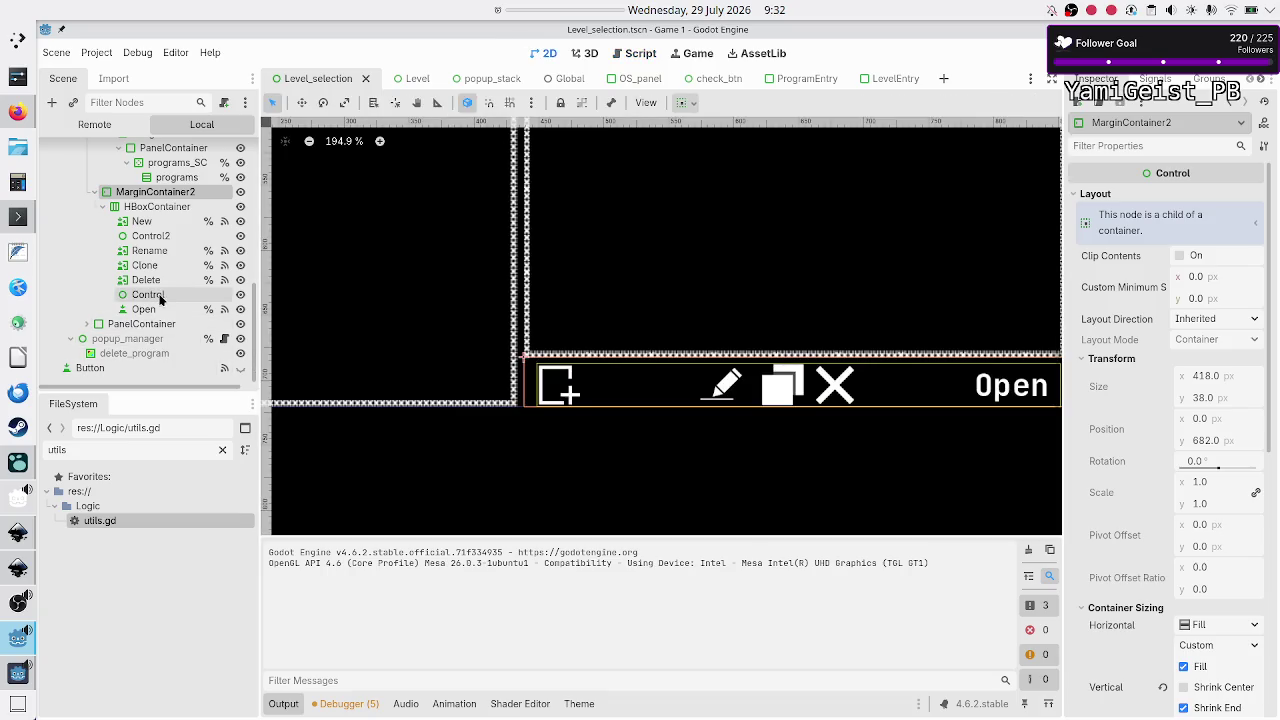
{"action": "left_click", "coordinate": [148, 220]}
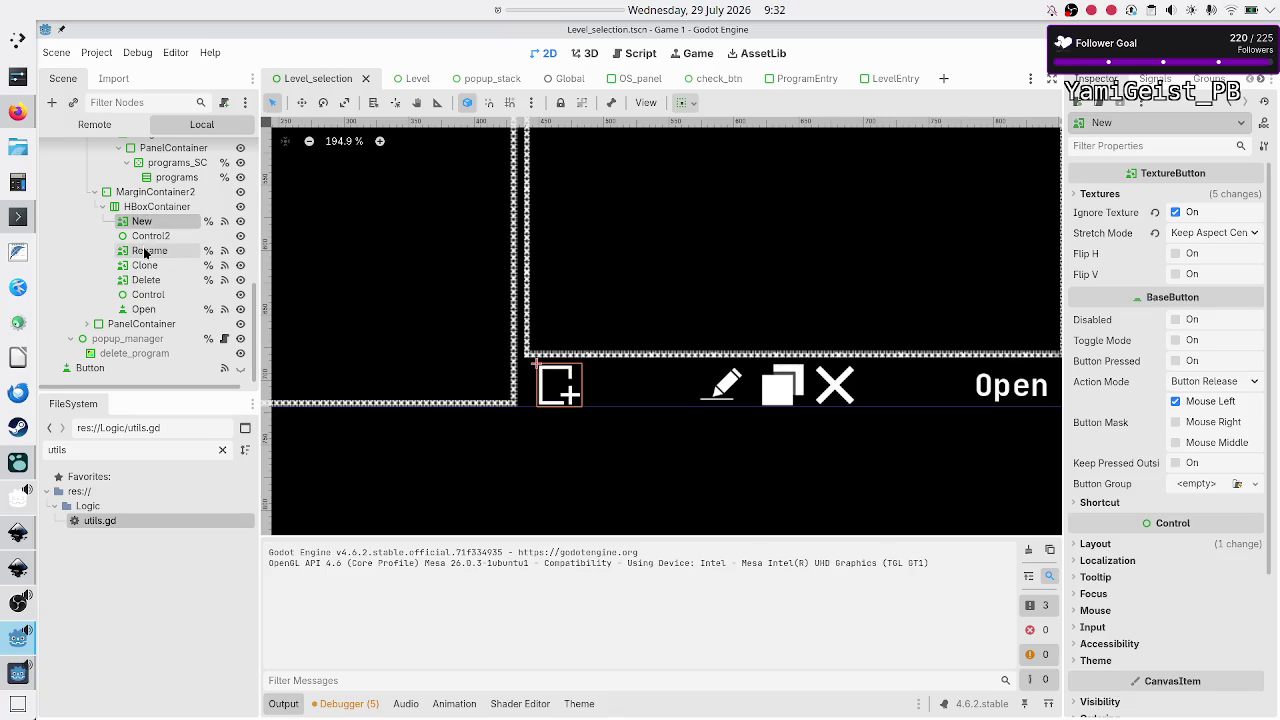
{"action": "left_click", "coordinate": [147, 250]}
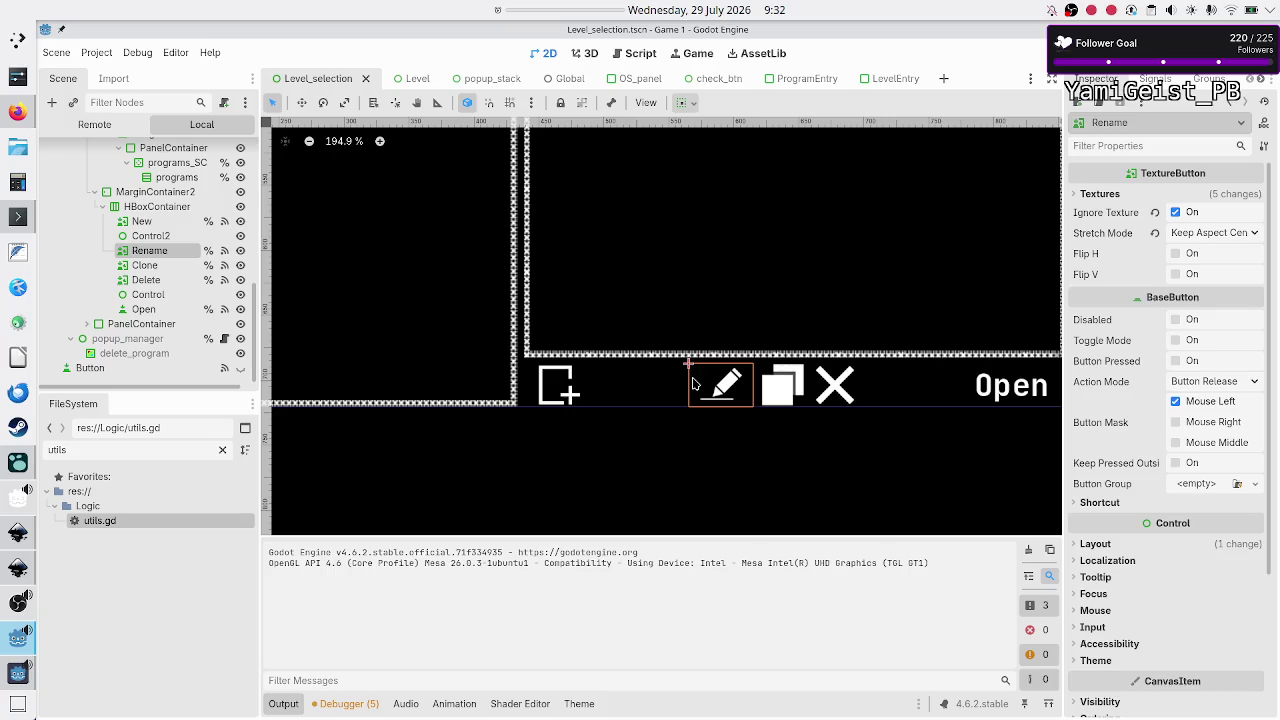
{"action": "scroll", "coordinate": [150, 225], "scroll_direction": "up", "scroll_amount": 5}
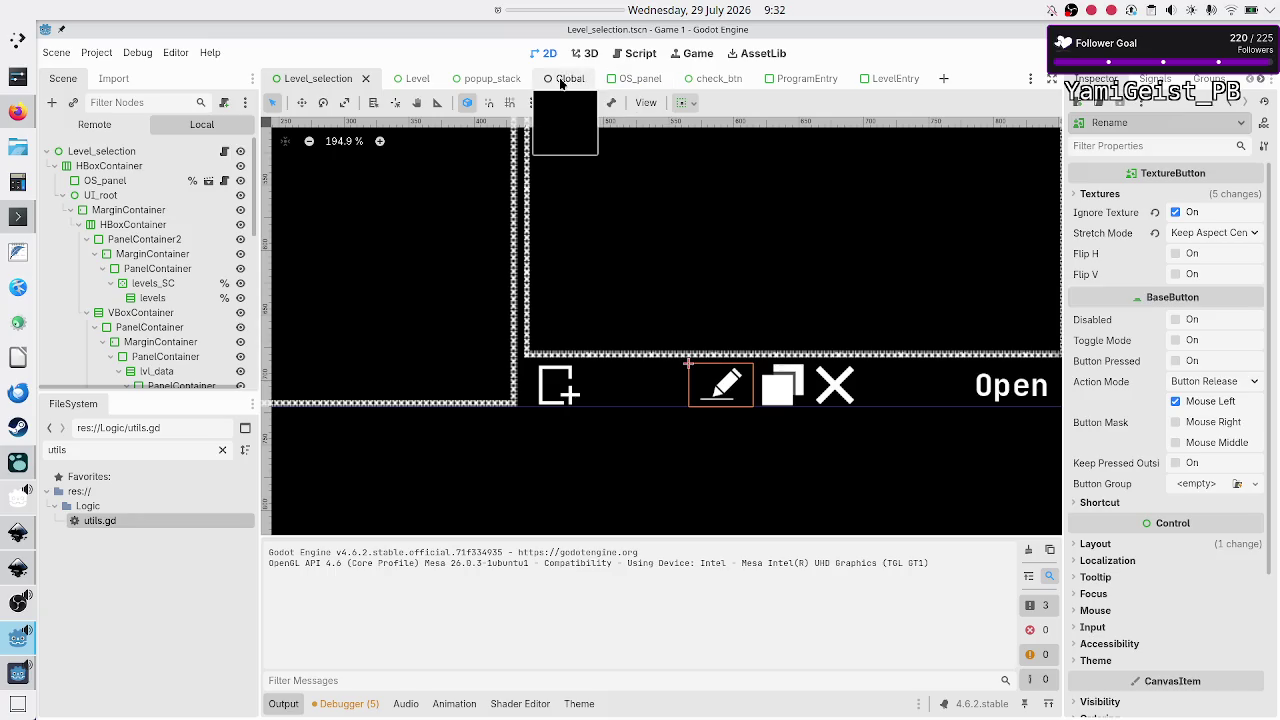
Step: Search the project for calc_poly_size usages from utils.gd, finding only its definition
{"action": "left_click", "coordinate": [638, 53]}
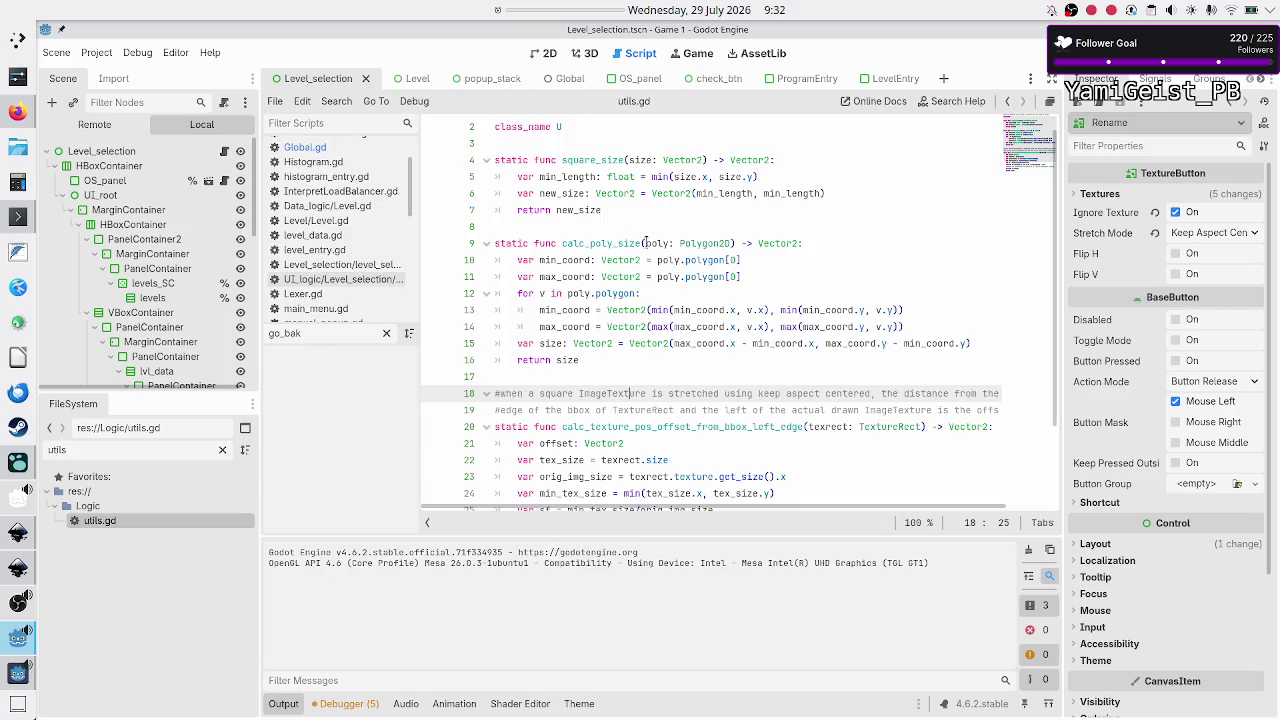
{"action": "scroll", "coordinate": [603, 425], "scroll_direction": "down", "scroll_amount": 2}
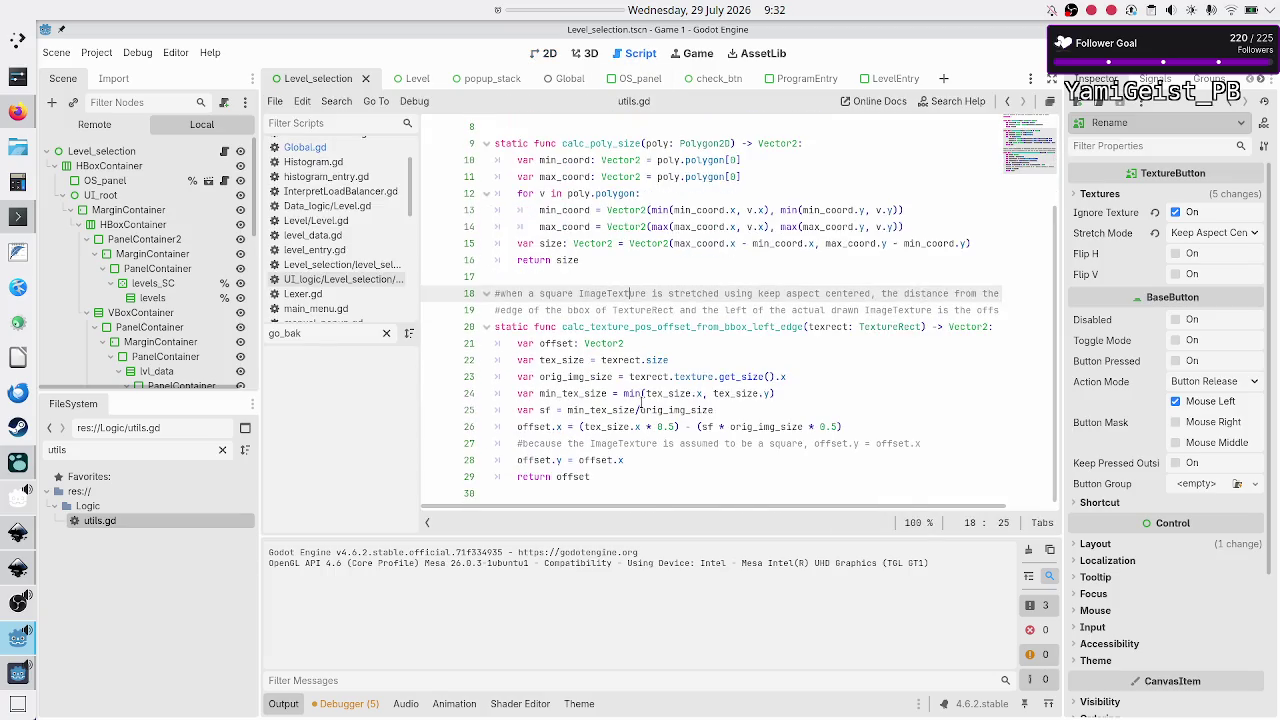
{"action": "scroll", "coordinate": [641, 403], "scroll_direction": "up", "scroll_amount": 3}
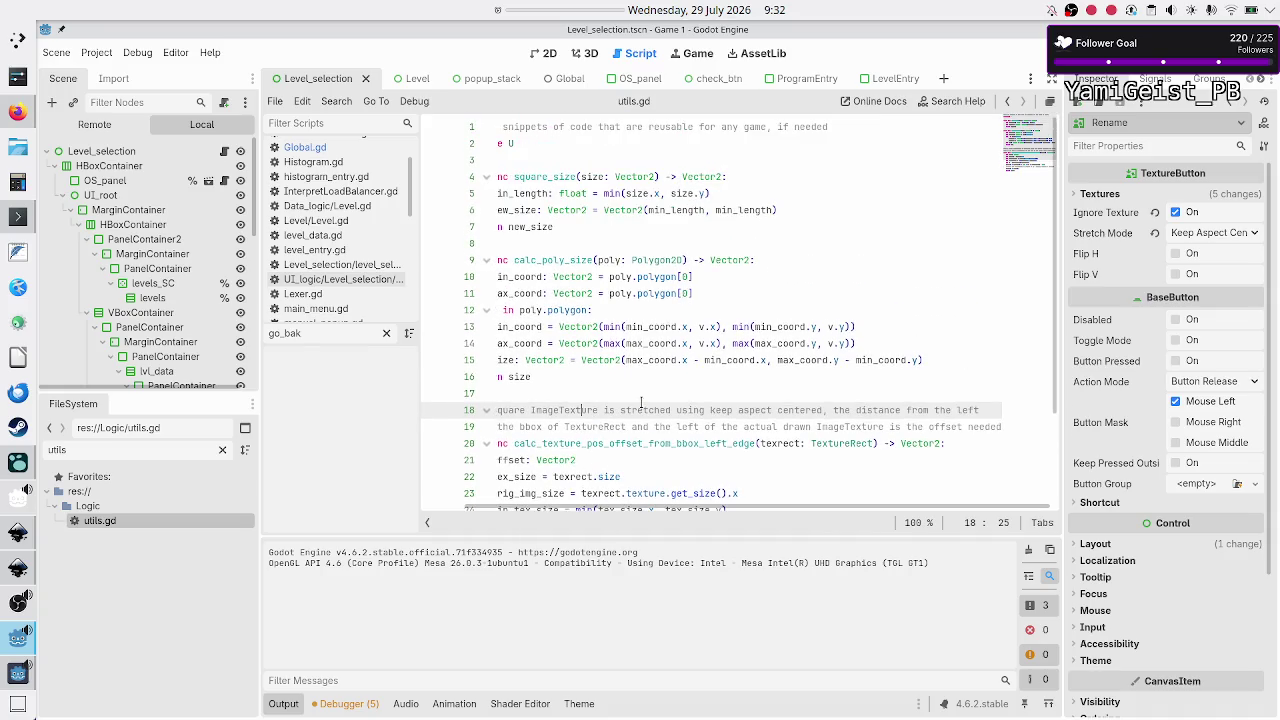
{"action": "double_click", "coordinate": [604, 259]}
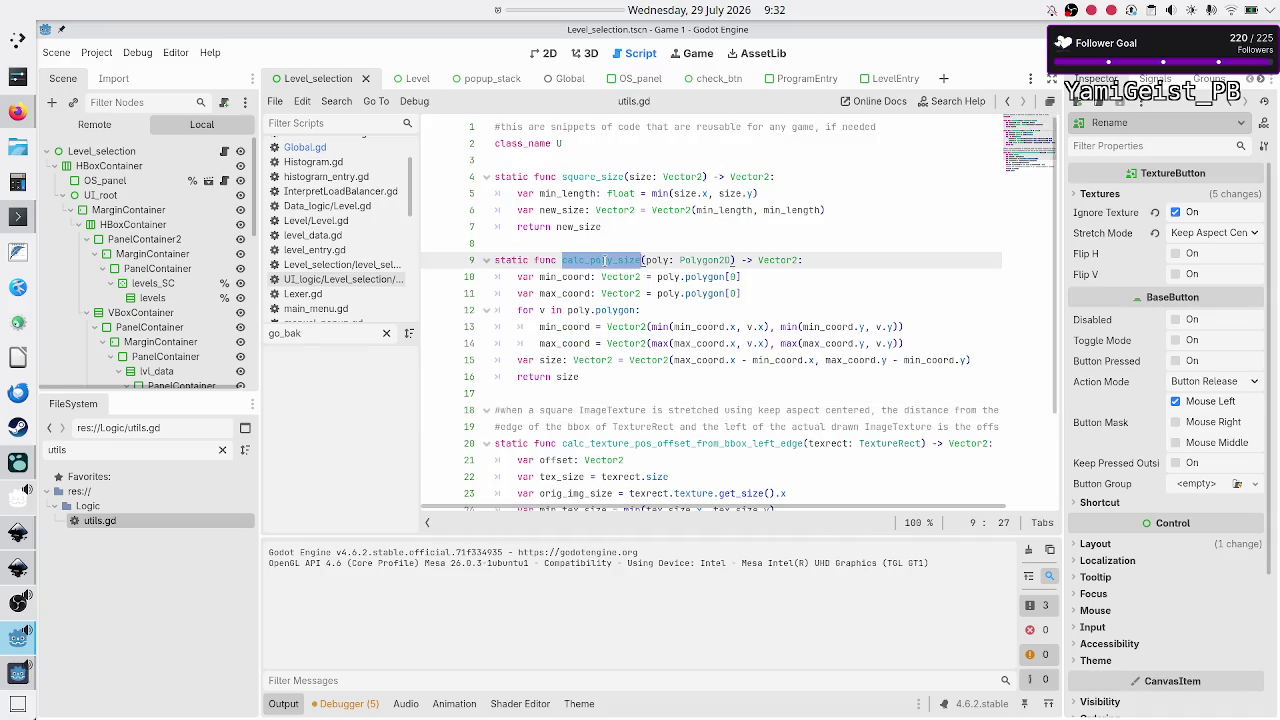
{"action": "left_click", "coordinate": [337, 101]}
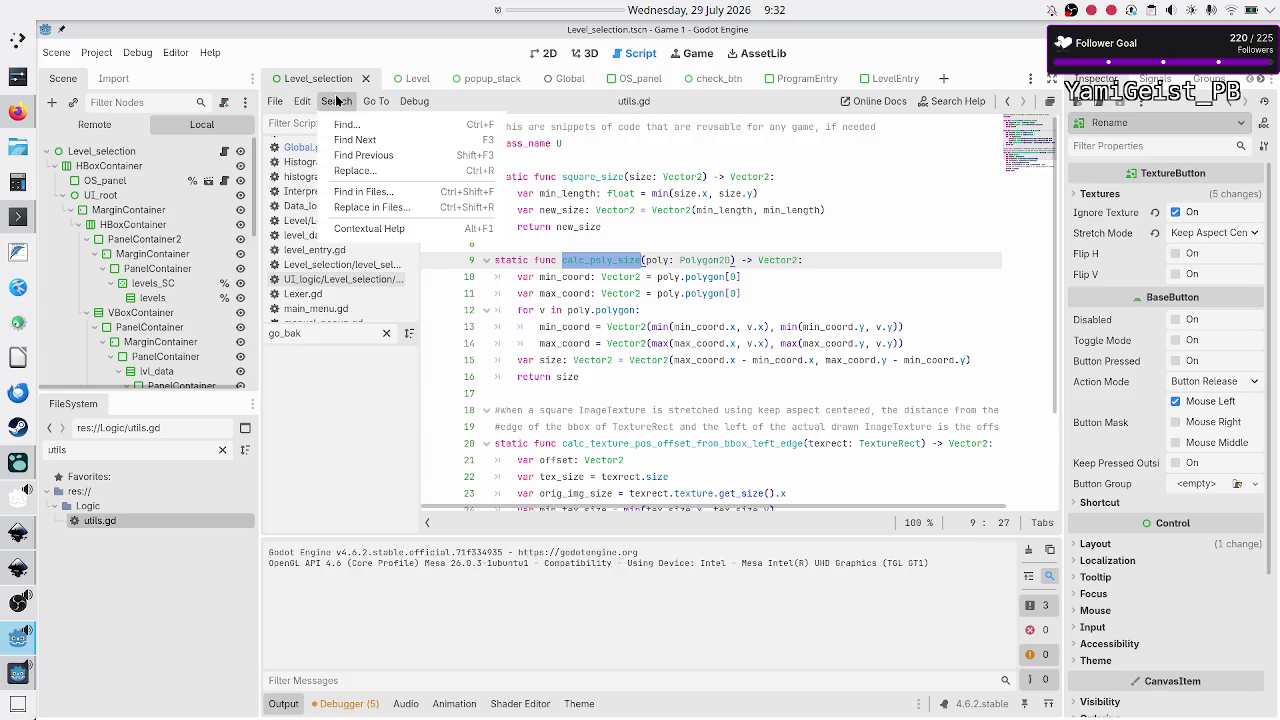
{"action": "left_click", "coordinate": [378, 196]}
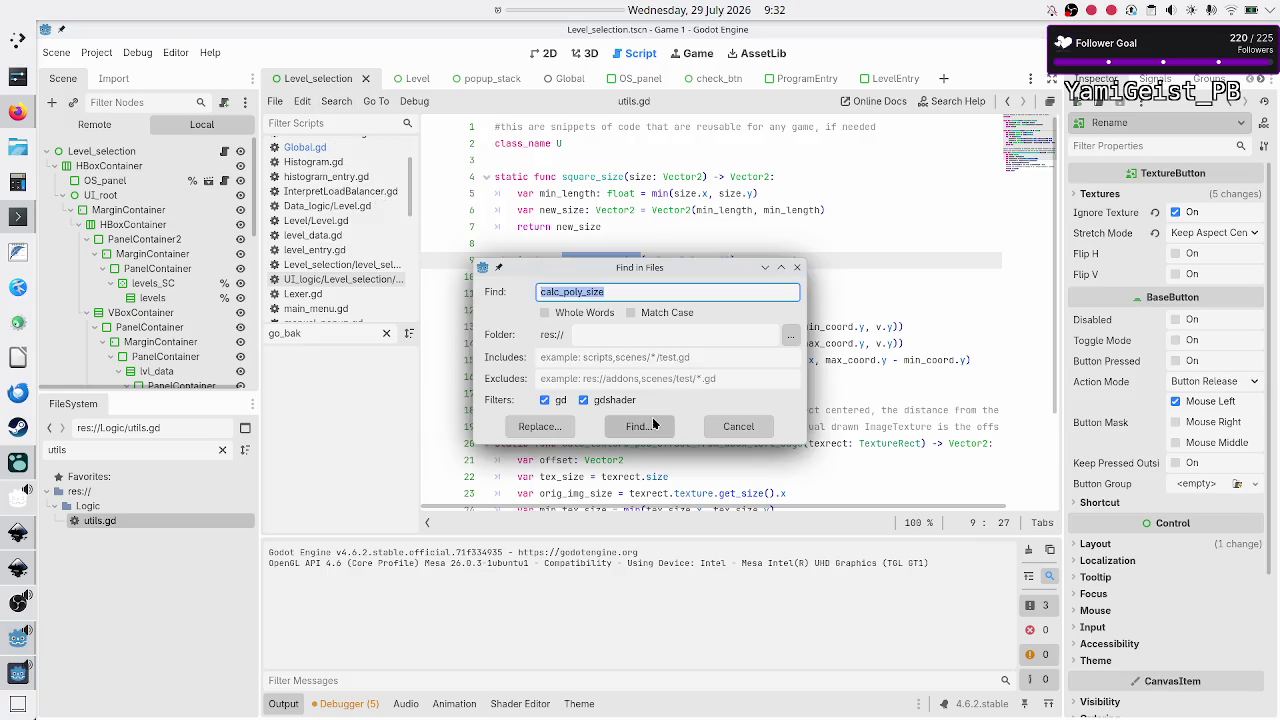
{"action": "left_click", "coordinate": [638, 426]}
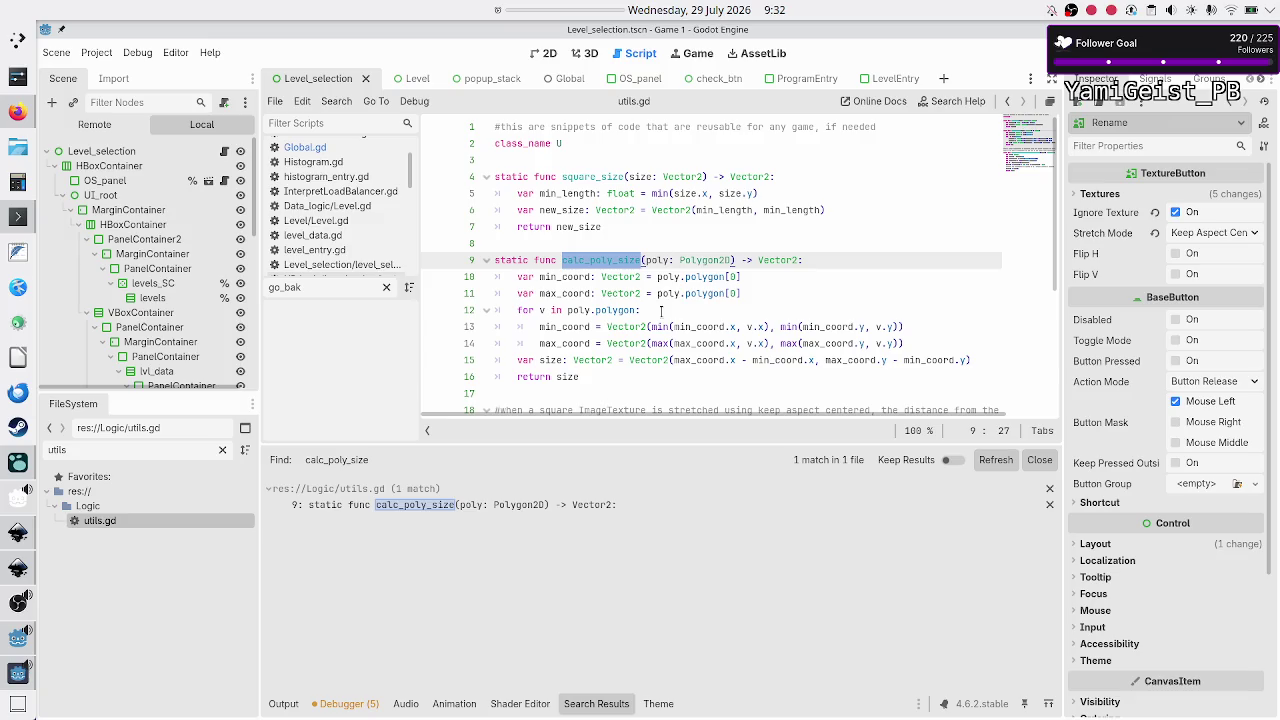
Step: Search the project for square_size usages, again finding only its definition
{"action": "double_click", "coordinate": [588, 174]}
{"action": "left_click", "coordinate": [312, 102]}
{"action": "mouse_move", "coordinate": [338, 102]}
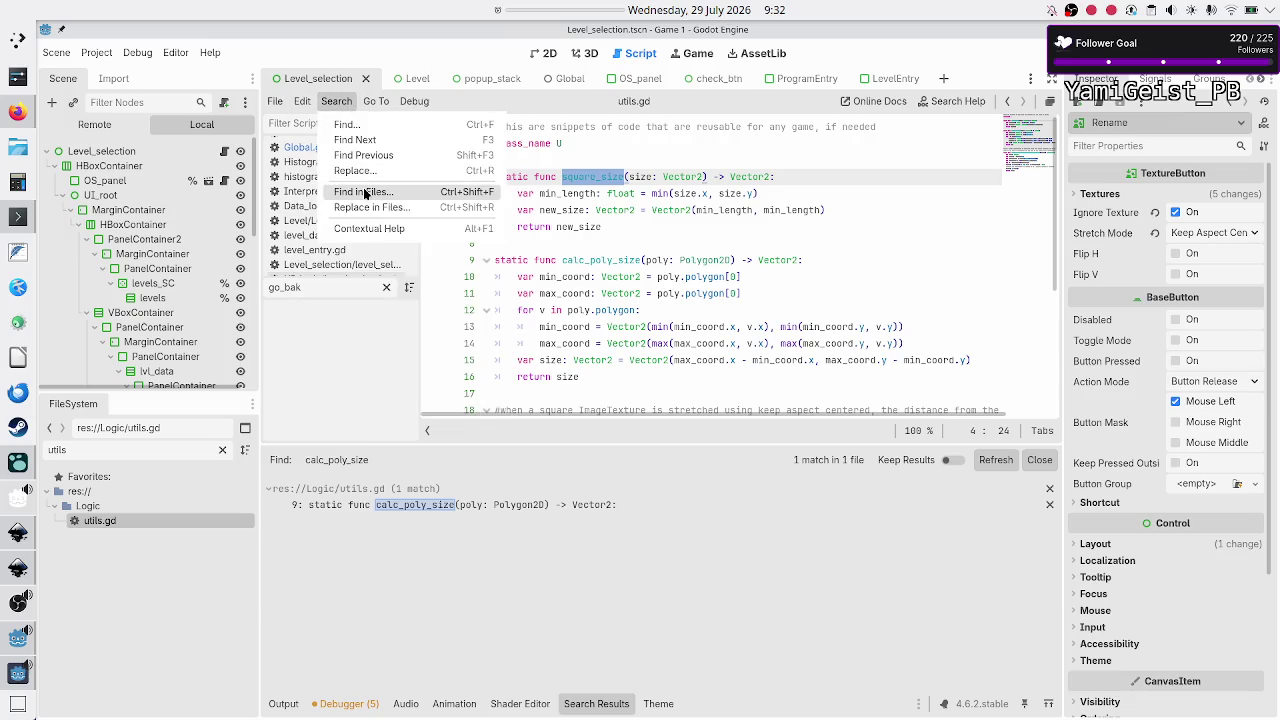
{"action": "left_click", "coordinate": [365, 192]}
{"action": "left_click", "coordinate": [628, 430]}
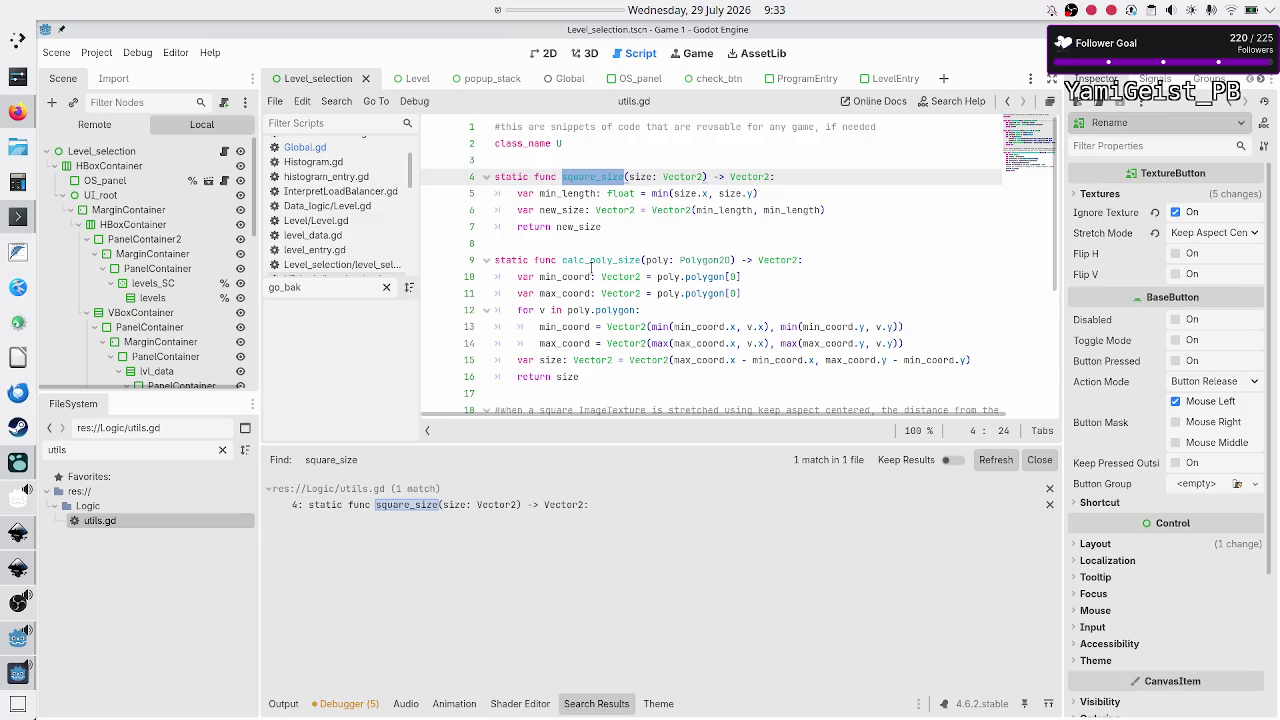
Step: Search the project for calc_texture_pos_offset_from_bbox_left_edge, then bring up the Logseq journal
{"action": "mouse_move", "coordinate": [609, 270]}
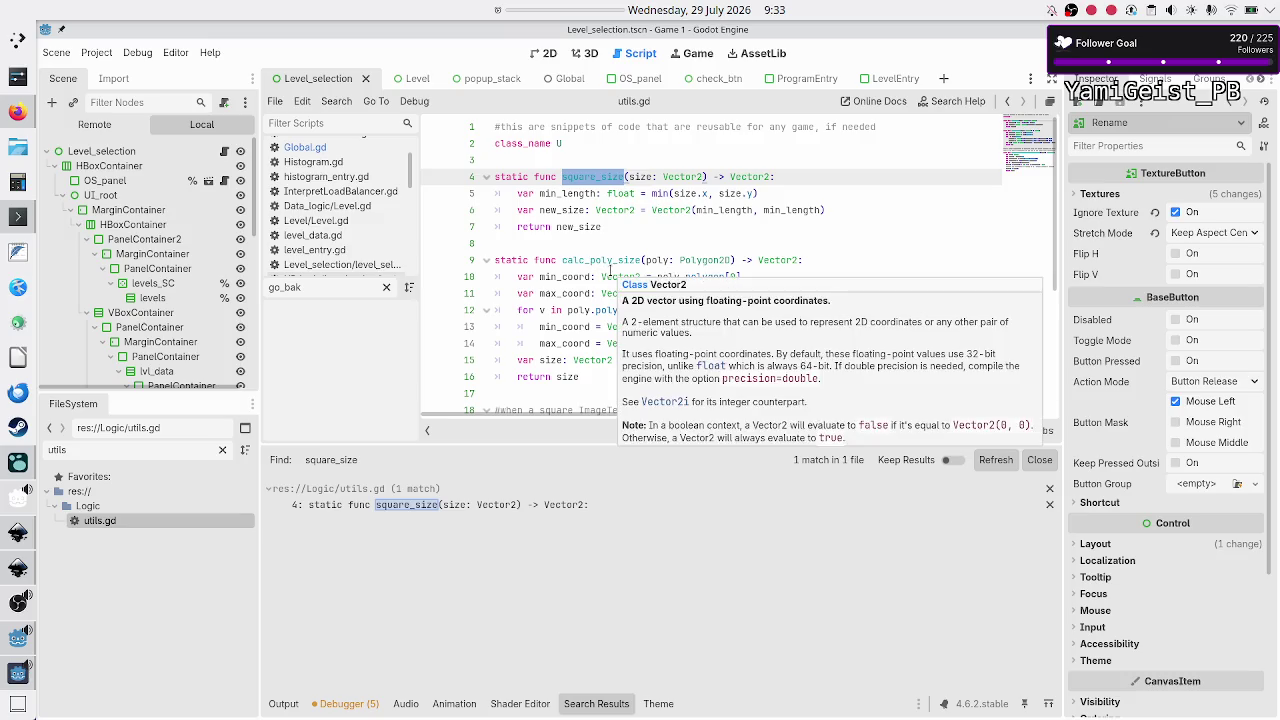
{"action": "scroll", "coordinate": [609, 270], "scroll_direction": "down", "scroll_amount": 5}
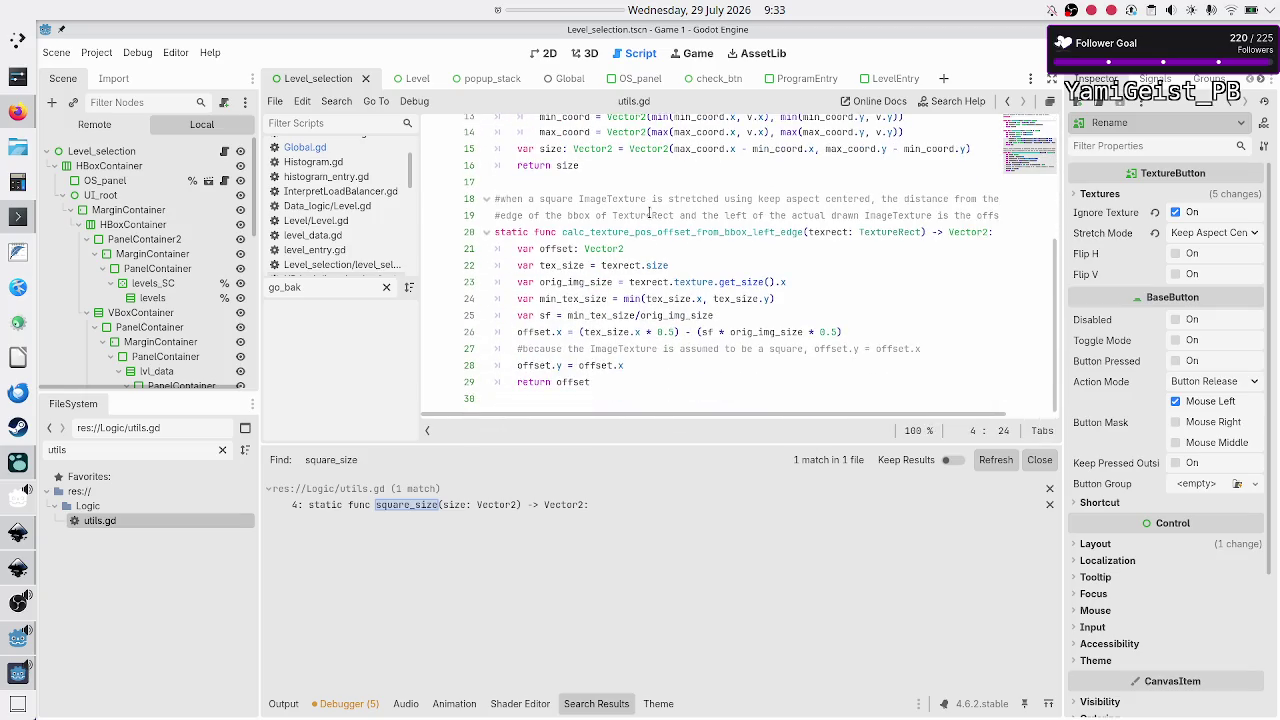
{"action": "double_click", "coordinate": [646, 234]}
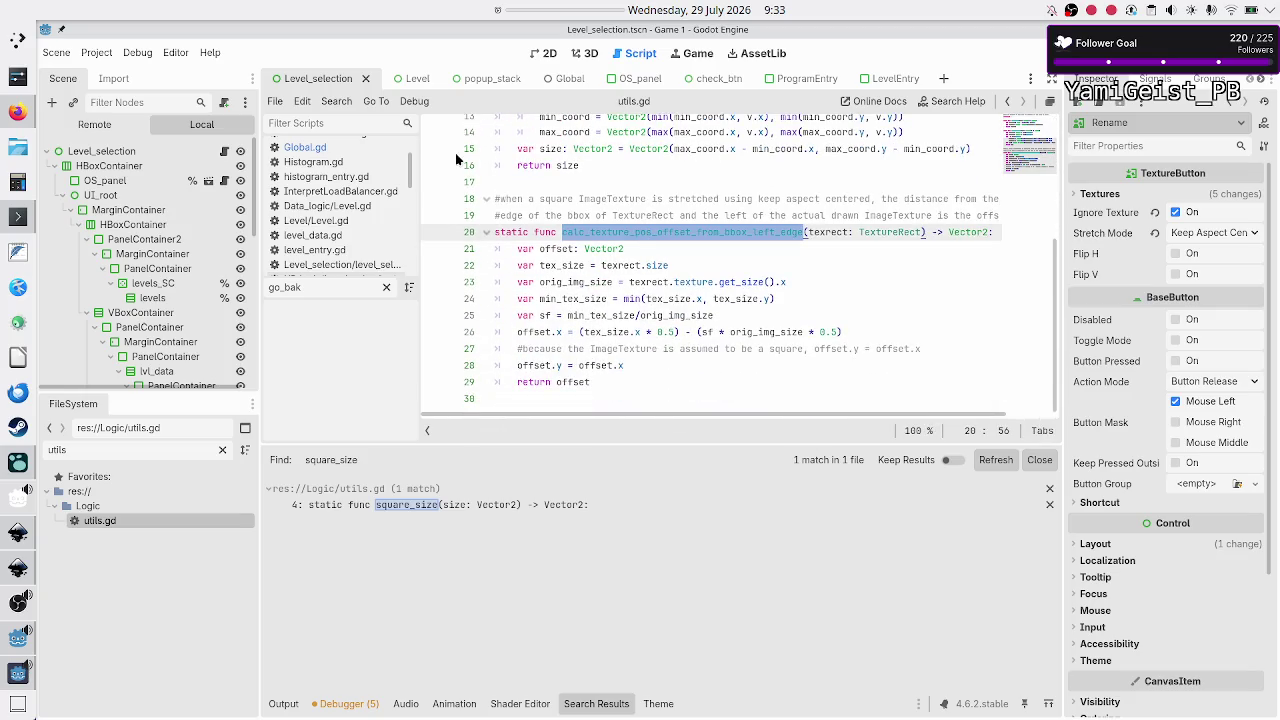
{"action": "left_click", "coordinate": [336, 101]}
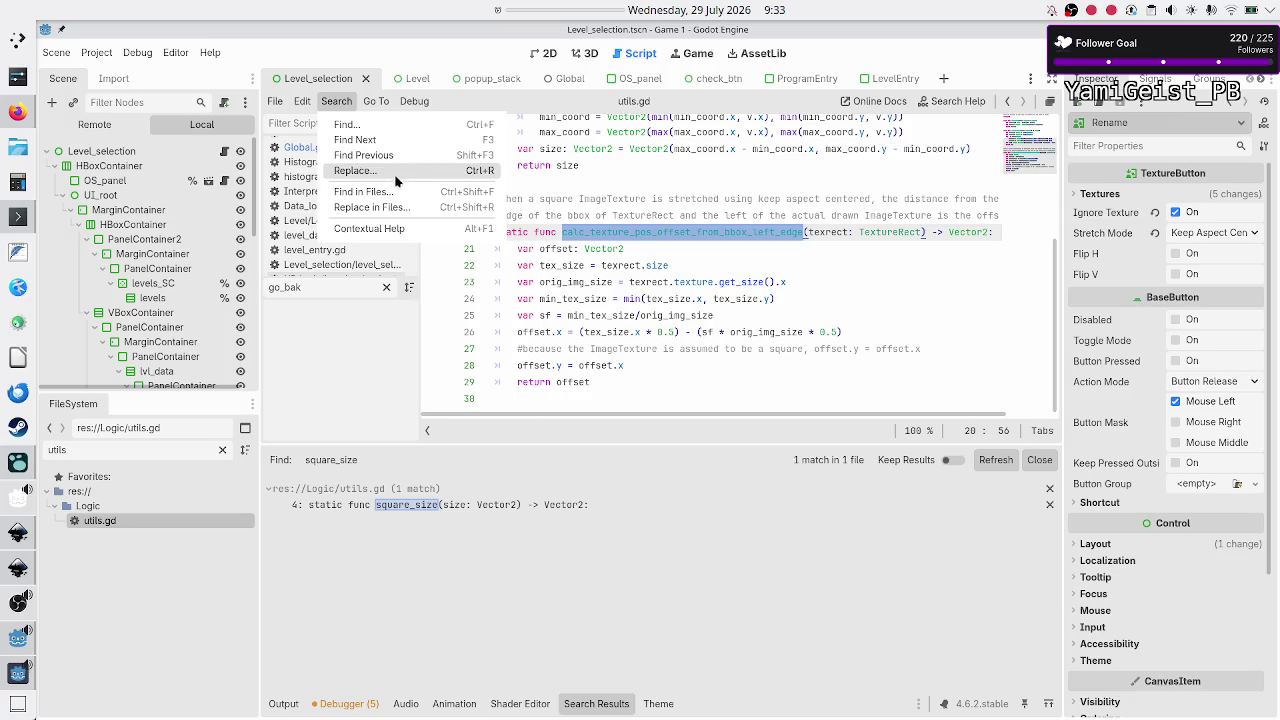
{"action": "left_click", "coordinate": [386, 192]}
{"action": "left_click", "coordinate": [638, 426]}
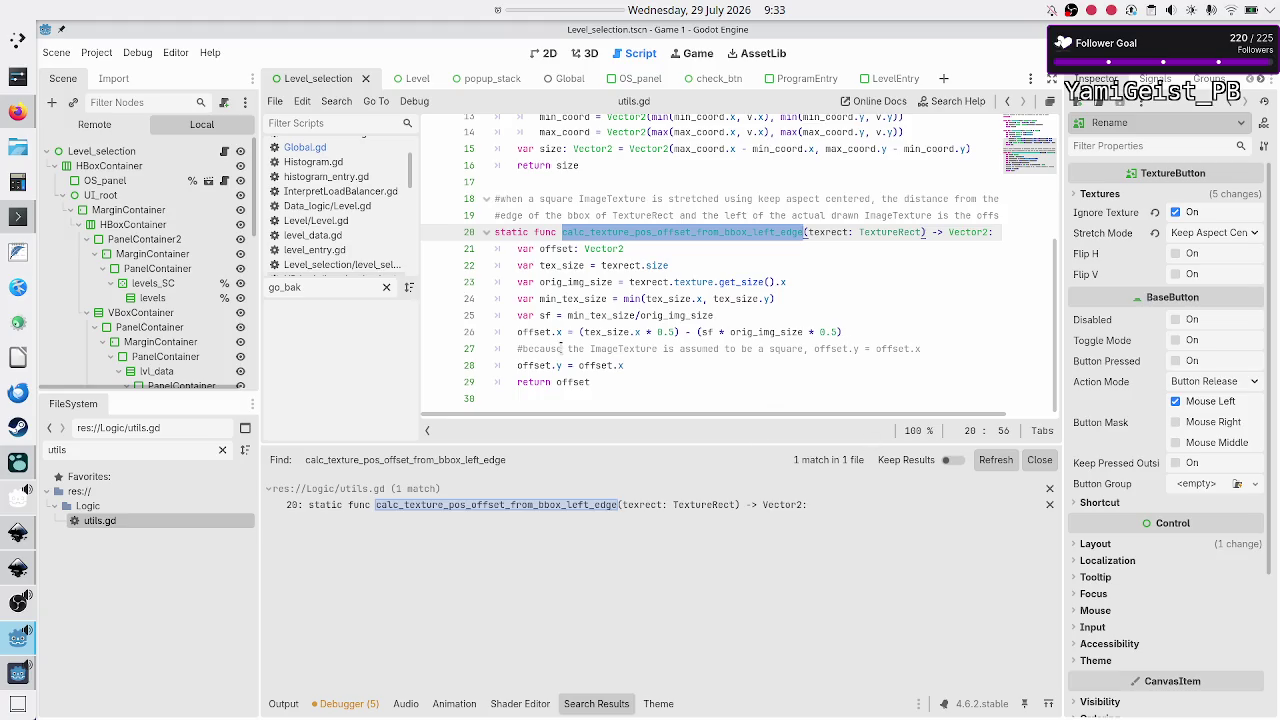
{"action": "left_click", "coordinate": [18, 463]}
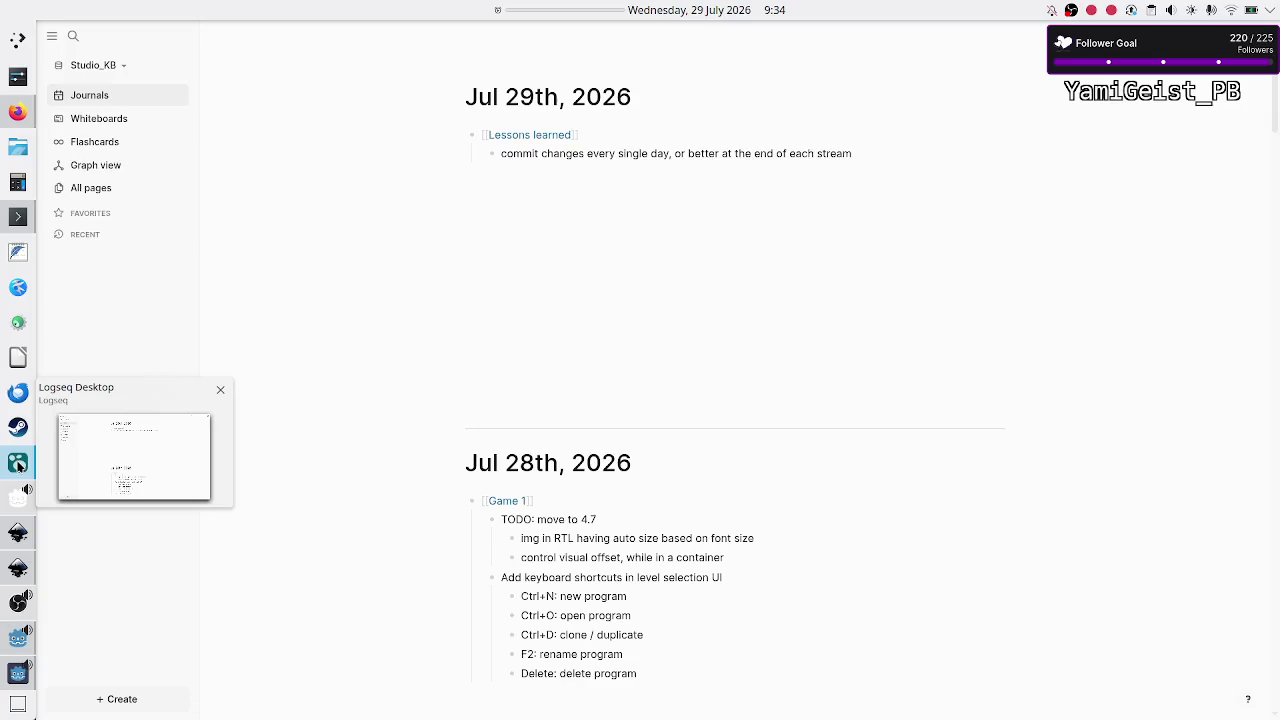
Step: Add a [[Game 1]] link block above Lessons learned with a nested empty child block
{"action": "left_click", "coordinate": [625, 145]}
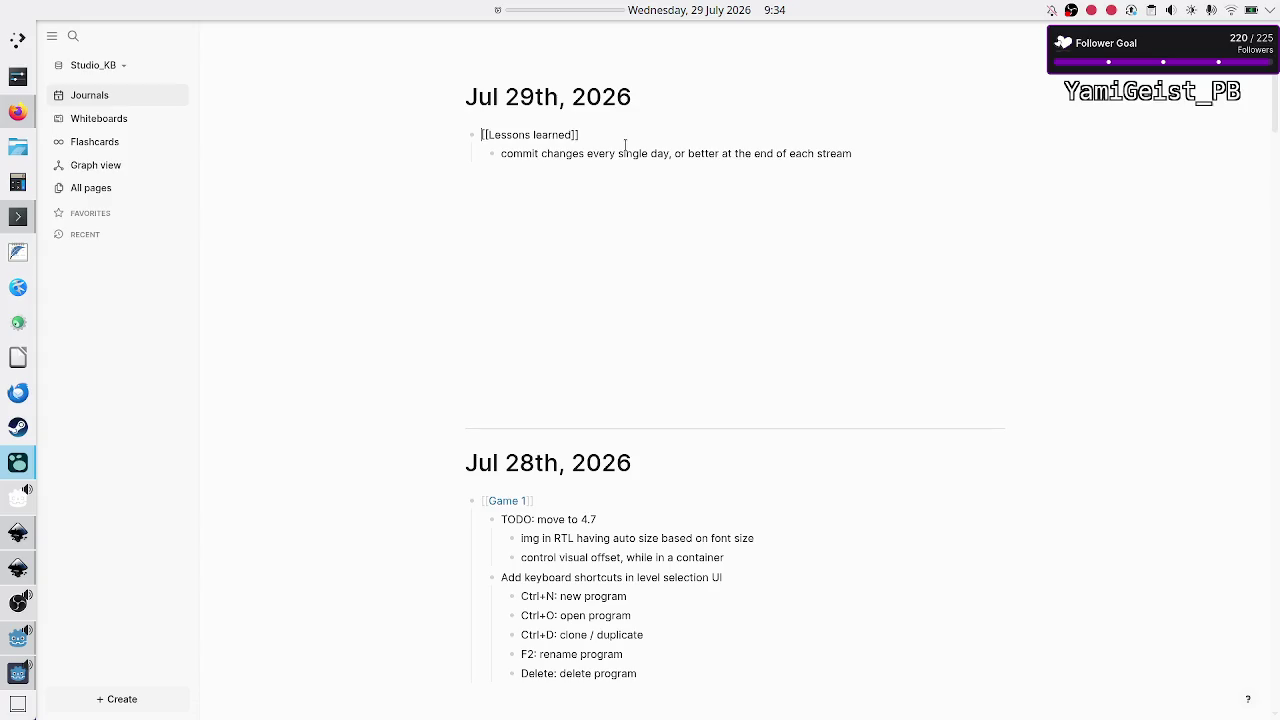
{"action": "key", "text": "Return"}
{"action": "type", "text": "[[ga"}
{"action": "key", "text": "Return"}
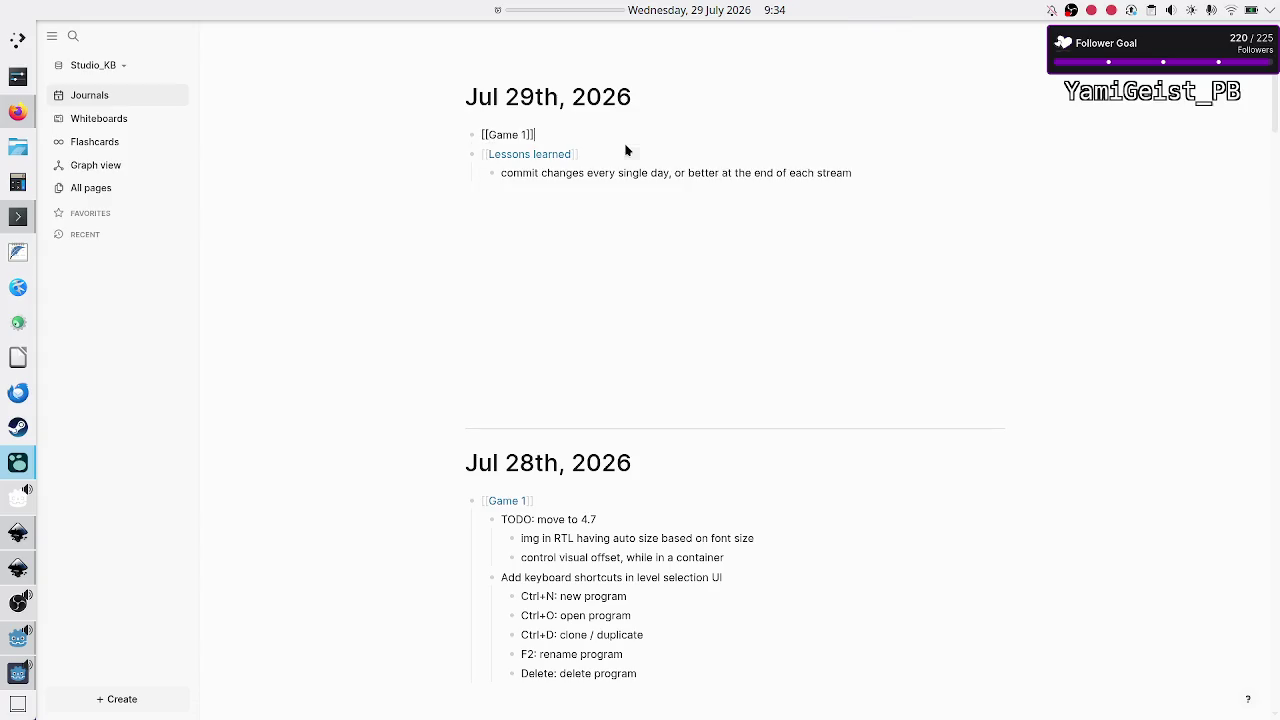
{"action": "key", "text": "Return"}
{"action": "key", "text": "Tab"}
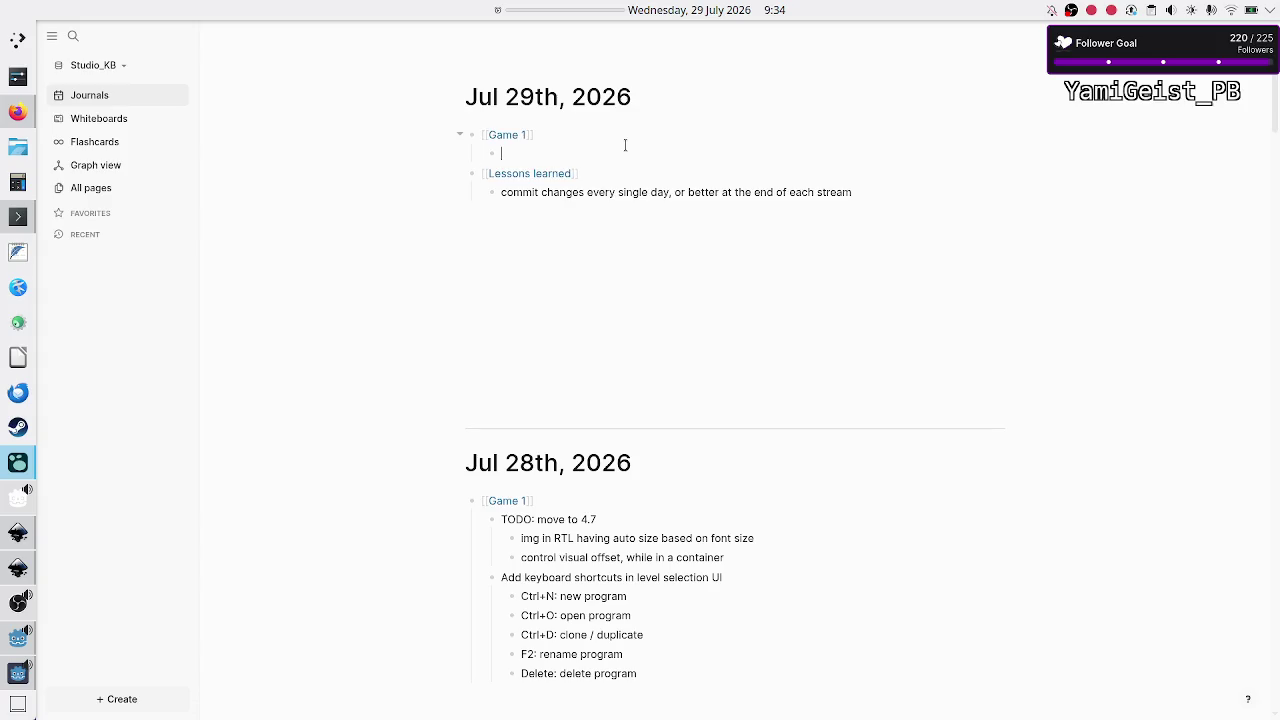
Step: Type 'TODO: (when) refactoring code should try to move util-like functions to U class'
{"action": "type", "text": "when re"}
{"action": "key", "text": "BackSpace"}
{"action": "key", "text": "BackSpace"}
{"action": "key", "text": "BackSpace"}
{"action": "type", "text": "TODO"}
{"action": "type", "text": ": w"}
{"action": "key", "text": "BackSpace"}
{"action": "type", "text": "(when) r"}
{"action": "type", "text": "efactor"}
{"action": "key", "text": "BackSpace"}
{"action": "type", "text": "ing code "}
{"action": "type", "text": "should try"}
{"action": "type", "text": " to"}
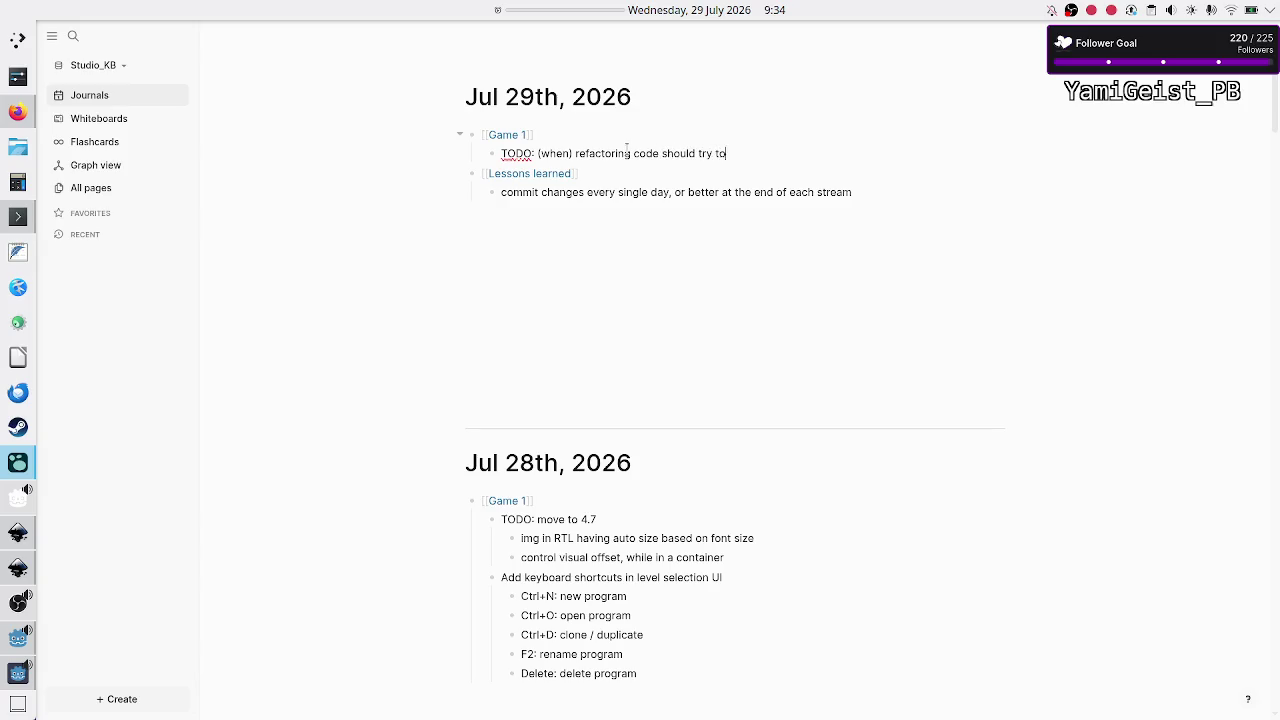
{"action": "type", "text": " move util"}
{"action": "type", "text": "-like functions to "}
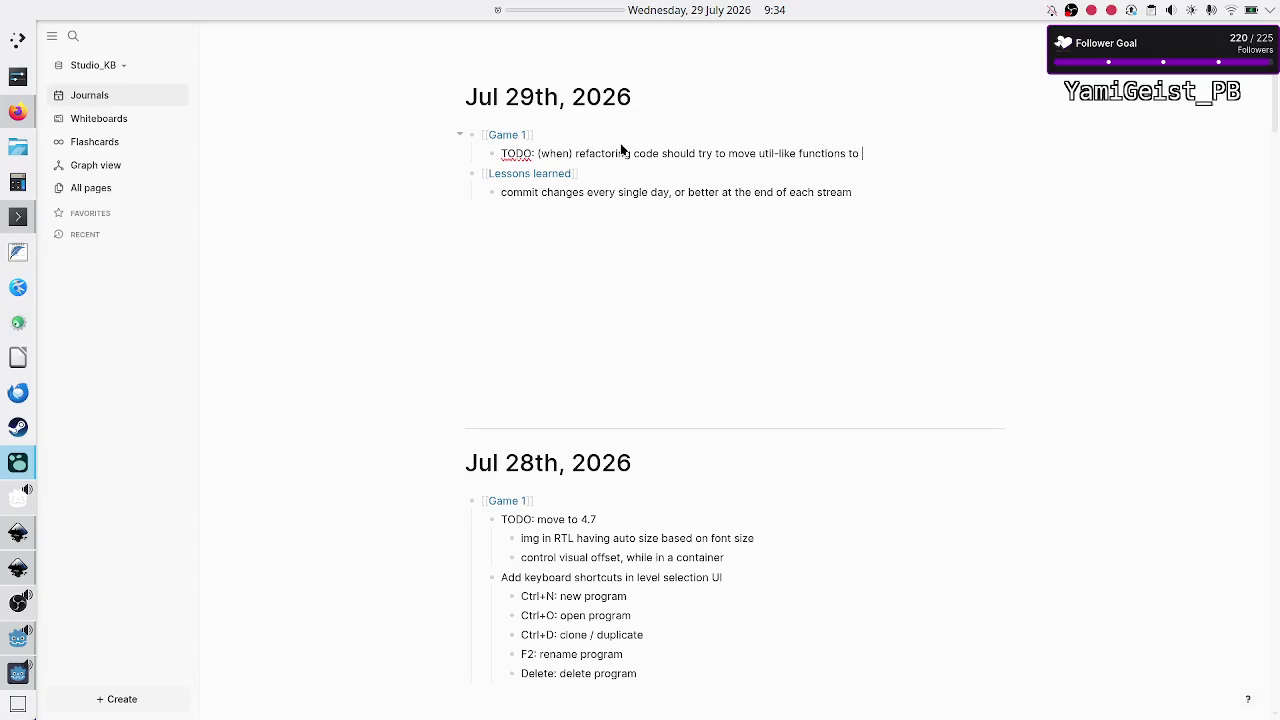
{"action": "type", "text": "U class"}
Step: Insert 'generic' before 'util-like' in the Logseq TODO note
{"action": "left_click", "coordinate": [759, 153]}
{"action": "type", "text": "generic"}
{"action": "key", "text": "alt+Tab"}
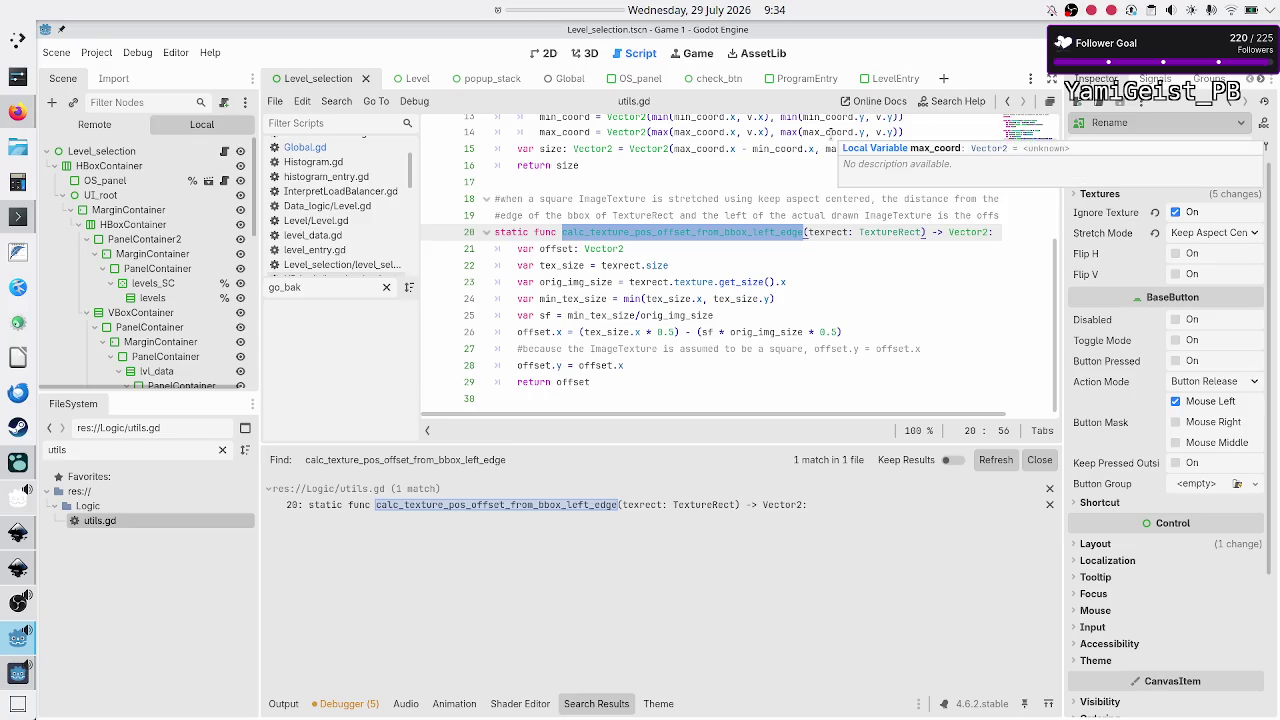
Step: Start a 'static center_' declaration on a new line below 'return offset' in utils.gd
{"action": "left_click", "coordinate": [609, 380]}
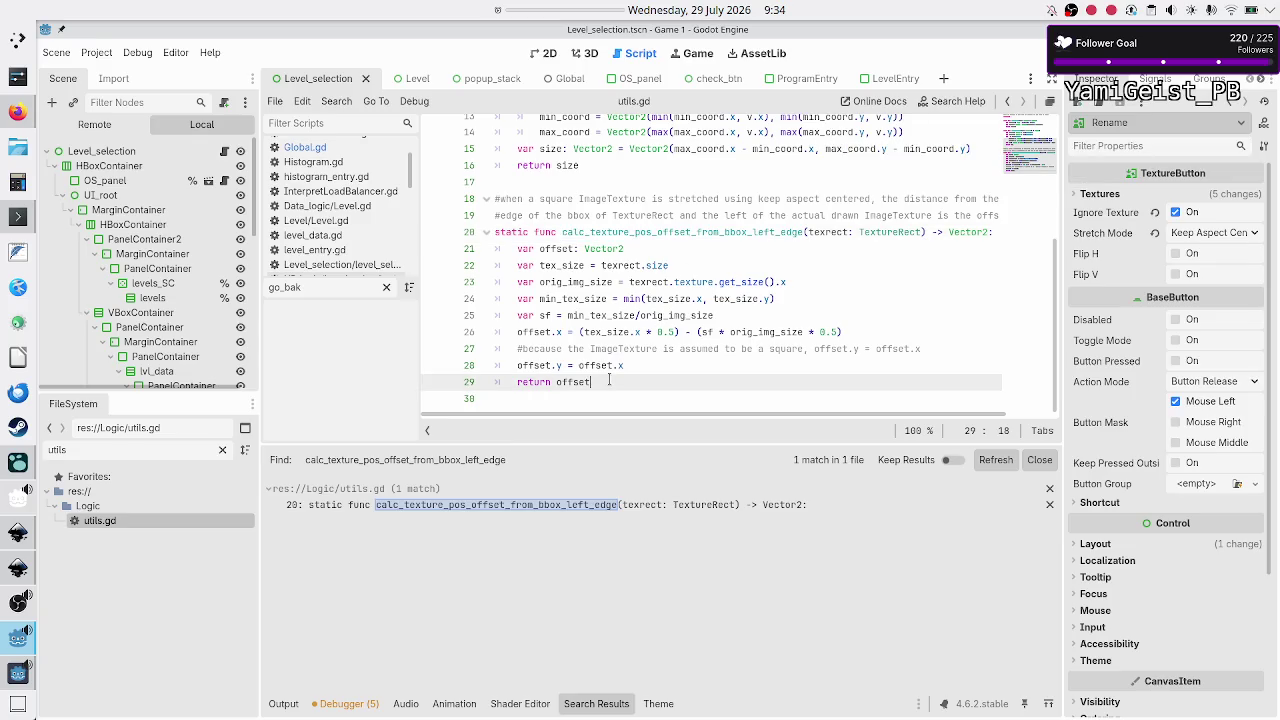
{"action": "key", "text": "Down"}
{"action": "key", "text": "Return"}
{"action": "type", "text": "static center_"}
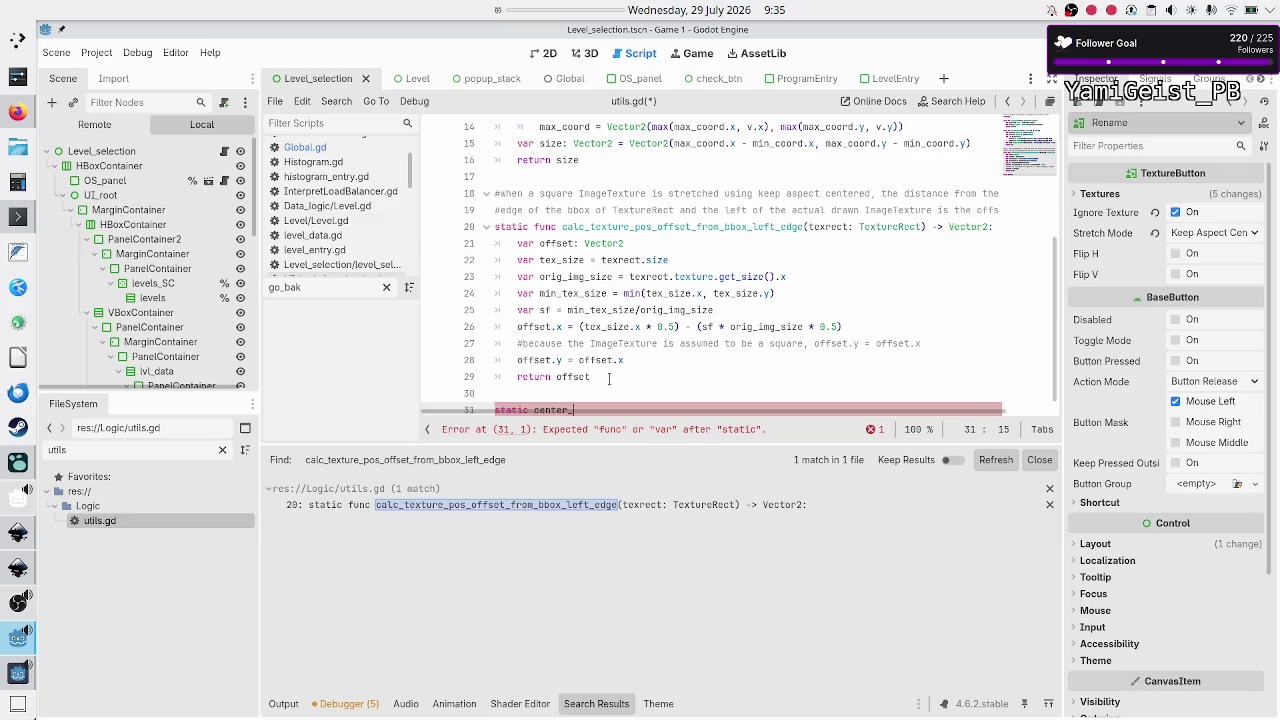
{"action": "type", "text": "pip"}
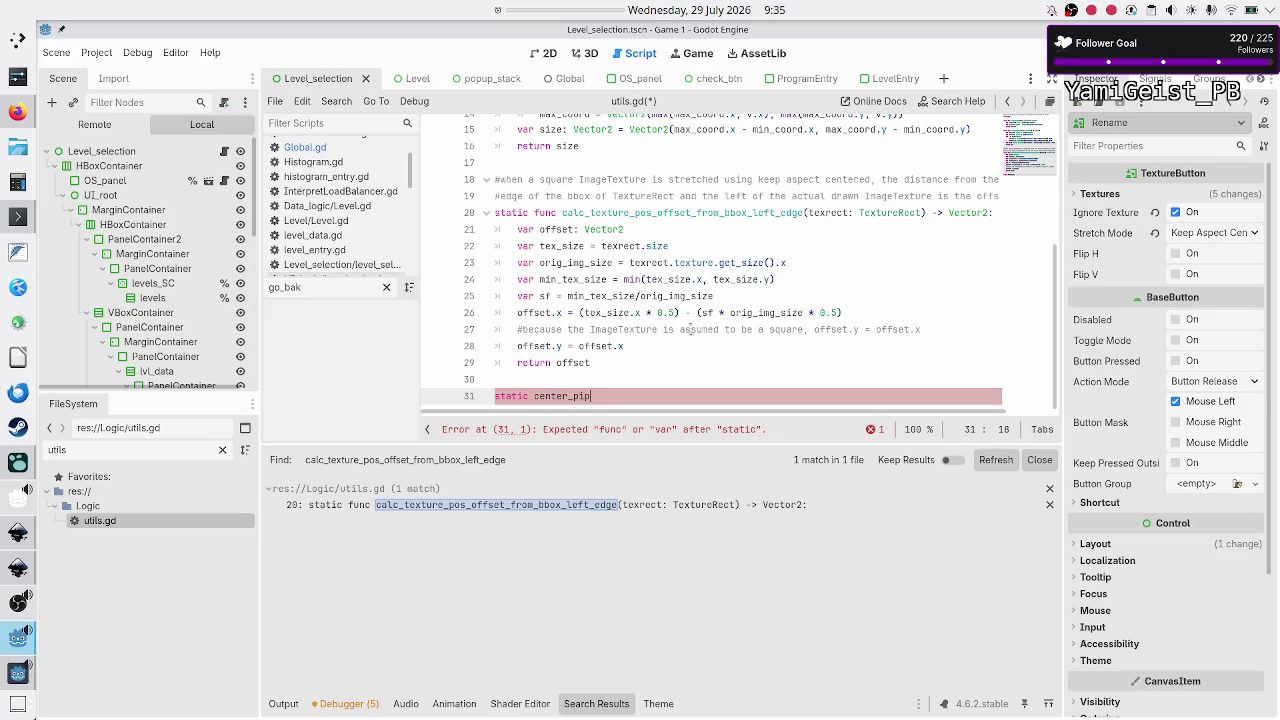
{"action": "key", "text": "BackSpace"}
{"action": "key", "text": "BackSpace"}
{"action": "key", "text": "BackSpace"}
{"action": "key", "text": "BackSpace"}
{"action": "key", "text": "BackSpace"}
{"action": "key", "text": "BackSpace"}
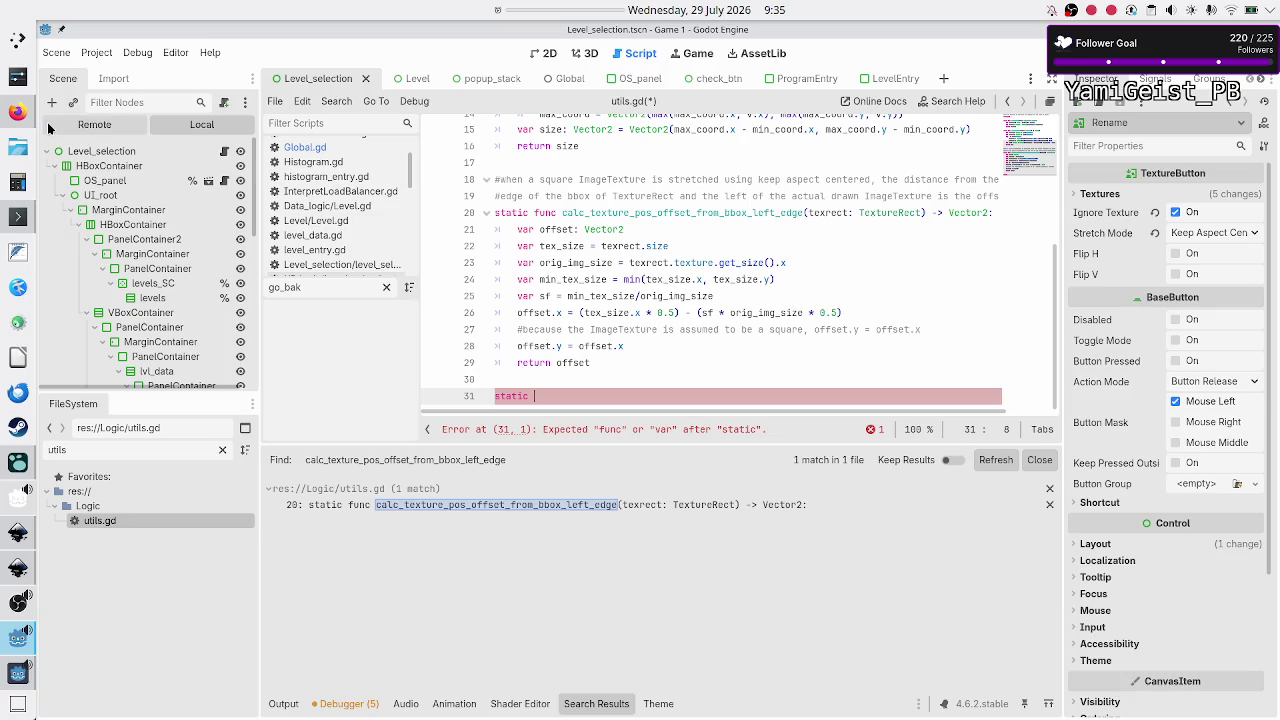
{"action": "left_click", "coordinate": [18, 111]}
Step: Open Sketchpad in a new Firefox tab via a 'draw' search and dismiss the premium popup
{"action": "left_click", "coordinate": [821, 35]}
{"action": "type", "text": "draw"}
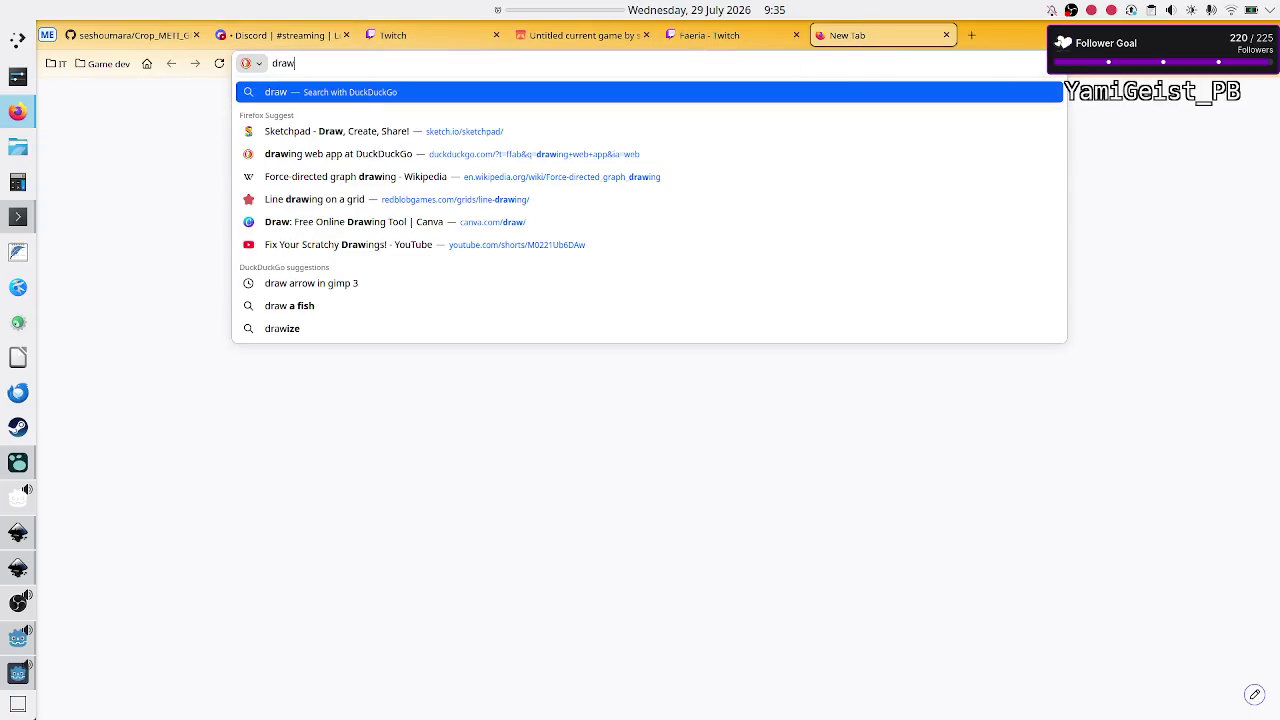
{"action": "key", "text": "Down"}
{"action": "key", "text": "Return"}
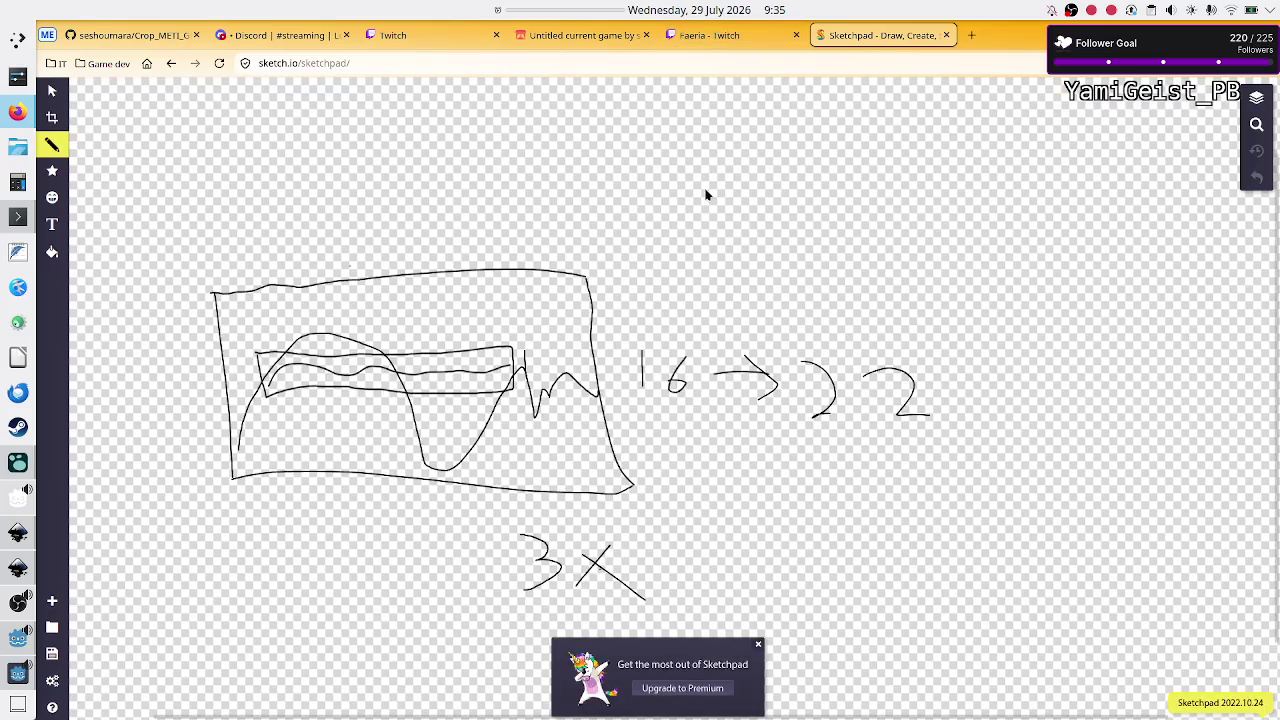
{"action": "left_click", "coordinate": [759, 645]}
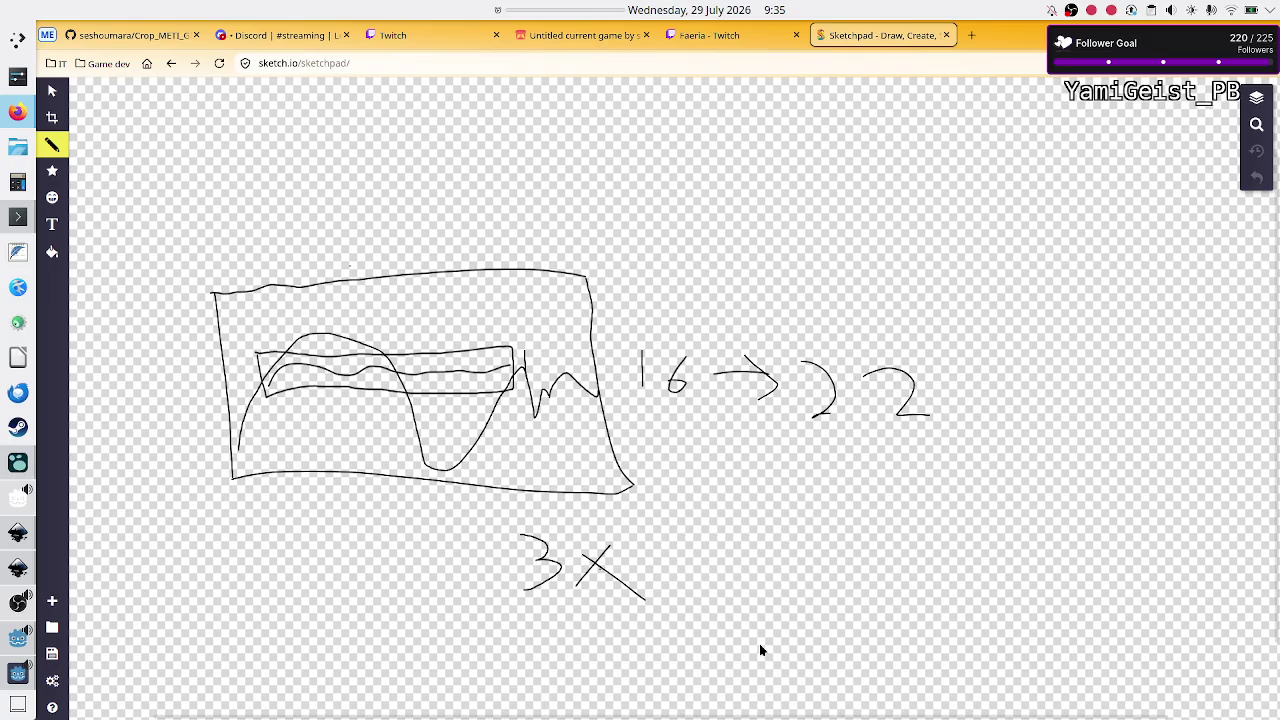
{"action": "left_click", "coordinate": [55, 117]}
Step: Box-select all the old strokes on the canvas and delete them
{"action": "left_click", "coordinate": [52, 91]}
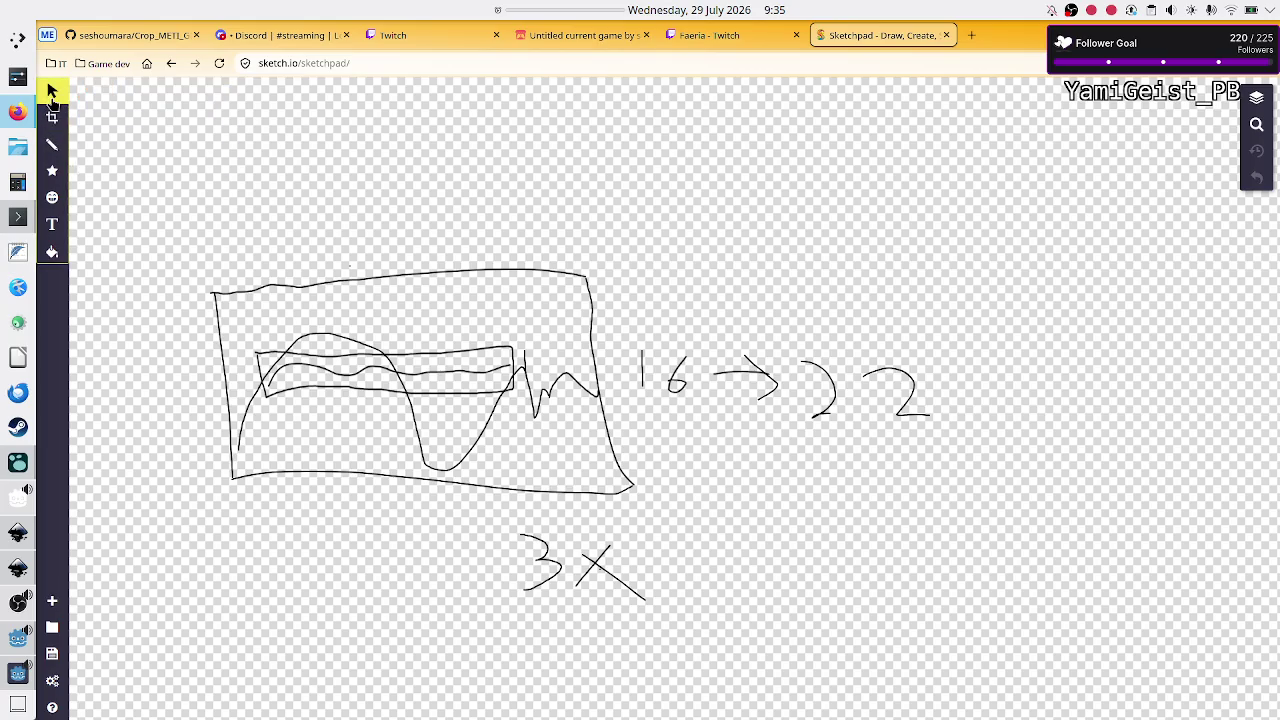
{"action": "mouse_move", "coordinate": [181, 223]}
{"action": "left_mouse_down"}
{"action": "mouse_move", "coordinate": [420, 294]}
{"action": "mouse_move", "coordinate": [706, 551]}
{"action": "mouse_move", "coordinate": [805, 606]}
{"action": "mouse_move", "coordinate": [929, 634]}
{"action": "mouse_move", "coordinate": [1020, 690]}
{"action": "left_mouse_up"}
{"action": "key", "text": "Delete"}
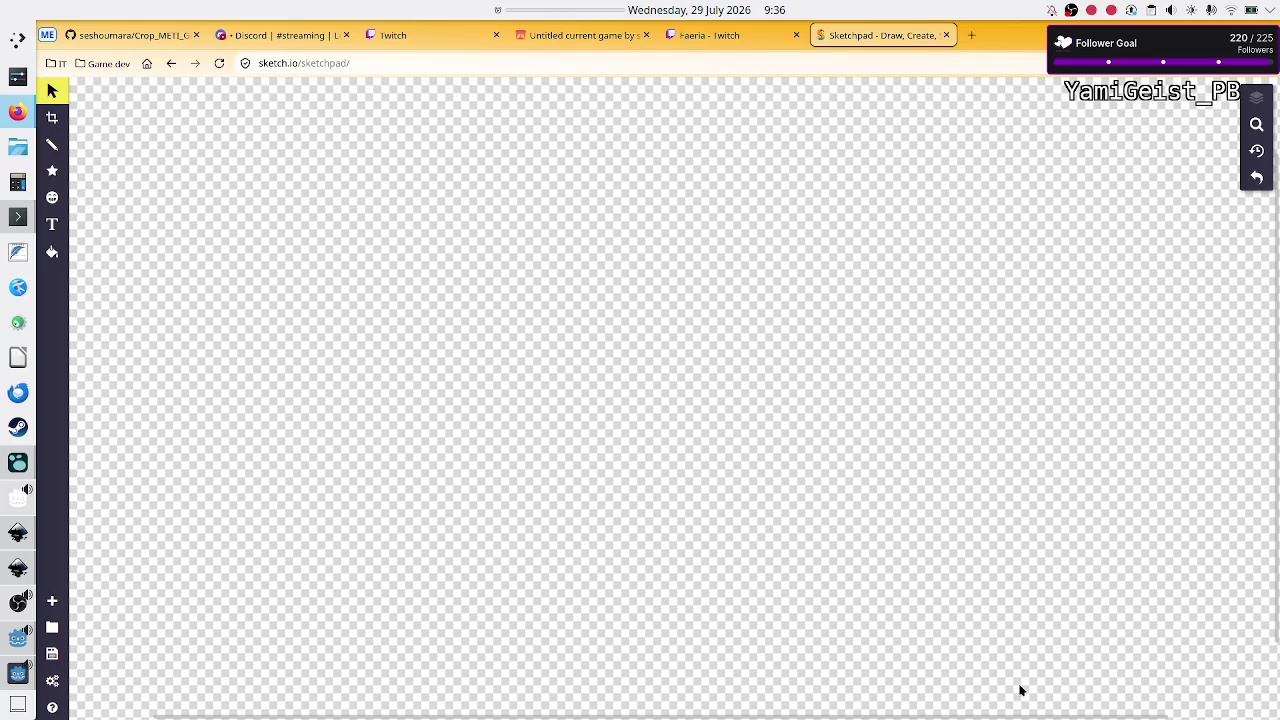
Step: With the Pencil, draw a large rectangle, a small square to its left, an X below, and a horizontal band
{"action": "left_click", "coordinate": [45, 143]}
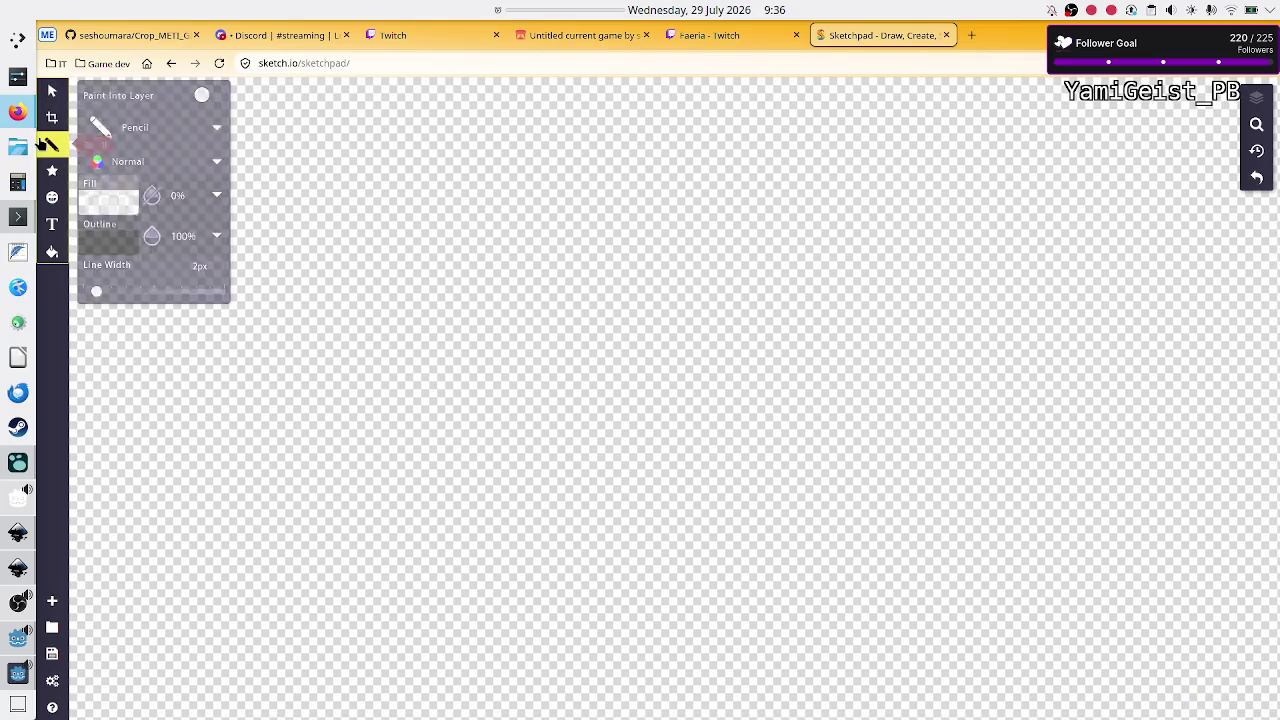
{"action": "left_click", "coordinate": [355, 303]}
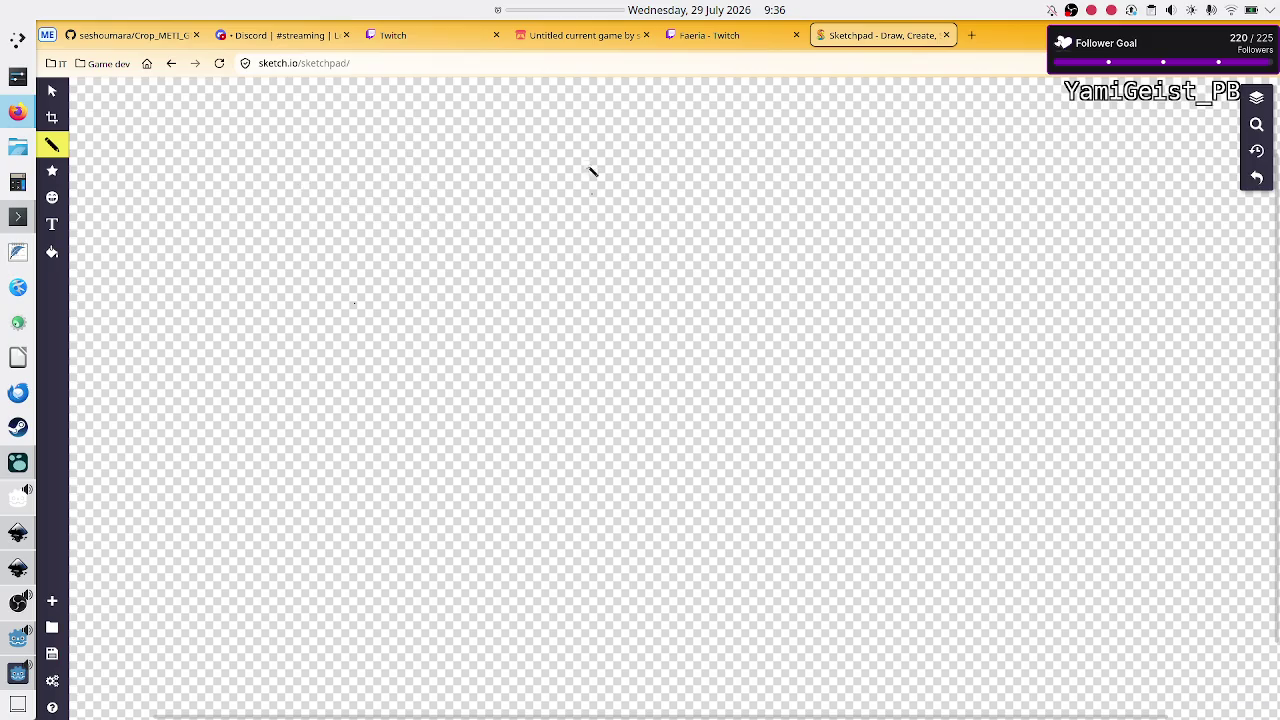
{"action": "mouse_move", "coordinate": [580, 206]}
{"action": "left_mouse_down"}
{"action": "mouse_move", "coordinate": [580, 402]}
{"action": "mouse_move", "coordinate": [795, 414]}
{"action": "mouse_move", "coordinate": [803, 206]}
{"action": "mouse_move", "coordinate": [582, 207]}
{"action": "left_mouse_up"}
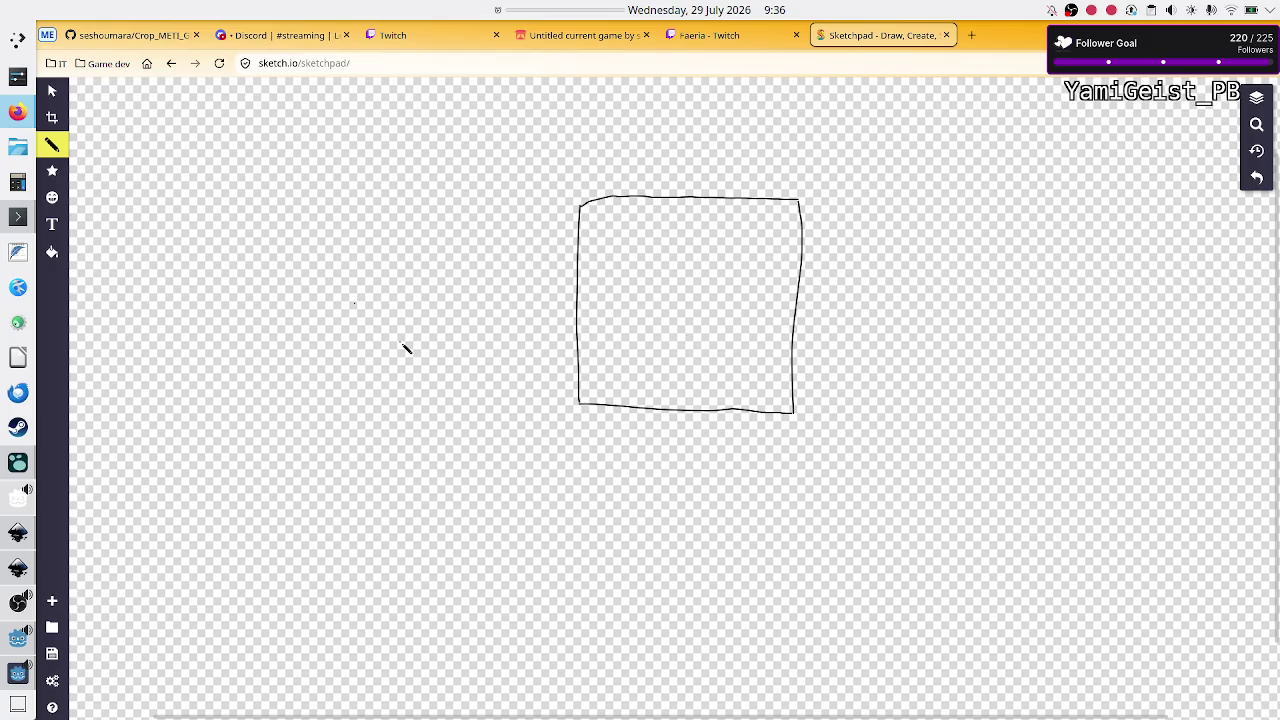
{"action": "mouse_move", "coordinate": [180, 312]}
{"action": "left_mouse_down"}
{"action": "mouse_move", "coordinate": [180, 416]}
{"action": "mouse_move", "coordinate": [306, 410]}
{"action": "mouse_move", "coordinate": [306, 318]}
{"action": "mouse_move", "coordinate": [272, 303]}
{"action": "mouse_move", "coordinate": [180, 317]}
{"action": "left_mouse_up"}
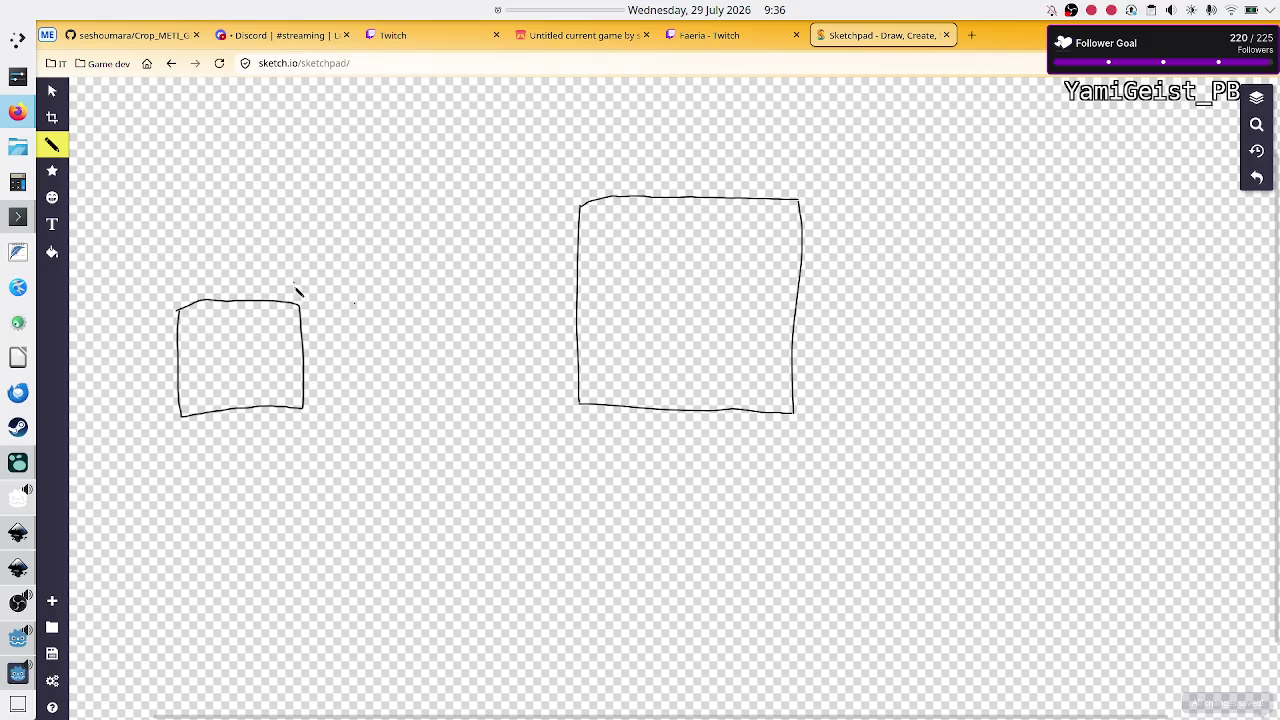
{"action": "mouse_move", "coordinate": [289, 291]}
{"action": "left_mouse_down"}
{"action": "mouse_move", "coordinate": [317, 303]}
{"action": "mouse_move", "coordinate": [297, 300]}
{"action": "left_mouse_up"}
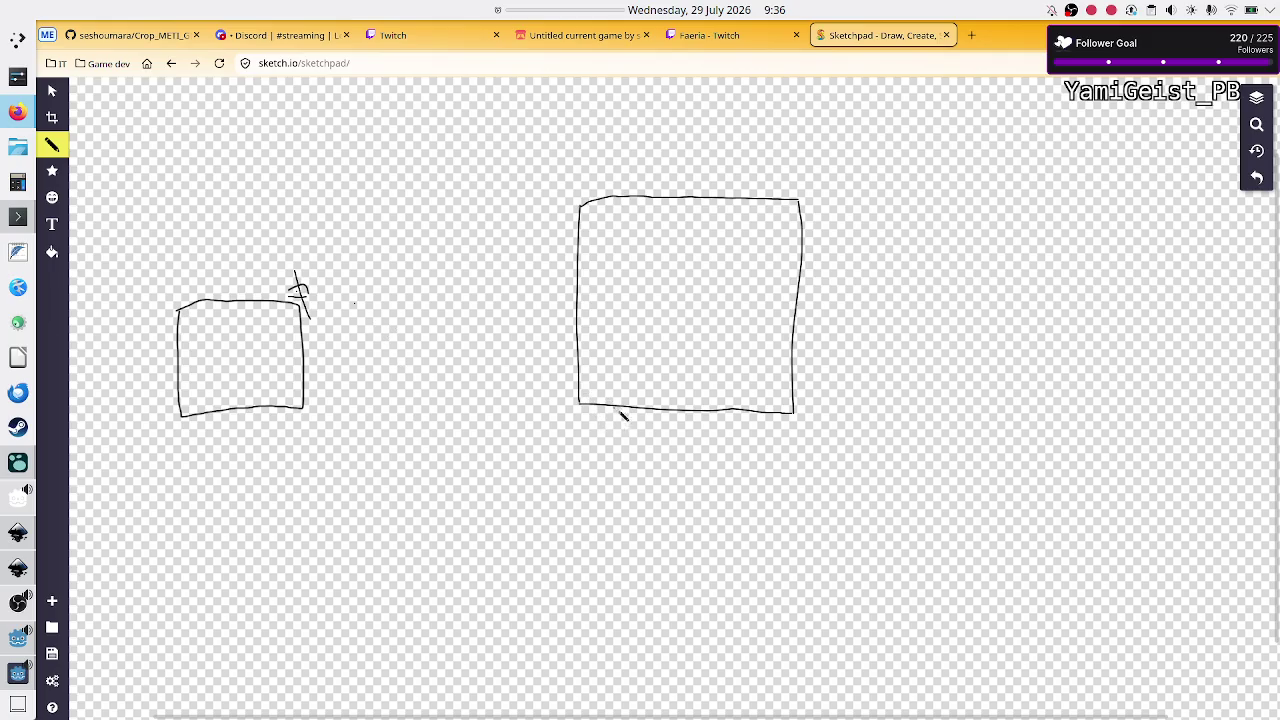
{"action": "mouse_move", "coordinate": [654, 417]}
{"action": "left_mouse_down"}
{"action": "mouse_move", "coordinate": [642, 437]}
{"action": "mouse_move", "coordinate": [682, 444]}
{"action": "left_mouse_up"}
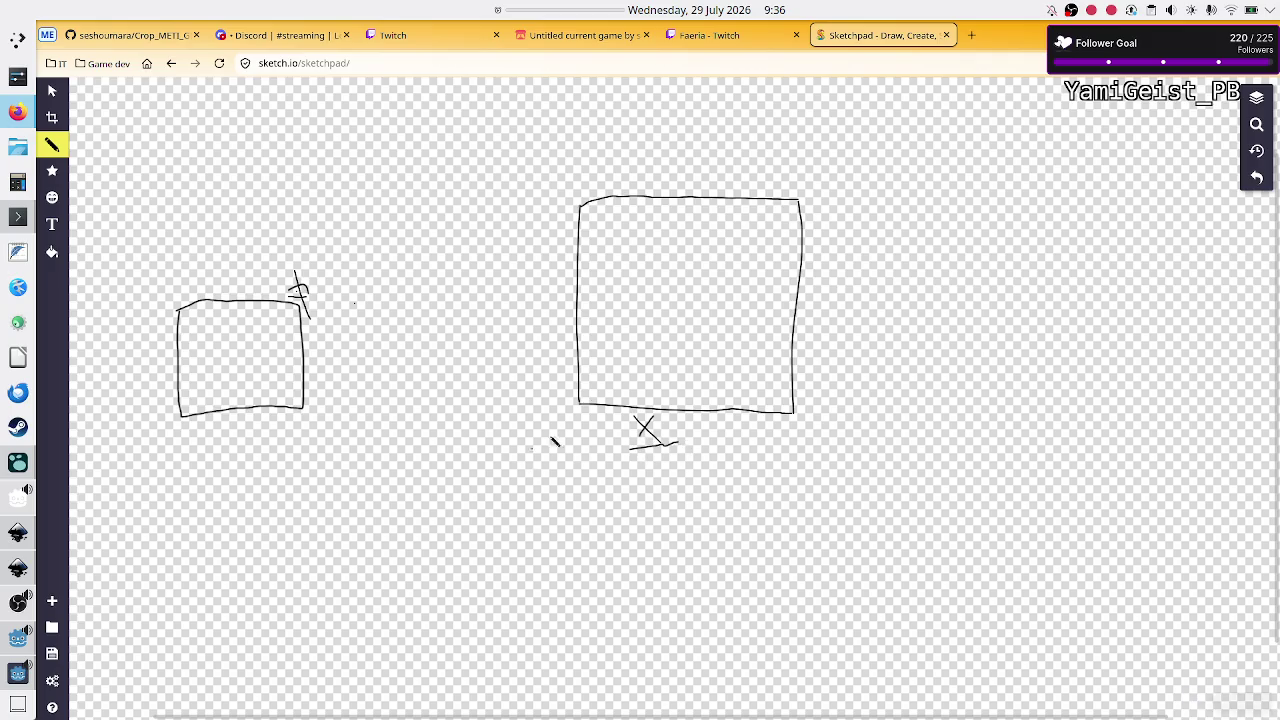
{"action": "mouse_move", "coordinate": [576, 254]}
{"action": "left_mouse_down"}
{"action": "mouse_move", "coordinate": [806, 254]}
{"action": "mouse_move", "coordinate": [760, 294]}
{"action": "mouse_move", "coordinate": [600, 296]}
{"action": "mouse_move", "coordinate": [574, 291]}
{"action": "mouse_move", "coordinate": [574, 252]}
{"action": "left_mouse_up"}
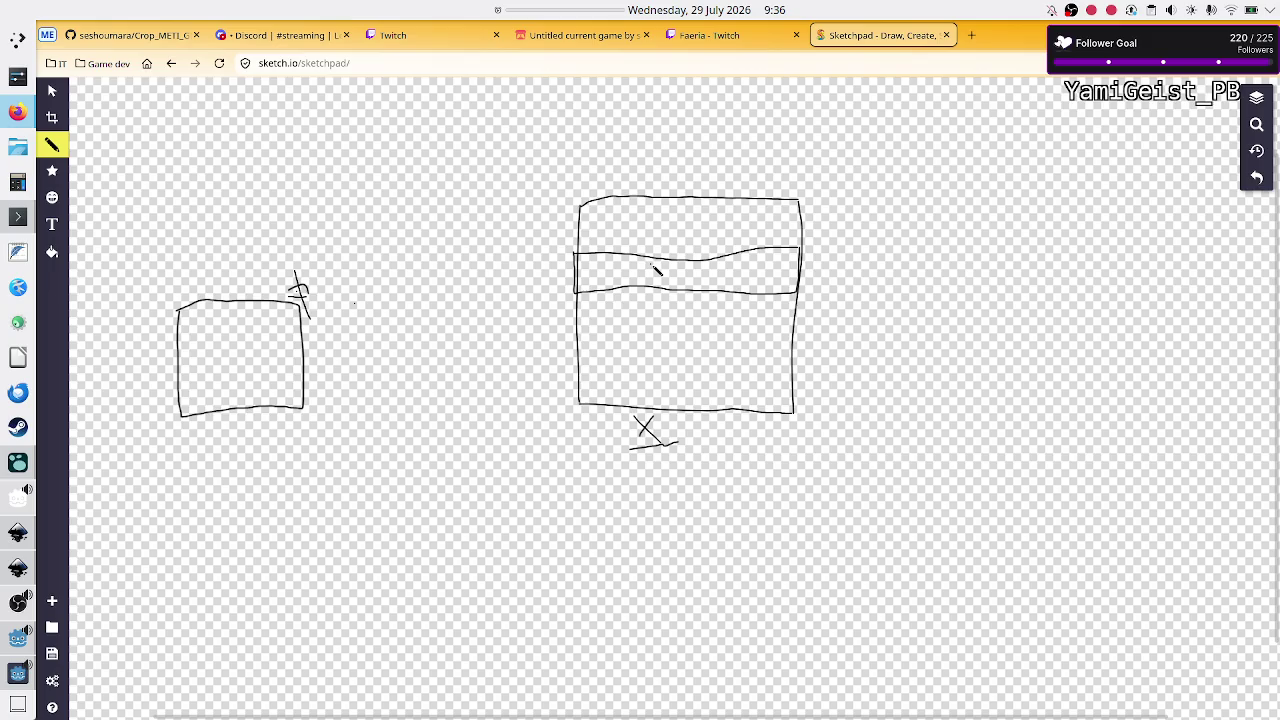
Step: Undo a stray letter stroke in the band, then draw up and down arrows by the small box
{"action": "mouse_move", "coordinate": [650, 265]}
{"action": "left_mouse_down"}
{"action": "mouse_move", "coordinate": [651, 289]}
{"action": "mouse_move", "coordinate": [668, 268]}
{"action": "mouse_move", "coordinate": [656, 278]}
{"action": "mouse_move", "coordinate": [665, 289]}
{"action": "left_mouse_up"}
{"action": "key", "text": "ctrl+z"}
{"action": "left_click_drag", "start_coordinate": [233, 285], "coordinate": [236, 238]}
{"action": "mouse_move", "coordinate": [246, 428]}
{"action": "left_mouse_down"}
{"action": "mouse_move", "coordinate": [269, 481]}
{"action": "mouse_move", "coordinate": [275, 463]}
{"action": "left_mouse_up"}
Step: Split the large box with wavy dividers, number the rows, zigzag row 2, and undo the extra inner rectangle
{"action": "mouse_move", "coordinate": [581, 209]}
{"action": "left_mouse_down"}
{"action": "mouse_move", "coordinate": [798, 210]}
{"action": "mouse_move", "coordinate": [640, 256]}
{"action": "mouse_move", "coordinate": [578, 249]}
{"action": "left_mouse_up"}
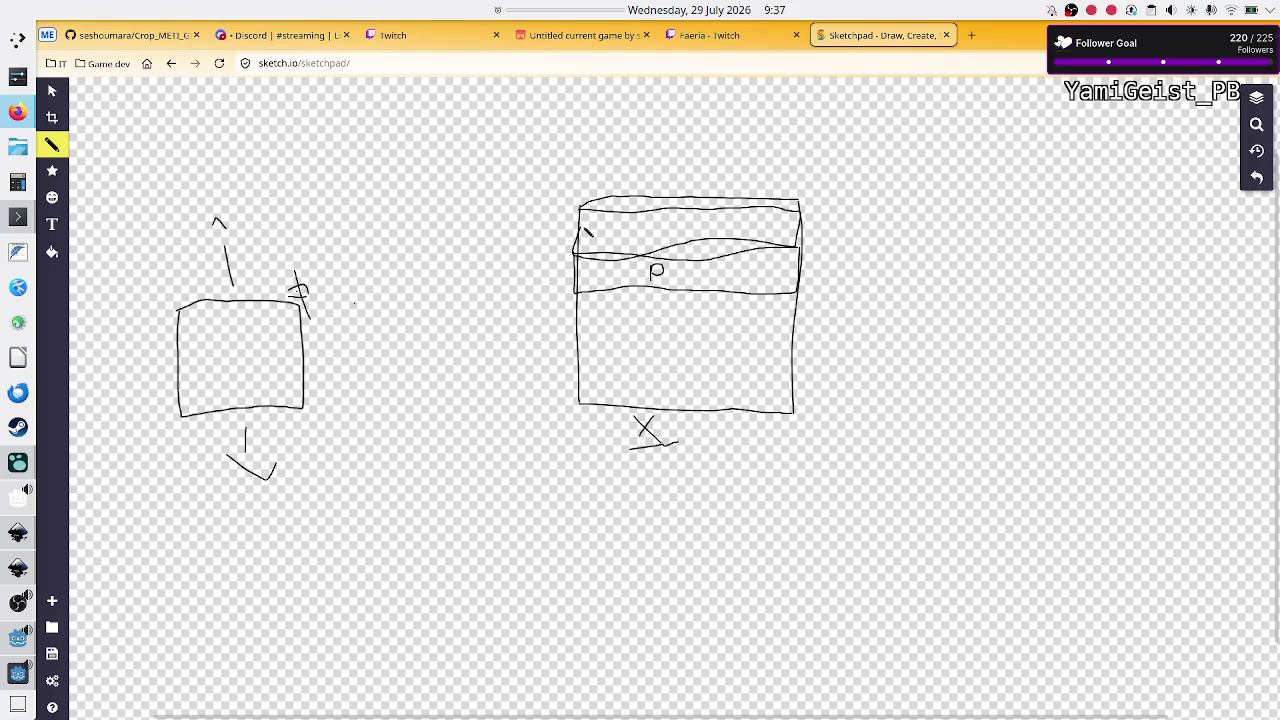
{"action": "left_click_drag", "start_coordinate": [578, 327], "coordinate": [803, 323]}
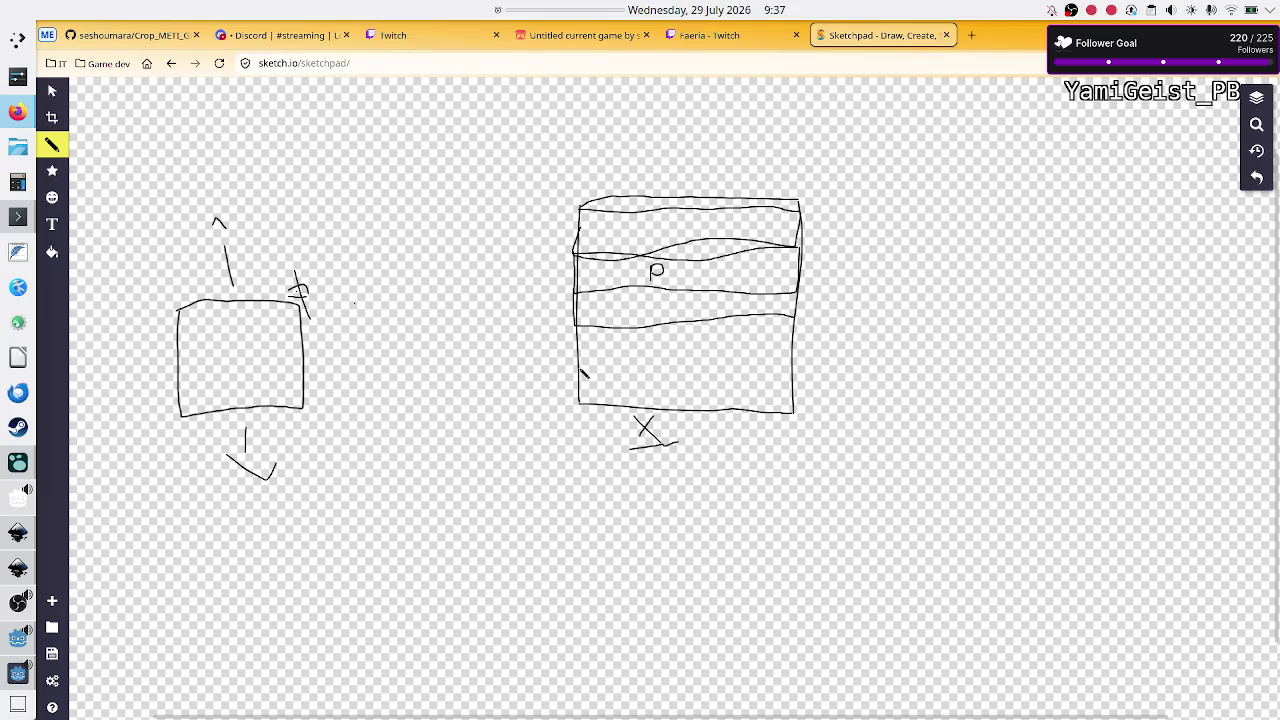
{"action": "left_click_drag", "start_coordinate": [578, 367], "coordinate": [797, 383]}
{"action": "mouse_move", "coordinate": [678, 227]}
{"action": "left_mouse_down"}
{"action": "mouse_move", "coordinate": [687, 212]}
{"action": "mouse_move", "coordinate": [692, 272]}
{"action": "mouse_move", "coordinate": [717, 297]}
{"action": "mouse_move", "coordinate": [670, 320]}
{"action": "mouse_move", "coordinate": [708, 346]}
{"action": "mouse_move", "coordinate": [708, 393]}
{"action": "mouse_move", "coordinate": [694, 404]}
{"action": "mouse_move", "coordinate": [704, 376]}
{"action": "mouse_move", "coordinate": [725, 387]}
{"action": "left_mouse_up"}
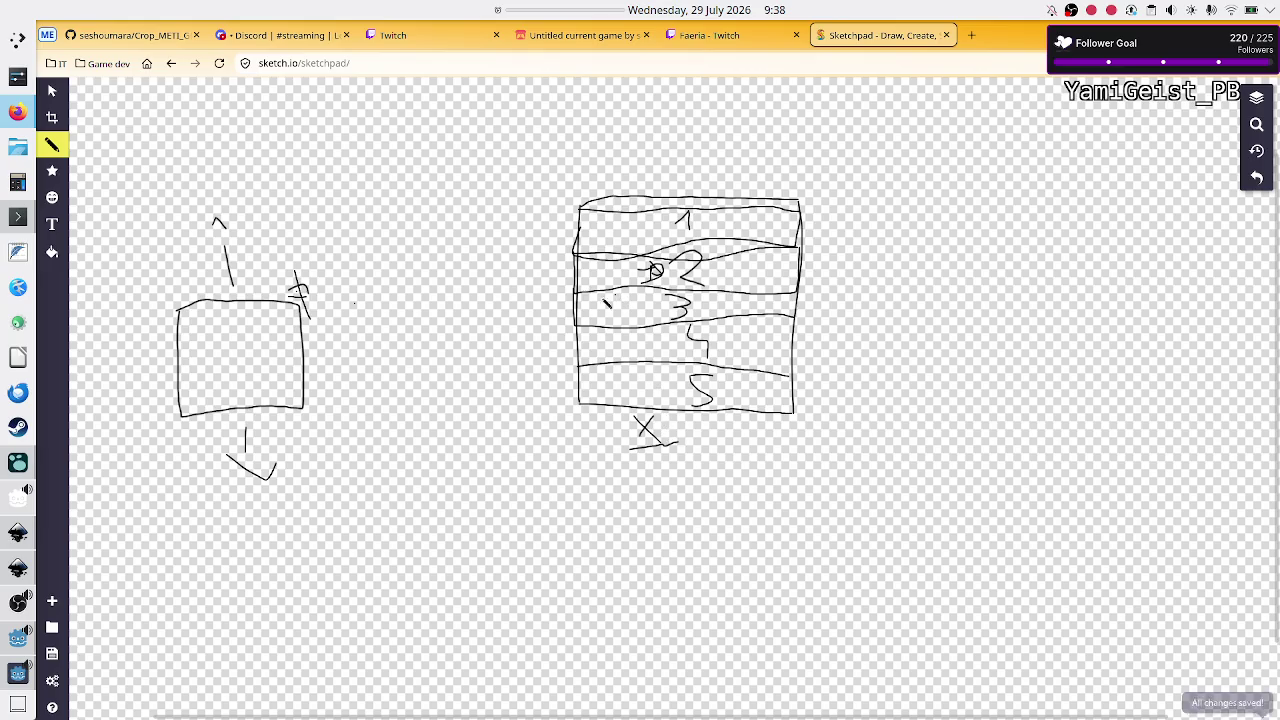
{"action": "mouse_move", "coordinate": [587, 285]}
{"action": "left_mouse_down"}
{"action": "mouse_move", "coordinate": [650, 268]}
{"action": "mouse_move", "coordinate": [750, 282]}
{"action": "mouse_move", "coordinate": [772, 268]}
{"action": "mouse_move", "coordinate": [803, 305]}
{"action": "left_mouse_up"}
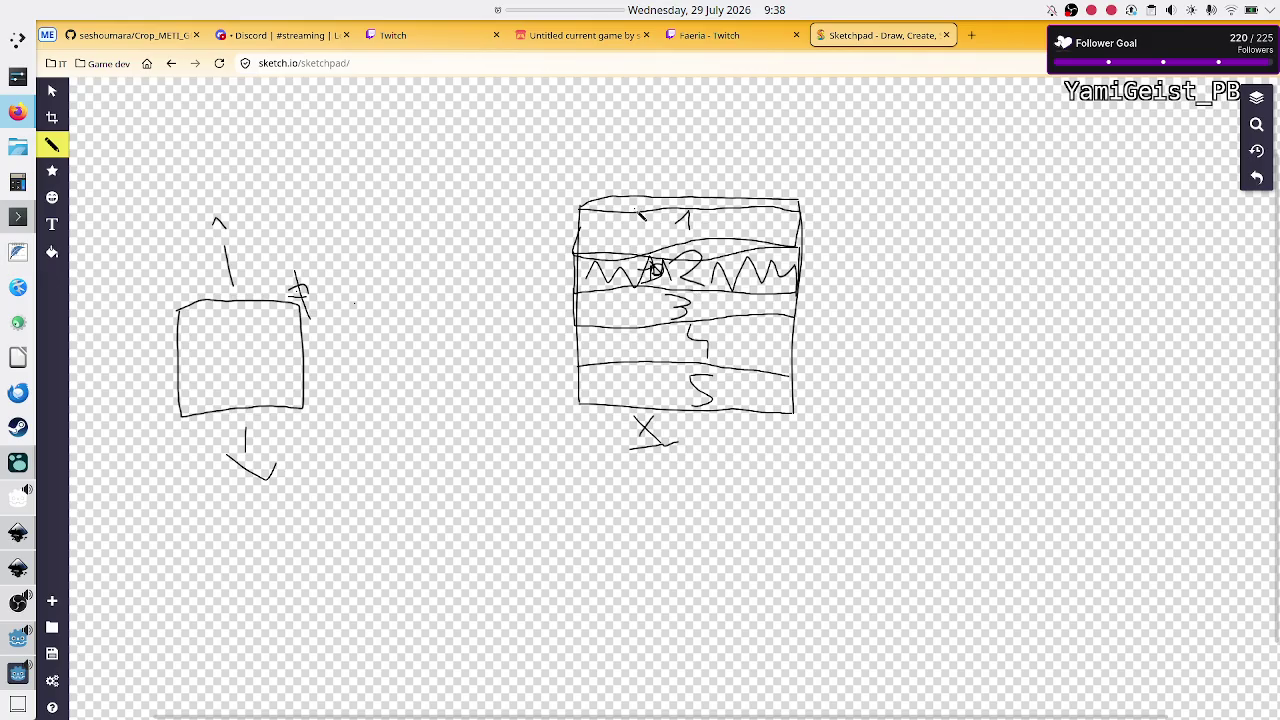
{"action": "mouse_move", "coordinate": [620, 250]}
{"action": "left_mouse_down"}
{"action": "mouse_move", "coordinate": [622, 368]}
{"action": "mouse_move", "coordinate": [740, 370]}
{"action": "mouse_move", "coordinate": [675, 252]}
{"action": "mouse_move", "coordinate": [626, 256]}
{"action": "left_mouse_up"}
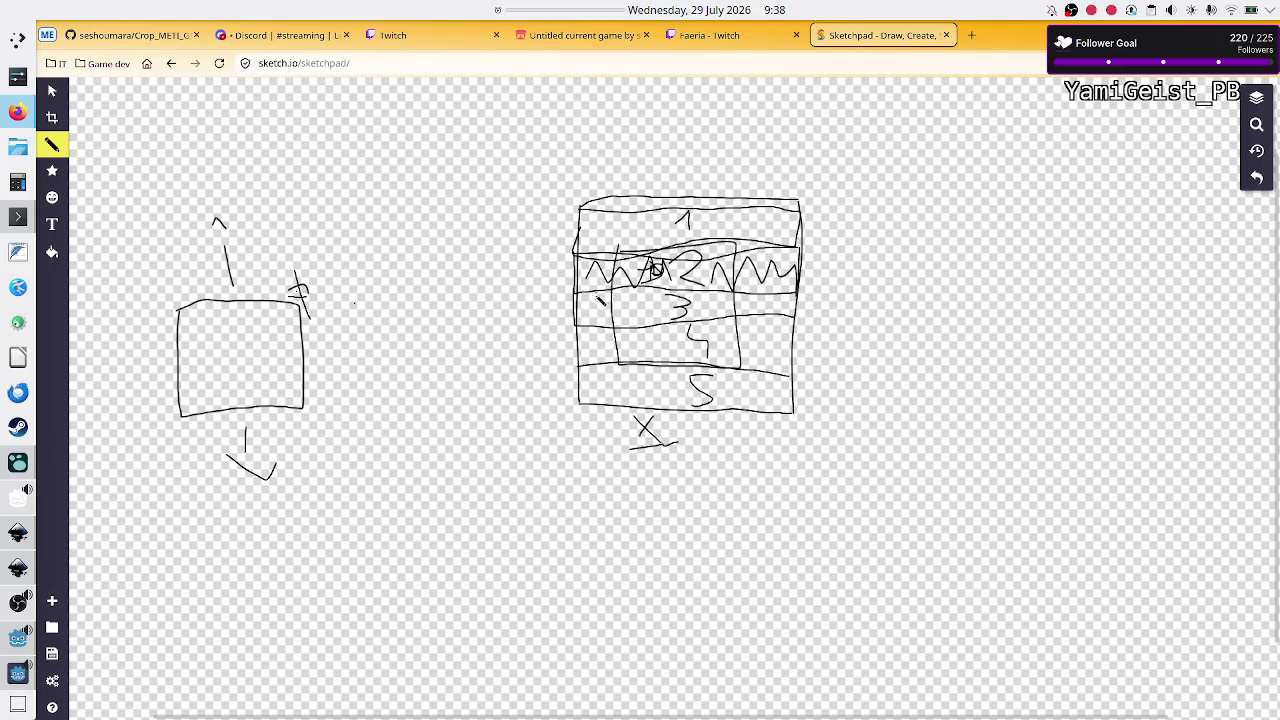
{"action": "key", "text": "ctrl+z"}
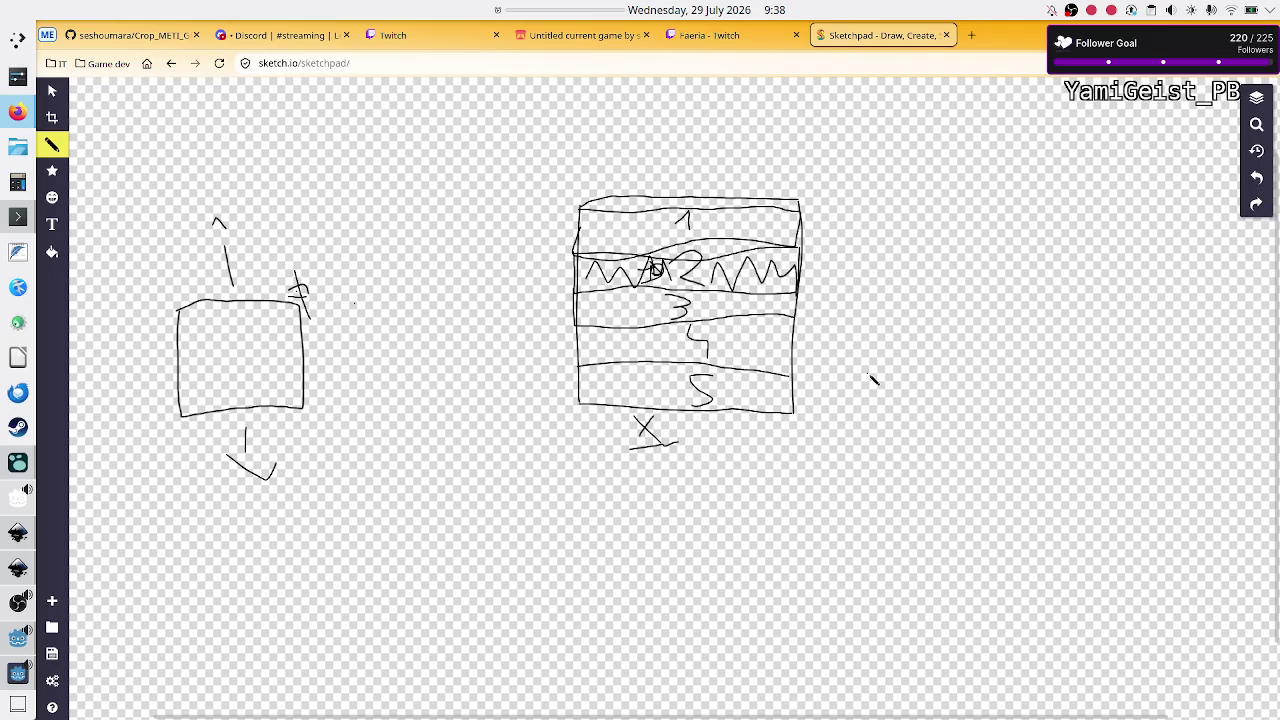
Step: Draw right and left arrows beside the small box and retrace all four edges of the large box
{"action": "mouse_move", "coordinate": [307, 353]}
{"action": "left_mouse_down"}
{"action": "mouse_move", "coordinate": [350, 347]}
{"action": "mouse_move", "coordinate": [353, 386]}
{"action": "left_mouse_up"}
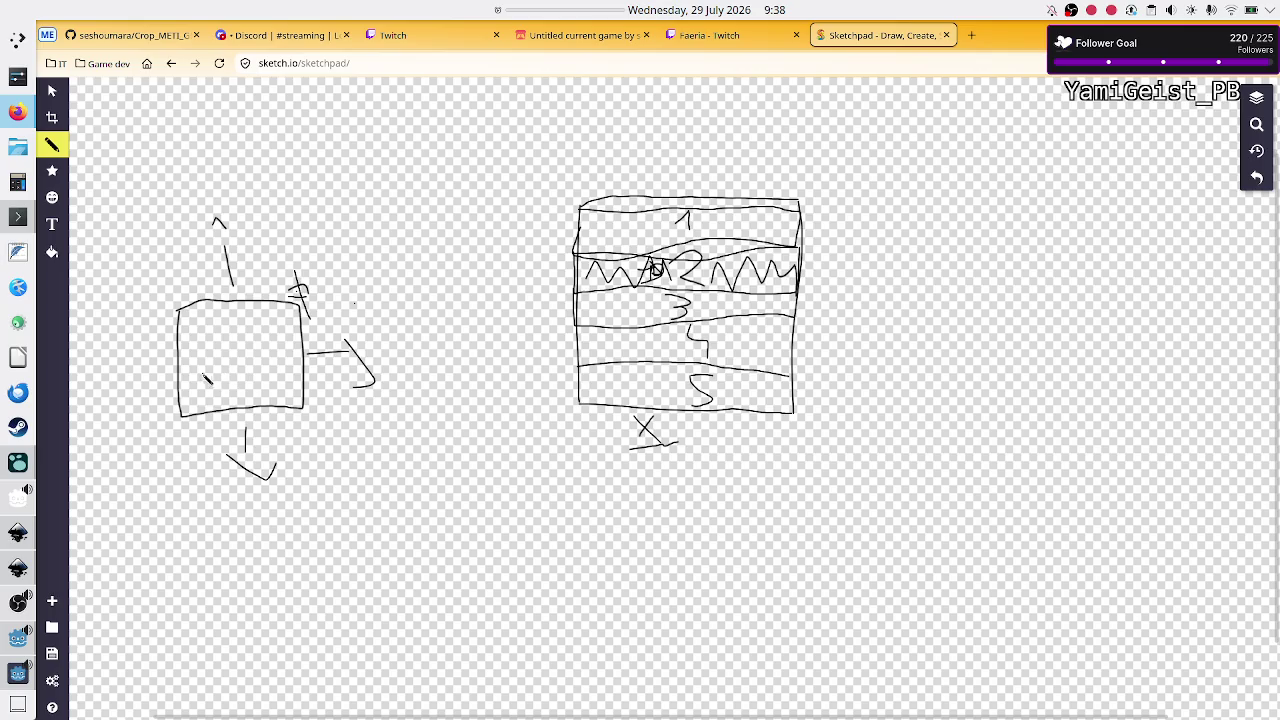
{"action": "mouse_move", "coordinate": [175, 367]}
{"action": "left_mouse_down"}
{"action": "mouse_move", "coordinate": [115, 360]}
{"action": "mouse_move", "coordinate": [113, 383]}
{"action": "left_mouse_up"}
{"action": "left_click_drag", "start_coordinate": [801, 216], "coordinate": [794, 420]}
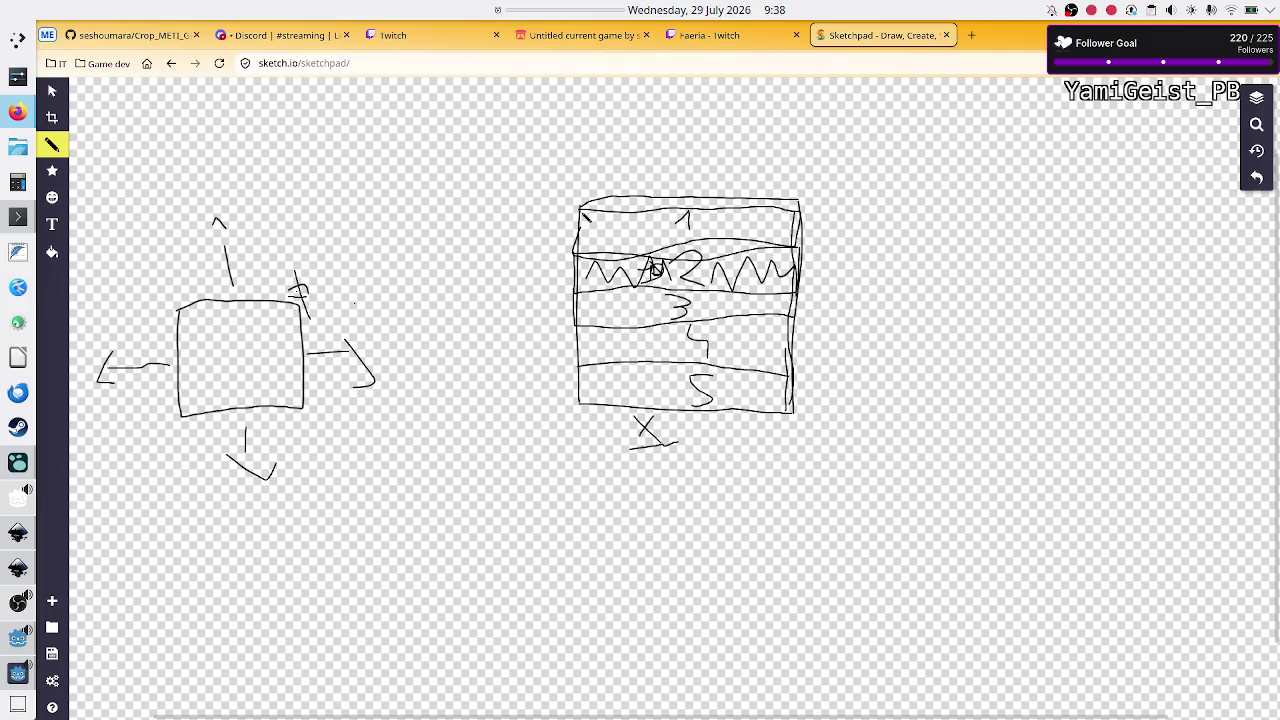
{"action": "left_click_drag", "start_coordinate": [585, 213], "coordinate": [588, 398]}
{"action": "left_click_drag", "start_coordinate": [229, 218], "coordinate": [238, 226]}
{"action": "left_click_drag", "start_coordinate": [586, 401], "coordinate": [797, 411]}
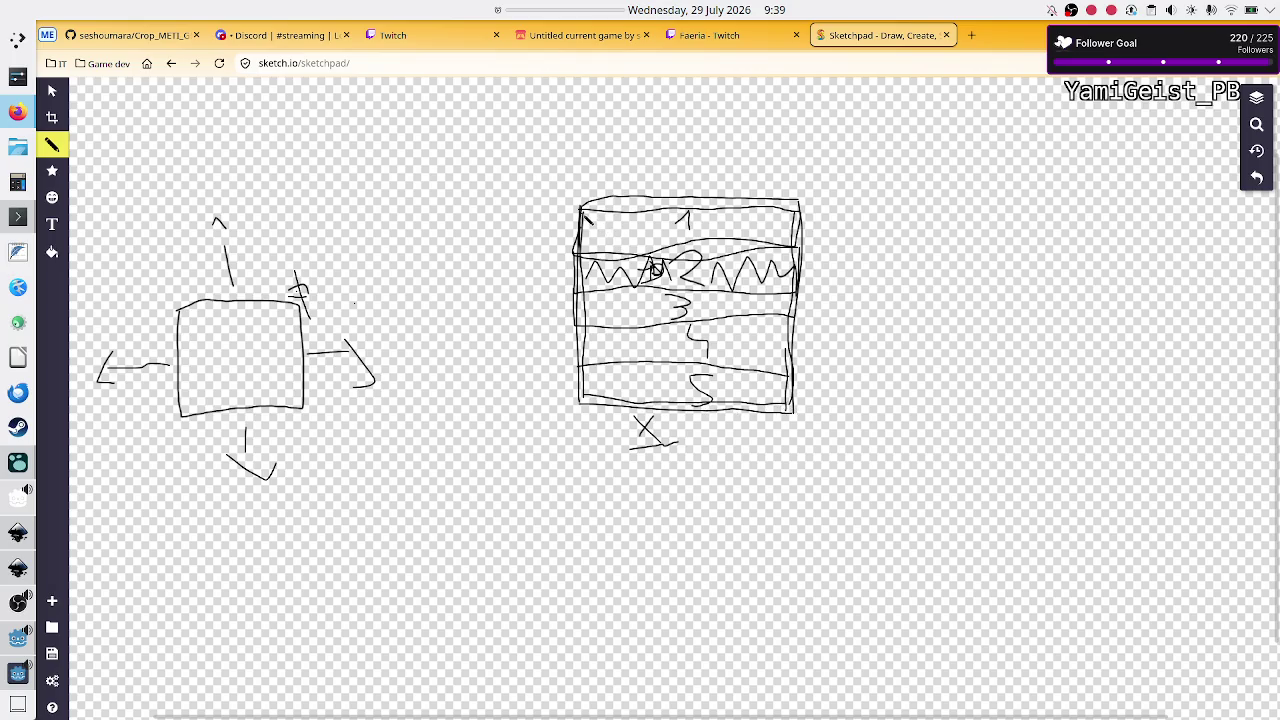
{"action": "left_click_drag", "start_coordinate": [582, 212], "coordinate": [802, 220]}
Step: Connect the small box's corner to the striped box with a curve, replacing an undone straight line, then check the game window
{"action": "left_click_drag", "start_coordinate": [240, 360], "coordinate": [241, 356]}
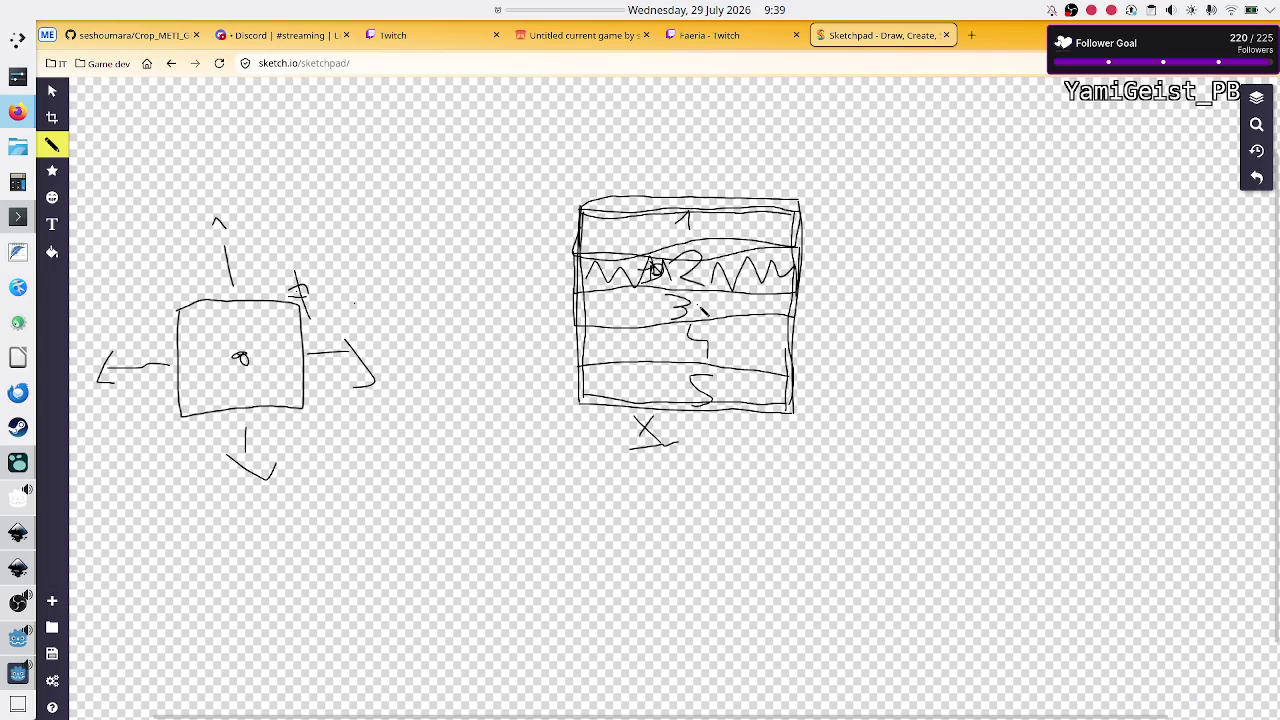
{"action": "left_click_drag", "start_coordinate": [703, 312], "coordinate": [698, 302]}
{"action": "mouse_move", "coordinate": [242, 358]}
{"action": "left_mouse_down"}
{"action": "mouse_move", "coordinate": [556, 300]}
{"action": "mouse_move", "coordinate": [610, 313]}
{"action": "mouse_move", "coordinate": [700, 304]}
{"action": "left_mouse_up"}
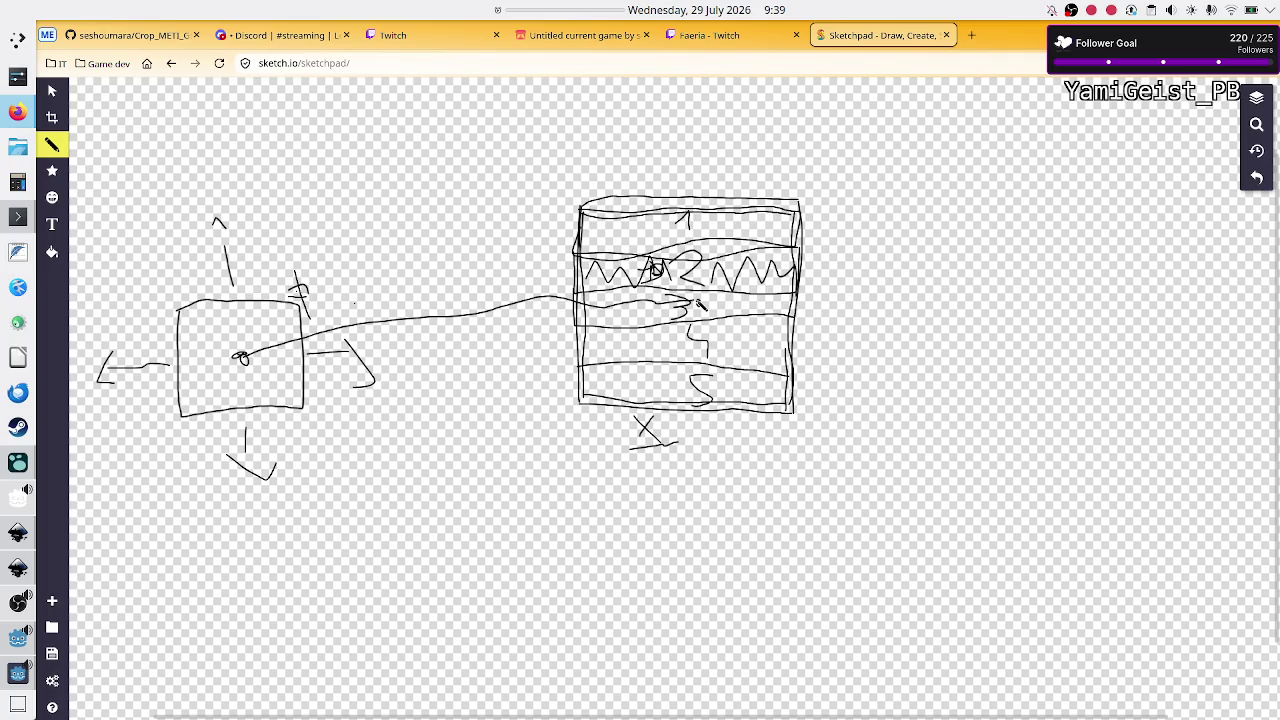
{"action": "key", "text": "ctrl+z"}
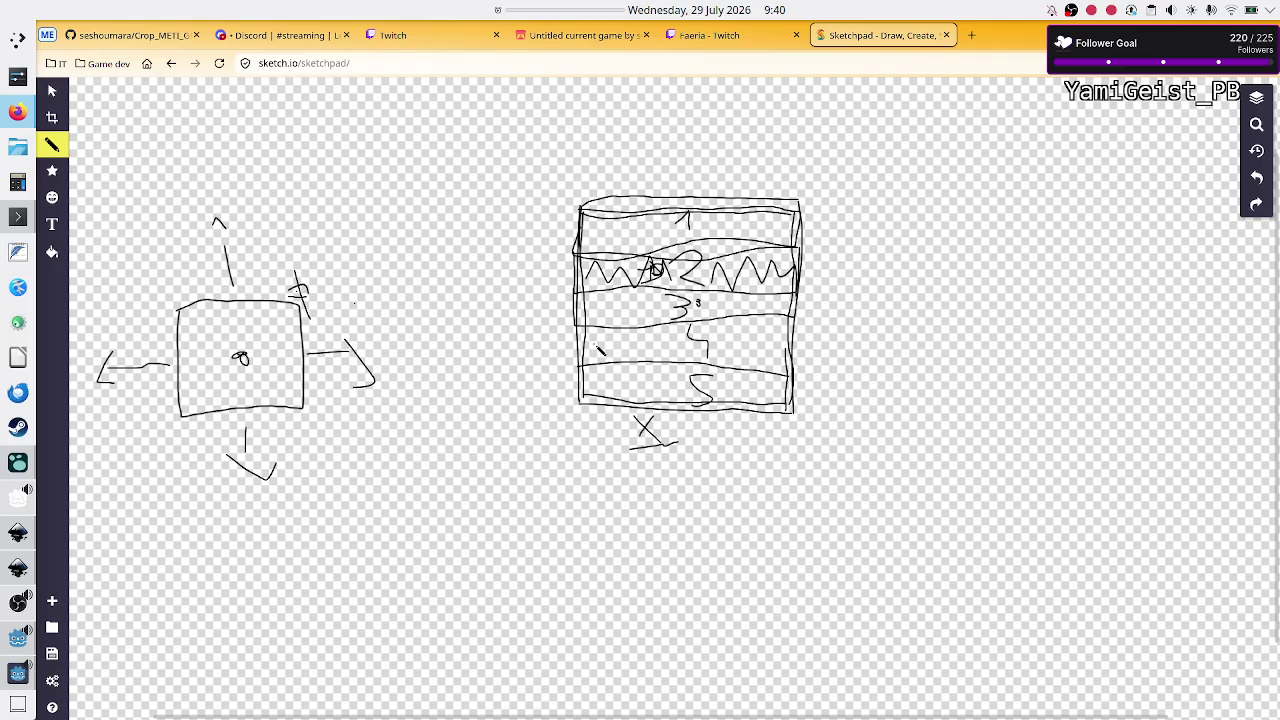
{"action": "mouse_move", "coordinate": [180, 311]}
{"action": "left_mouse_down"}
{"action": "mouse_move", "coordinate": [404, 246]}
{"action": "mouse_move", "coordinate": [588, 220]}
{"action": "left_mouse_up"}
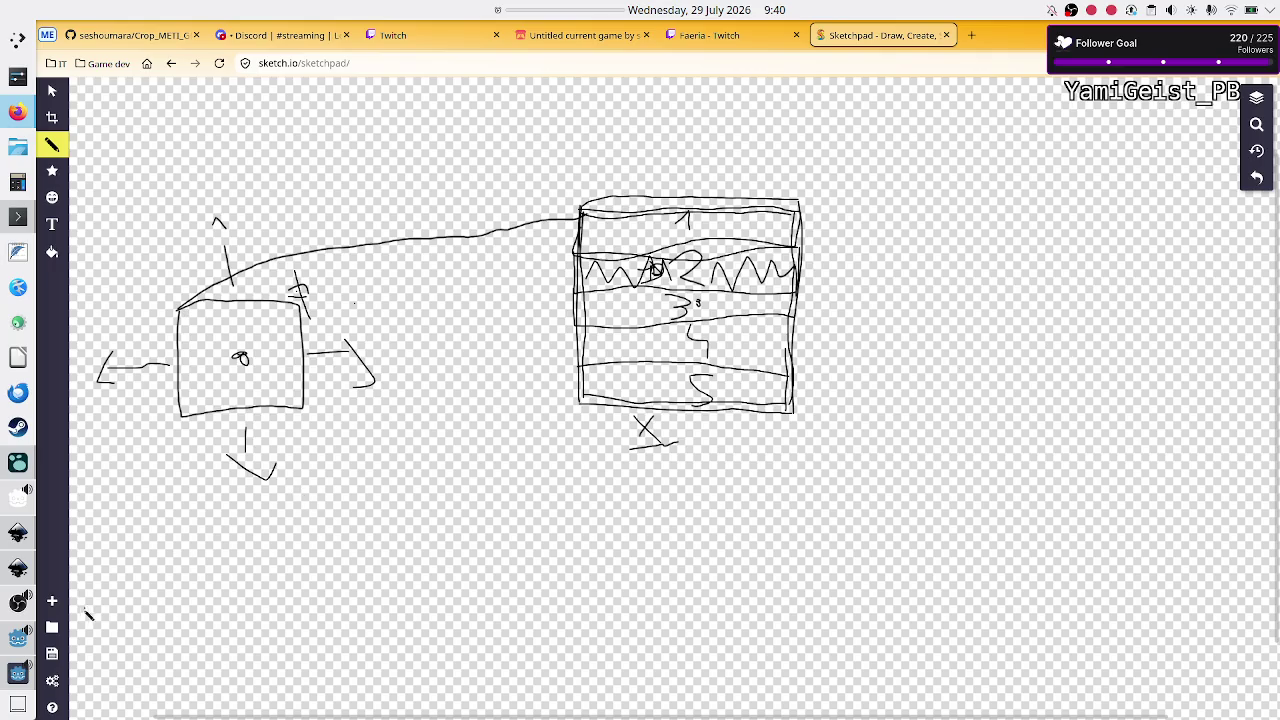
{"action": "left_click", "coordinate": [13, 680]}
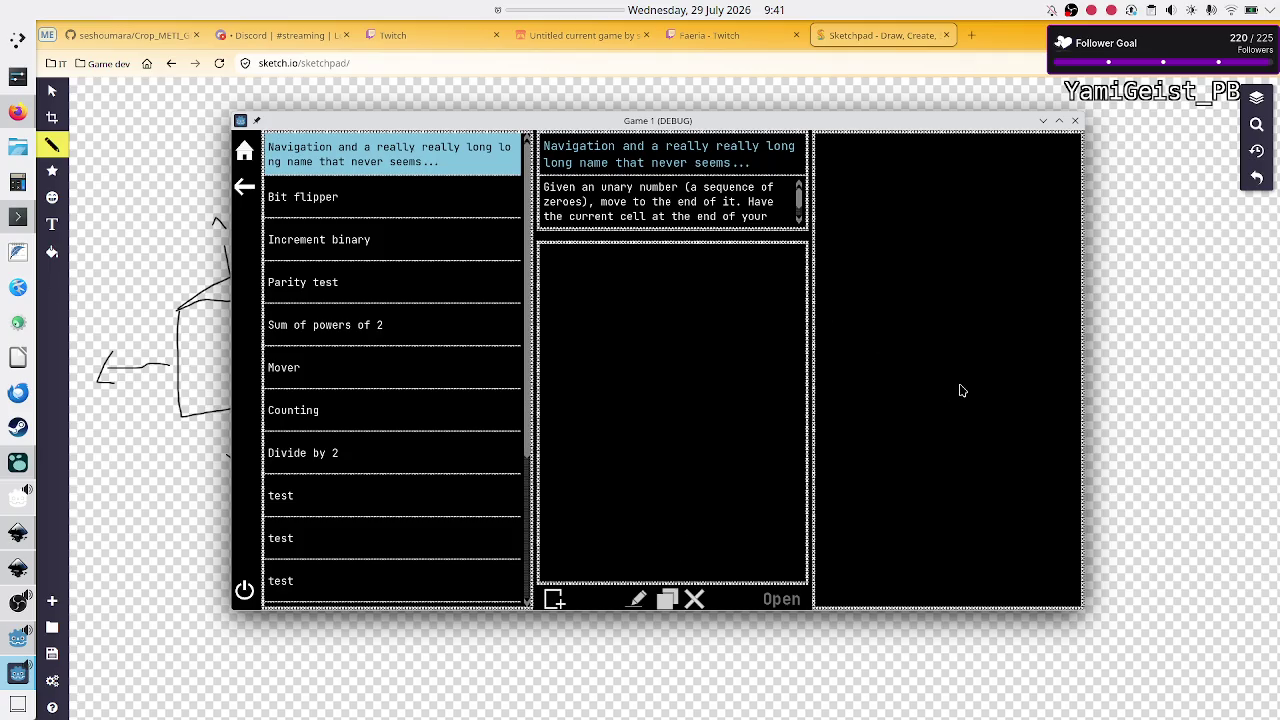
{"action": "left_click", "coordinate": [1152, 332]}
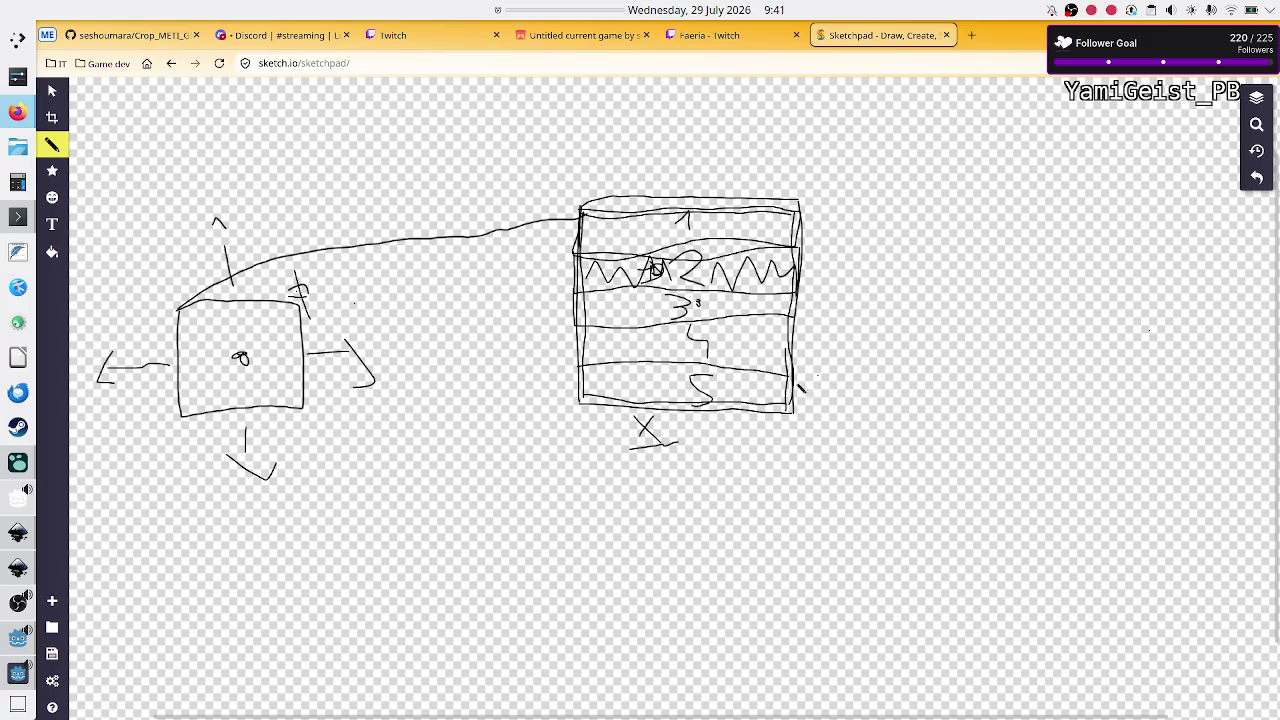
Step: Draw two equals signs between the boxes, then bring the Game 1 debug window to the front
{"action": "mouse_move", "coordinate": [432, 331]}
{"action": "left_mouse_down"}
{"action": "mouse_move", "coordinate": [489, 333]}
{"action": "mouse_move", "coordinate": [490, 355]}
{"action": "left_mouse_up"}
{"action": "mouse_move", "coordinate": [433, 429]}
{"action": "left_mouse_down"}
{"action": "mouse_move", "coordinate": [482, 433]}
{"action": "mouse_move", "coordinate": [498, 462]}
{"action": "left_mouse_up"}
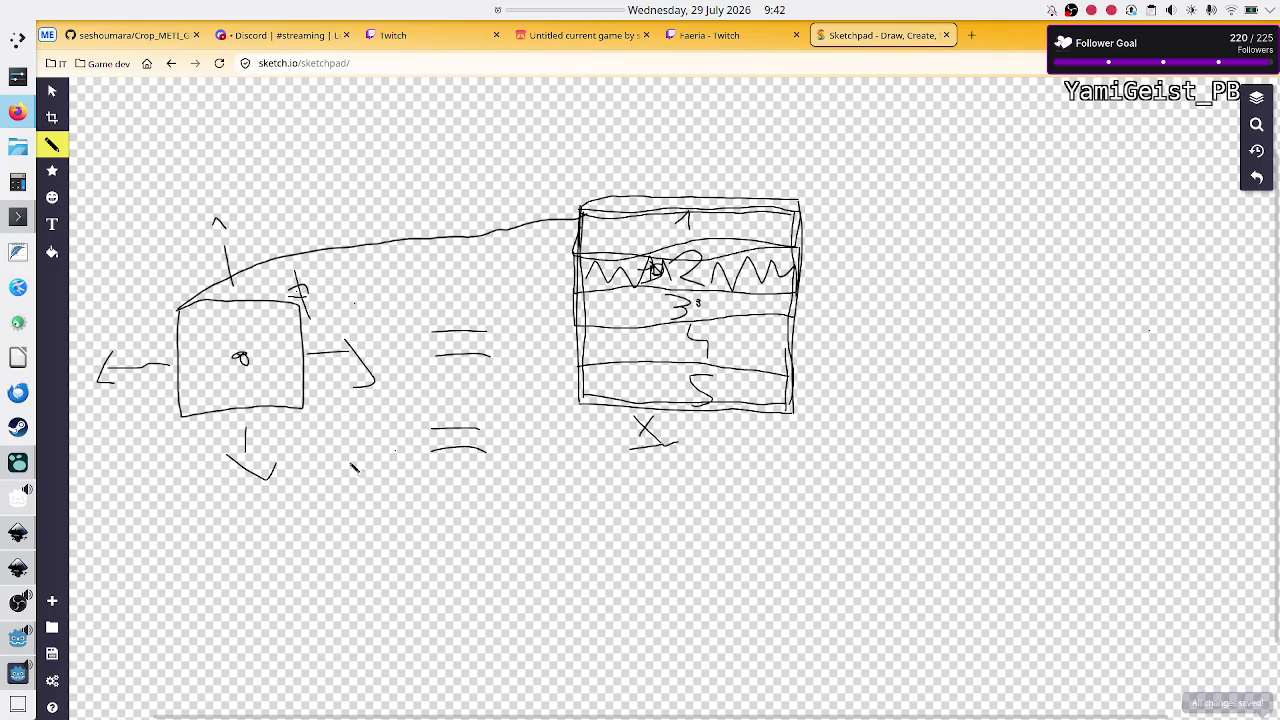
{"action": "mouse_move", "coordinate": [8, 684]}
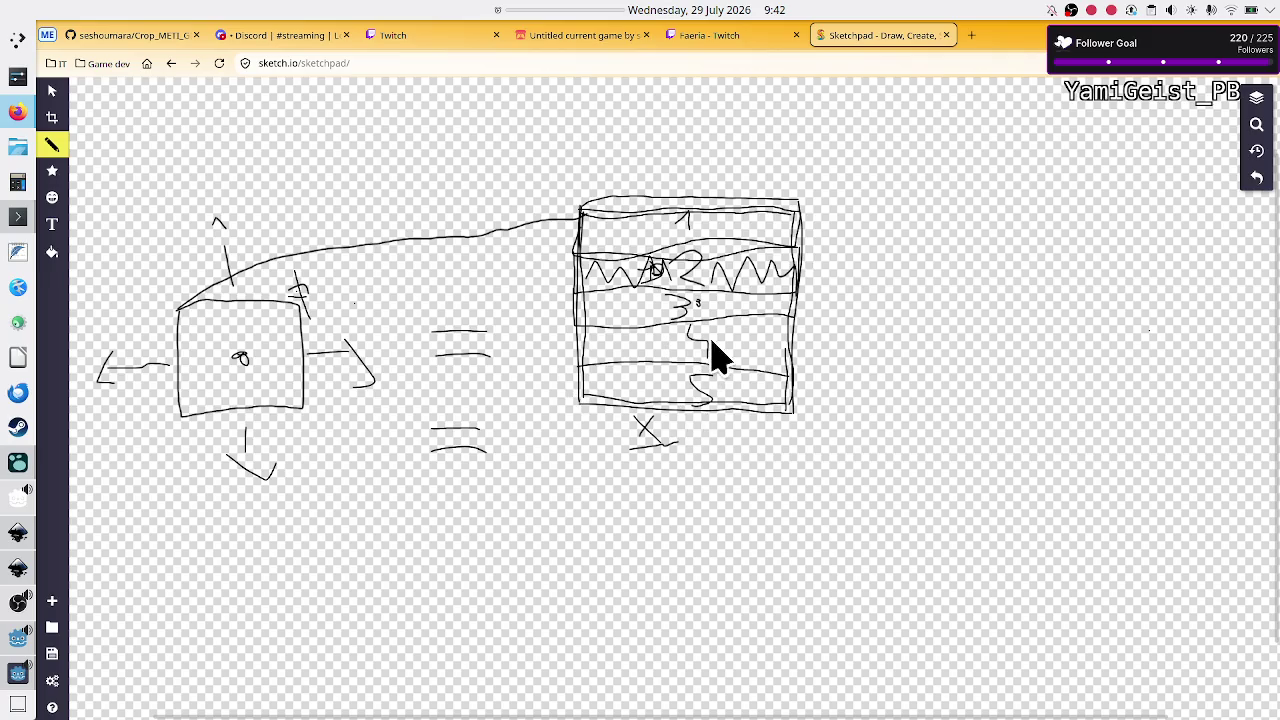
{"action": "left_click_drag", "start_coordinate": [446, 338], "coordinate": [452, 345]}
{"action": "left_click", "coordinate": [13, 676]}
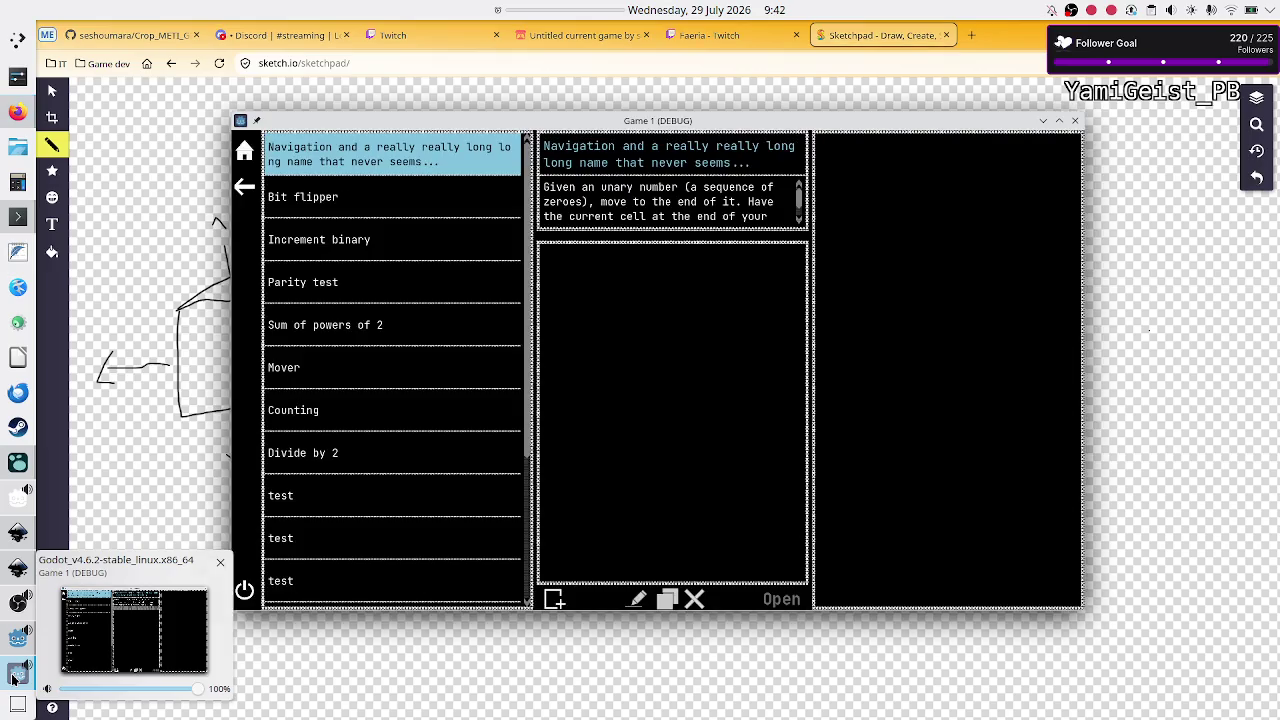
Step: Close the game, delete the stray 'static' line in utils.gd, save with Ctrl+S, and go back to 2D
{"action": "left_click", "coordinate": [1075, 121]}
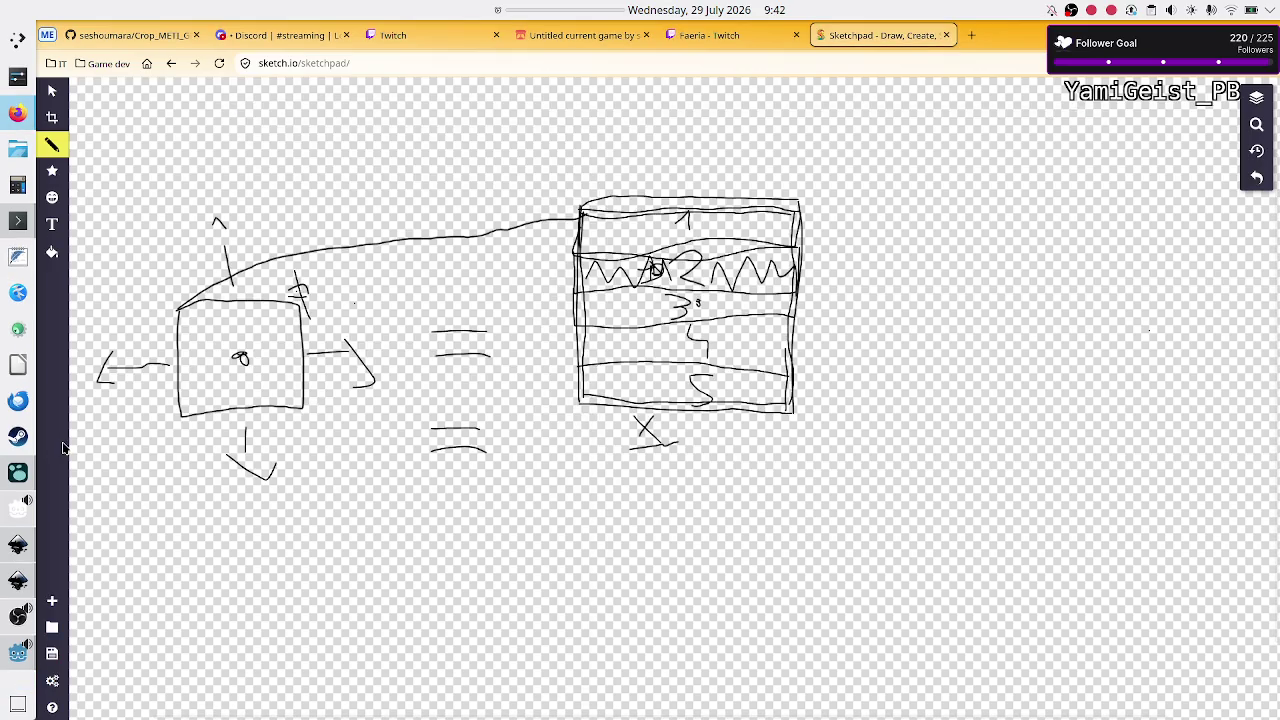
{"action": "left_click", "coordinate": [14, 652]}
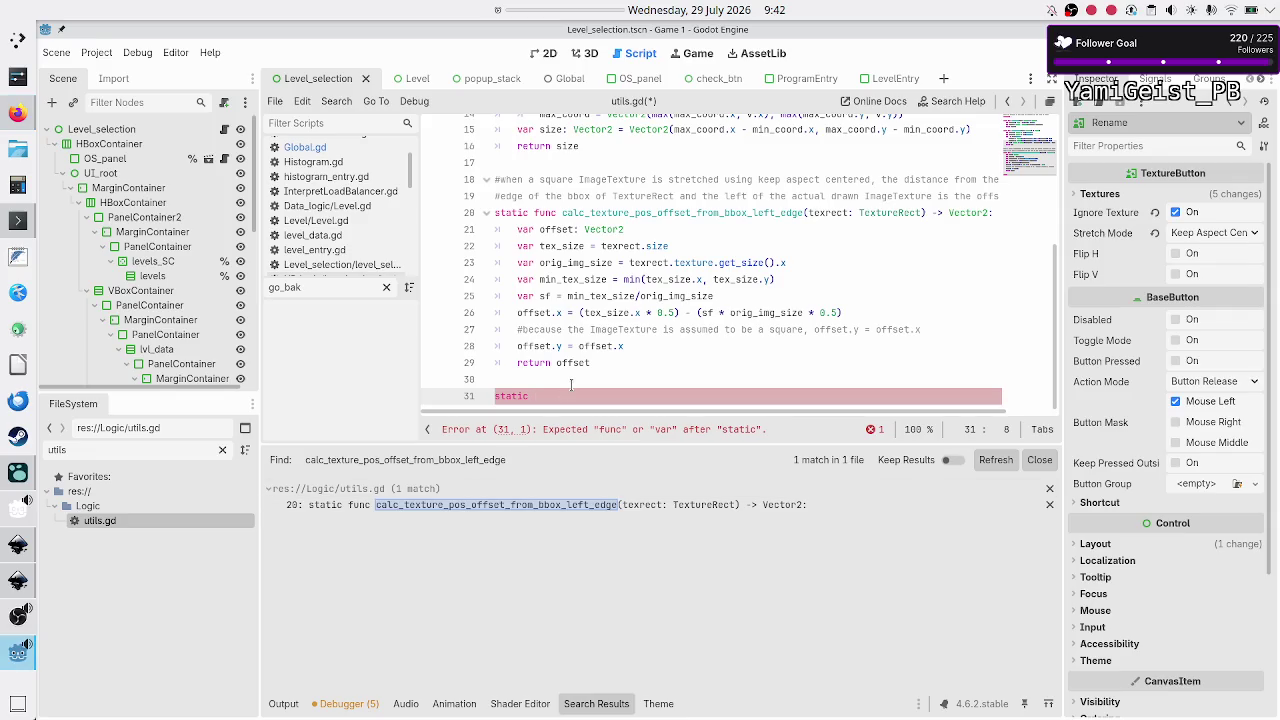
{"action": "key", "text": "BackSpace"}
{"action": "key", "text": "BackSpace"}
{"action": "key", "text": "BackSpace"}
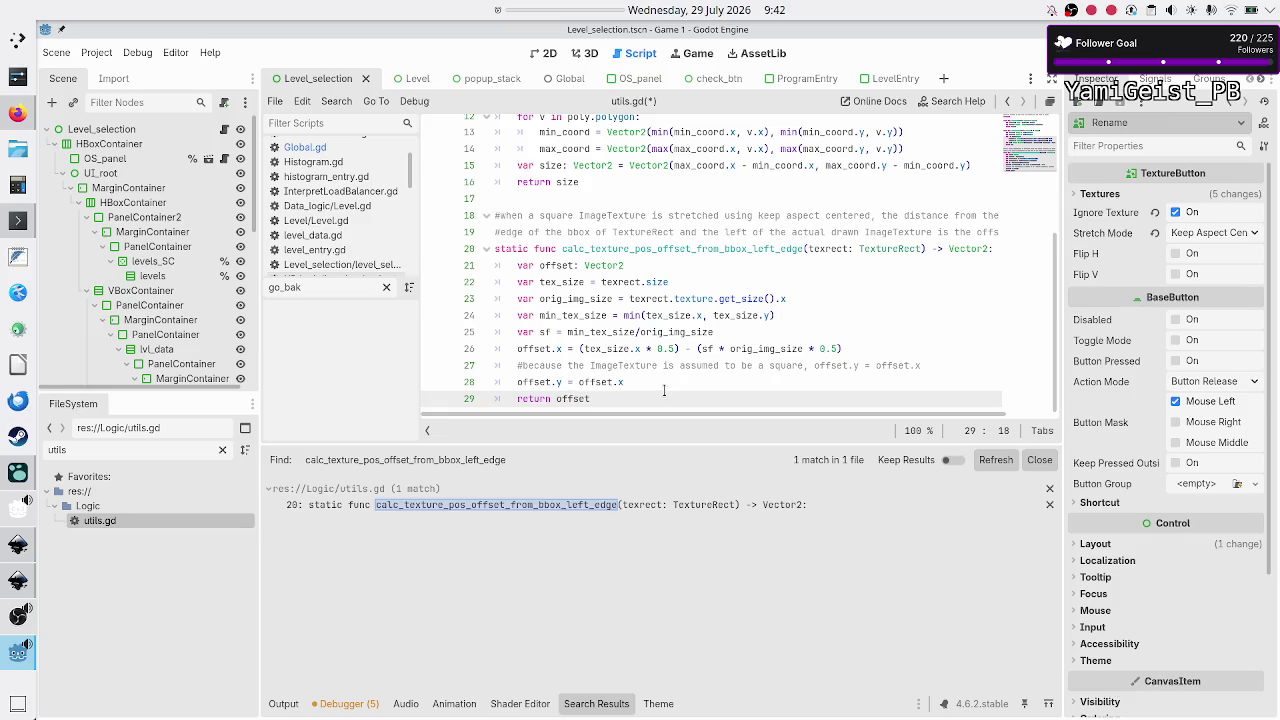
{"action": "key", "text": "Return"}
{"action": "key", "text": "ctrl+s"}
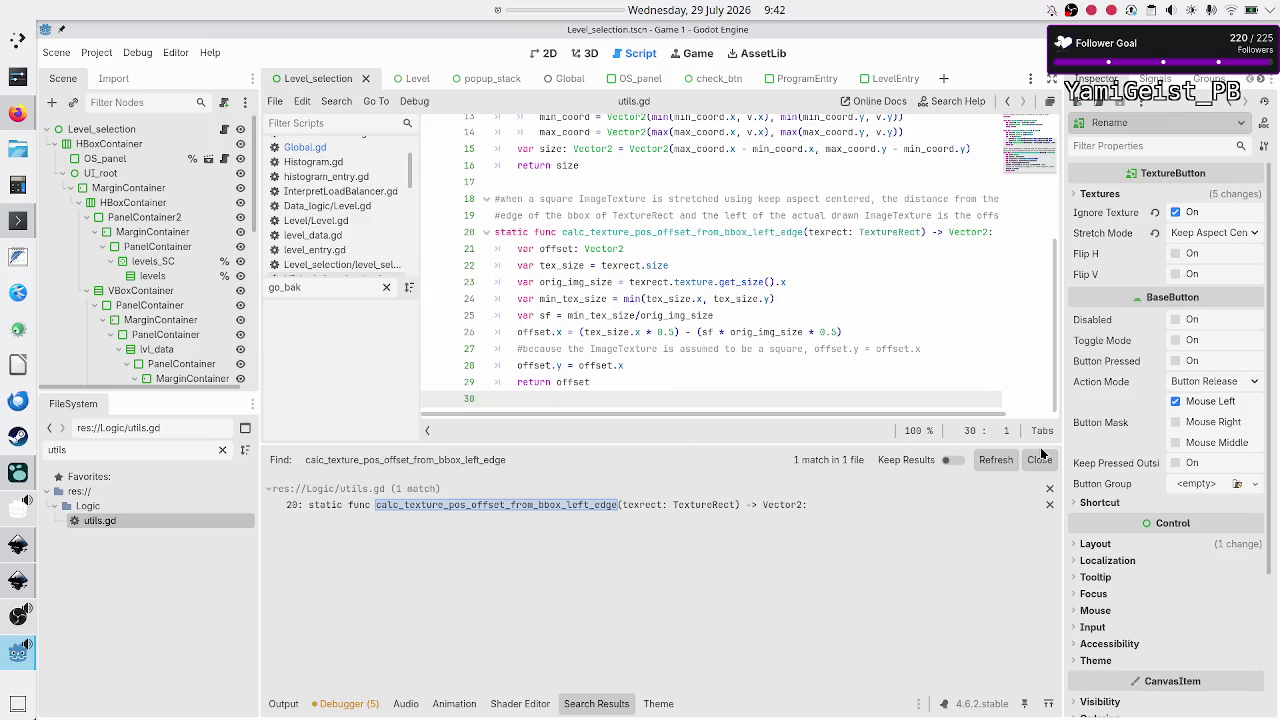
{"action": "left_click", "coordinate": [1039, 460]}
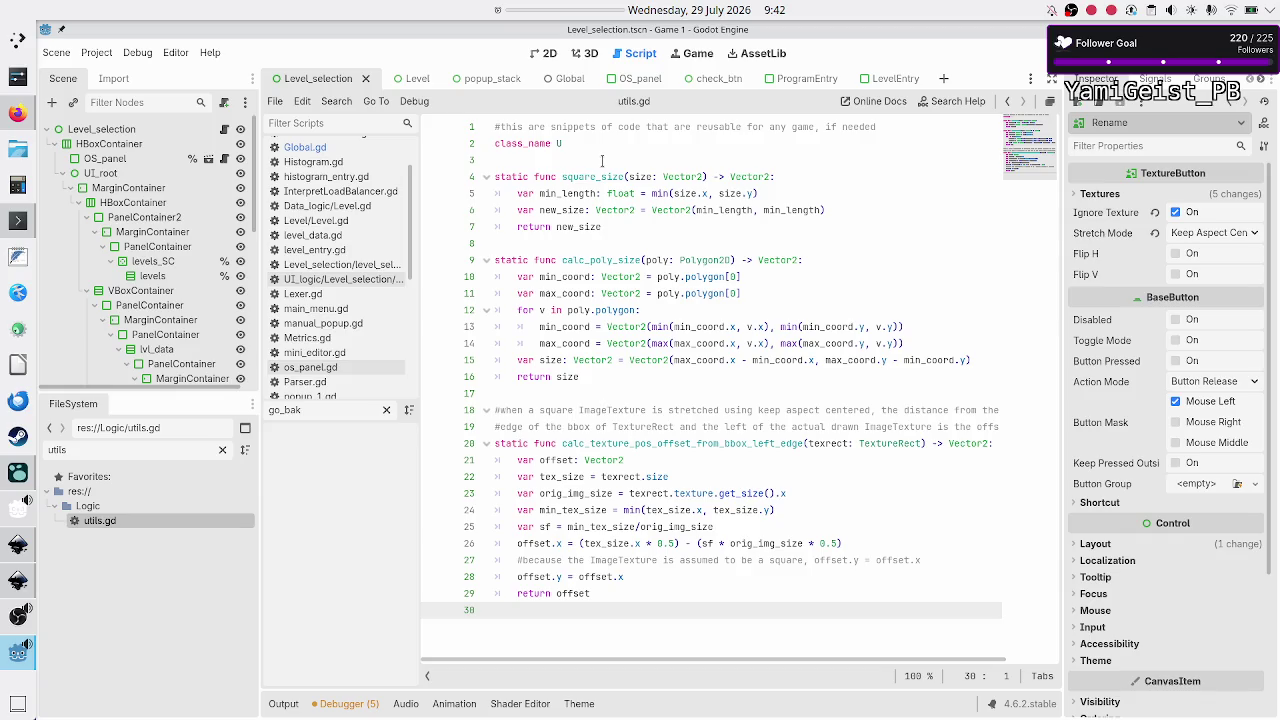
{"action": "left_click", "coordinate": [543, 53]}
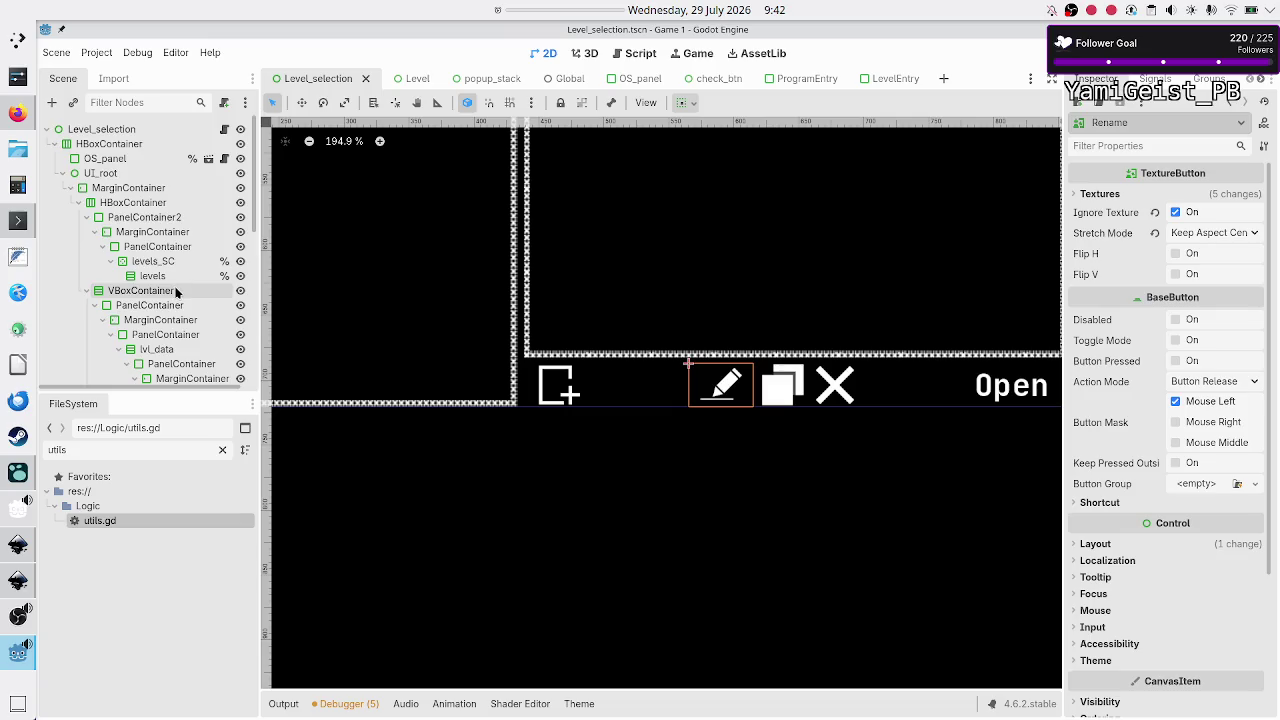
Step: Inspect the delete_program node, then switch to the popup_stack scene with its Popup 1 and Popup 2 panels
{"action": "scroll", "coordinate": [177, 289], "scroll_direction": "down", "scroll_amount": 6}
{"action": "scroll", "coordinate": [177, 291], "scroll_direction": "down", "scroll_amount": 1}
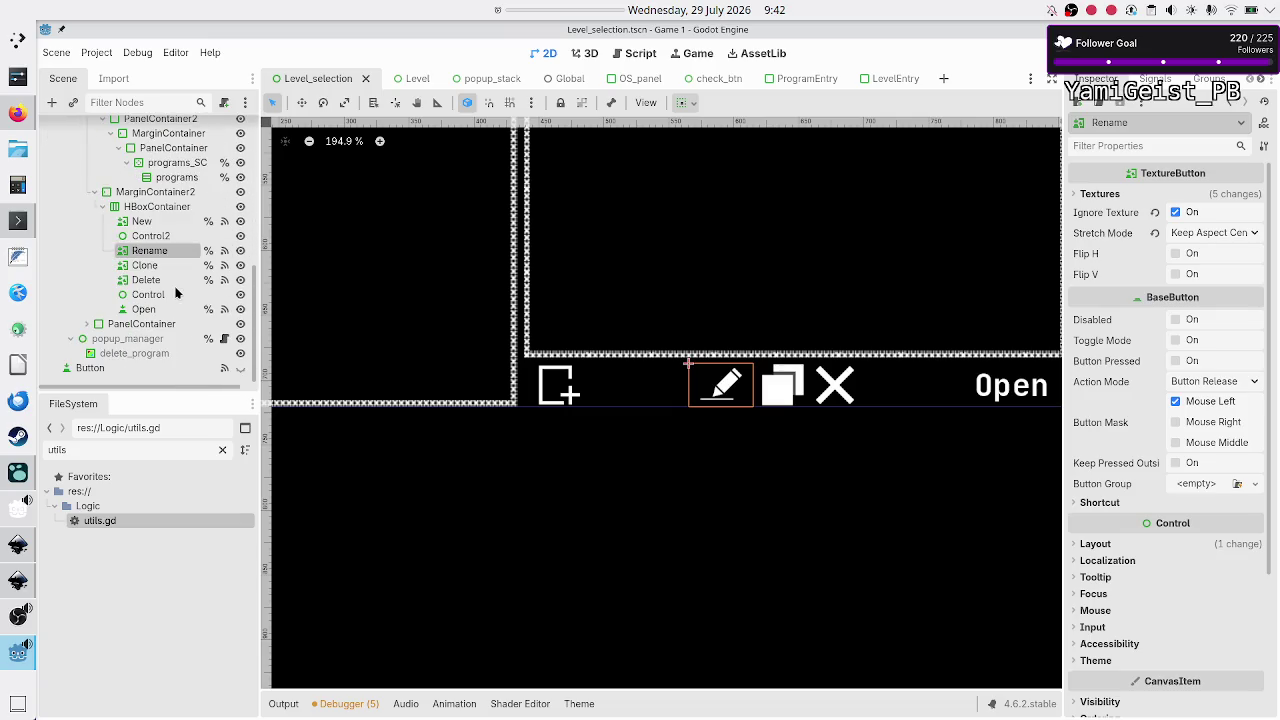
{"action": "left_click", "coordinate": [152, 355]}
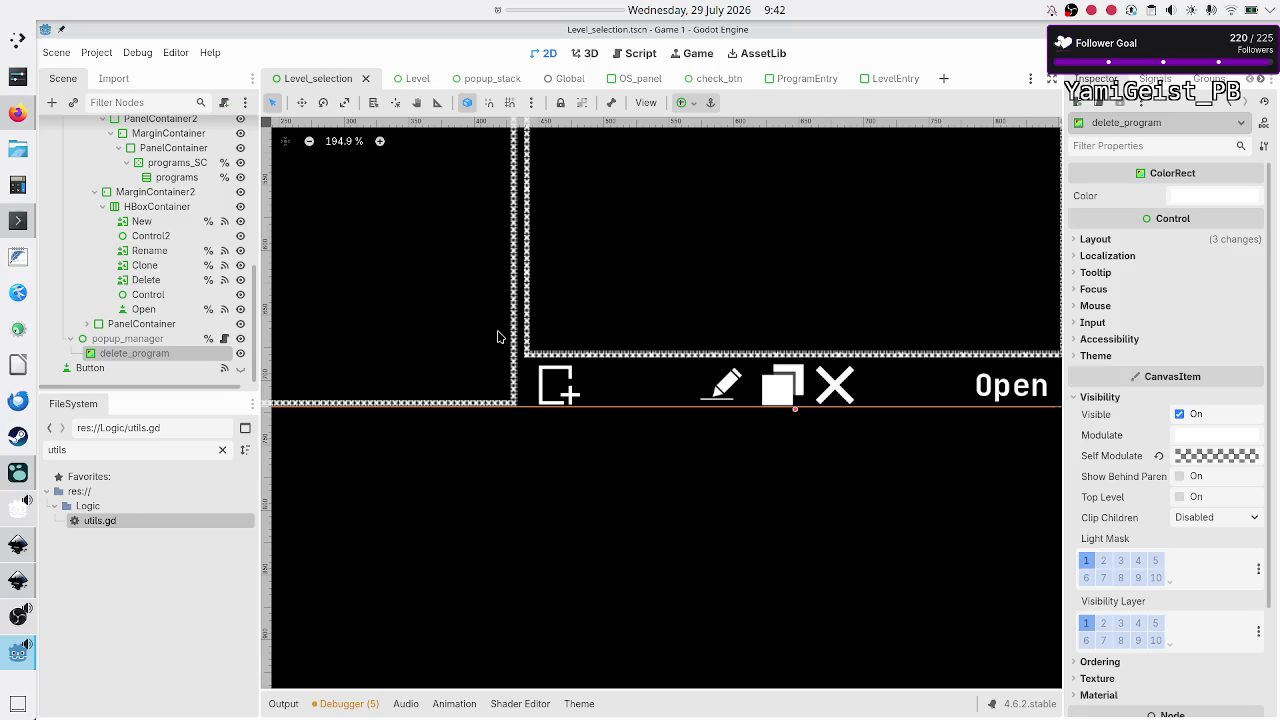
{"action": "scroll", "coordinate": [677, 224], "scroll_direction": "down", "scroll_amount": 6}
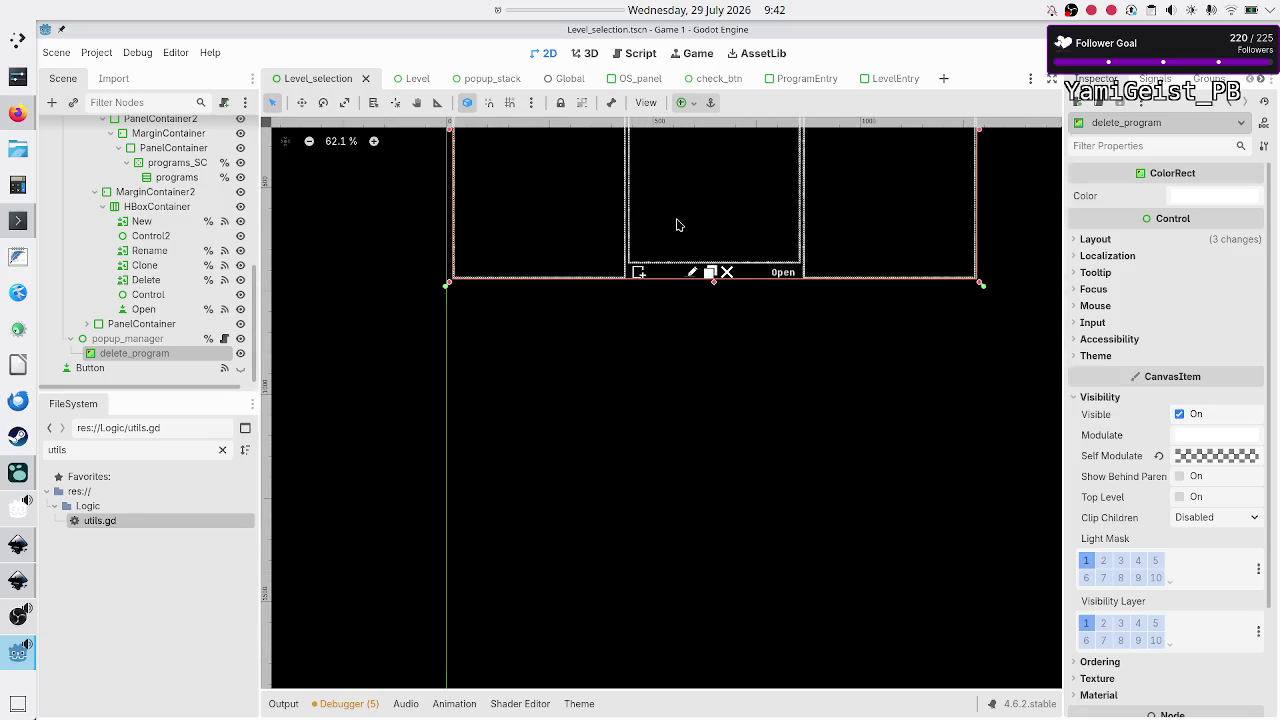
{"action": "scroll", "coordinate": [677, 224], "scroll_direction": "up", "scroll_amount": 5}
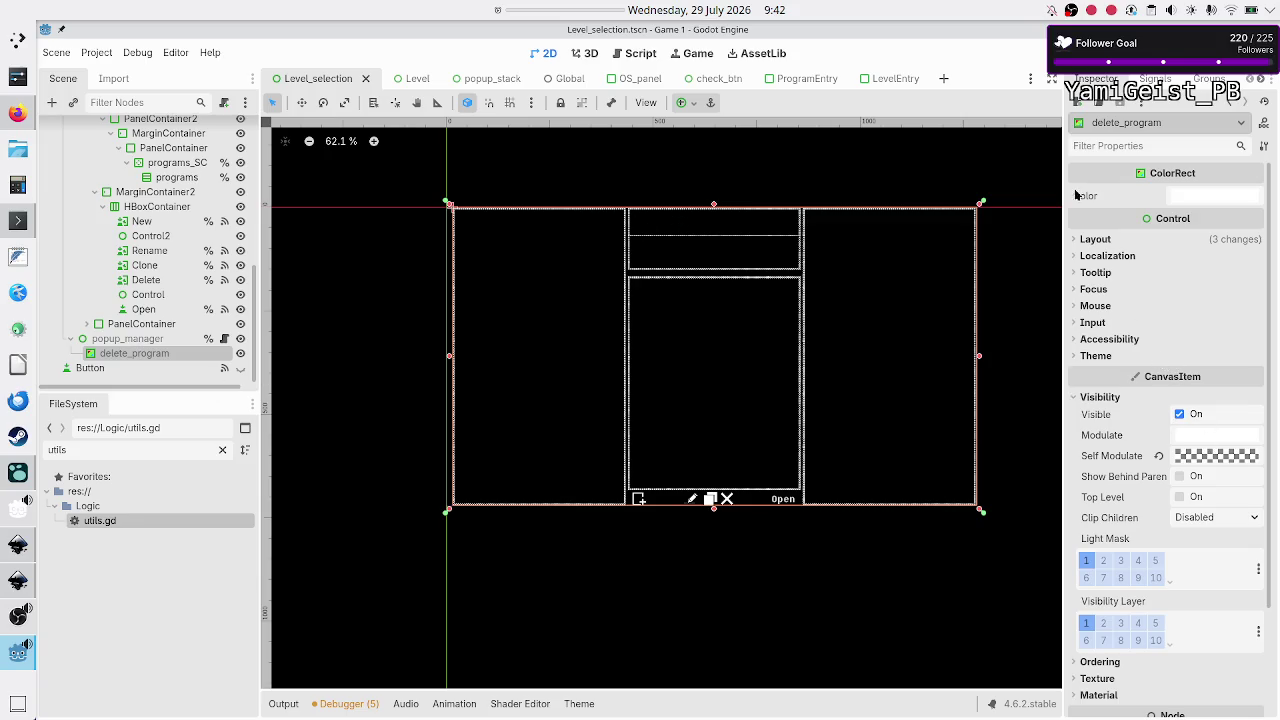
{"action": "left_click", "coordinate": [490, 84]}
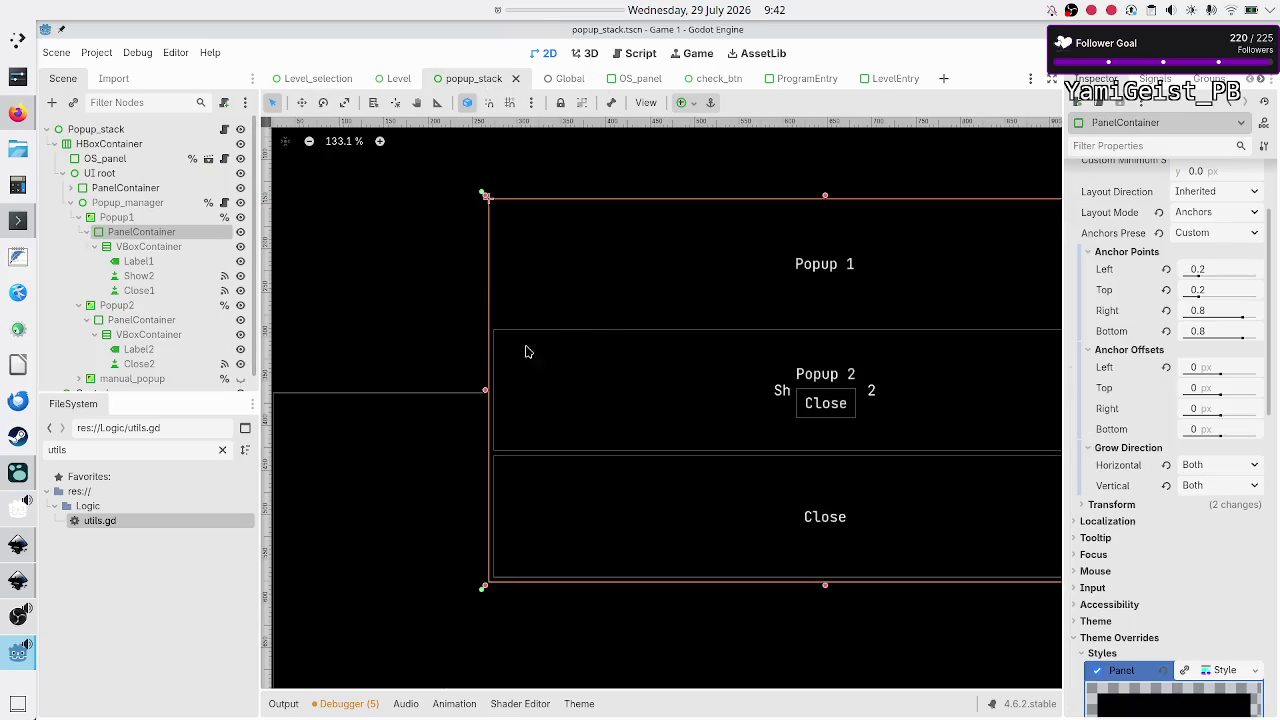
{"action": "left_click", "coordinate": [121, 219]}
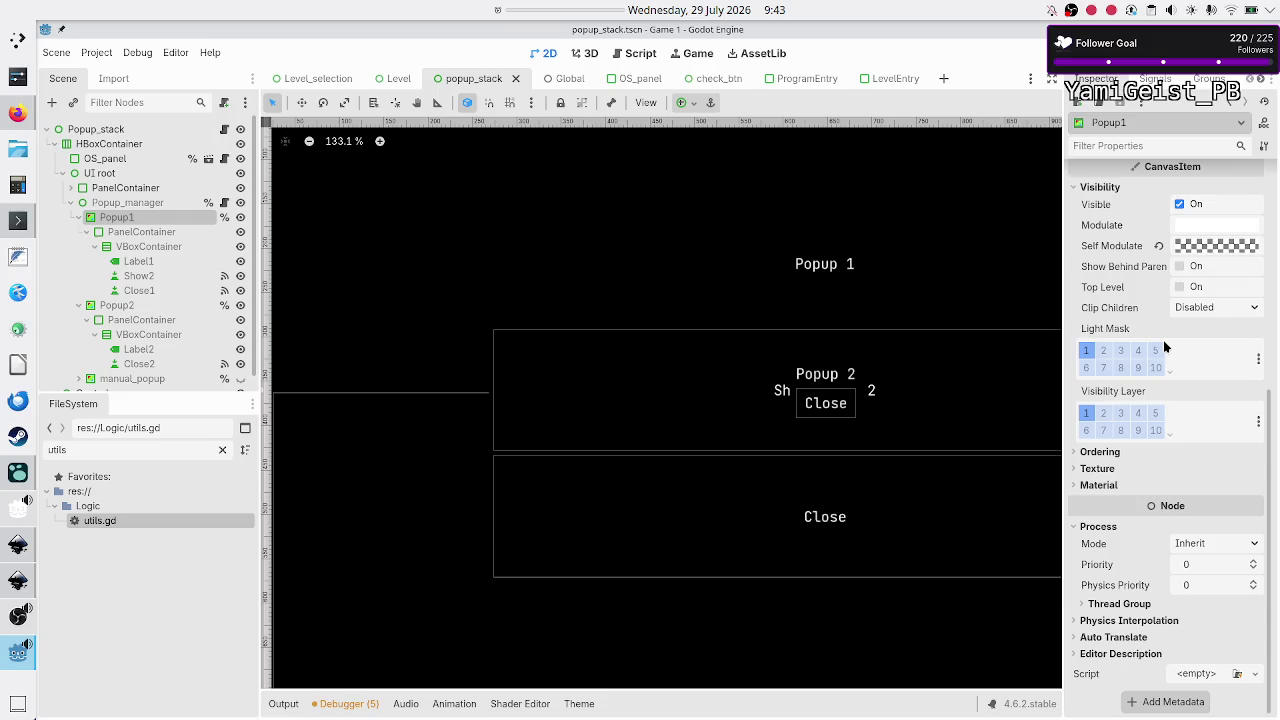
{"action": "scroll", "coordinate": [1165, 346], "scroll_direction": "up", "scroll_amount": 5}
{"action": "scroll", "coordinate": [1163, 340], "scroll_direction": "up", "scroll_amount": 2}
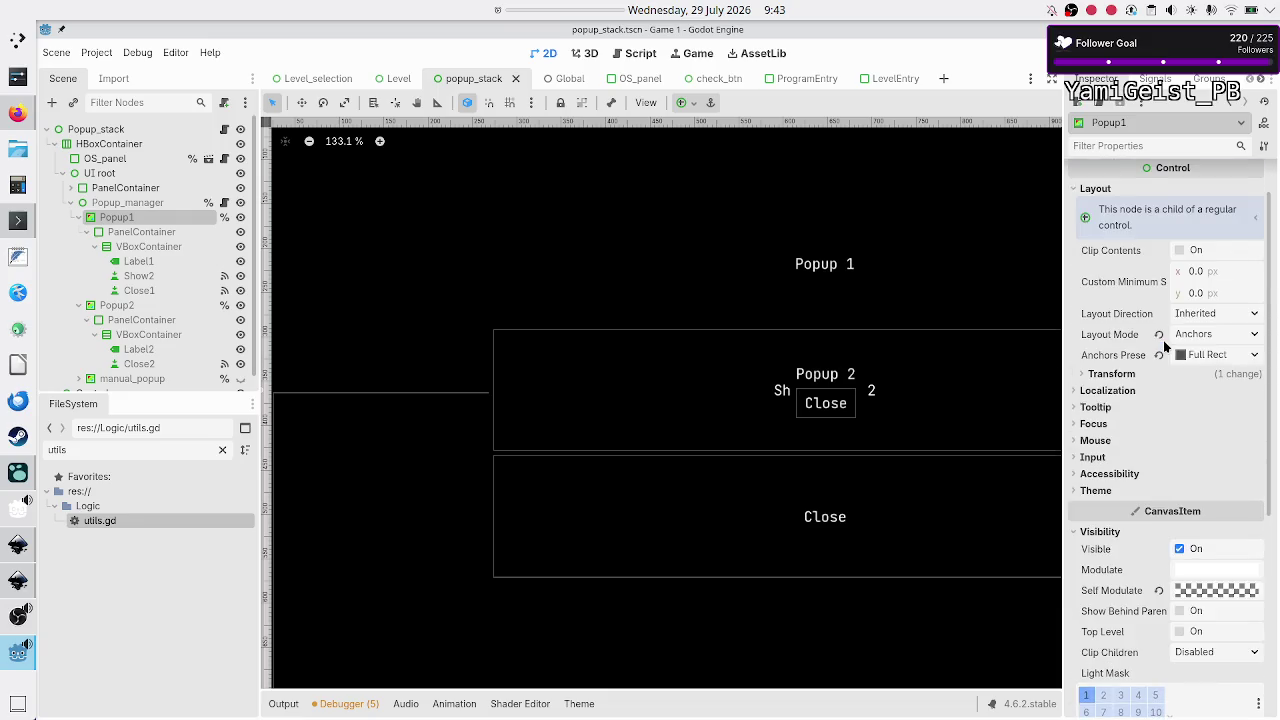
{"action": "left_click", "coordinate": [1113, 425]}
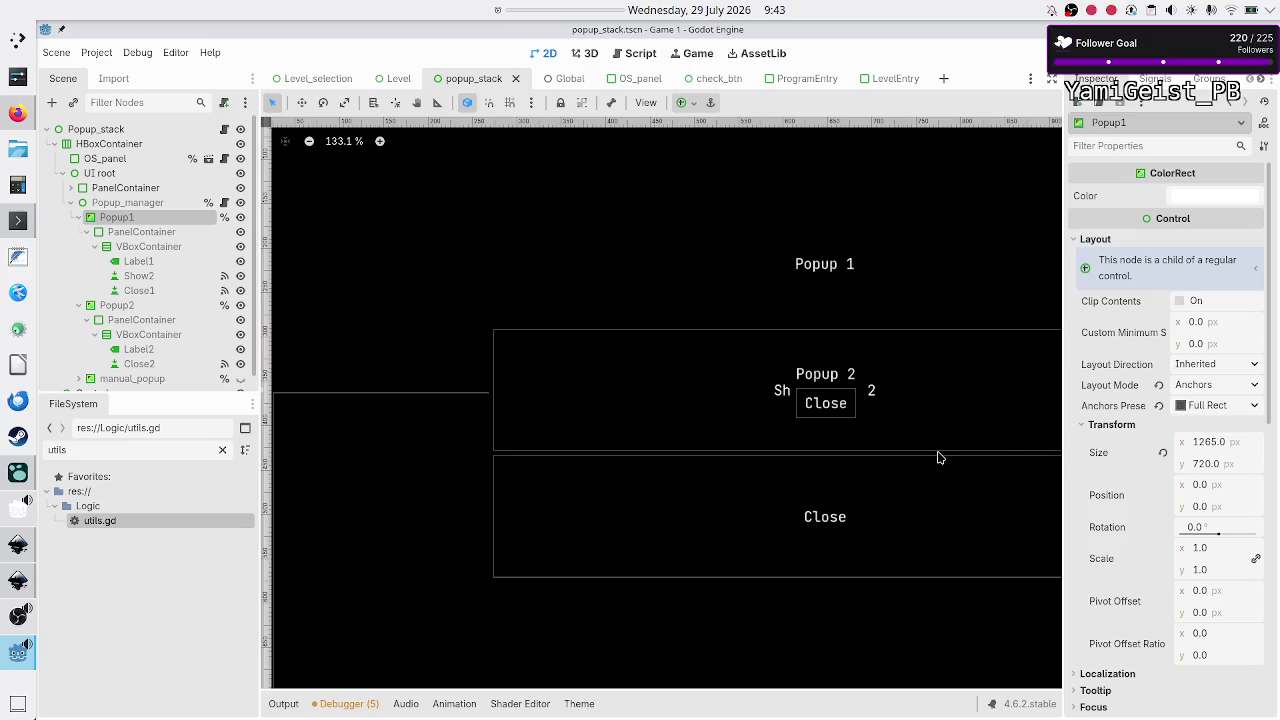
{"action": "left_click", "coordinate": [115, 231]}
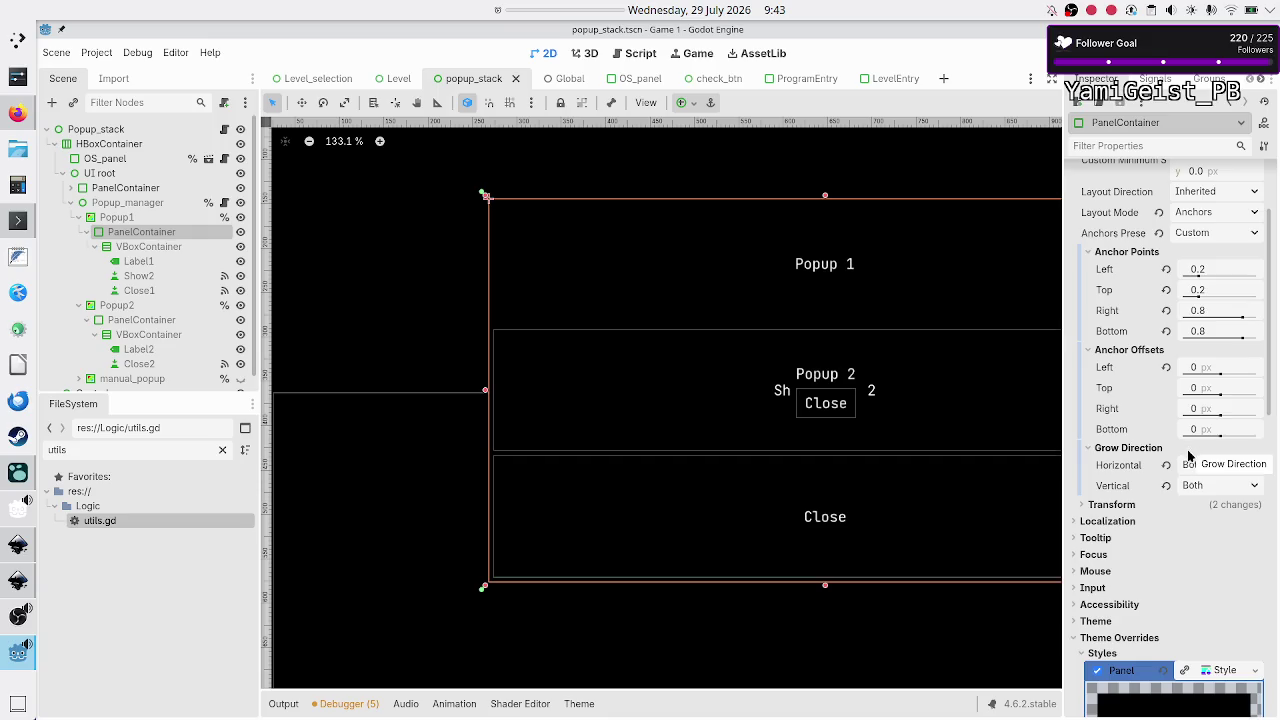
{"action": "scroll", "coordinate": [1189, 418], "scroll_direction": "up", "scroll_amount": 2}
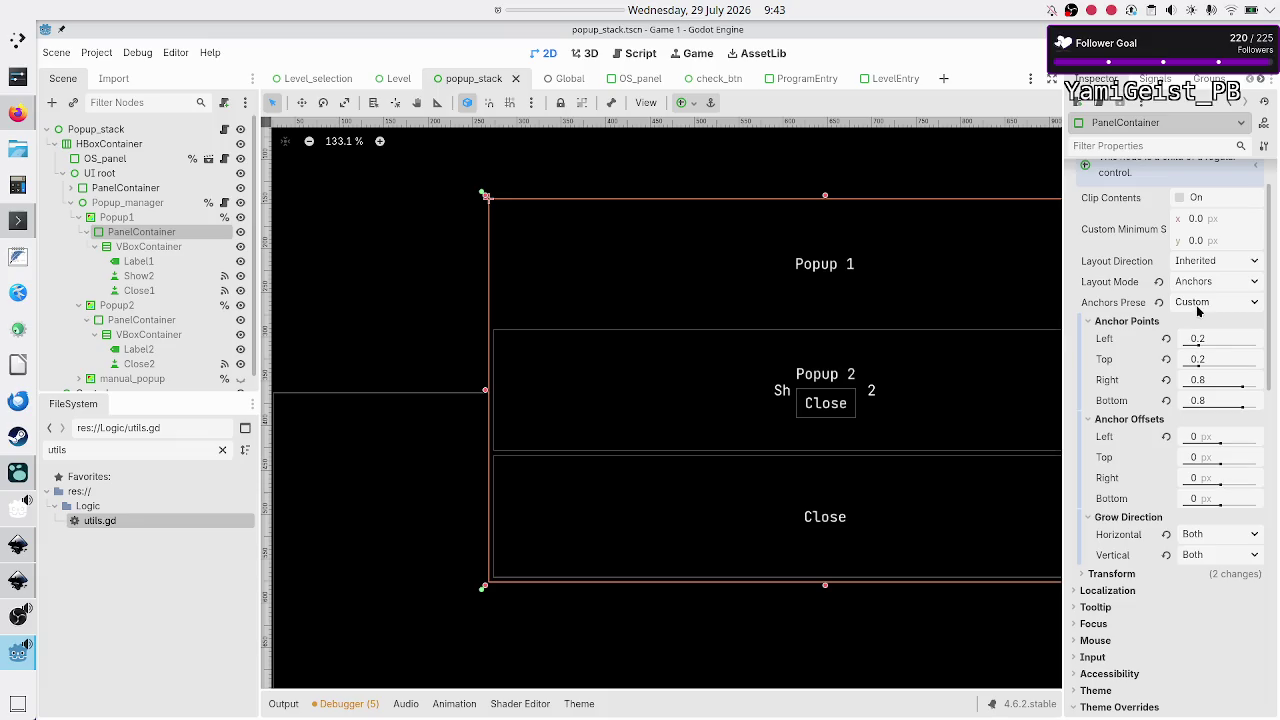
{"action": "scroll", "coordinate": [1181, 345], "scroll_direction": "up", "scroll_amount": 2}
{"action": "scroll", "coordinate": [1181, 345], "scroll_direction": "down", "scroll_amount": 8}
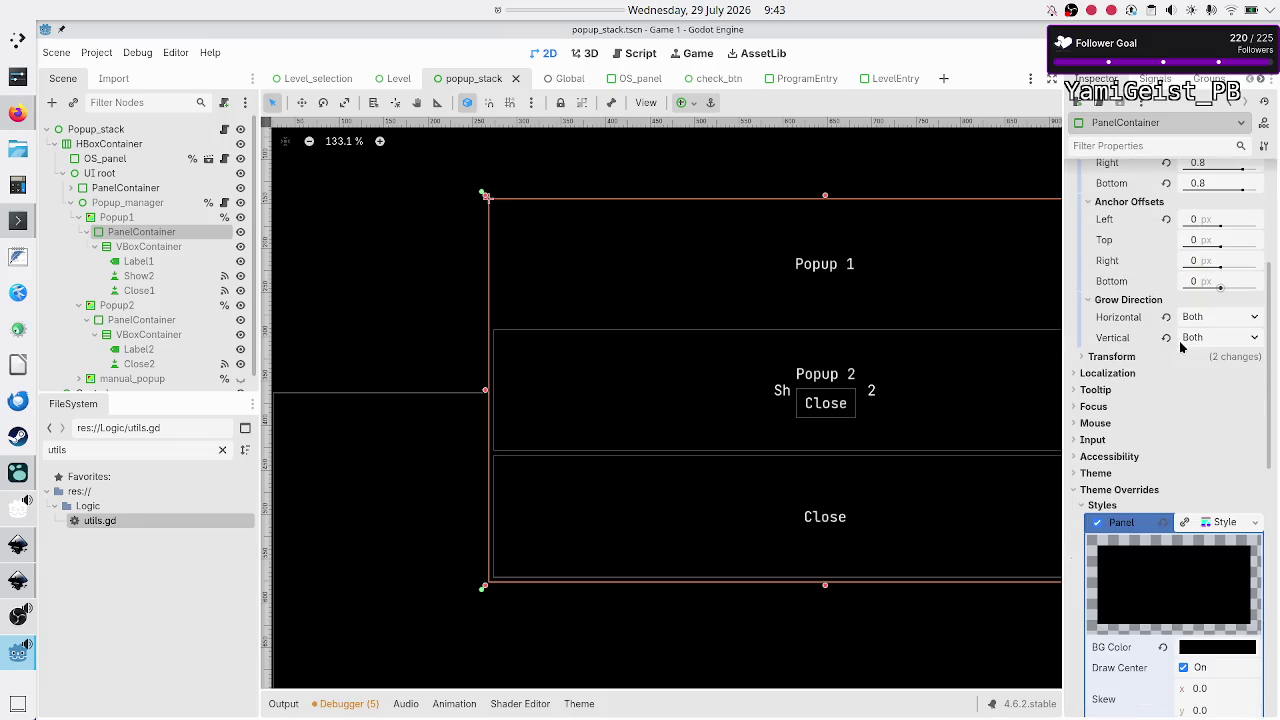
{"action": "scroll", "coordinate": [1180, 345], "scroll_direction": "down", "scroll_amount": 10}
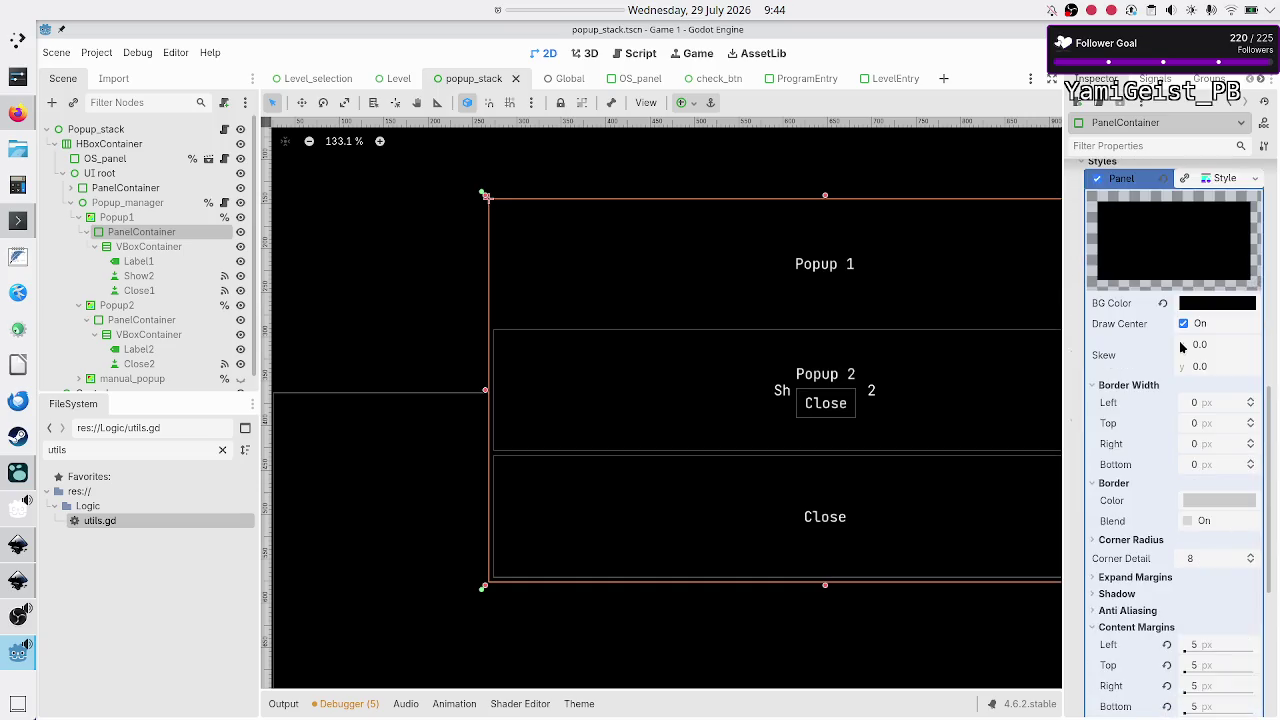
{"action": "scroll", "coordinate": [1181, 345], "scroll_direction": "up", "scroll_amount": 2}
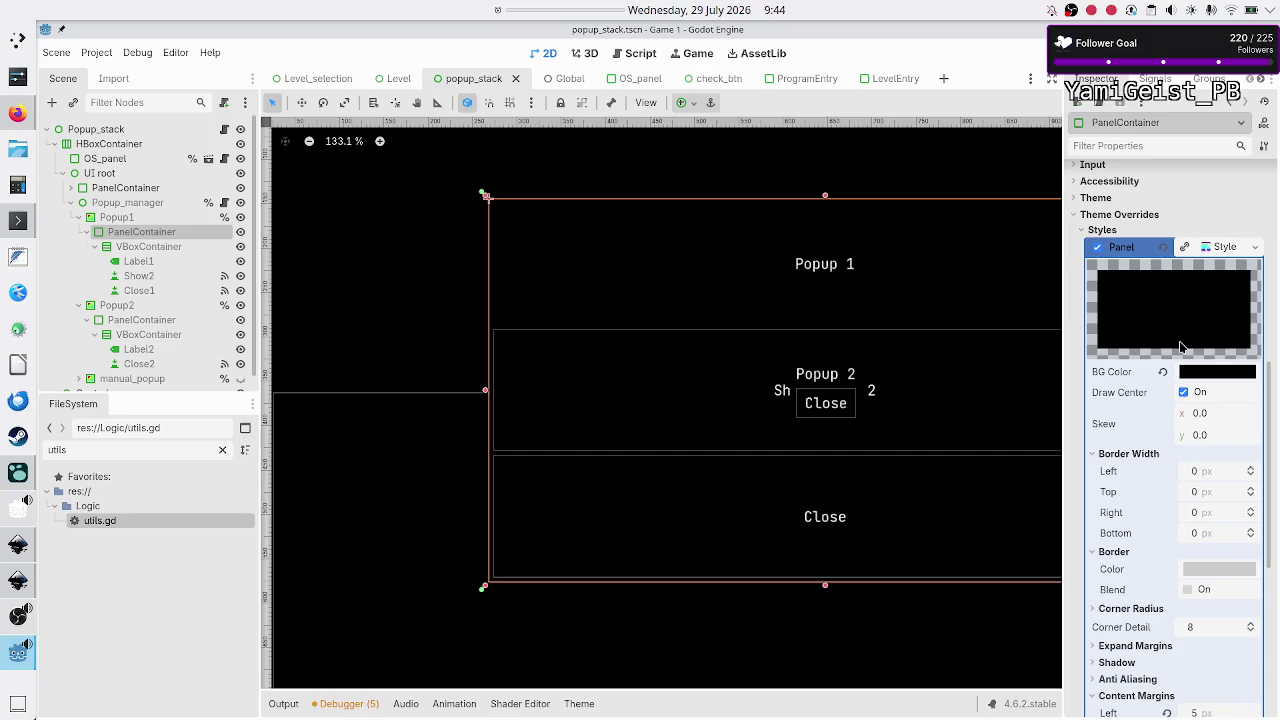
{"action": "scroll", "coordinate": [1181, 345], "scroll_direction": "down", "scroll_amount": 2}
{"action": "scroll", "coordinate": [1181, 345], "scroll_direction": "down", "scroll_amount": 2}
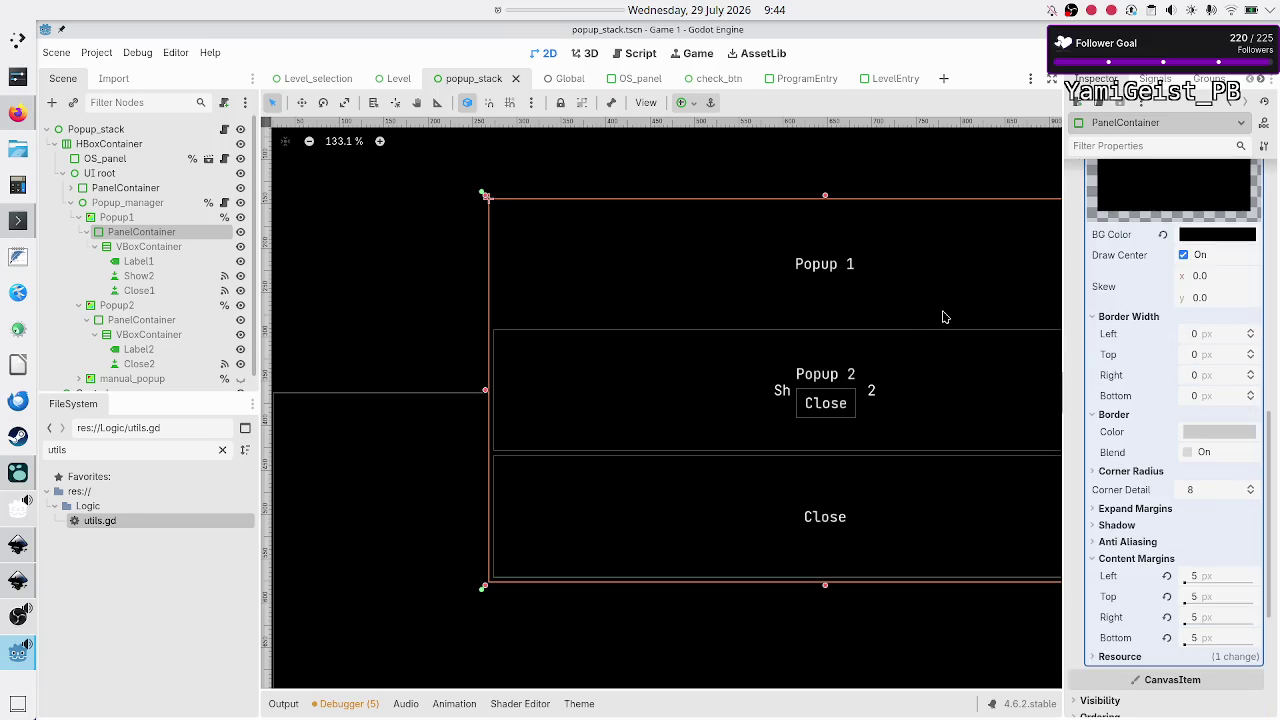
{"action": "left_click", "coordinate": [138, 261]}
{"action": "left_click", "coordinate": [138, 276]}
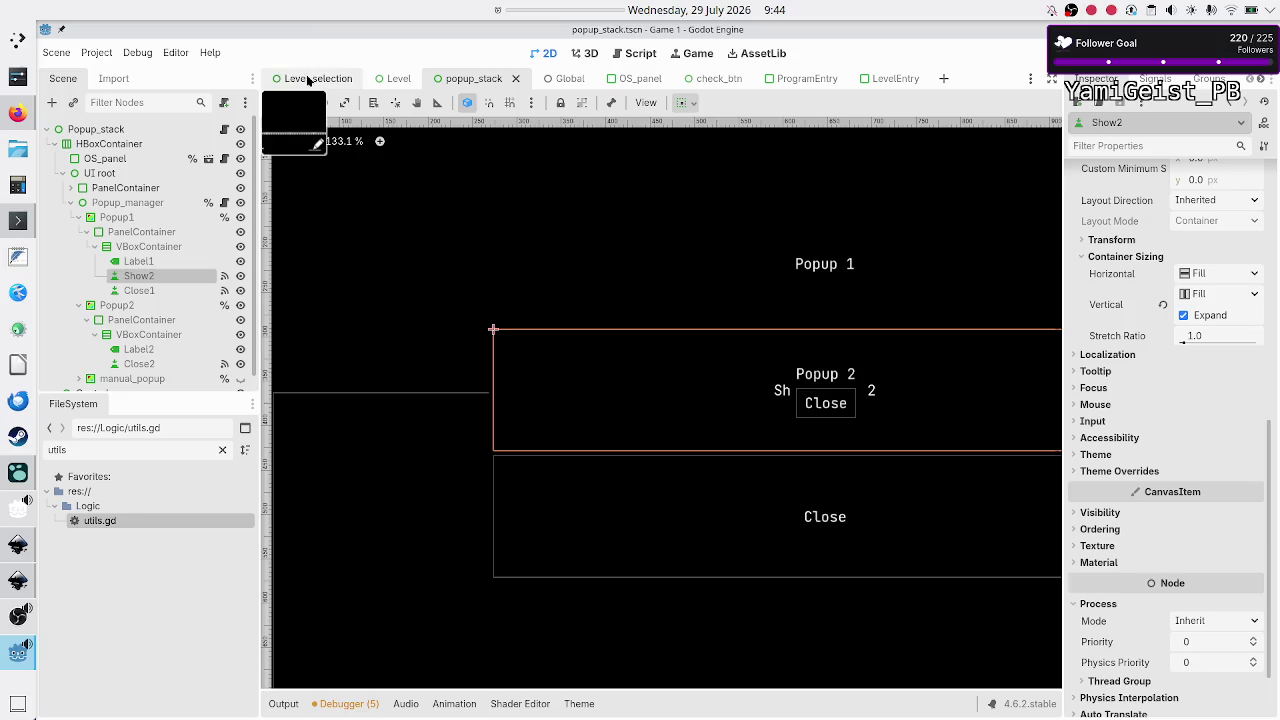
Step: In Level_selection, add a PanelContainer child under the delete_program node
{"action": "left_click", "coordinate": [310, 79]}
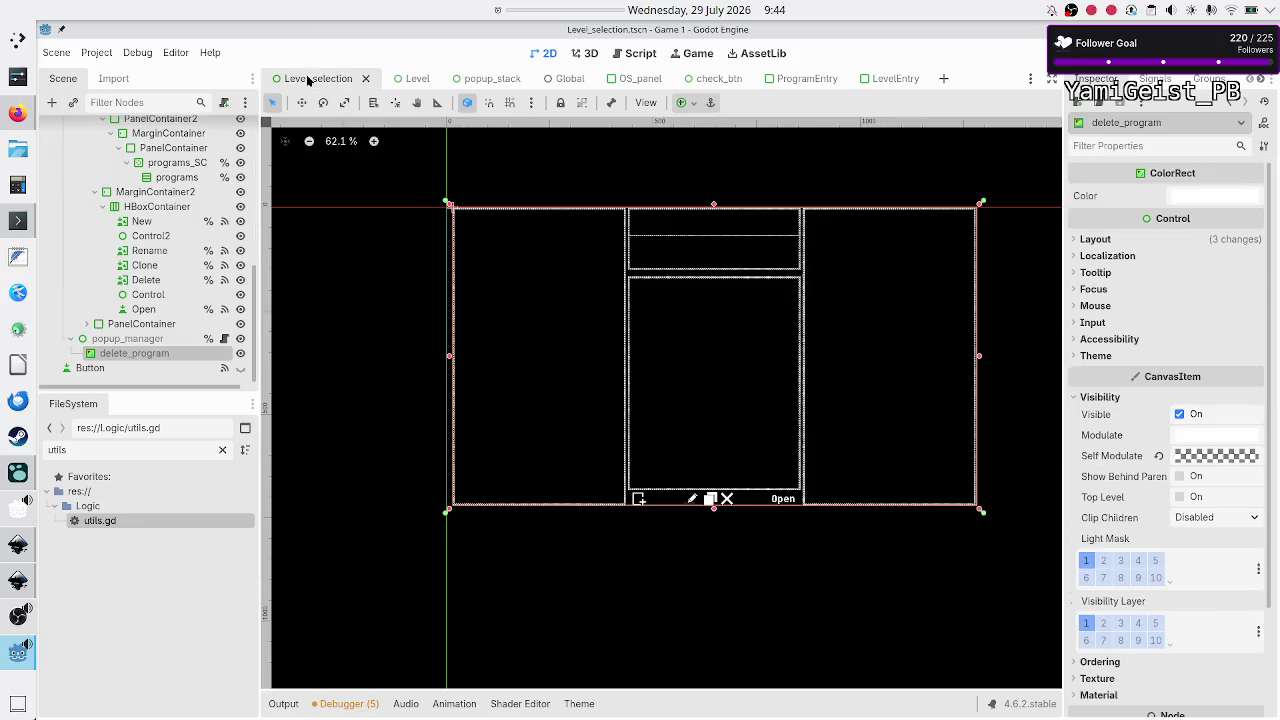
{"action": "left_click", "coordinate": [140, 339]}
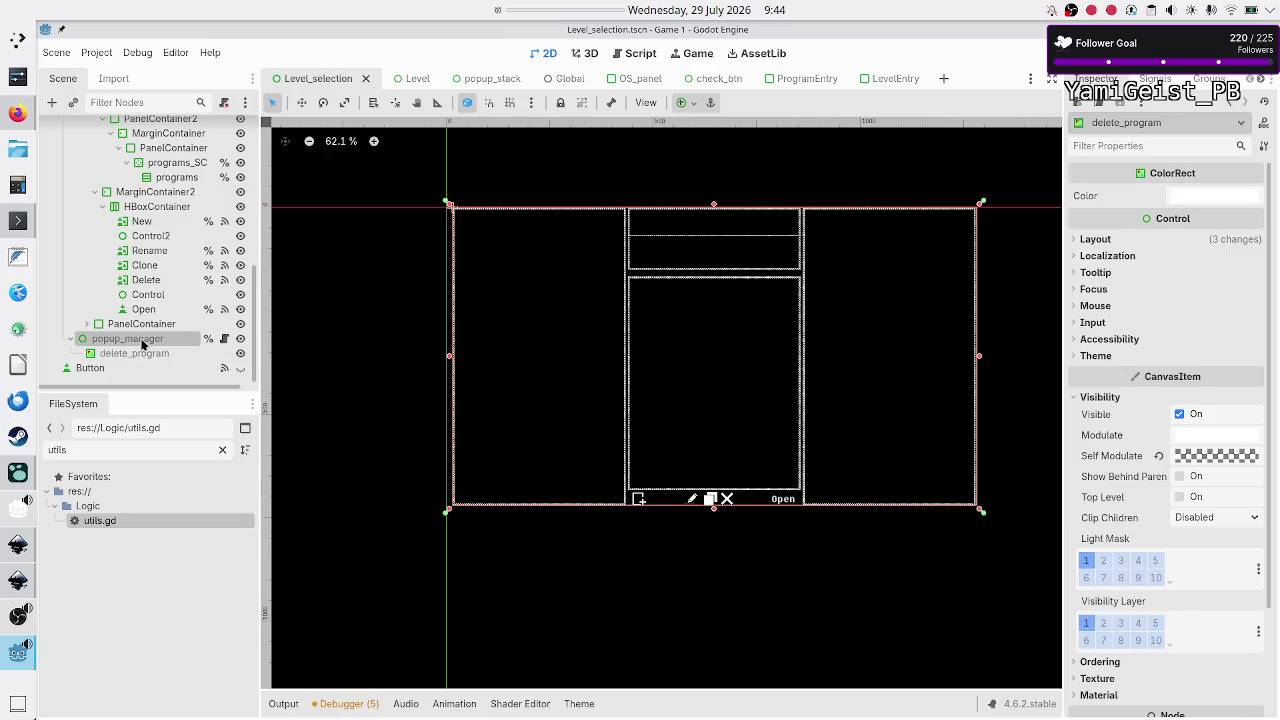
{"action": "left_click", "coordinate": [140, 353]}
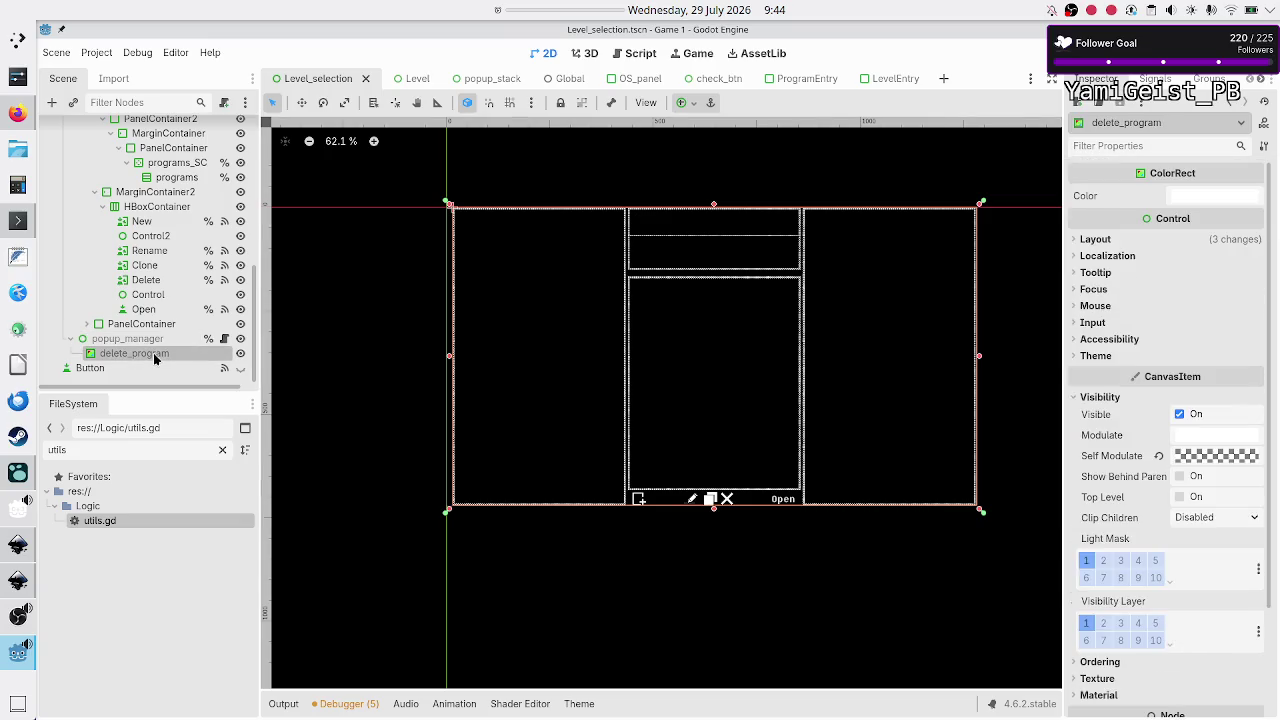
{"action": "left_click", "coordinate": [51, 102]}
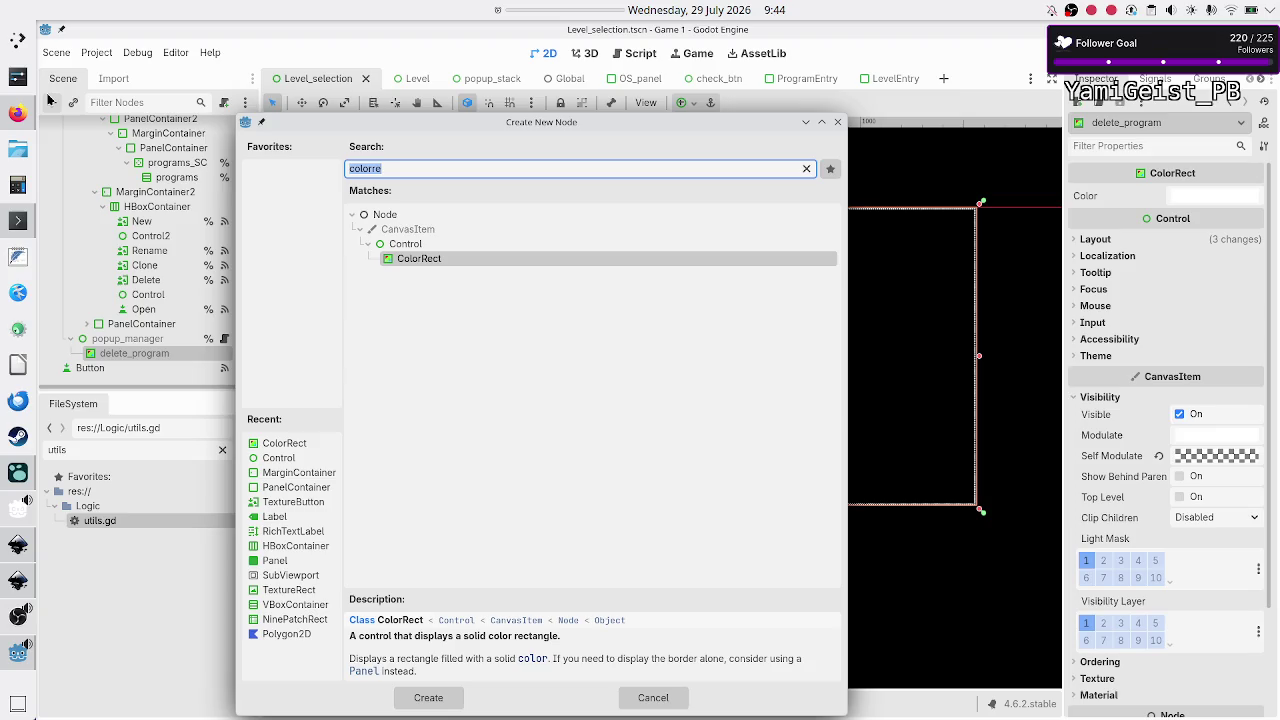
{"action": "type", "text": "panelco"}
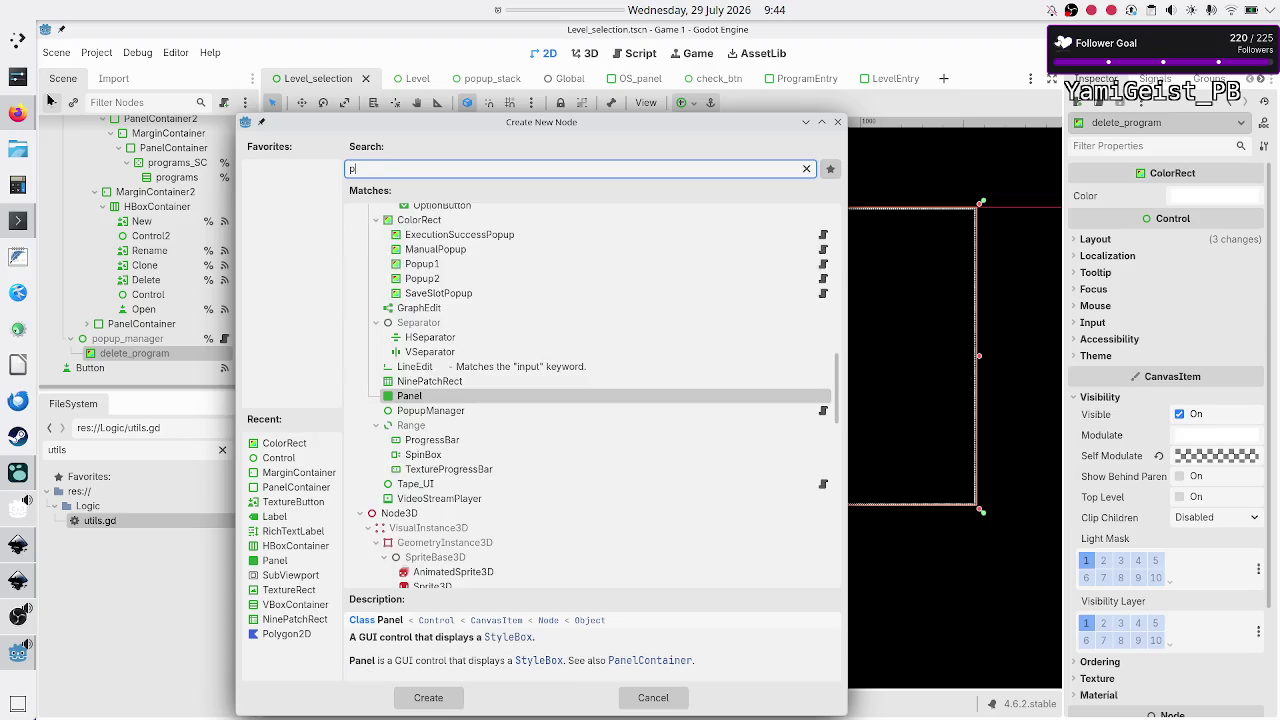
{"action": "key", "text": "Return"}
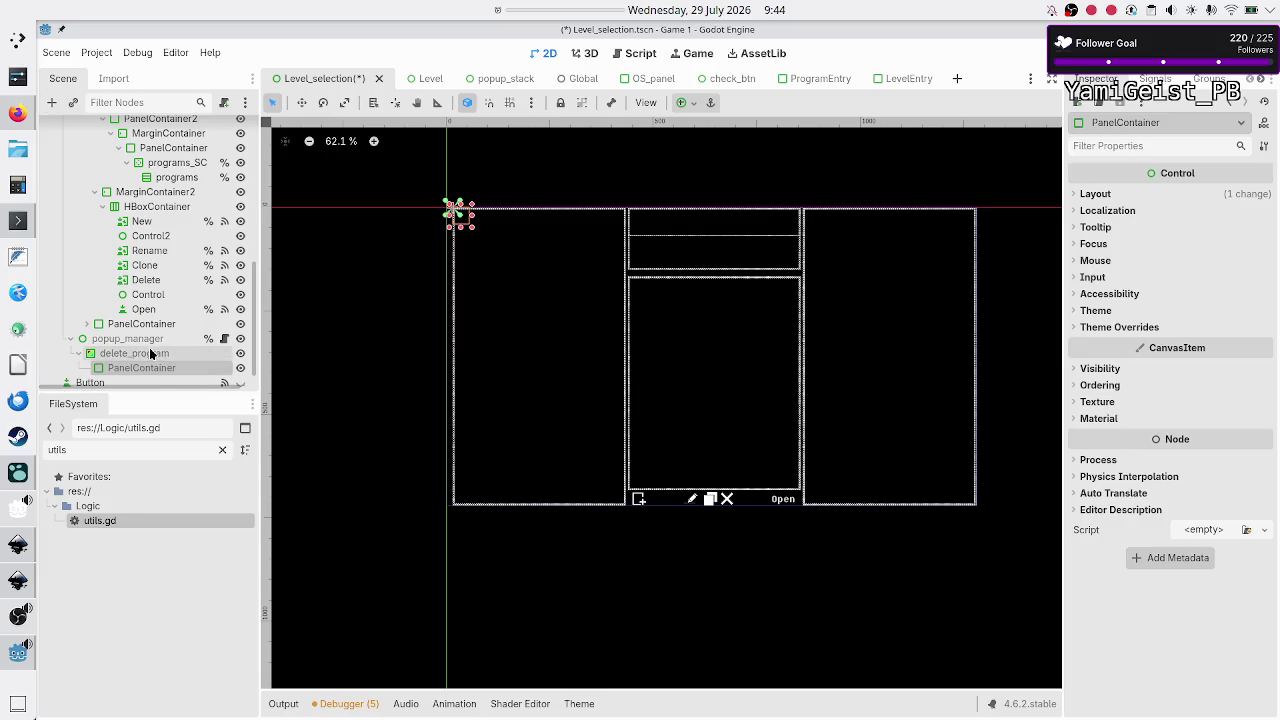
Step: Resize the new PanelContainer to about 105 by 125 px
{"action": "scroll", "coordinate": [150, 352], "scroll_direction": "down", "scroll_amount": 1}
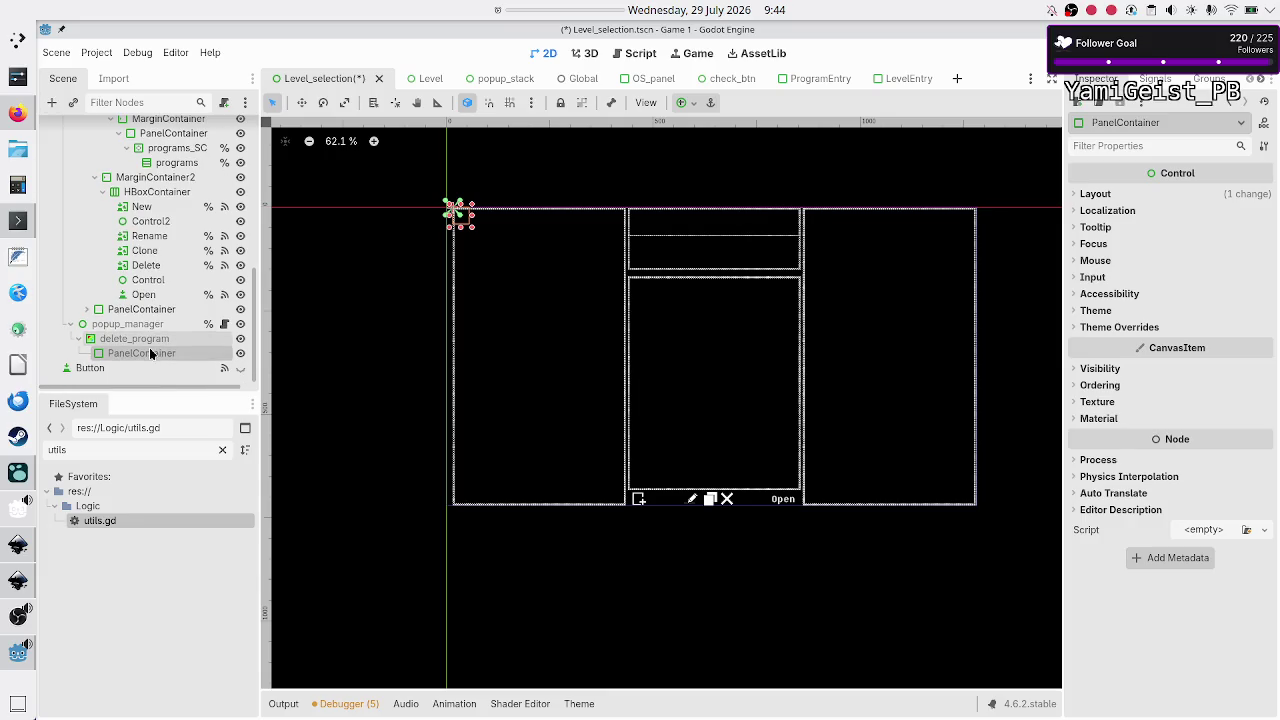
{"action": "left_click", "coordinate": [697, 103]}
{"action": "left_click", "coordinate": [697, 103]}
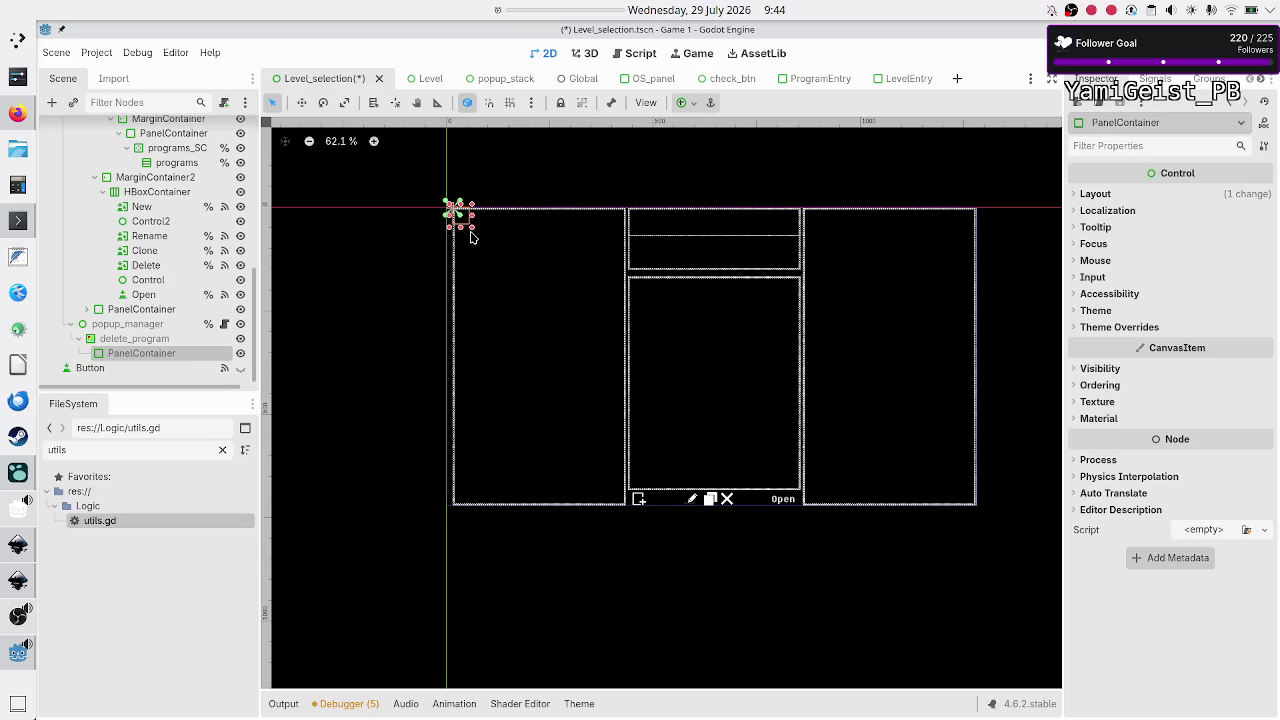
{"action": "left_click_drag", "start_coordinate": [474, 229], "coordinate": [555, 330]}
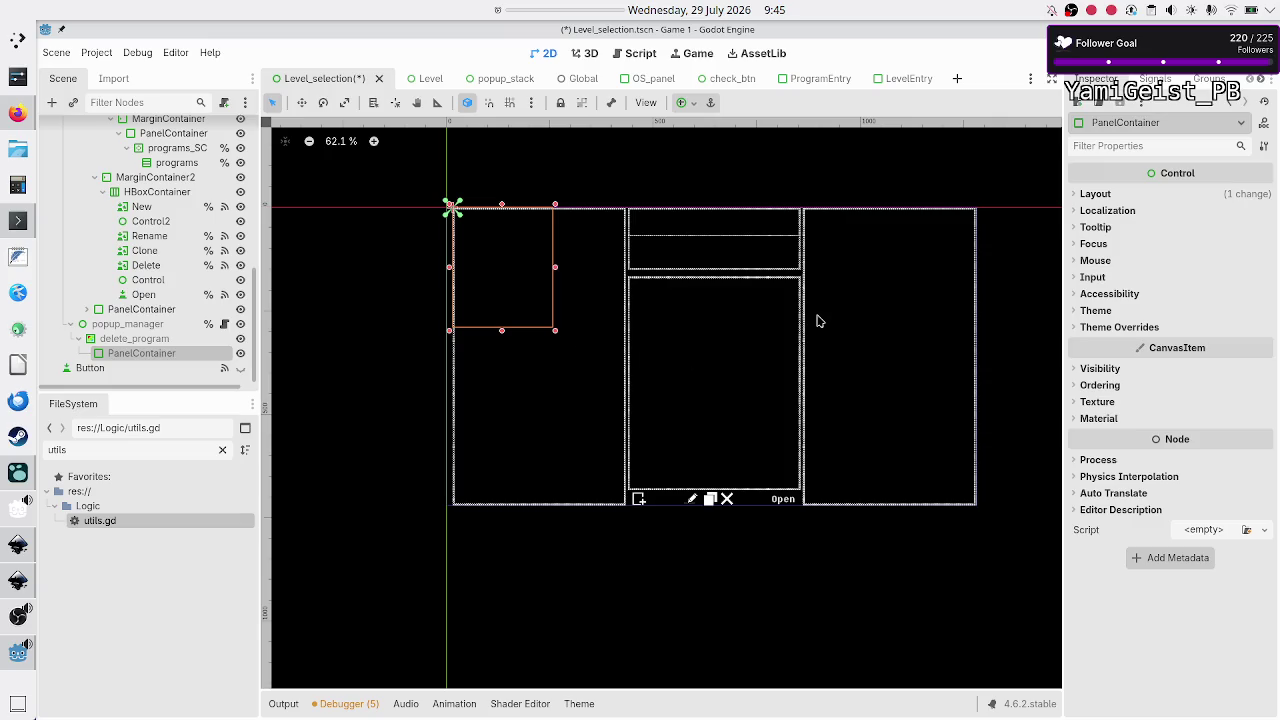
Step: Expand the panel's Theme Overrides to its Panel StyleBoxFlat and Content Margins, then bring up dark_mode.tres
{"action": "left_click", "coordinate": [1120, 328]}
{"action": "left_click", "coordinate": [1127, 347]}
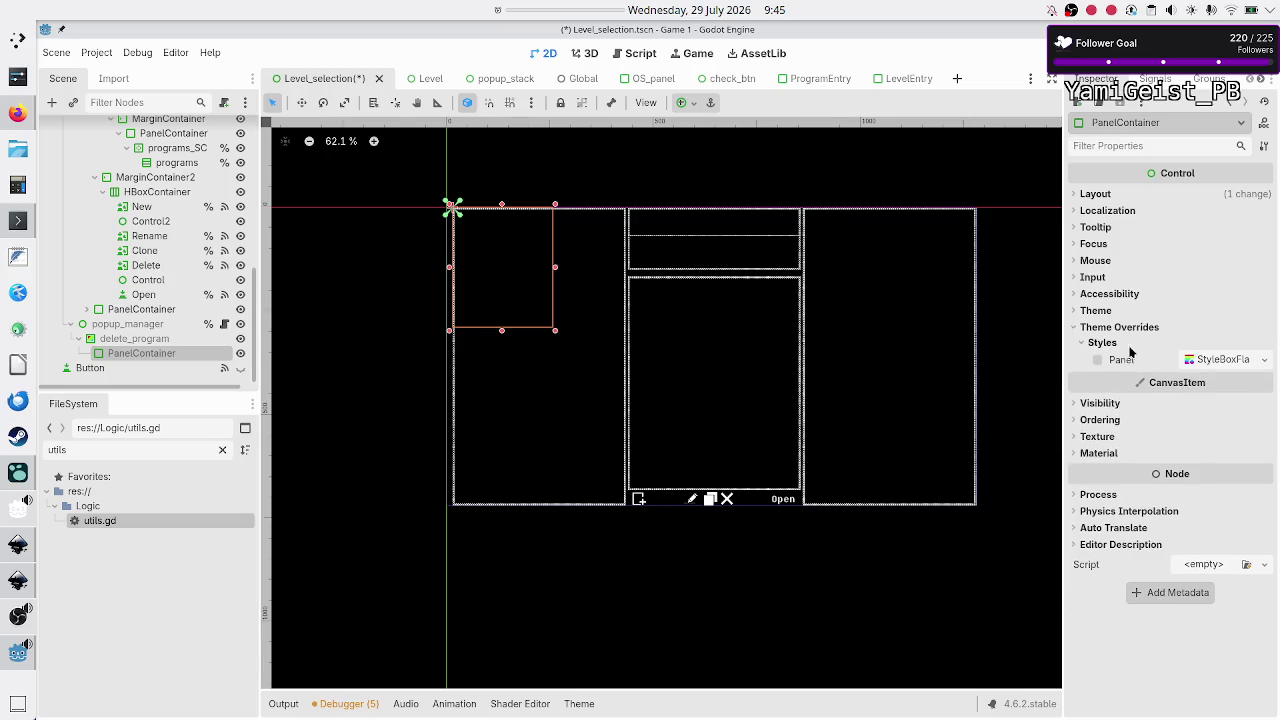
{"action": "left_click", "coordinate": [1228, 362]}
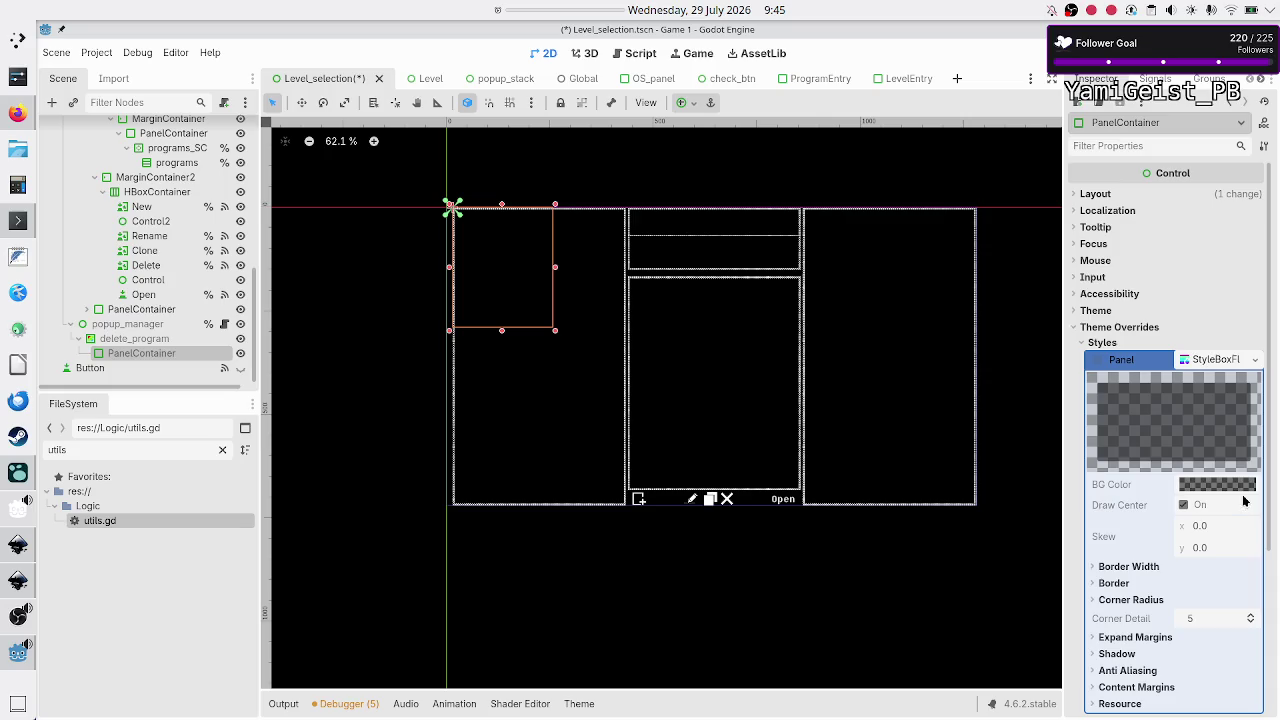
{"action": "mouse_move", "coordinate": [1238, 487]}
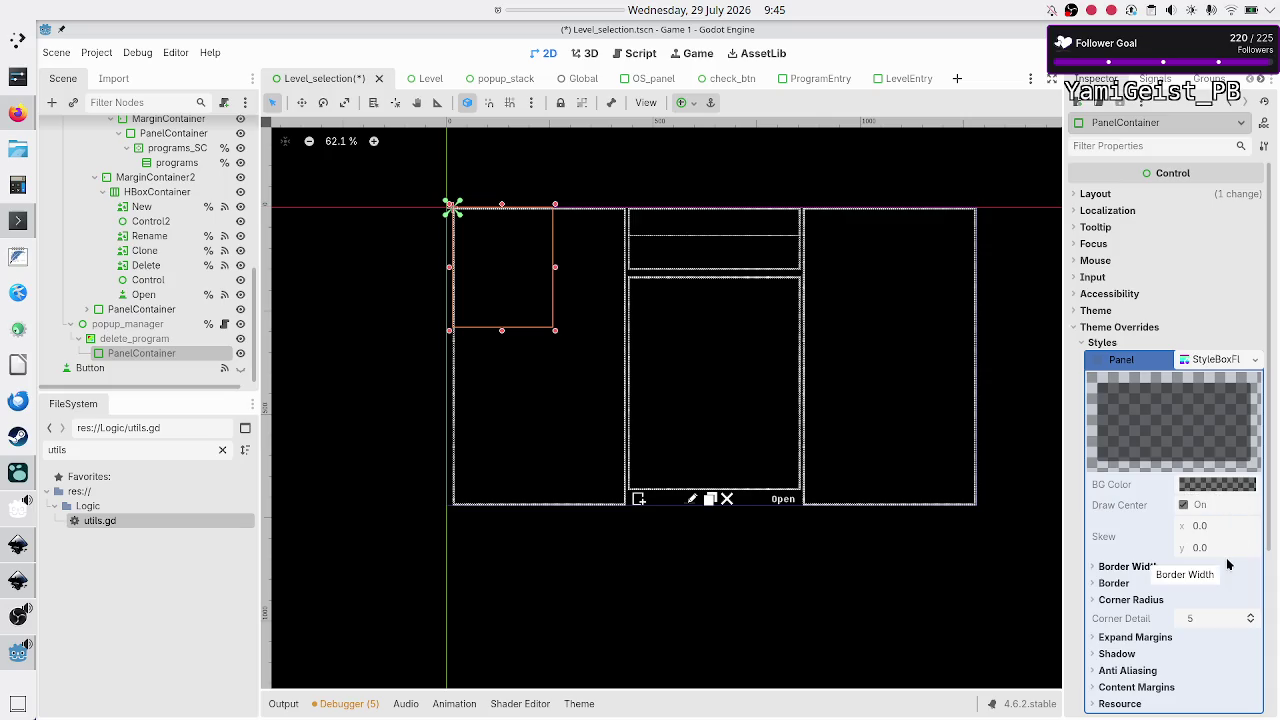
{"action": "left_click", "coordinate": [1138, 687]}
{"action": "scroll", "coordinate": [1183, 625], "scroll_direction": "down", "scroll_amount": 3}
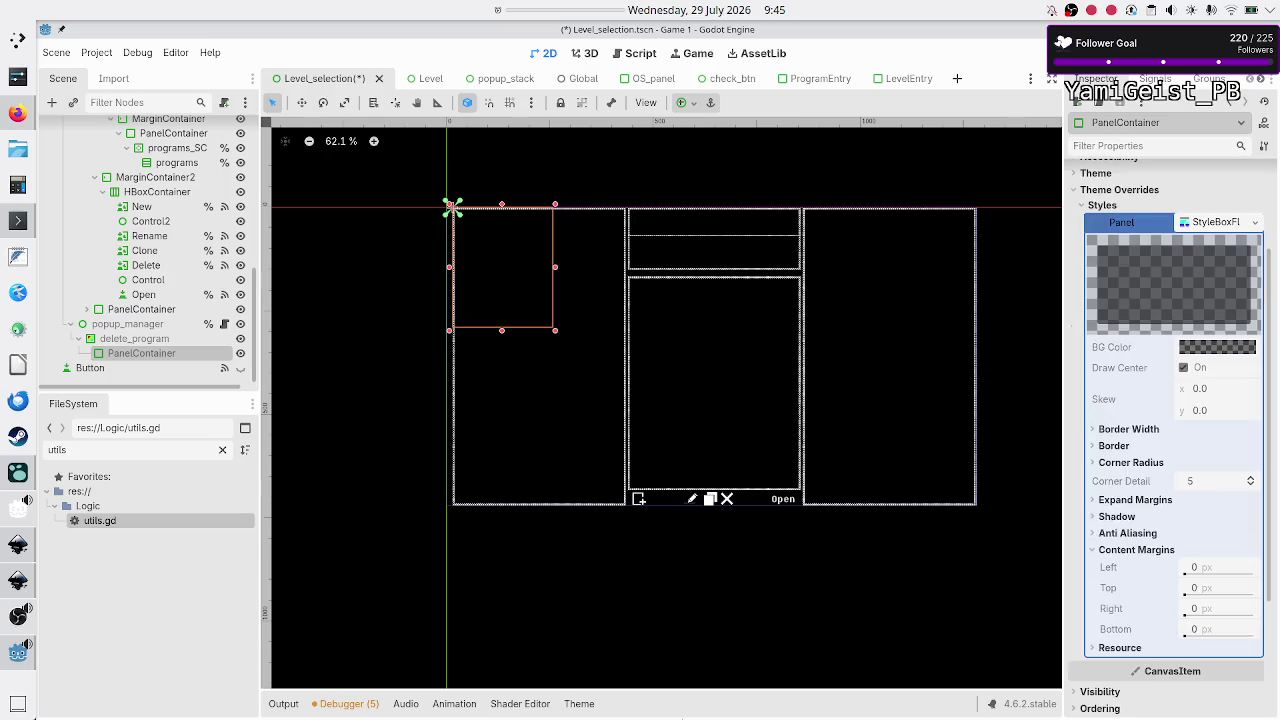
{"action": "left_click", "coordinate": [580, 707]}
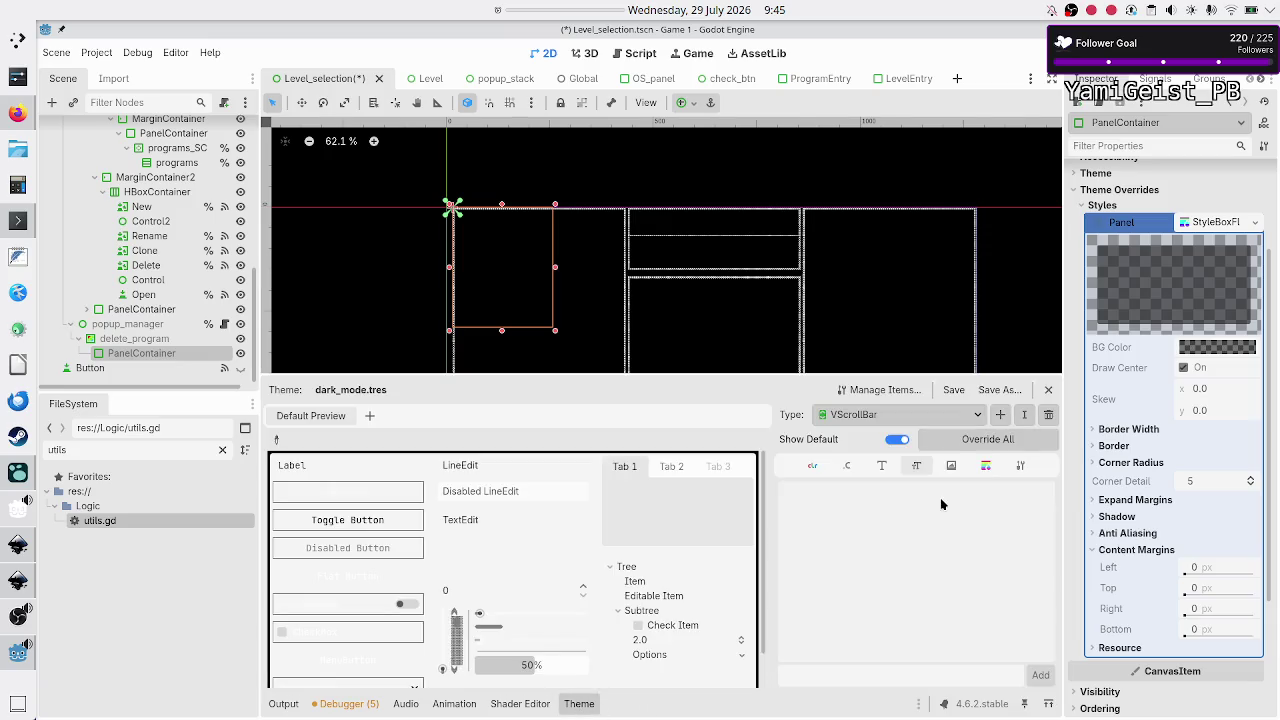
Step: Choose the Mask_for_border_PC type in dark_mode and open its panel StyleBoxFlat
{"action": "left_click", "coordinate": [978, 418]}
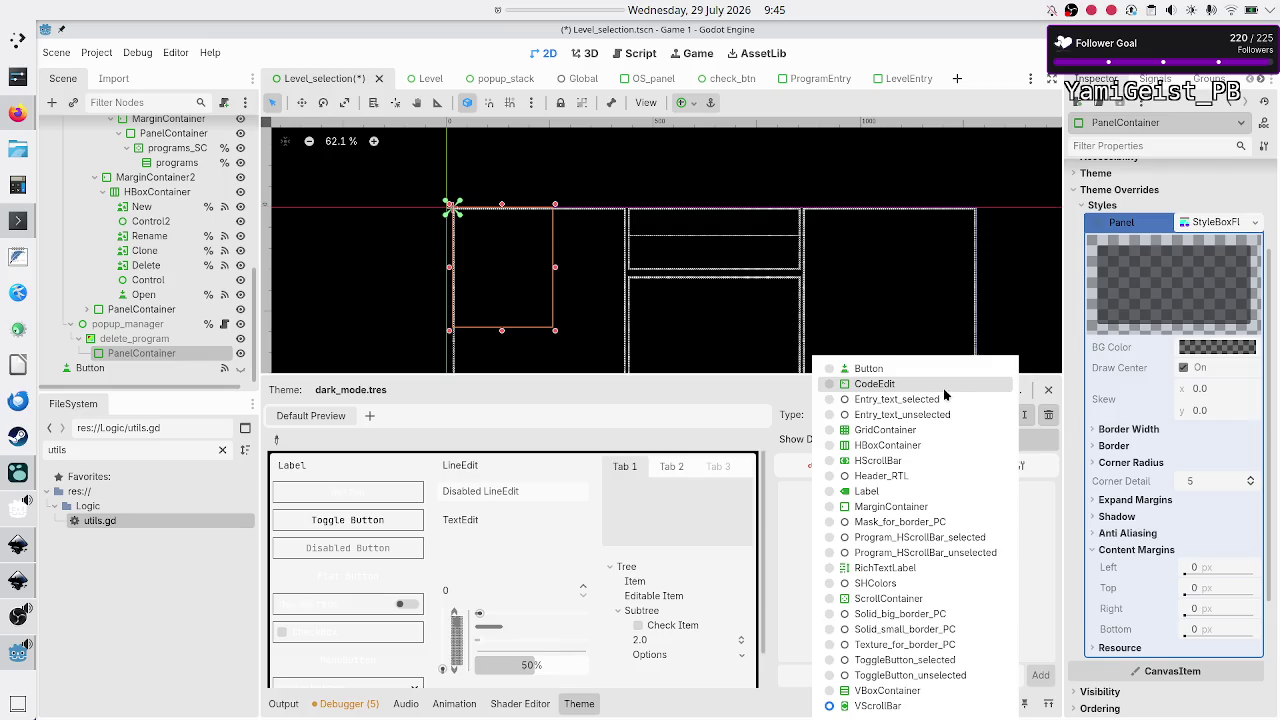
{"action": "left_click", "coordinate": [924, 521]}
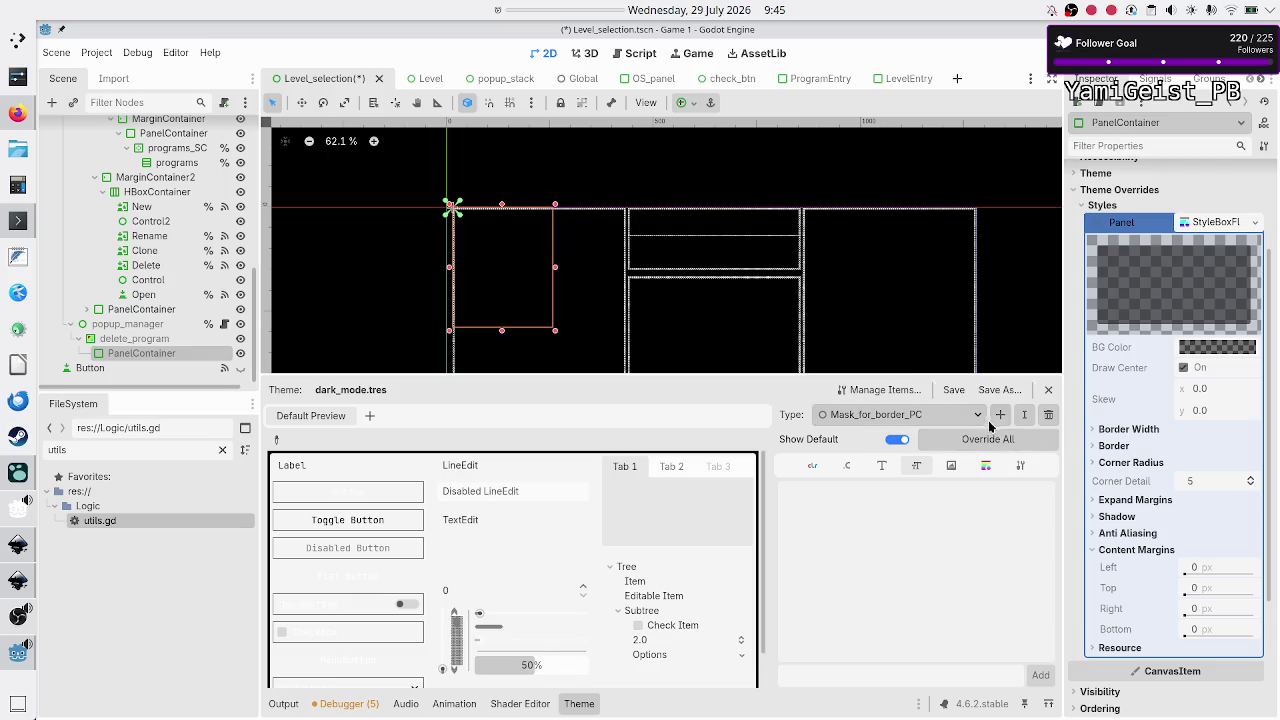
{"action": "left_click", "coordinate": [993, 467]}
{"action": "left_click", "coordinate": [1005, 497]}
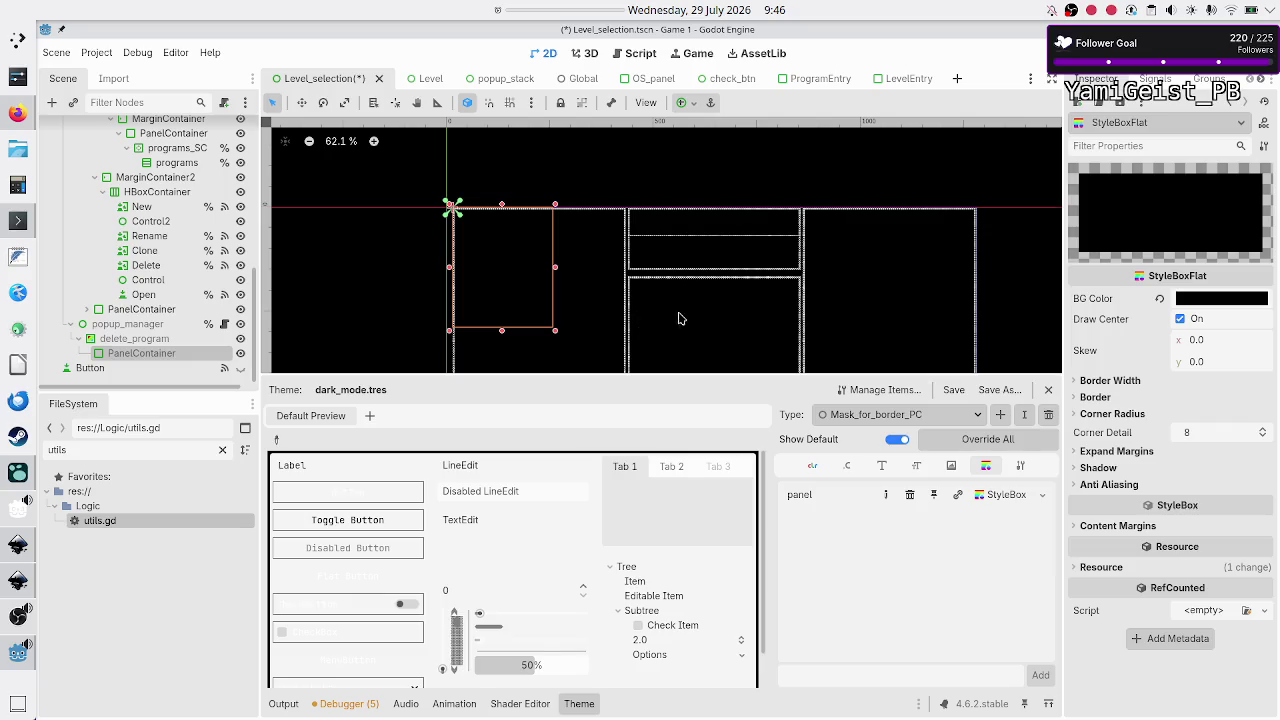
Step: Review Mask_for_border_PC's border widths and content margins, then collapse the PanelContainer's Panel style override
{"action": "left_click", "coordinate": [1131, 382]}
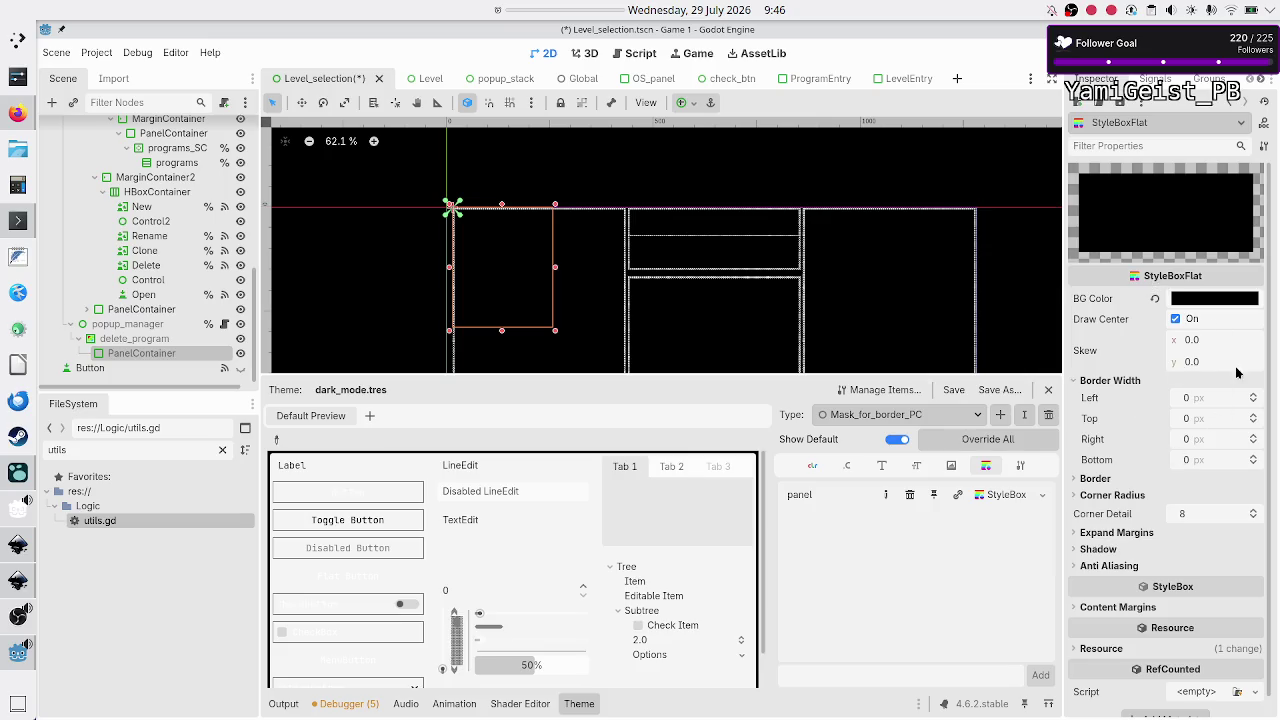
{"action": "left_click", "coordinate": [1140, 607]}
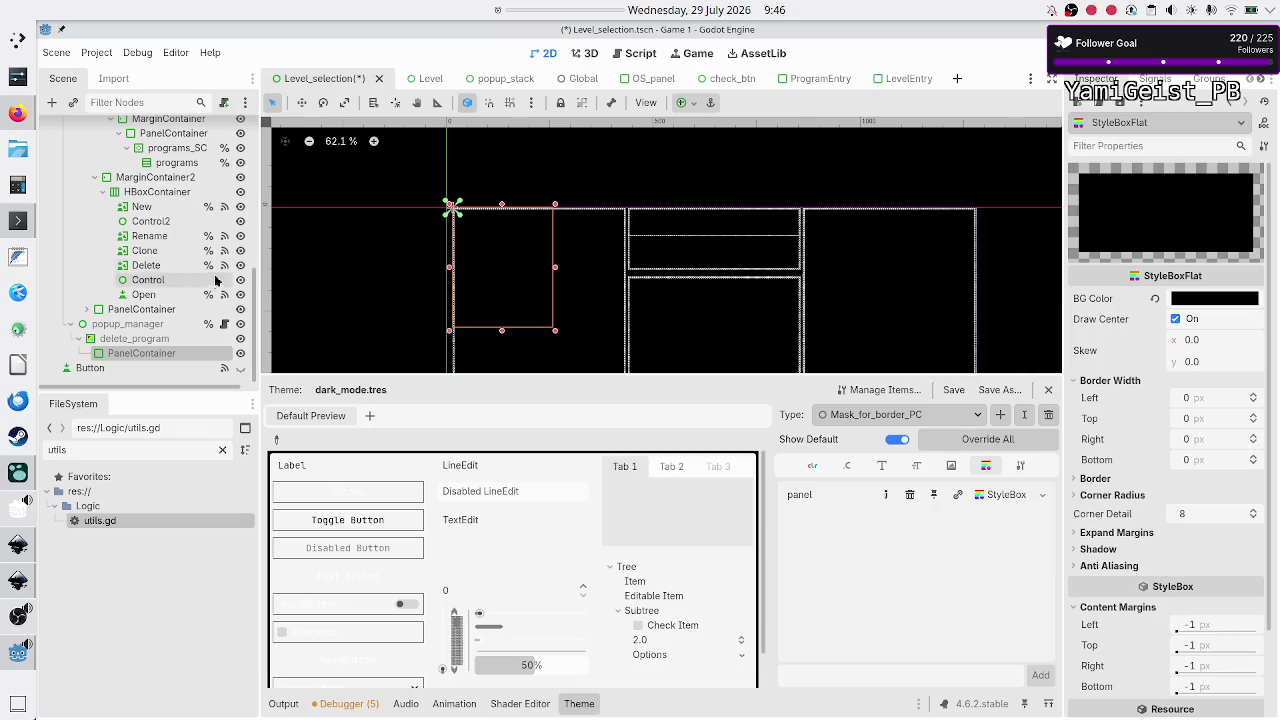
{"action": "left_click", "coordinate": [140, 340]}
{"action": "left_click", "coordinate": [142, 354]}
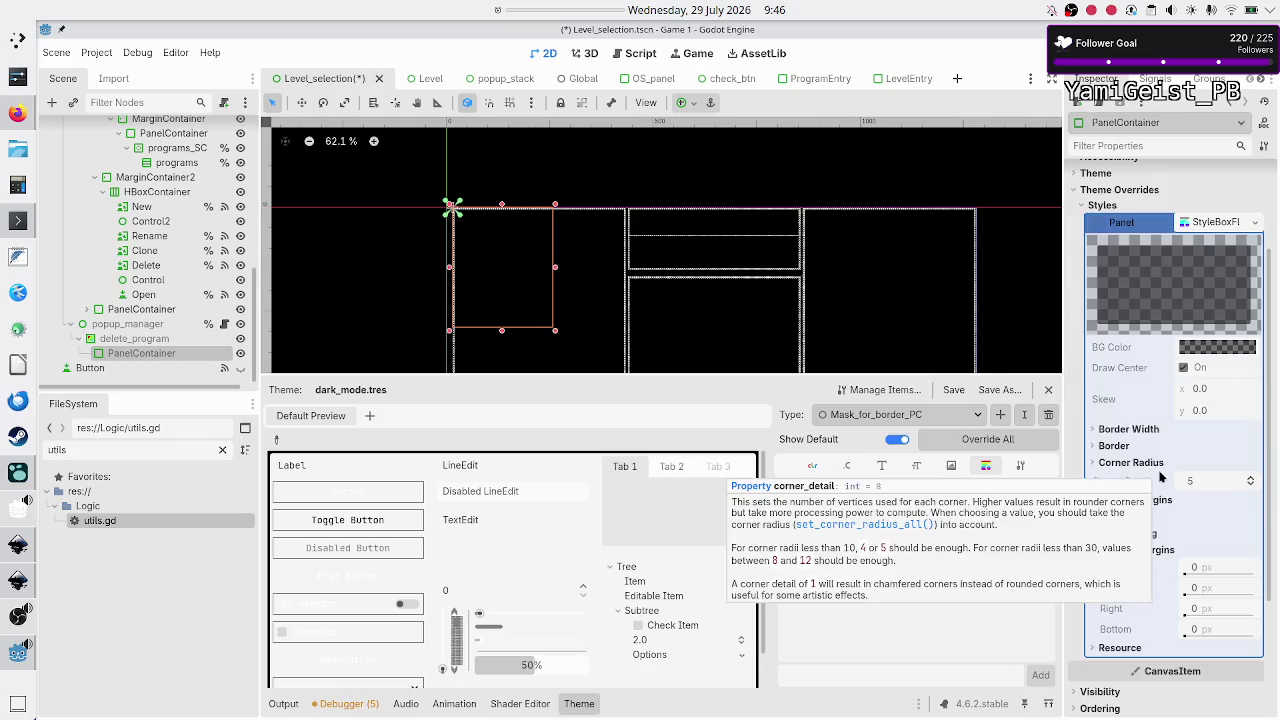
{"action": "left_click", "coordinate": [1227, 230]}
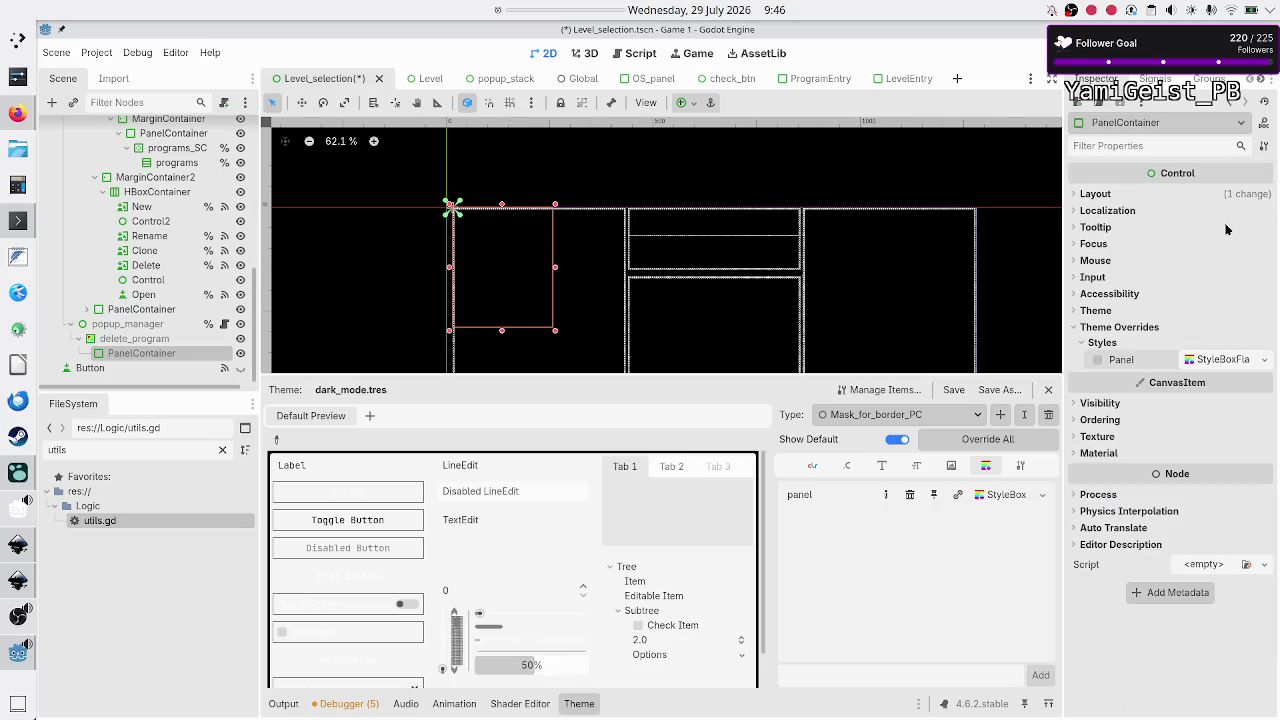
Step: Set the PanelContainer's Theme Type Variation to Mask_for_border_PC and reselect it to refresh its properties
{"action": "left_click", "coordinate": [1131, 313]}
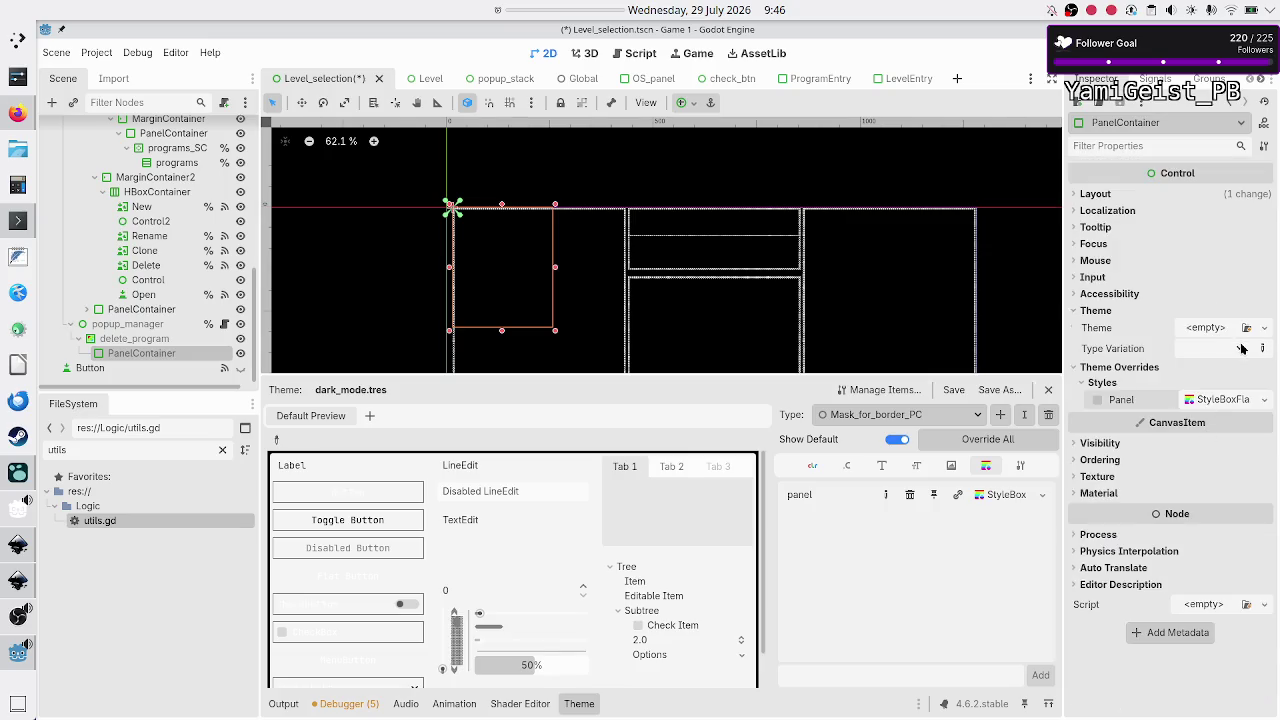
{"action": "left_click", "coordinate": [1241, 347]}
{"action": "left_click", "coordinate": [1200, 390]}
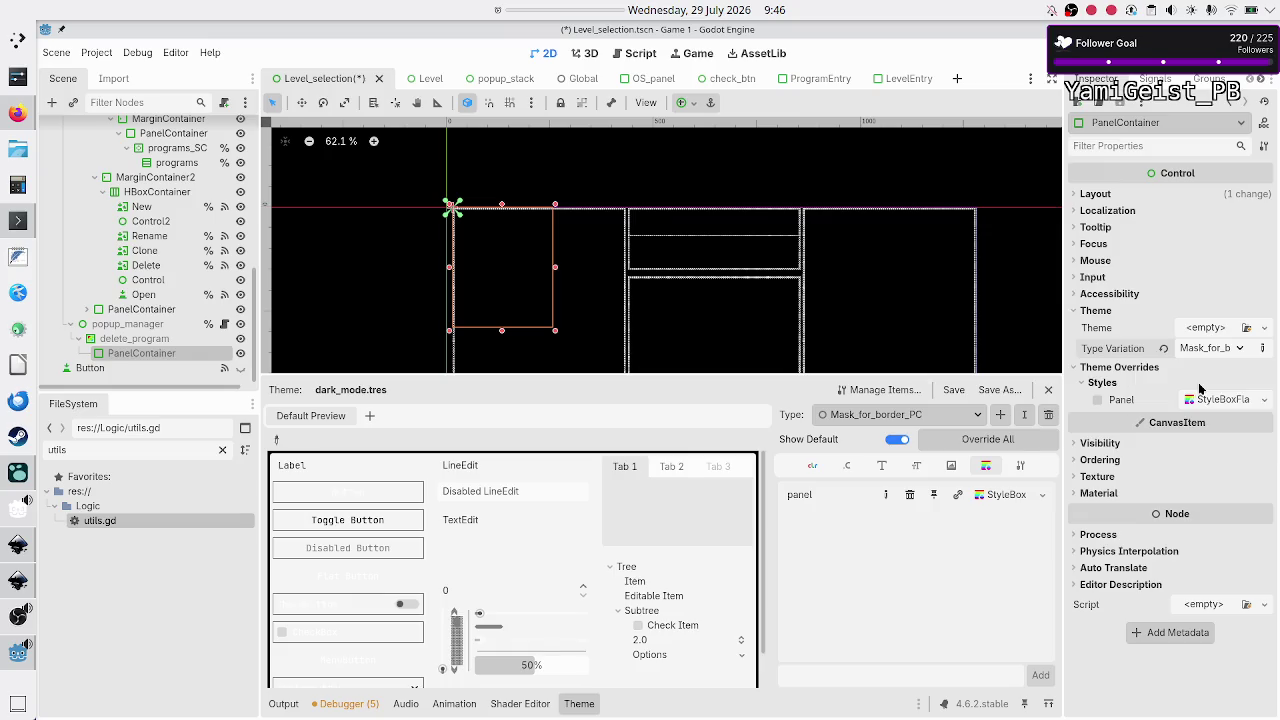
{"action": "left_click", "coordinate": [148, 341]}
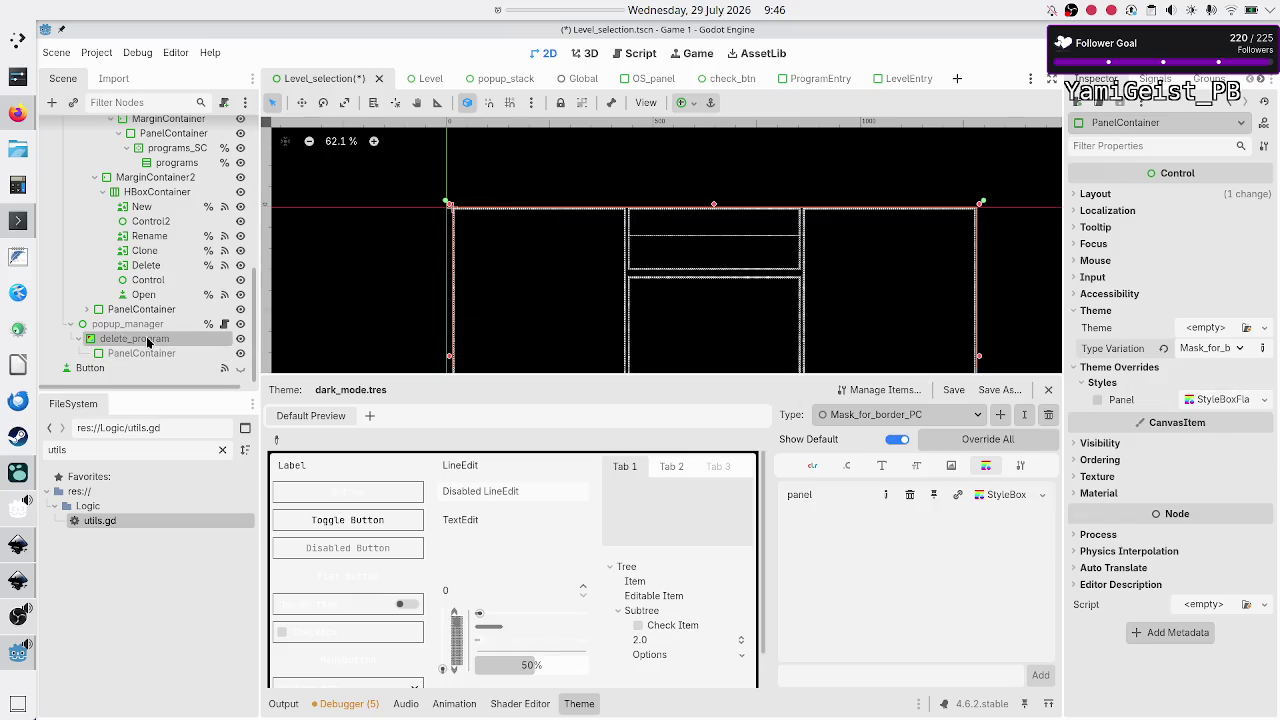
{"action": "left_click", "coordinate": [146, 352]}
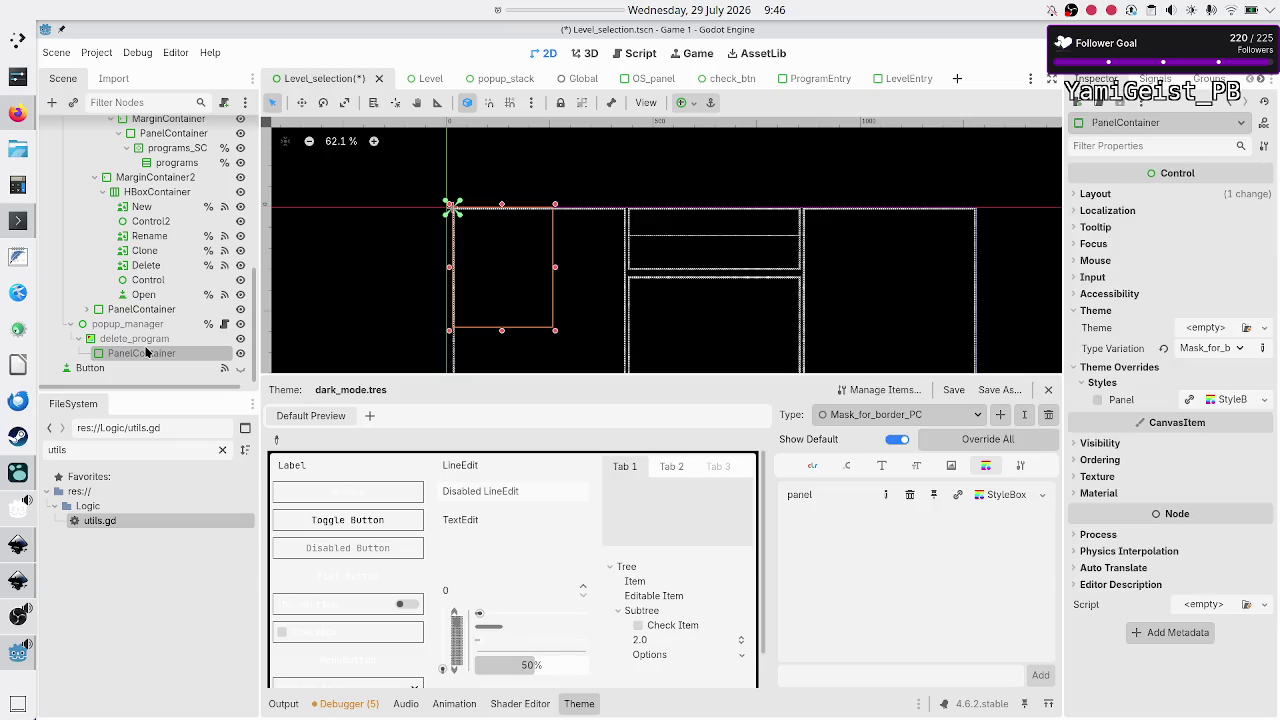
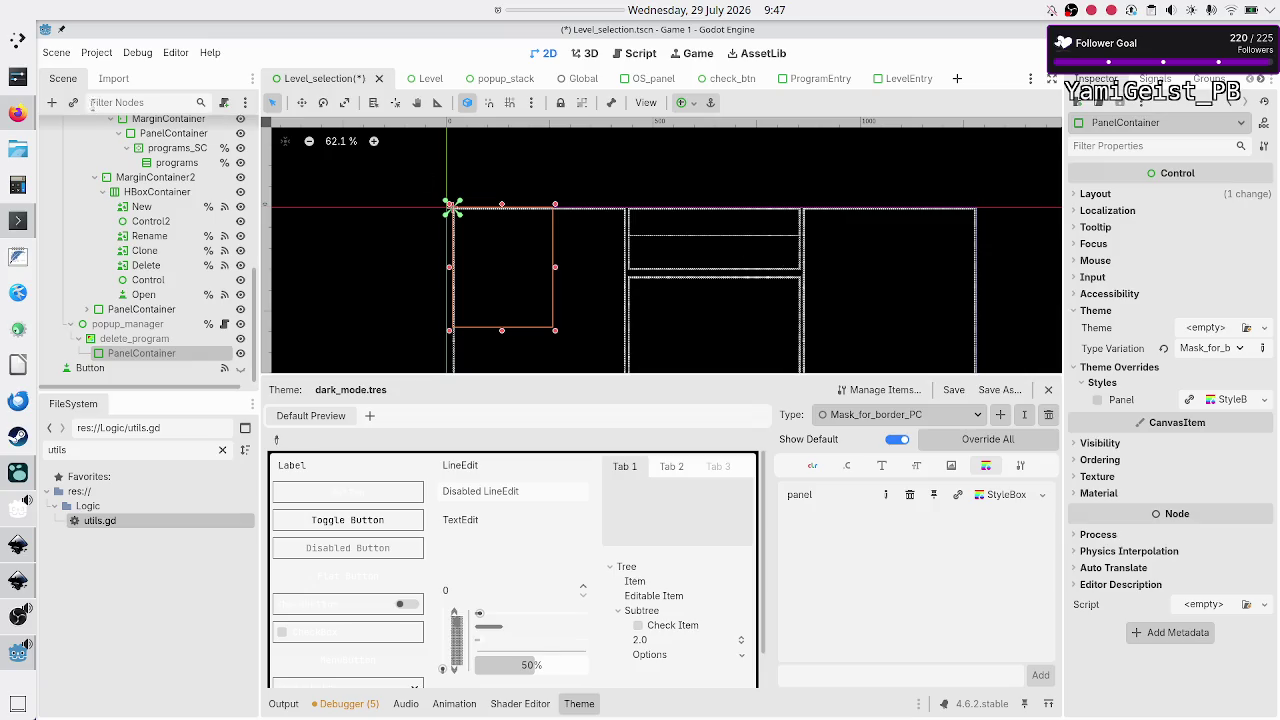
Step: Search 'vbox' and create a VBoxContainer under the delete_program popup's PanelContainer
{"action": "left_click", "coordinate": [55, 101]}
{"action": "type", "text": "vbox"}
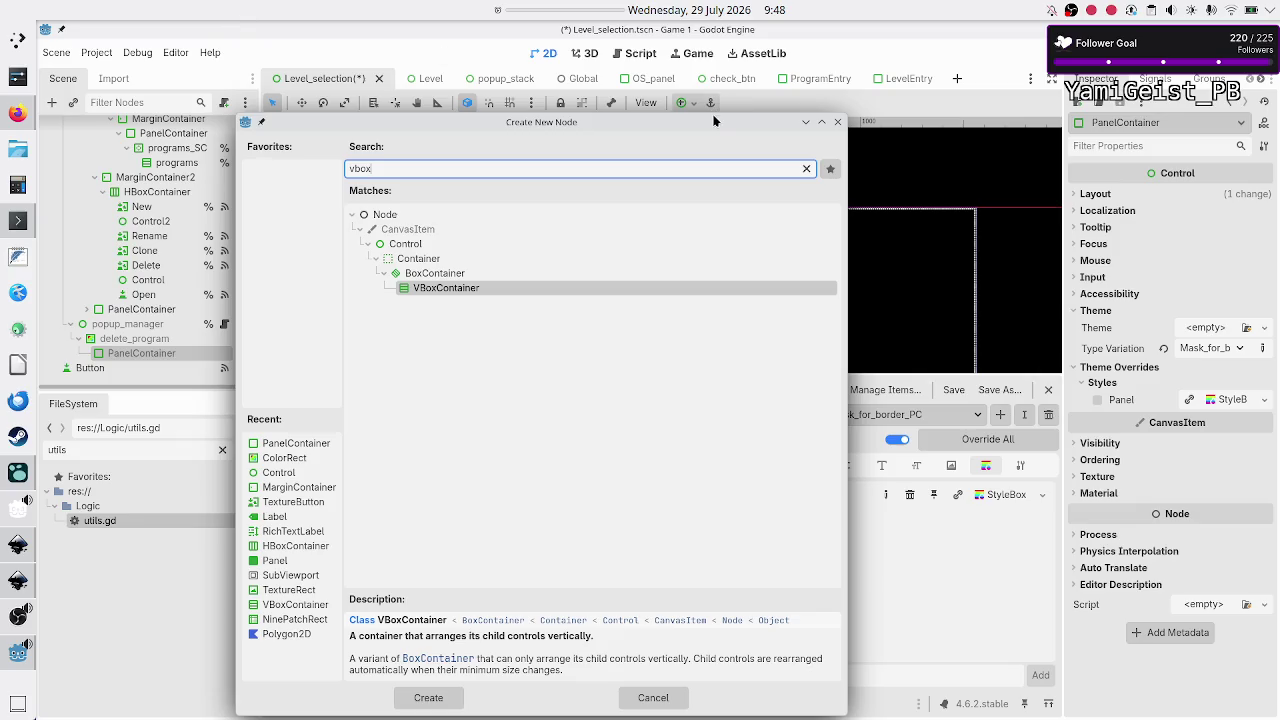
{"action": "mouse_move", "coordinate": [712, 115]}
{"action": "left_mouse_down"}
{"action": "mouse_move", "coordinate": [618, 286]}
{"action": "mouse_move", "coordinate": [631, 370]}
{"action": "left_mouse_up"}
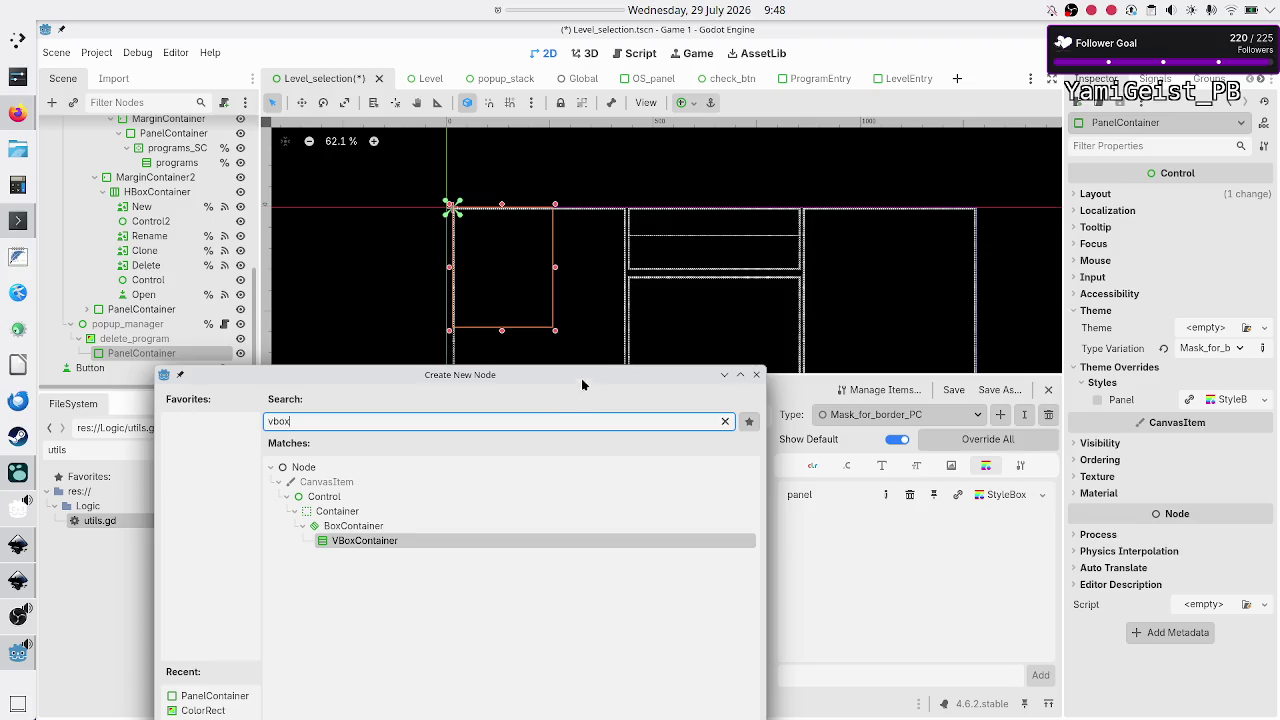
{"action": "left_click_drag", "start_coordinate": [583, 384], "coordinate": [675, 205]}
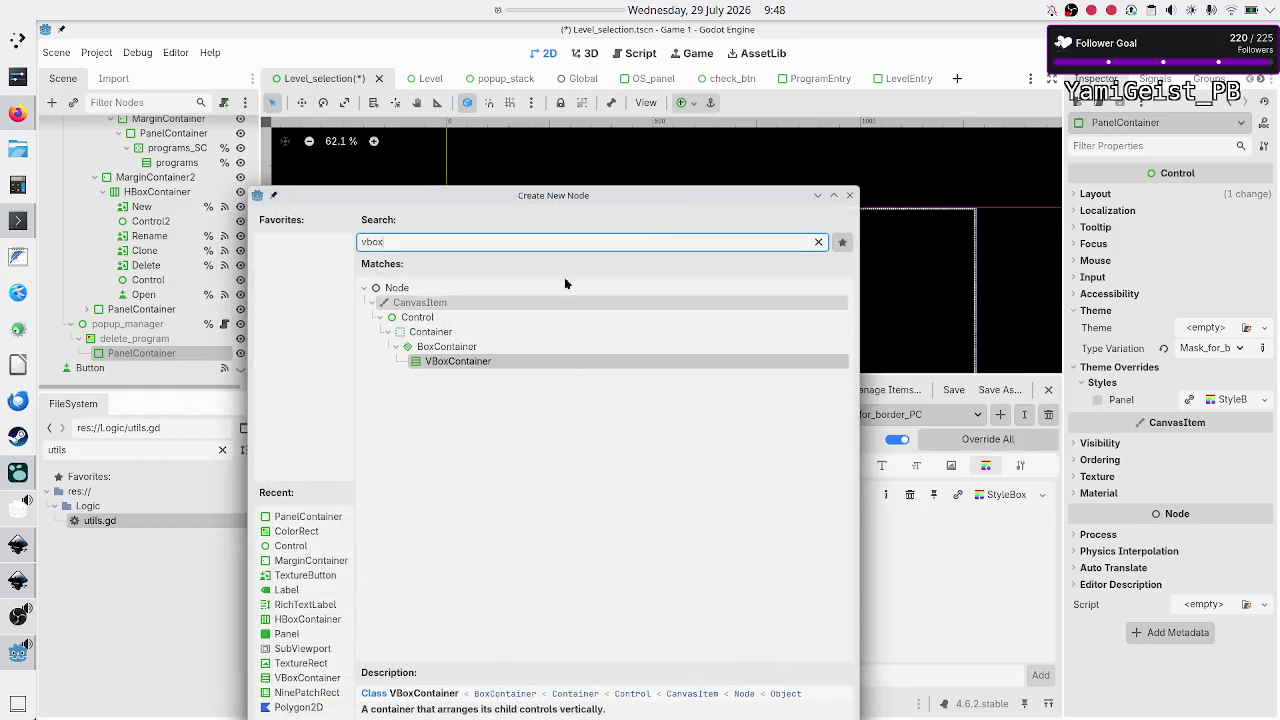
{"action": "left_click_drag", "start_coordinate": [587, 195], "coordinate": [606, 118]}
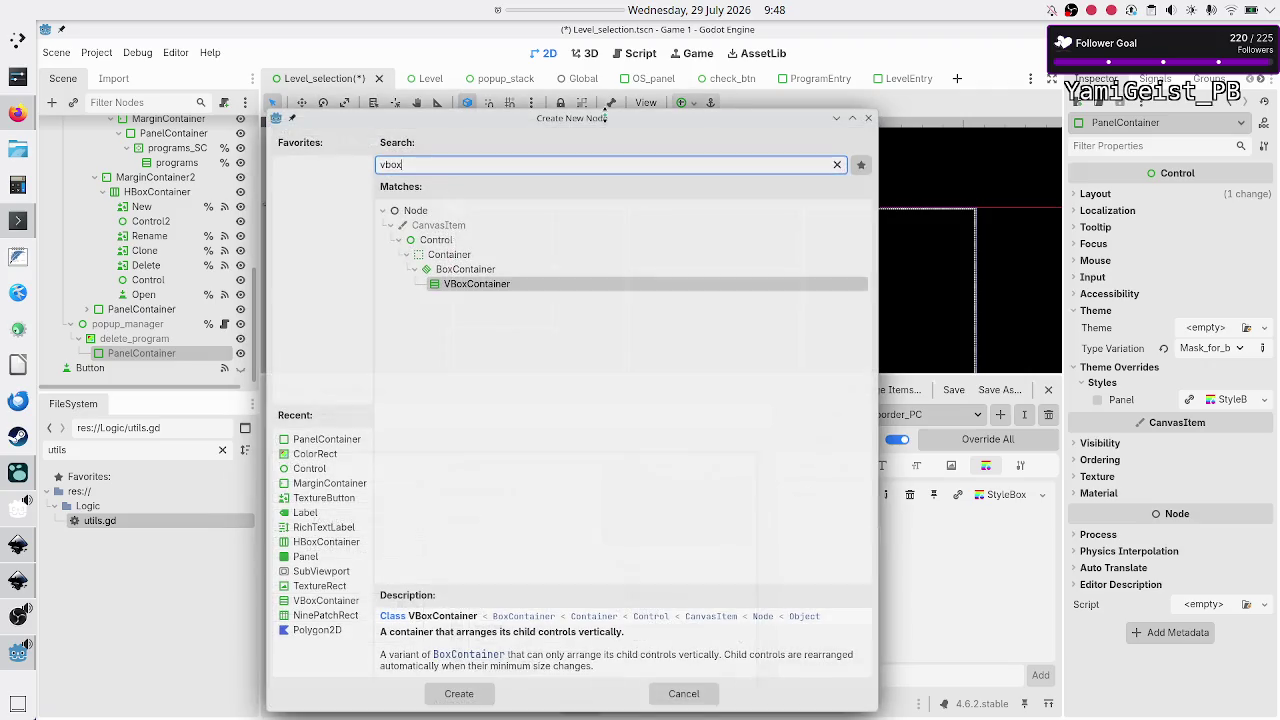
{"action": "left_click", "coordinate": [459, 693]}
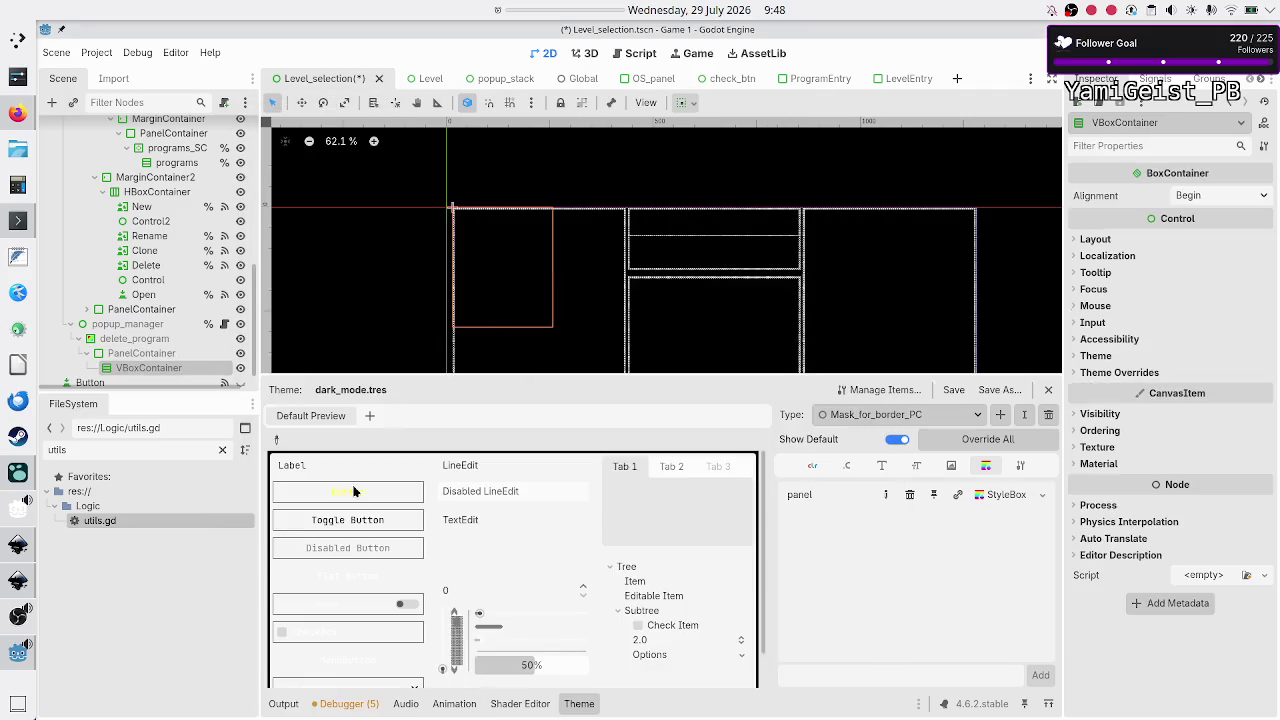
Step: Add a Label and an HBoxContainer as children of the VBoxContainer
{"action": "left_click", "coordinate": [53, 102]}
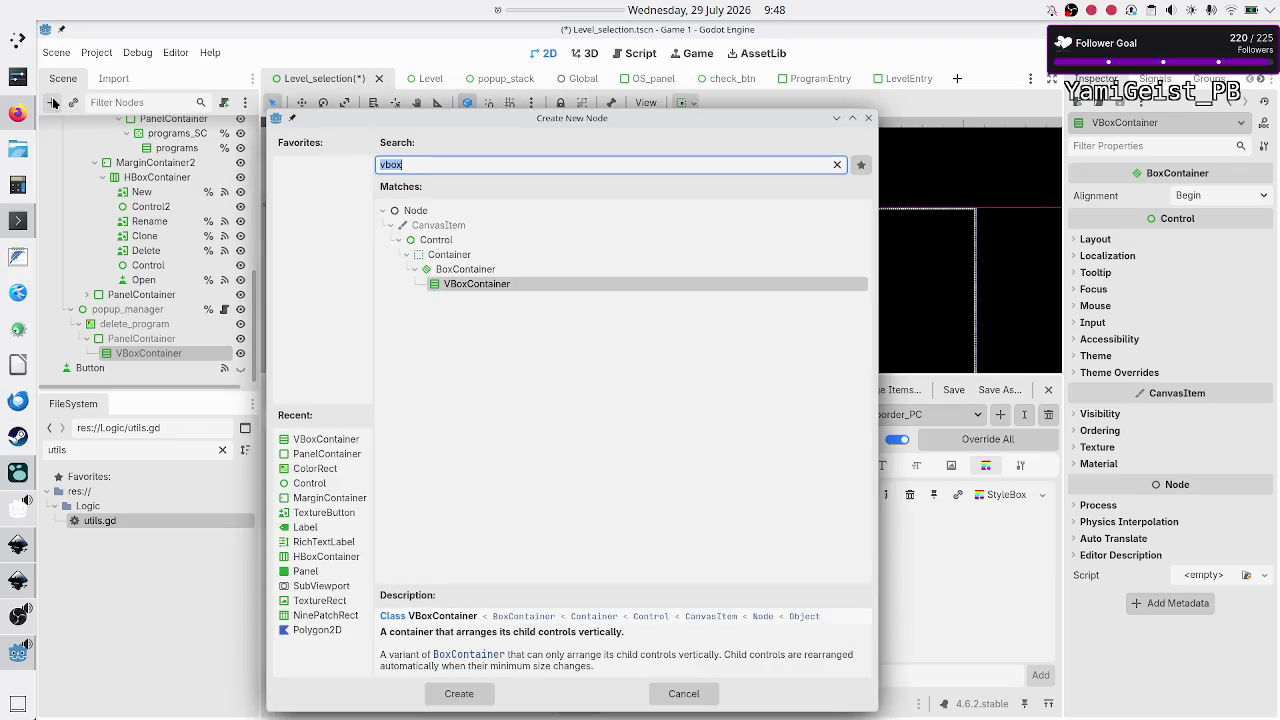
{"action": "type", "text": "label"}
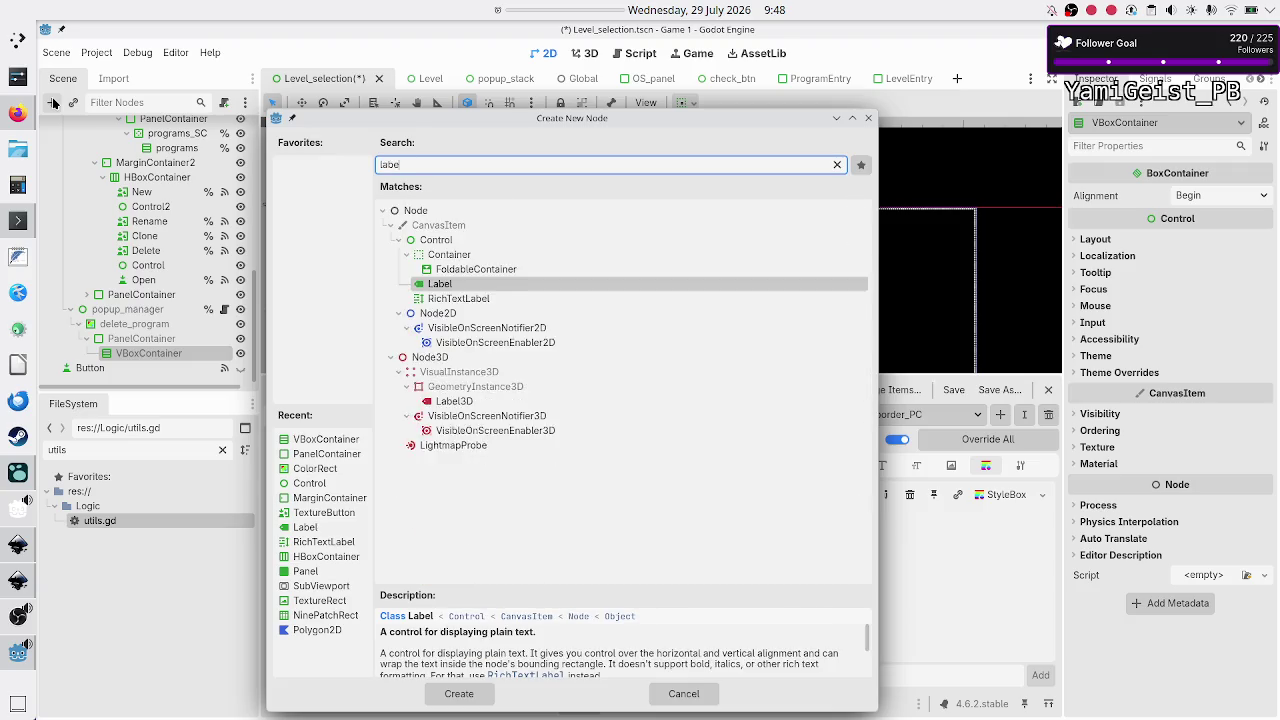
{"action": "key", "text": "Return"}
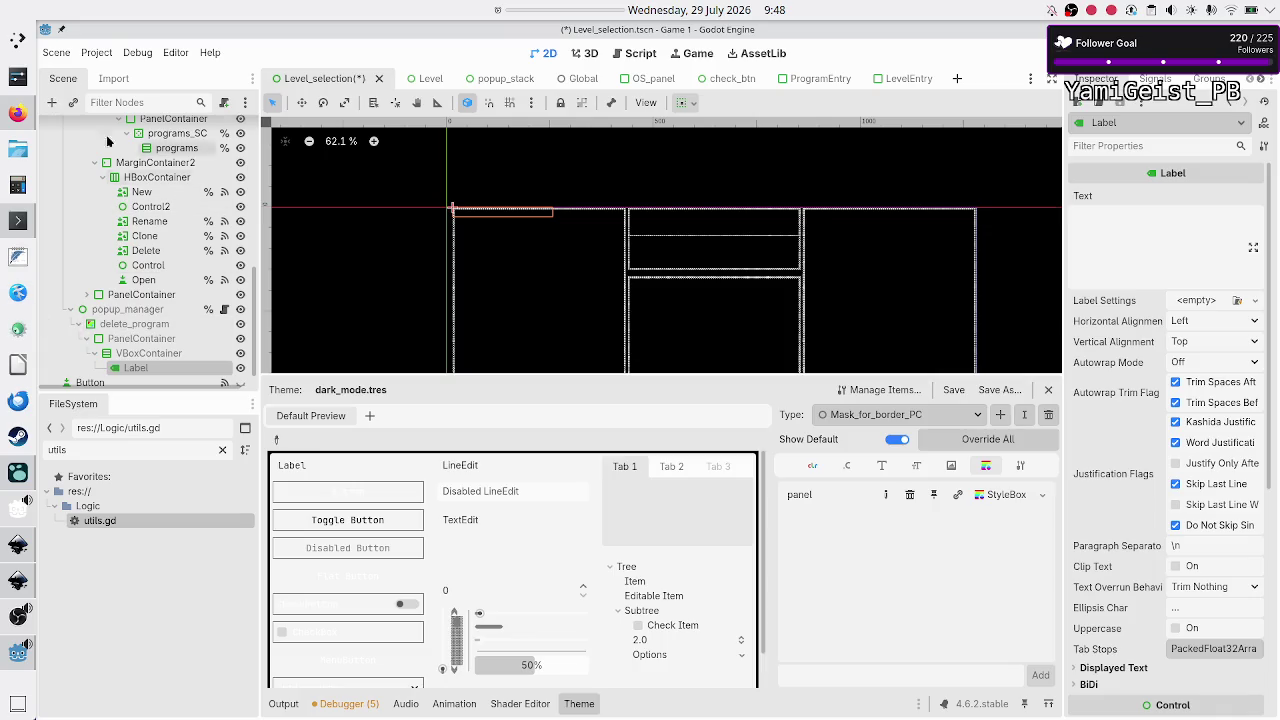
{"action": "left_click", "coordinate": [145, 353]}
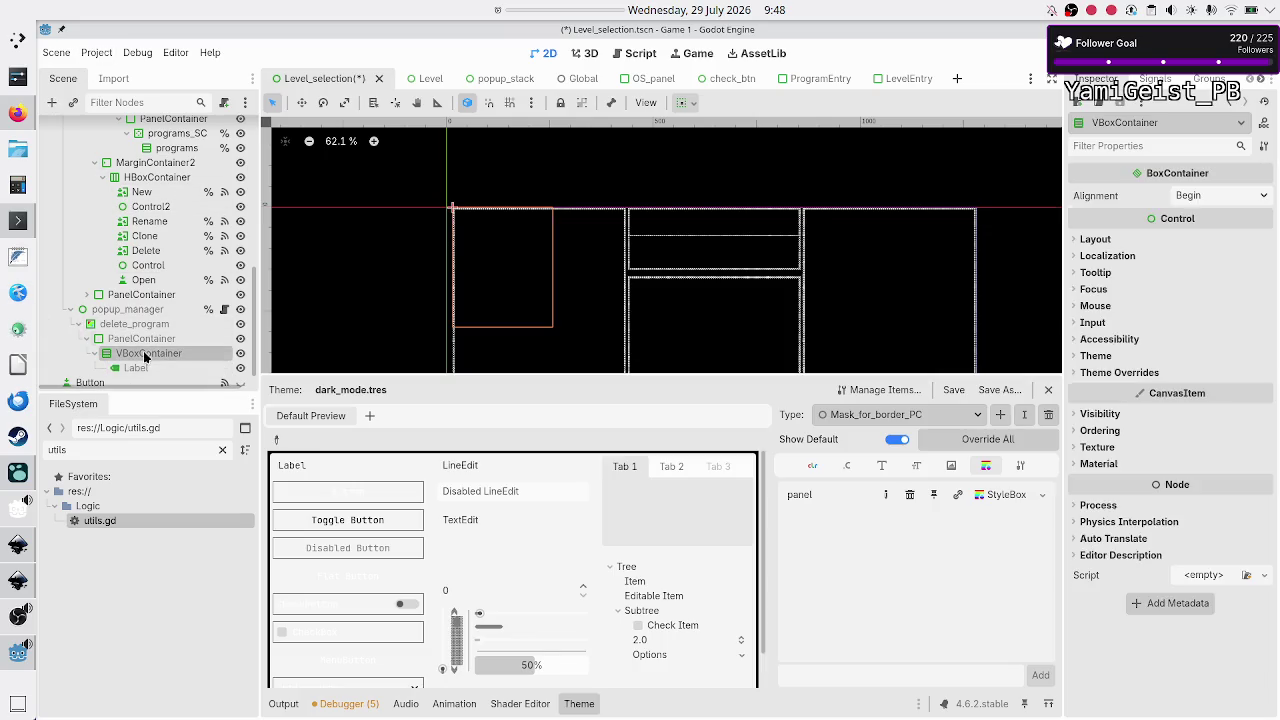
{"action": "left_click", "coordinate": [60, 104]}
{"action": "type", "text": "hbox"}
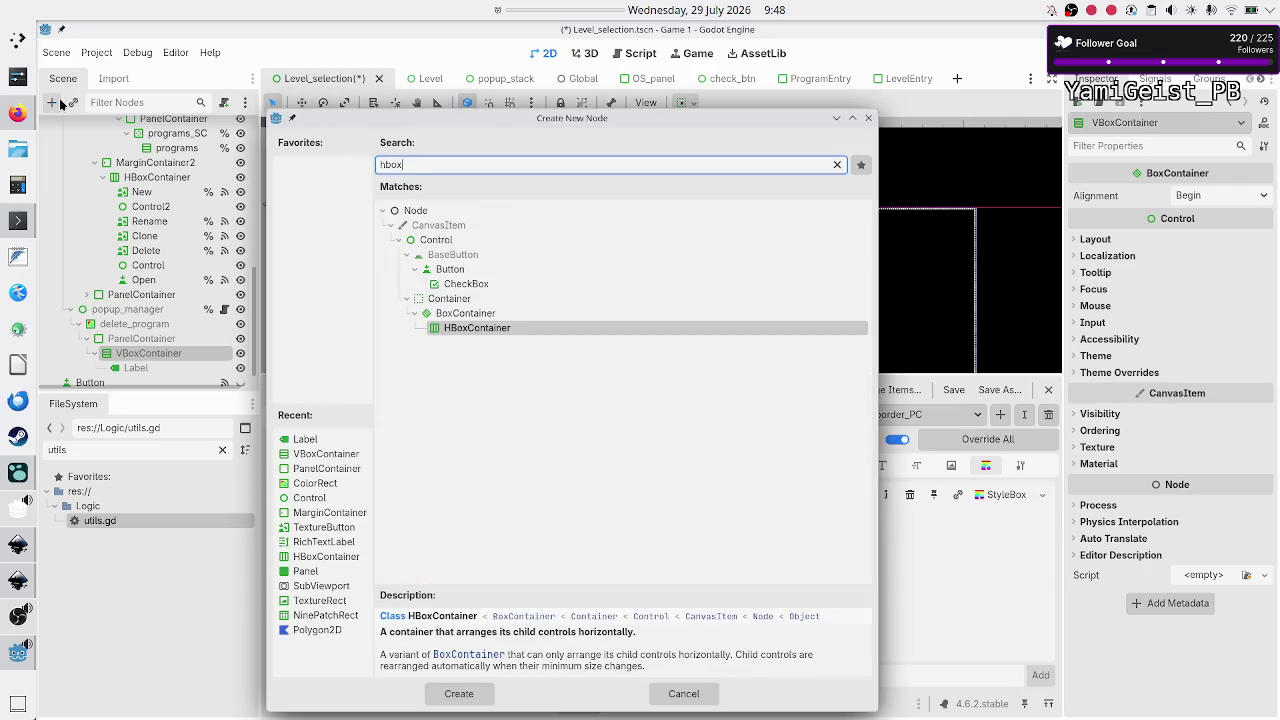
{"action": "key", "text": "Return"}
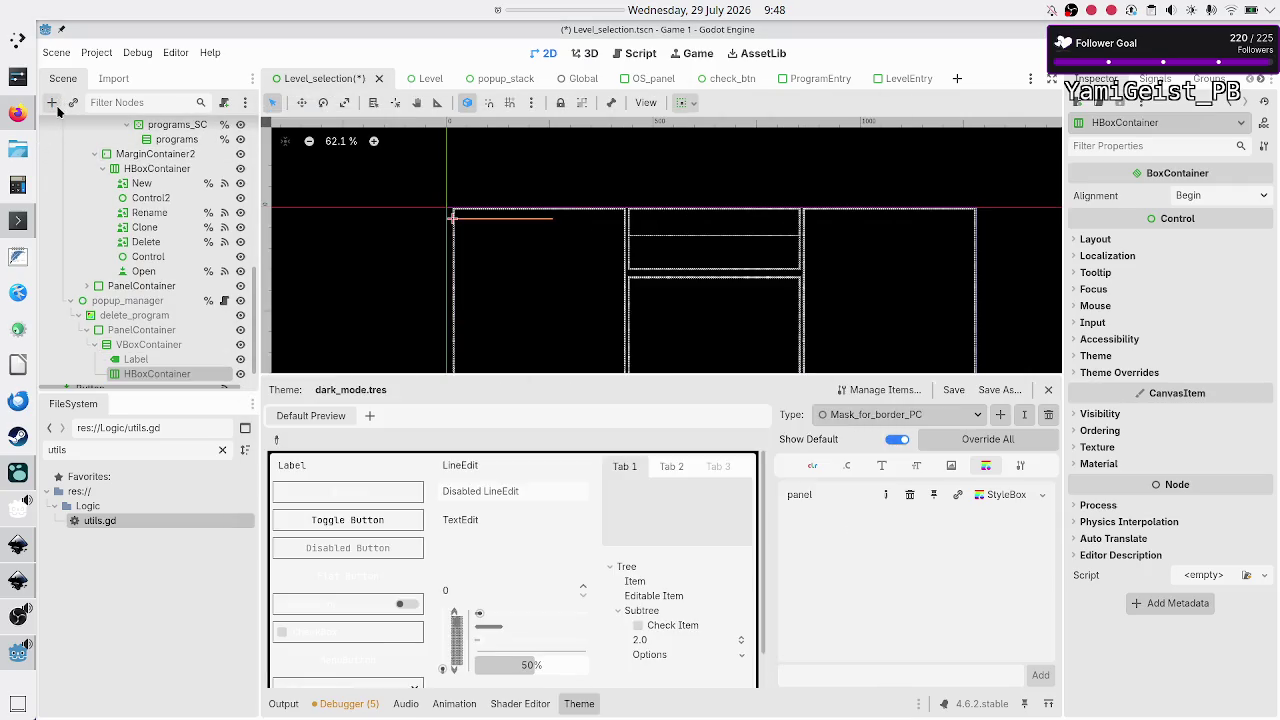
Step: Add two Button nodes, Button and Button2, inside the HBoxContainer
{"action": "left_click", "coordinate": [52, 103]}
{"action": "type", "text": "button"}
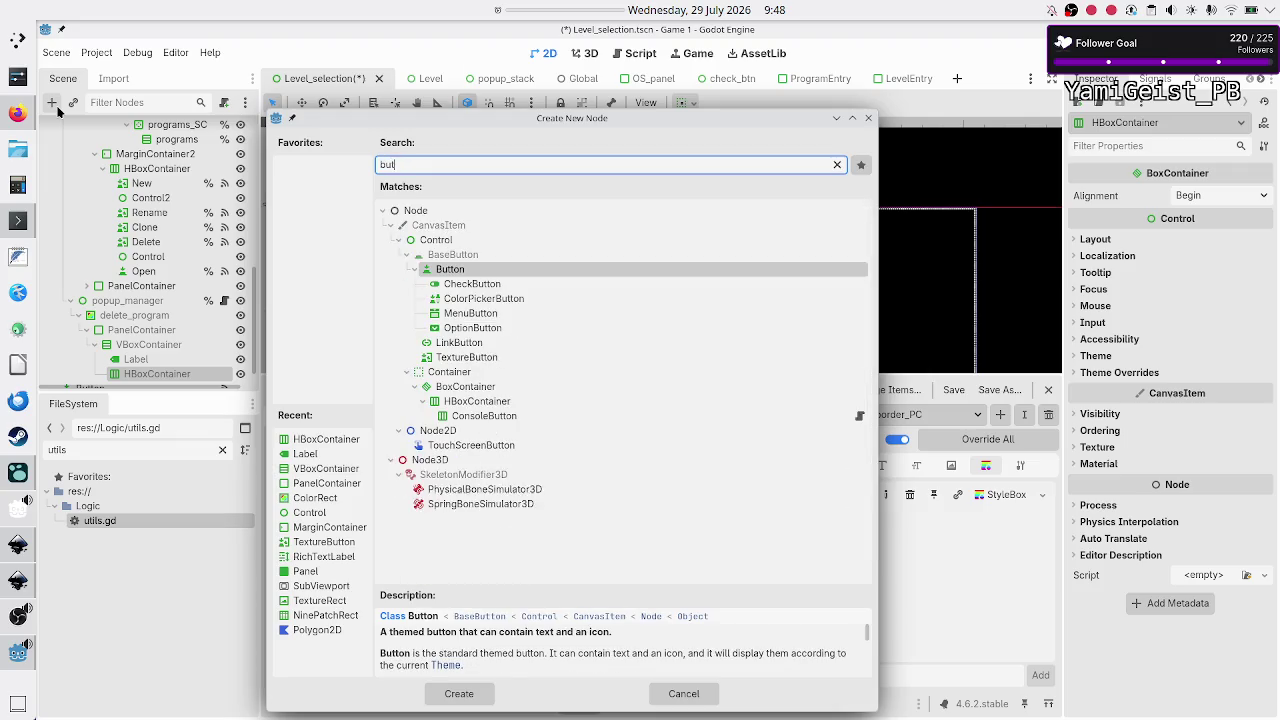
{"action": "key", "text": "Return"}
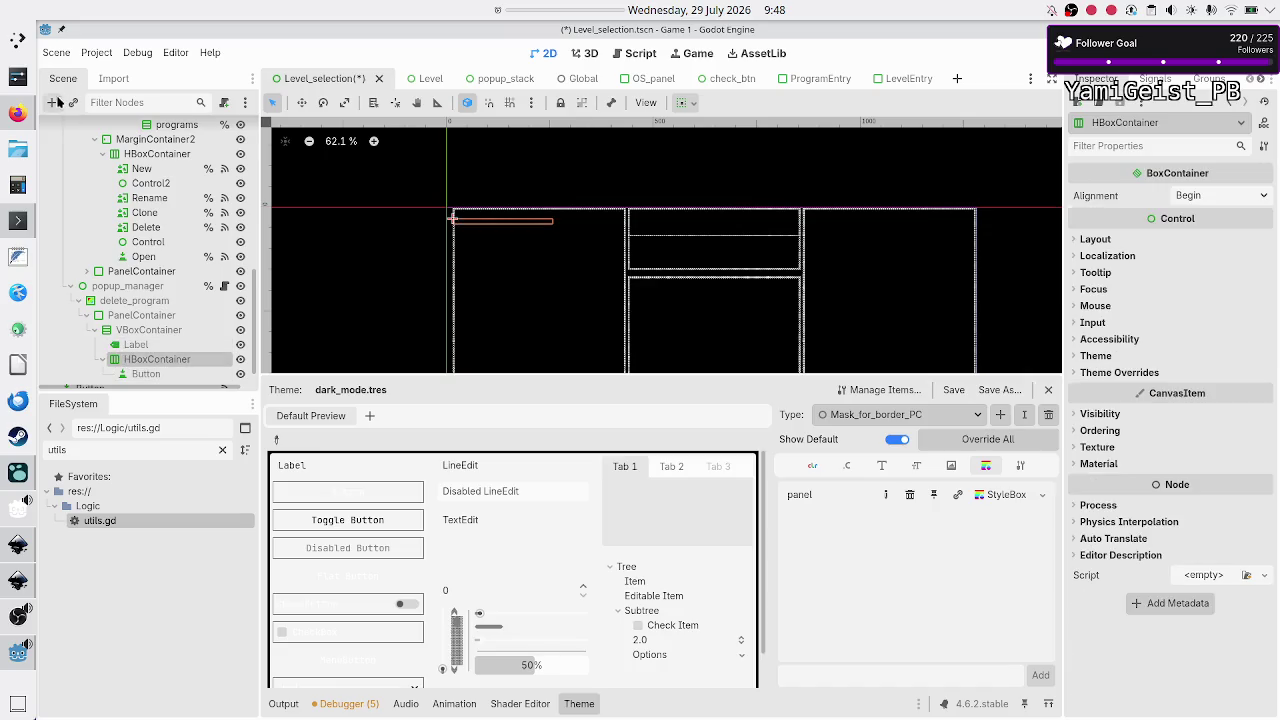
{"action": "left_click", "coordinate": [52, 103]}
{"action": "type", "text": "butt"}
{"action": "key", "text": "Return"}
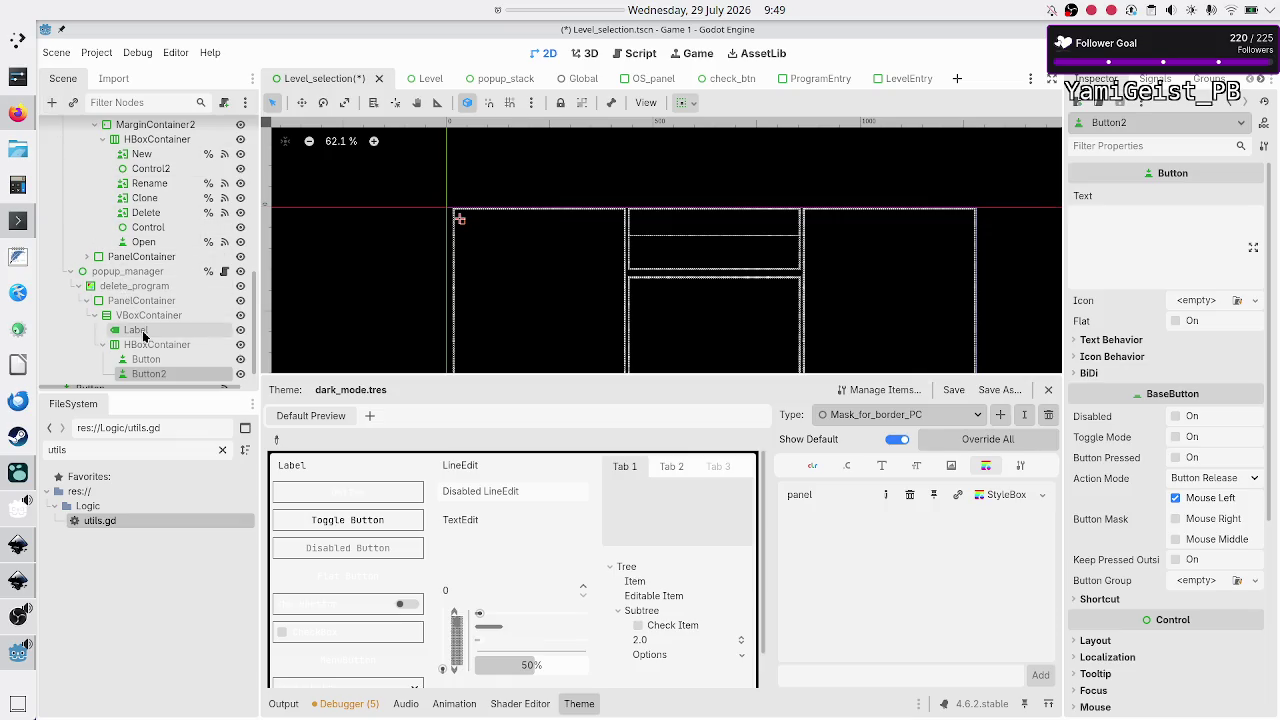
Step: Roughly resize the popup's PanelContainer by dragging its corner handles on the enlarged canvas
{"action": "scroll", "coordinate": [181, 301], "scroll_direction": "down", "scroll_amount": 1}
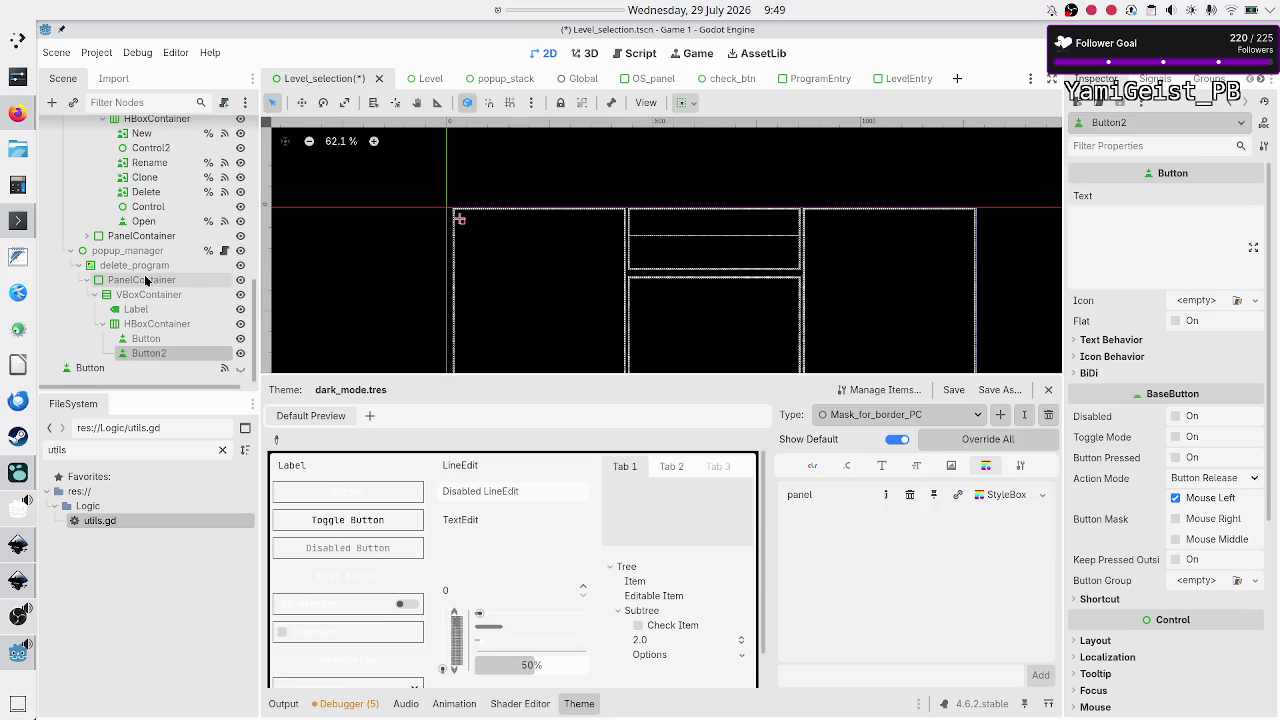
{"action": "left_click", "coordinate": [145, 280]}
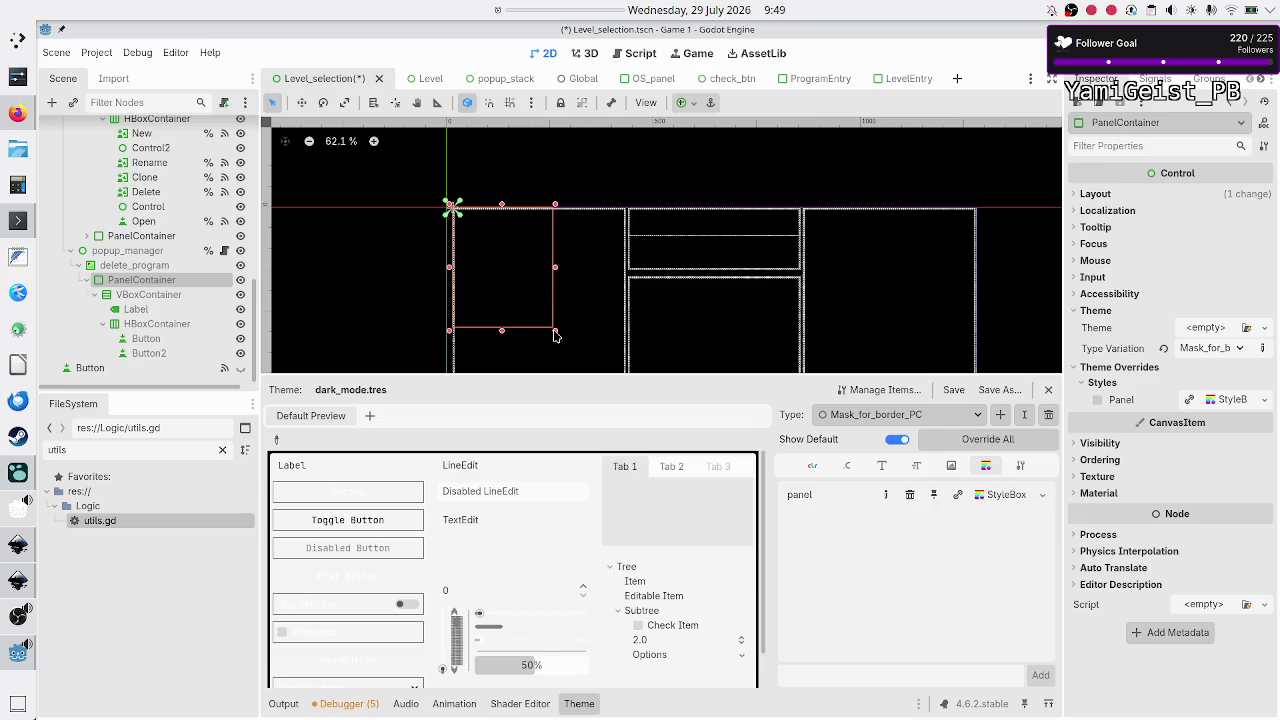
{"action": "left_click_drag", "start_coordinate": [556, 335], "coordinate": [692, 366]}
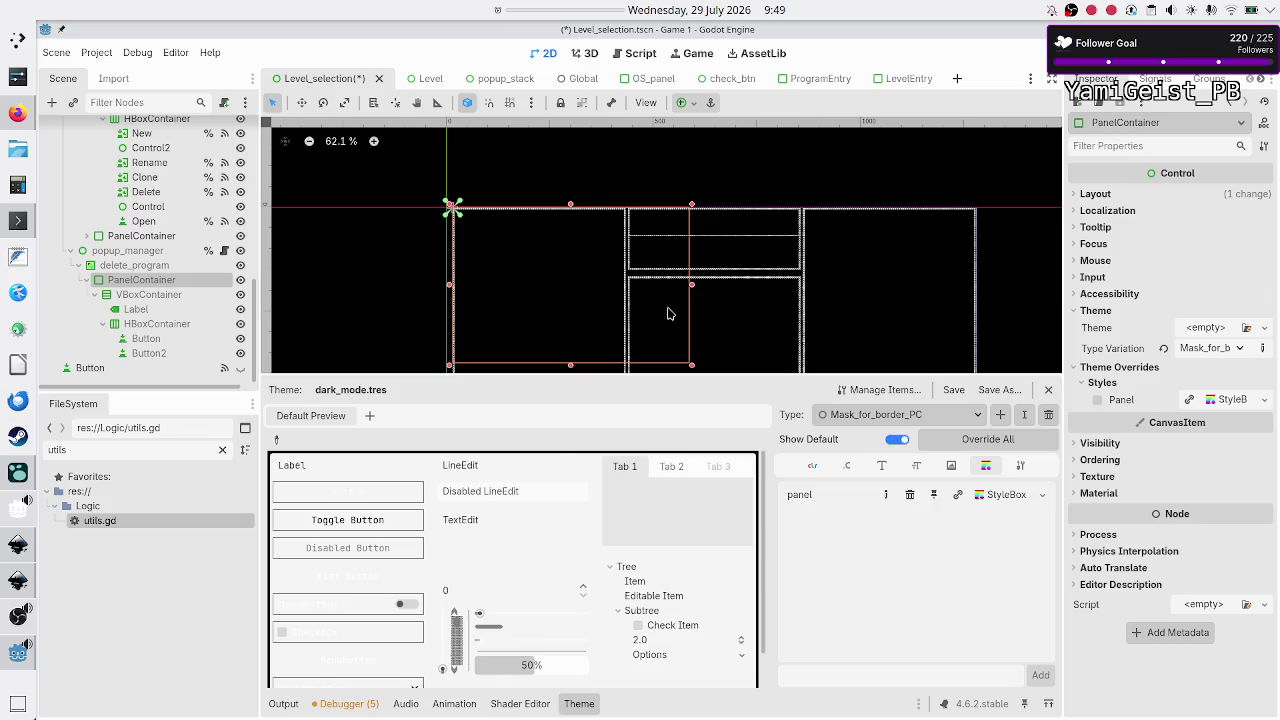
{"action": "left_click", "coordinate": [579, 703]}
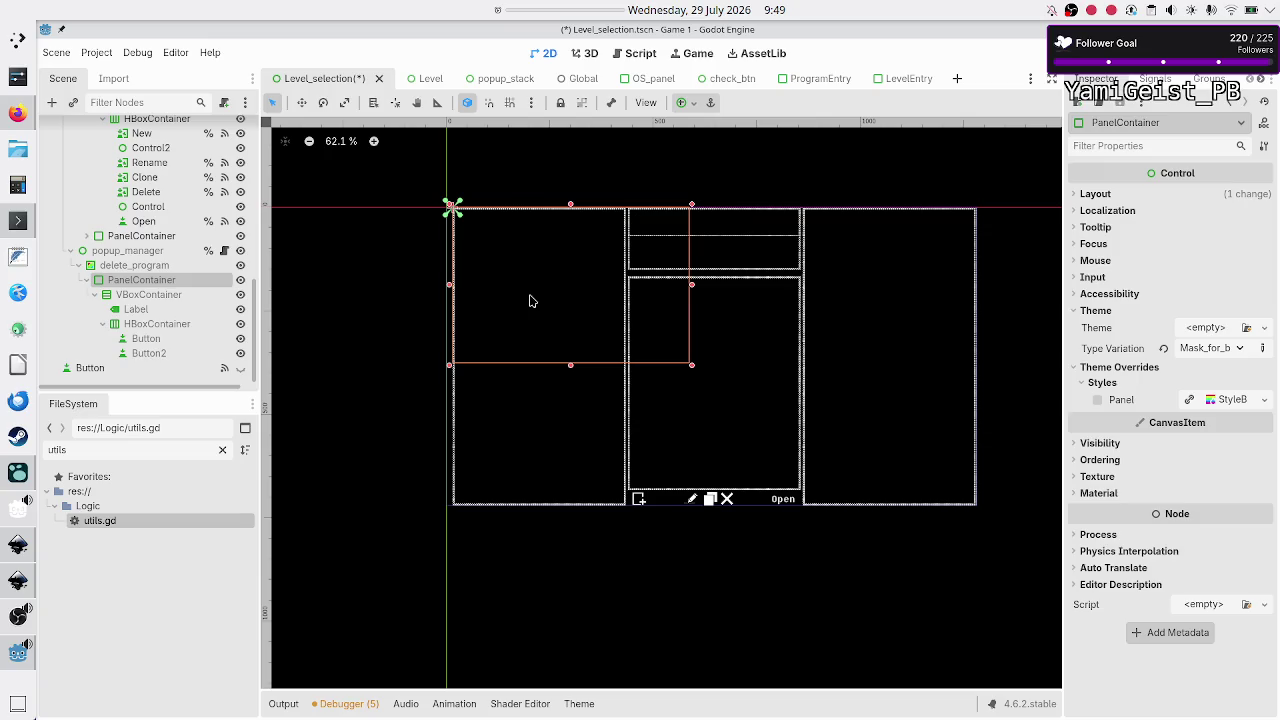
{"action": "left_click", "coordinate": [533, 298]}
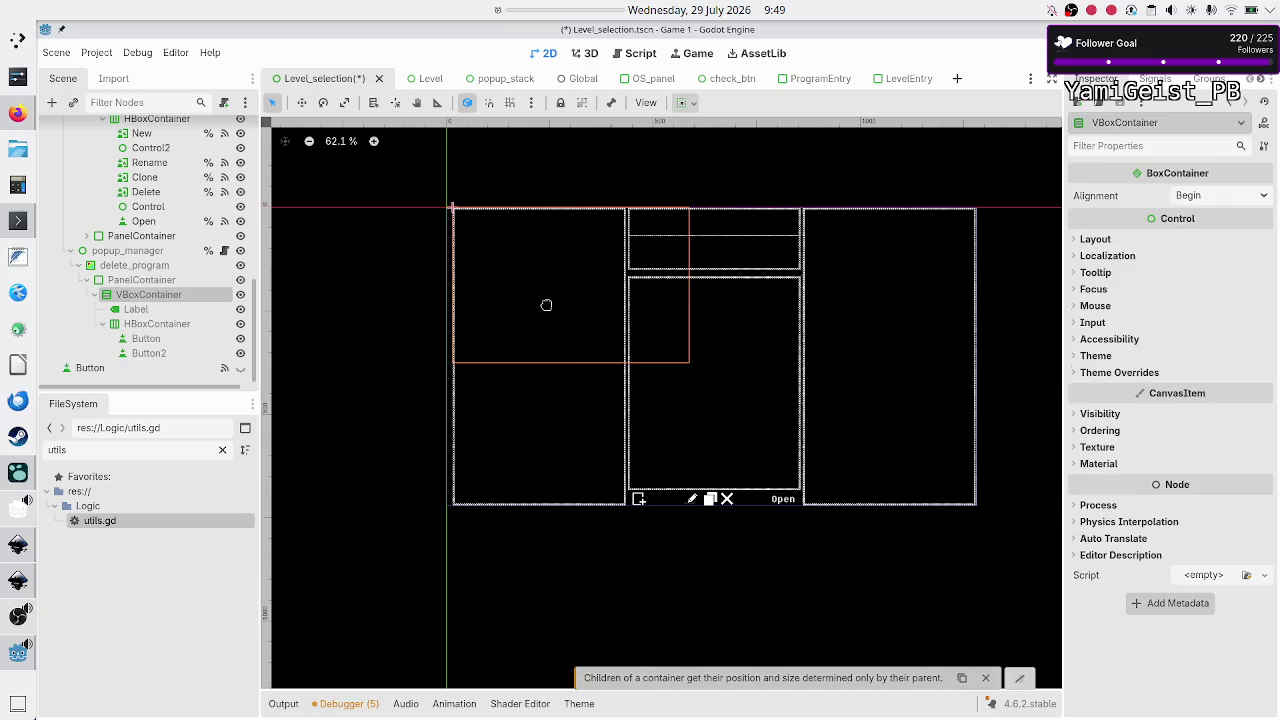
{"action": "left_click", "coordinate": [168, 280]}
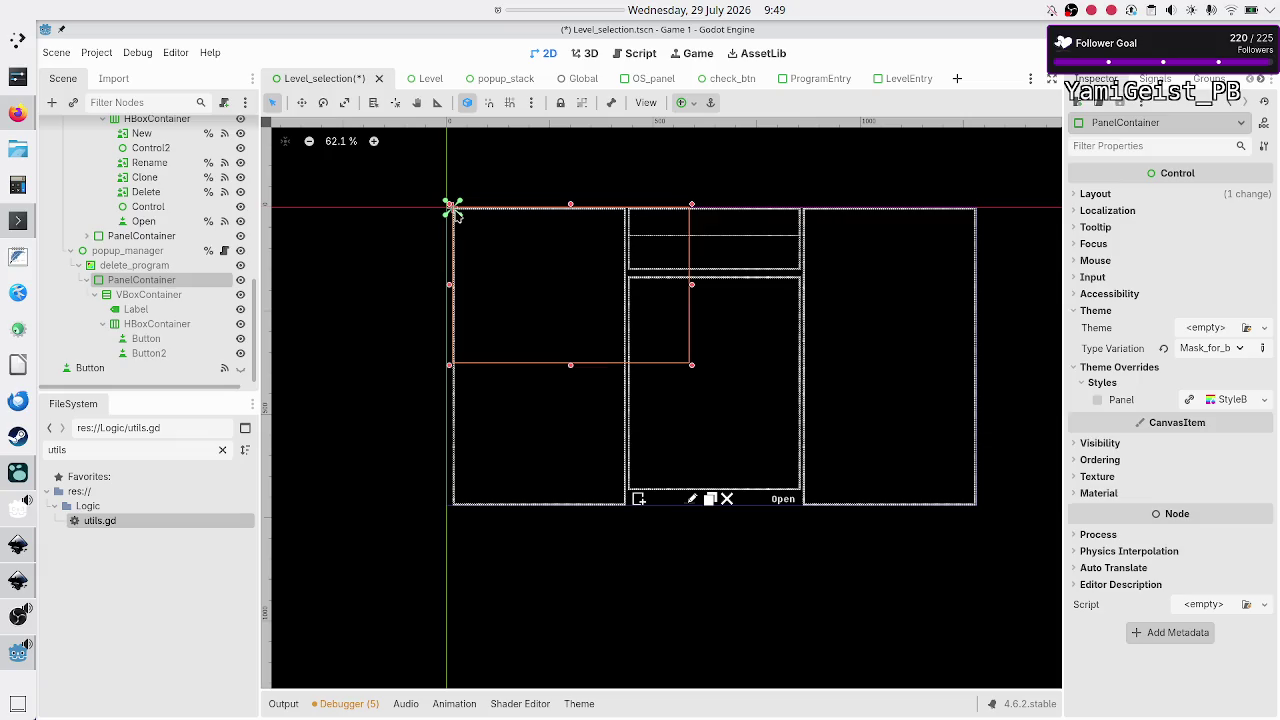
{"action": "left_click_drag", "start_coordinate": [452, 209], "coordinate": [489, 236]}
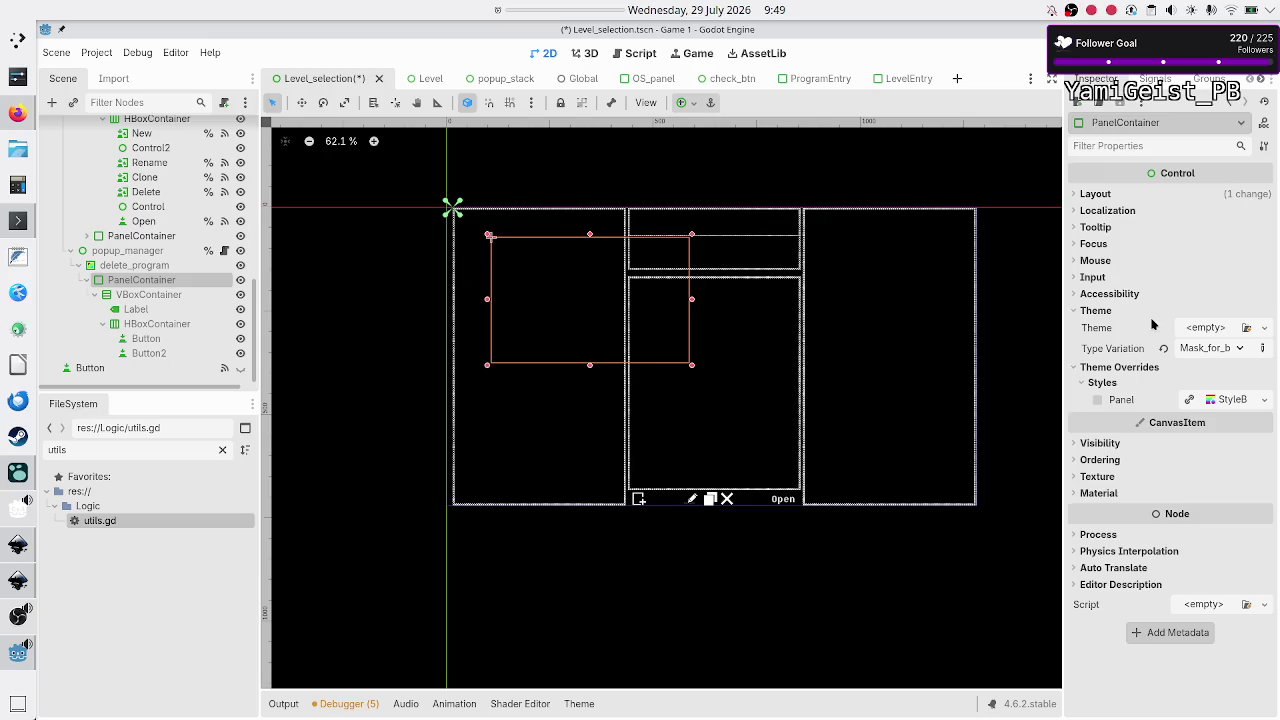
Step: Watching Transform values, drag the PanelContainer to 405×500 at position 430, 175 in the middle column
{"action": "left_click", "coordinate": [1095, 194]}
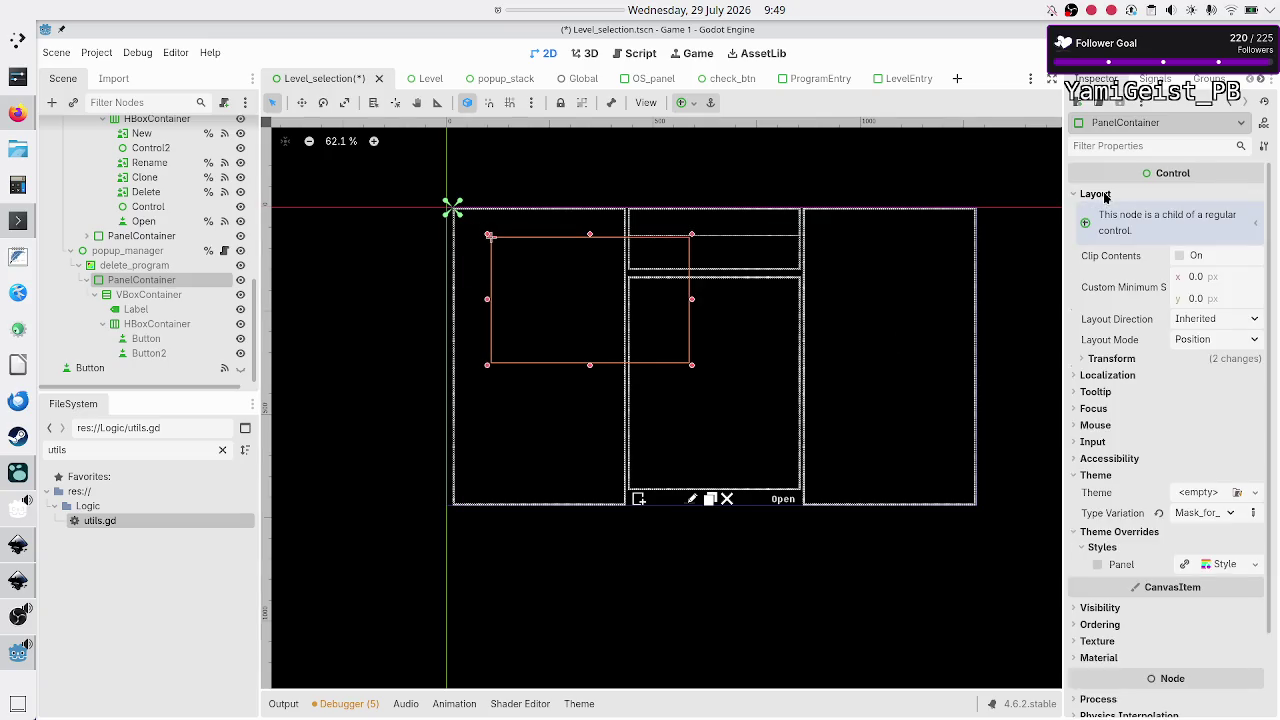
{"action": "left_click", "coordinate": [1110, 358]}
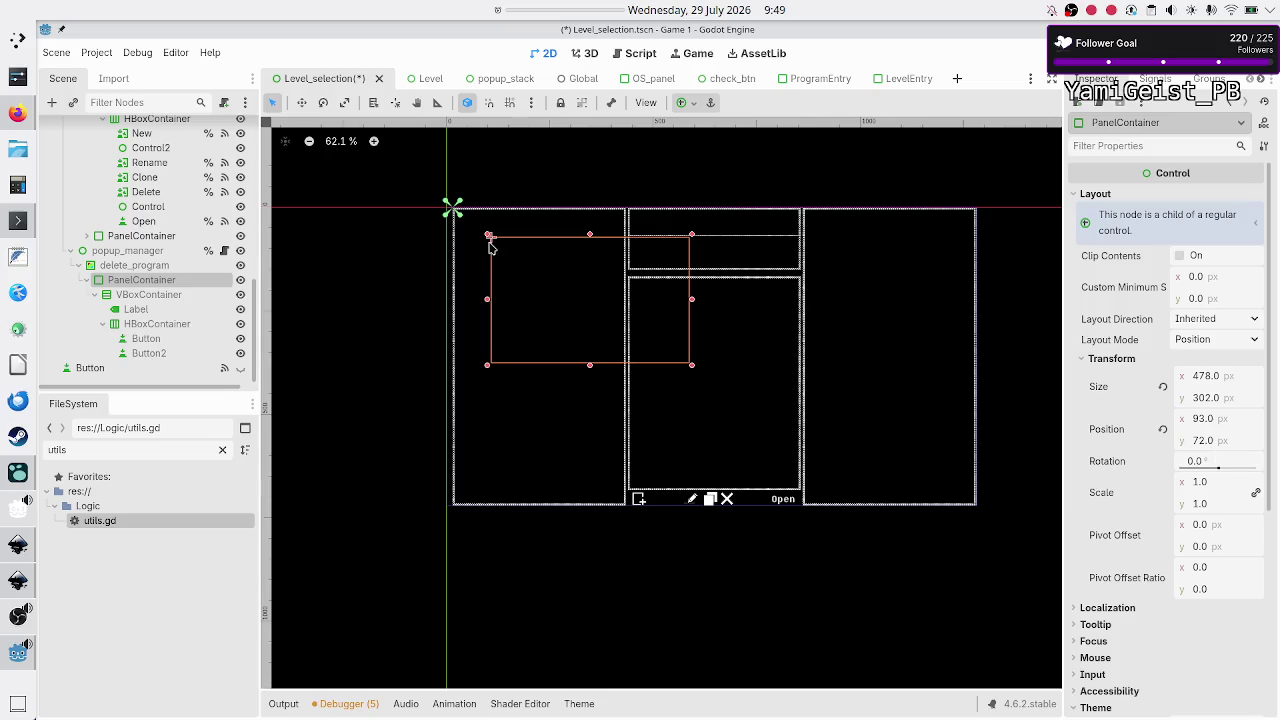
{"action": "left_click_drag", "start_coordinate": [488, 237], "coordinate": [630, 281]}
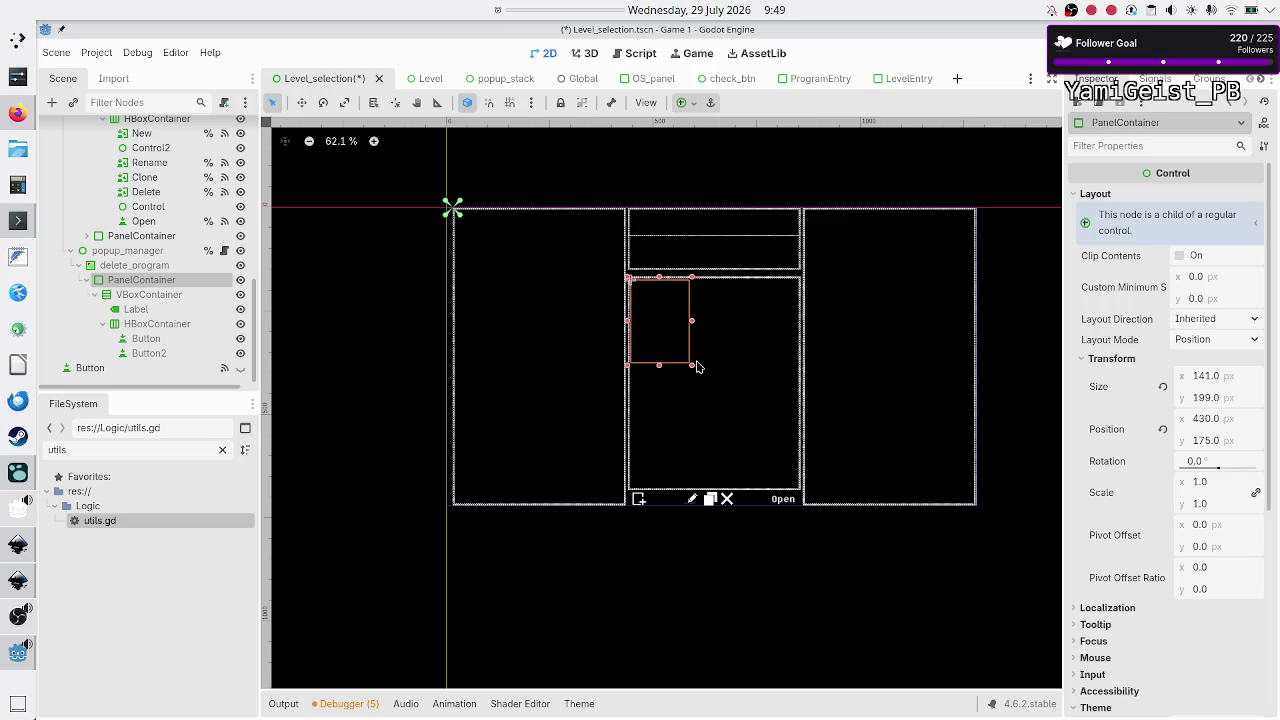
{"action": "mouse_move", "coordinate": [693, 369]}
{"action": "left_mouse_down"}
{"action": "mouse_move", "coordinate": [780, 447]}
{"action": "mouse_move", "coordinate": [802, 492]}
{"action": "left_mouse_up"}
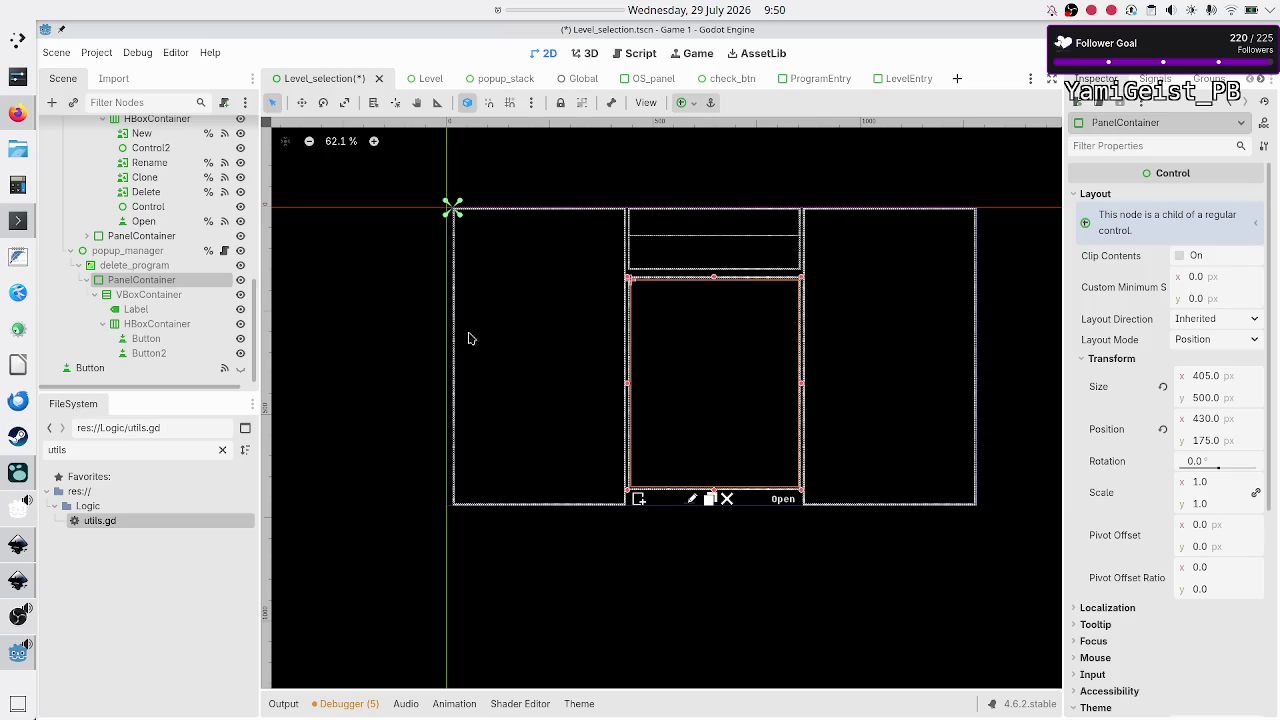
{"action": "left_click", "coordinate": [135, 296]}
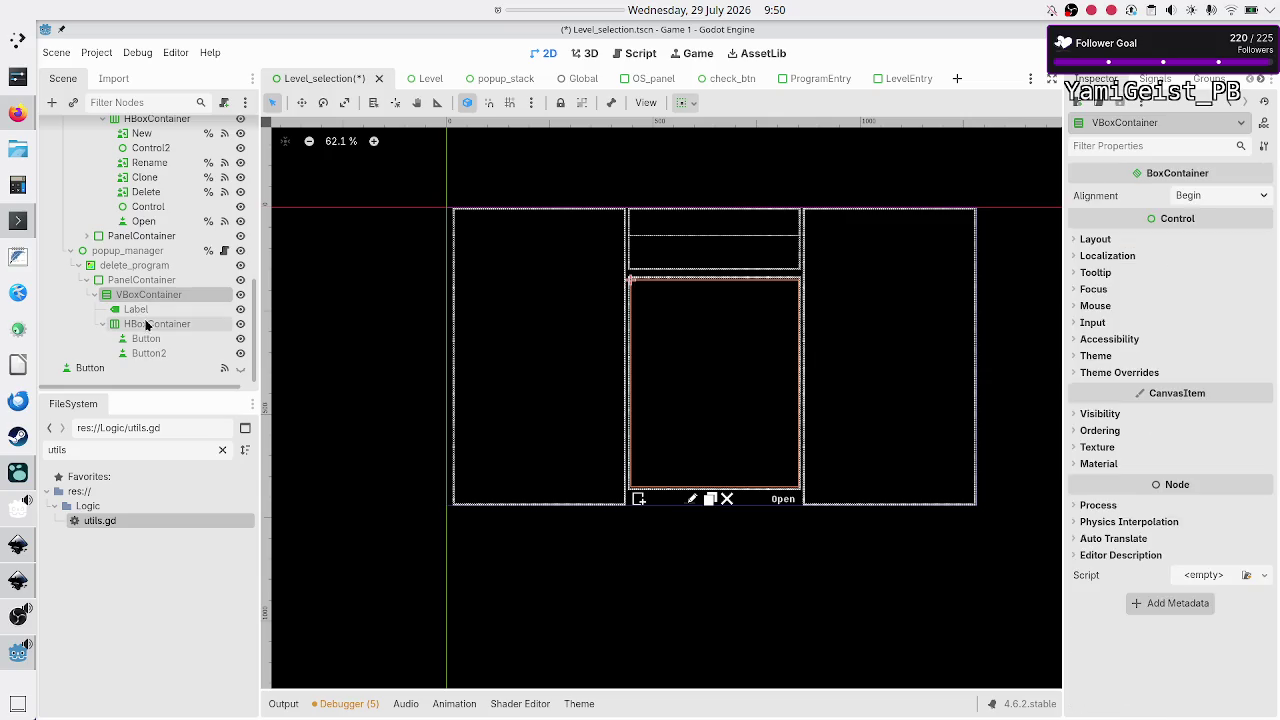
Step: Add a CenterContainer under the PanelContainer and move the VBoxContainer into it
{"action": "left_click", "coordinate": [140, 310]}
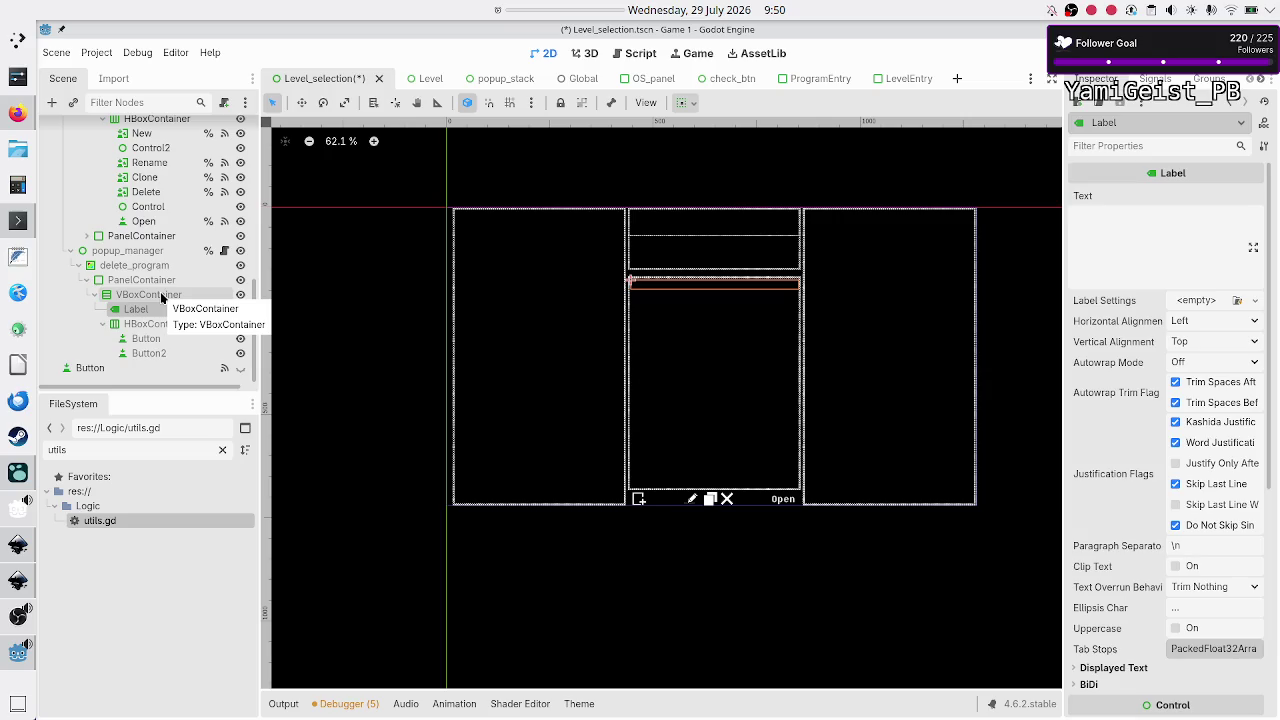
{"action": "left_click", "coordinate": [95, 294]}
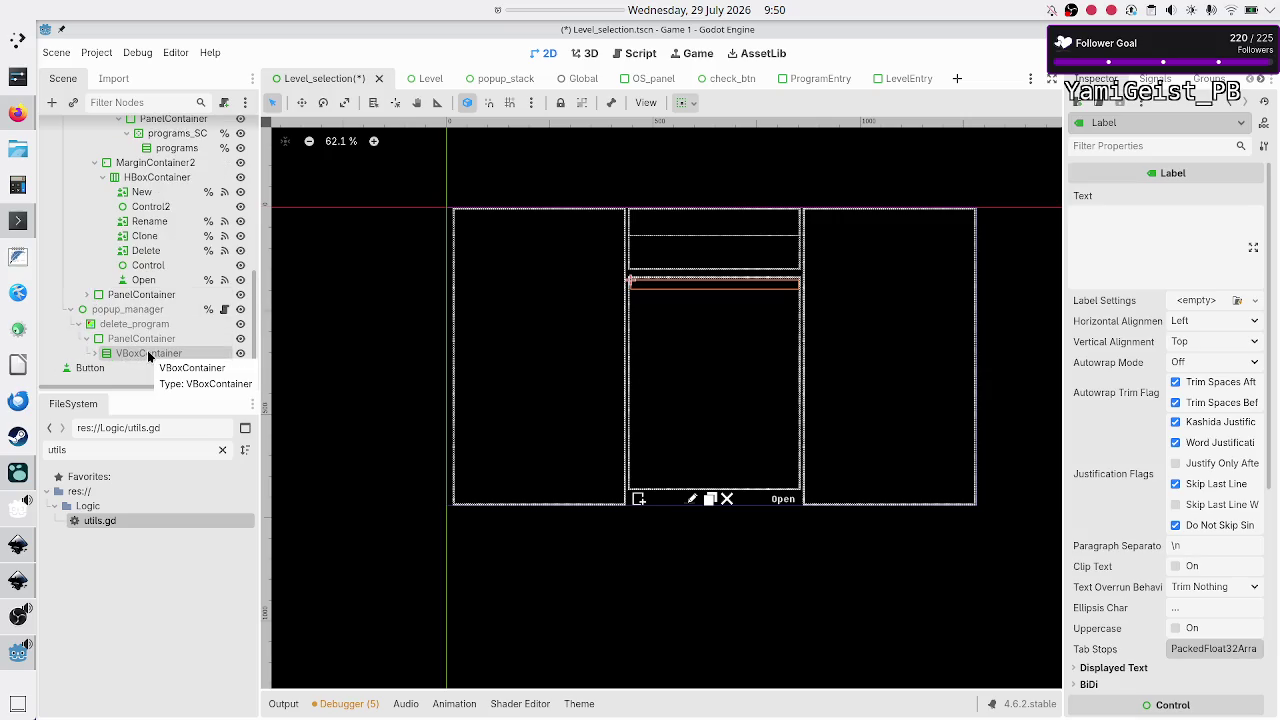
{"action": "left_click", "coordinate": [141, 339]}
{"action": "left_click", "coordinate": [51, 102]}
{"action": "type", "text": "center"}
{"action": "key", "text": "Return"}
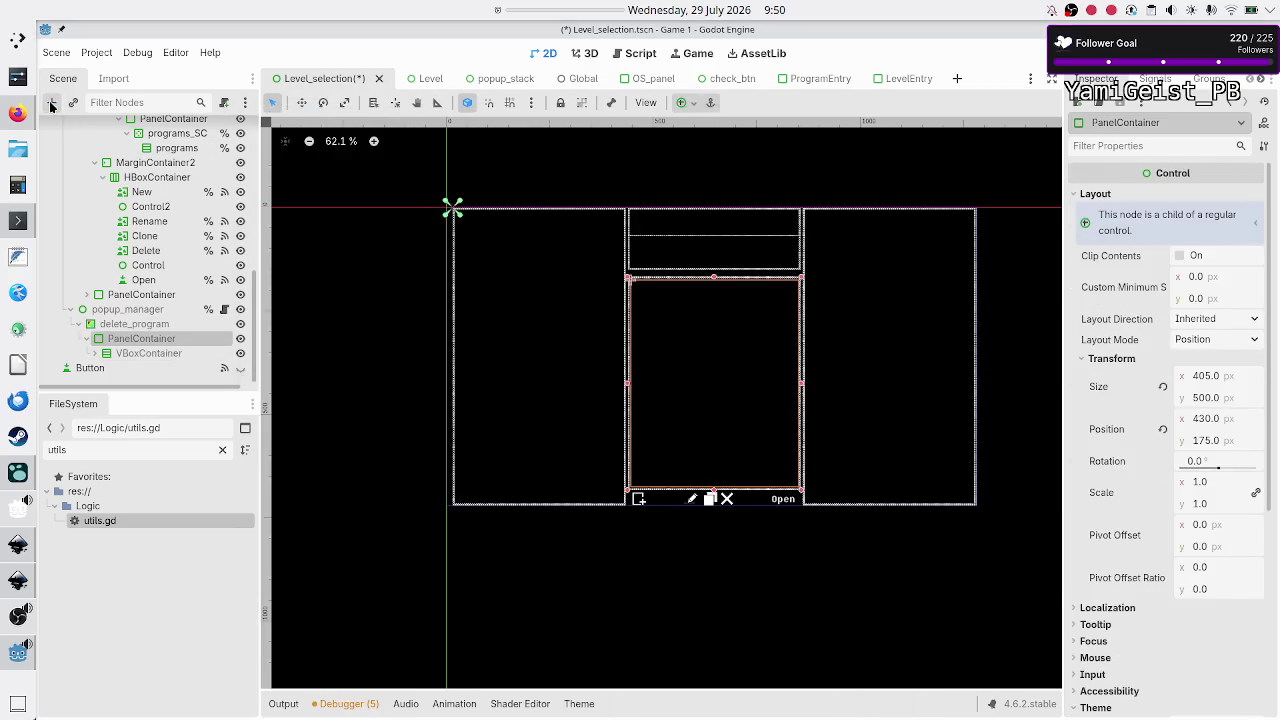
{"action": "mouse_move", "coordinate": [148, 357]}
{"action": "left_mouse_down"}
{"action": "mouse_move", "coordinate": [143, 368]}
{"action": "mouse_move", "coordinate": [148, 357]}
{"action": "left_mouse_up"}
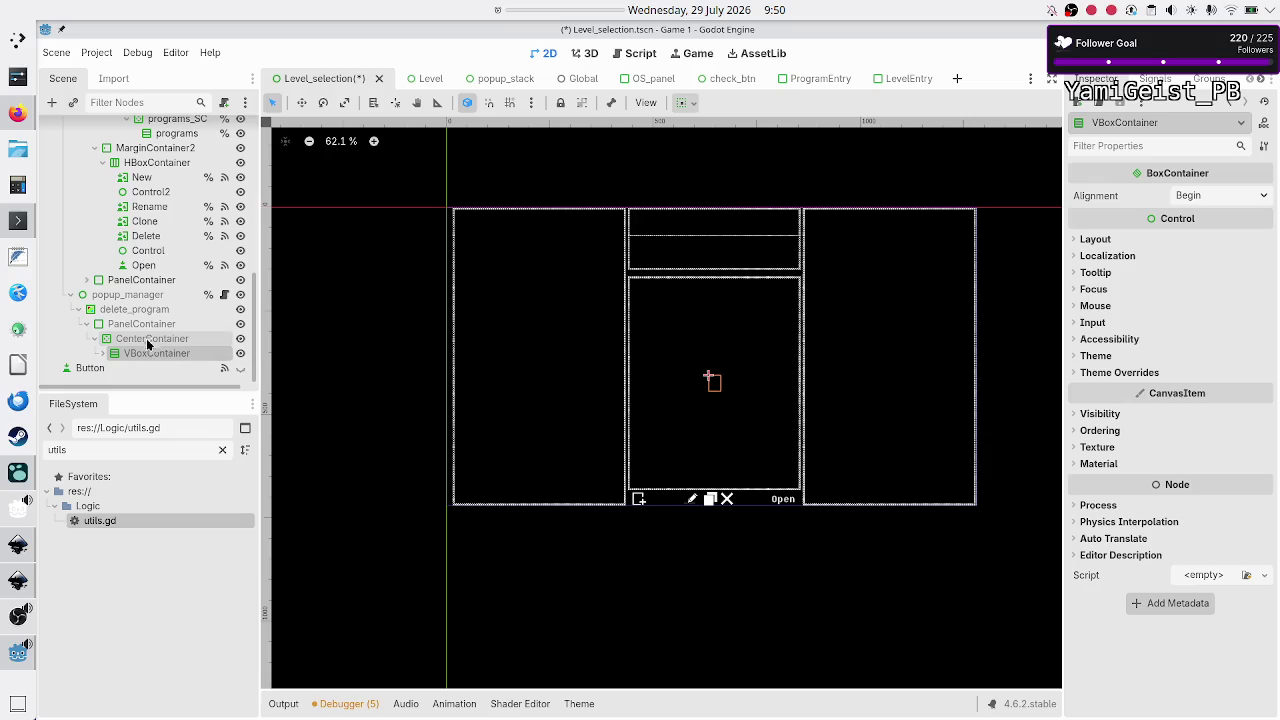
Step: Check the CenterContainer's layout, then open the Label's Layout > Container Sizing options
{"action": "left_click", "coordinate": [148, 339]}
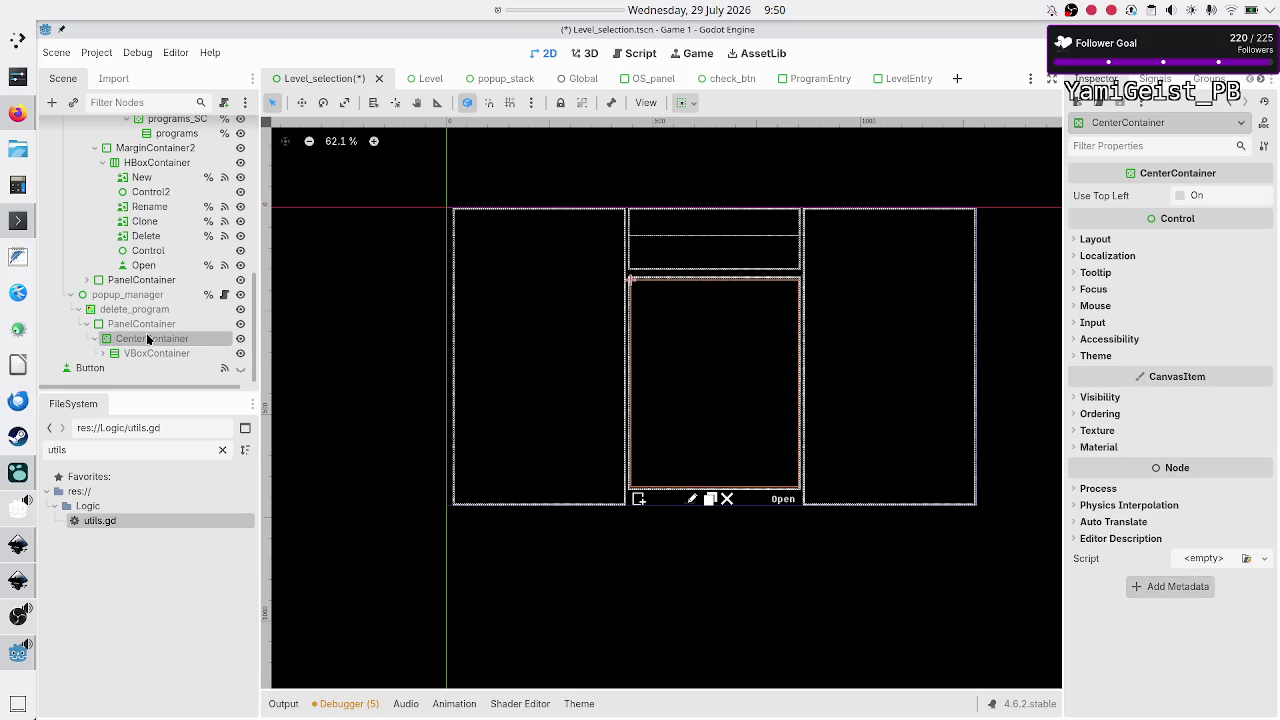
{"action": "left_click", "coordinate": [1104, 240]}
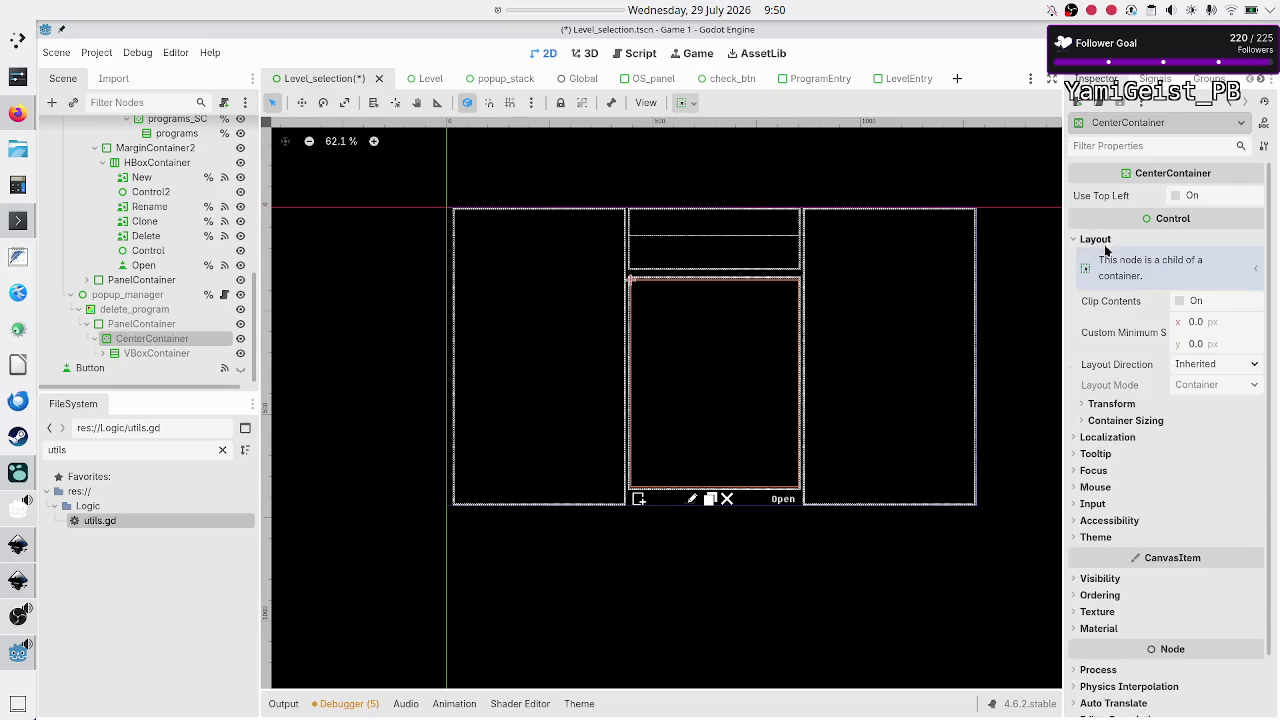
{"action": "left_click", "coordinate": [103, 353]}
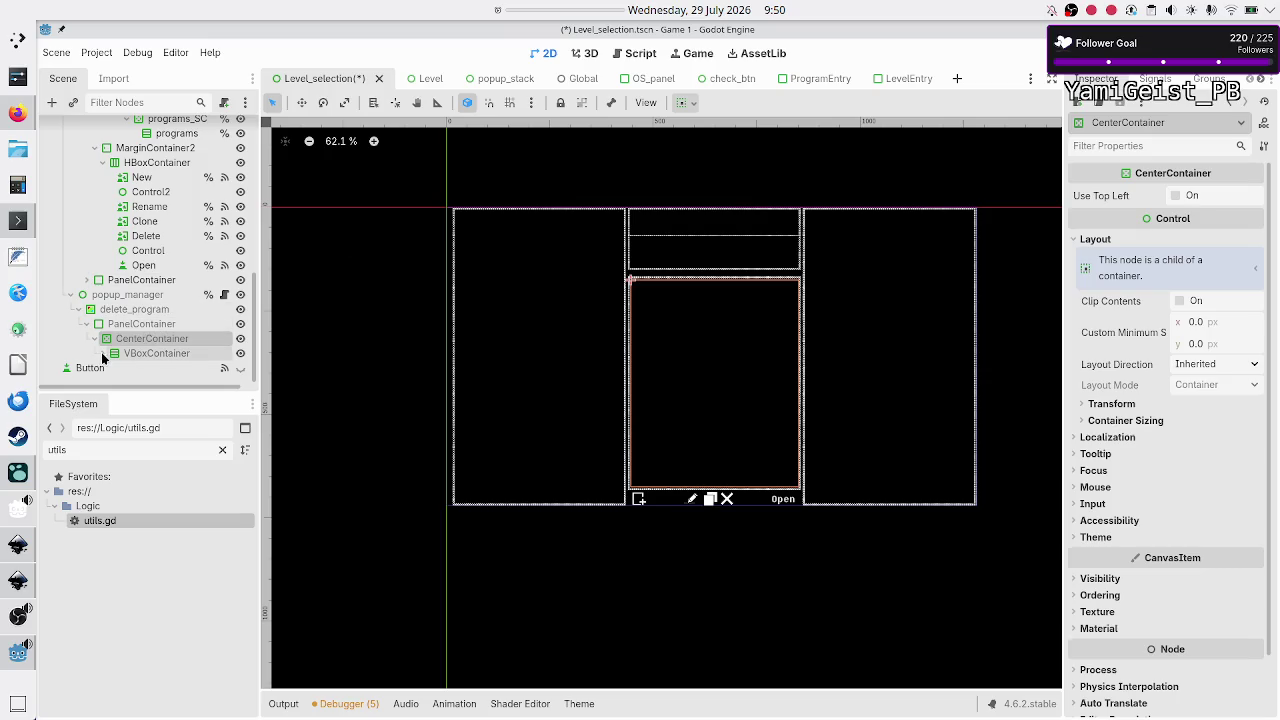
{"action": "scroll", "coordinate": [156, 358], "scroll_direction": "down", "scroll_amount": 2}
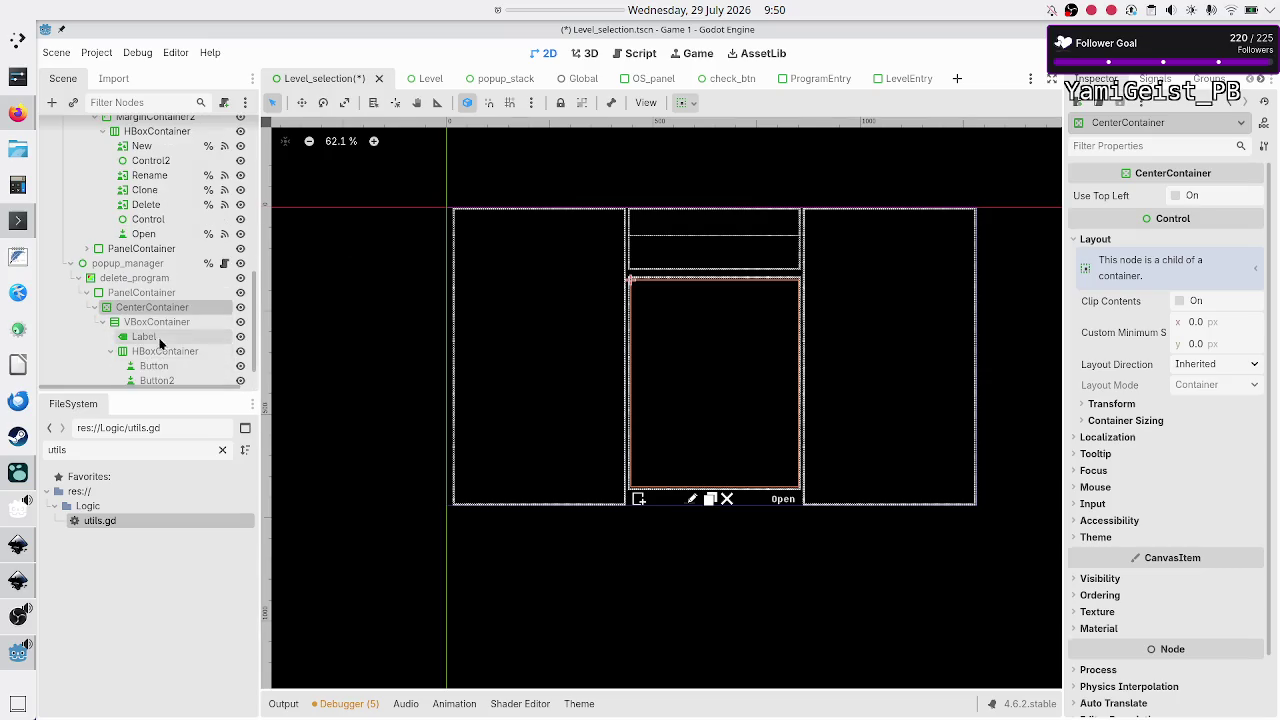
{"action": "scroll", "coordinate": [156, 358], "scroll_direction": "down", "scroll_amount": 1}
{"action": "left_click", "coordinate": [148, 310]}
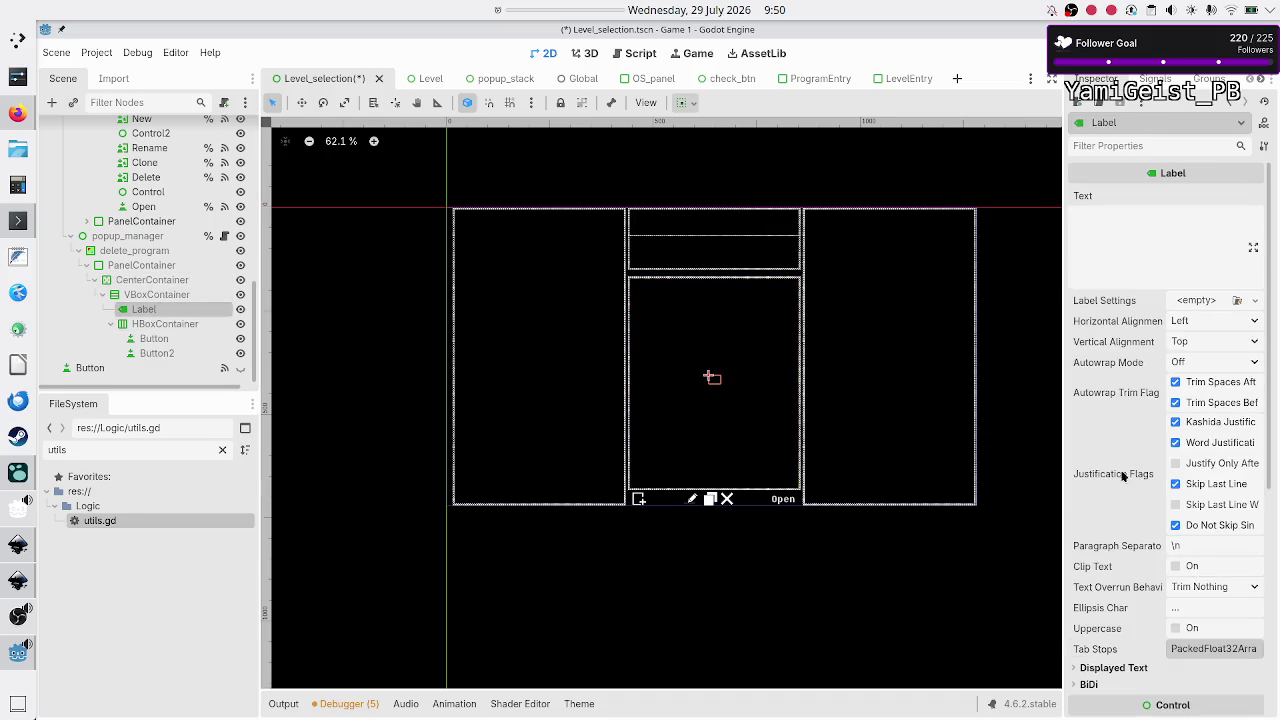
{"action": "scroll", "coordinate": [1152, 420], "scroll_direction": "down", "scroll_amount": 5}
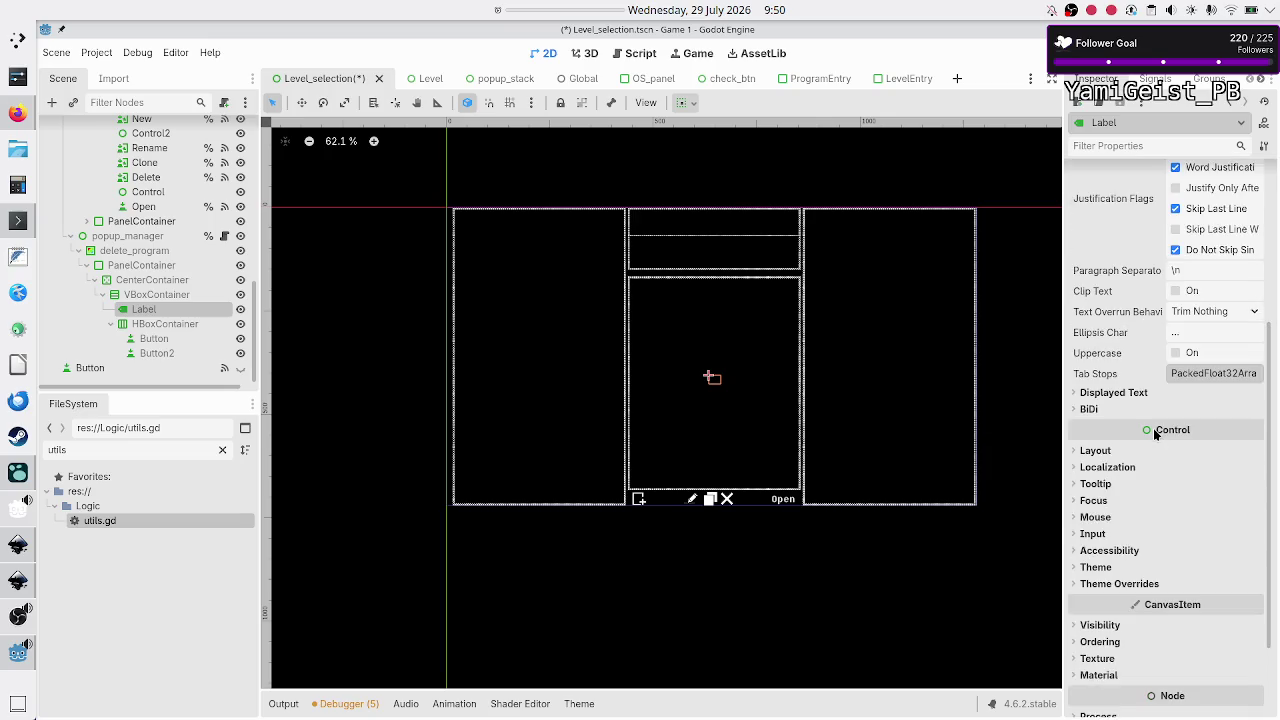
{"action": "left_click", "coordinate": [1130, 452]}
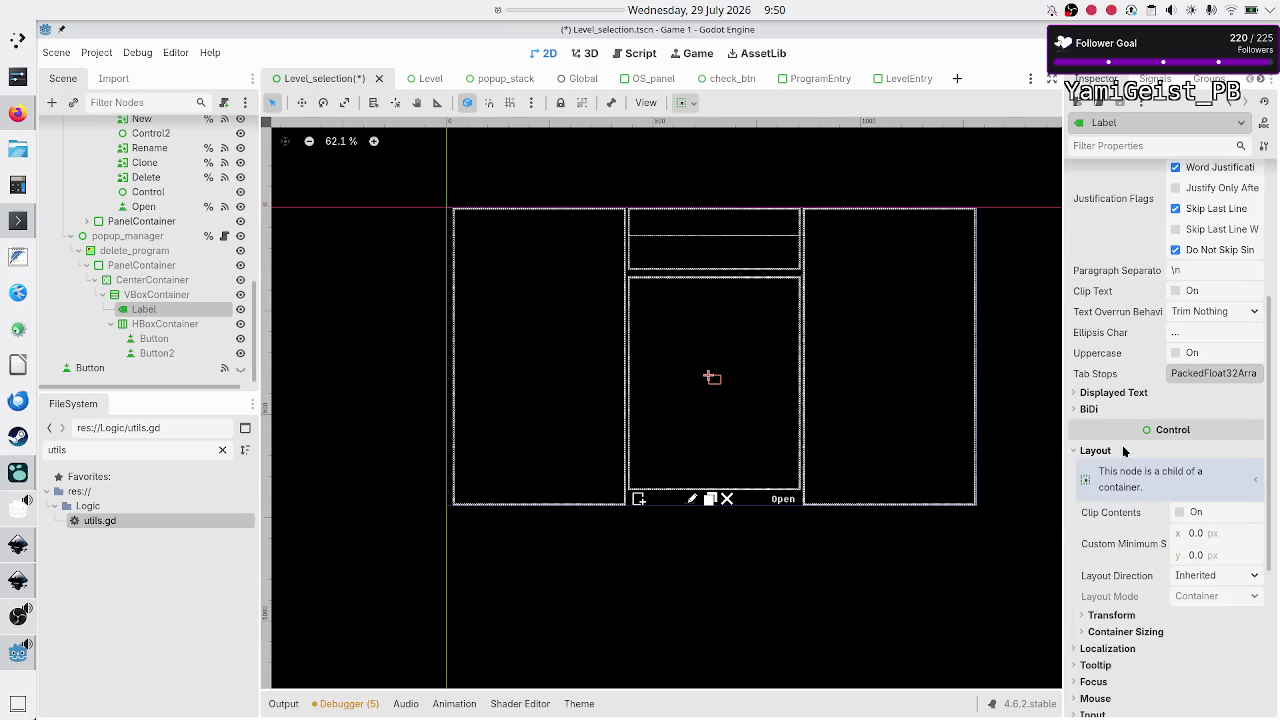
{"action": "left_click", "coordinate": [1174, 630]}
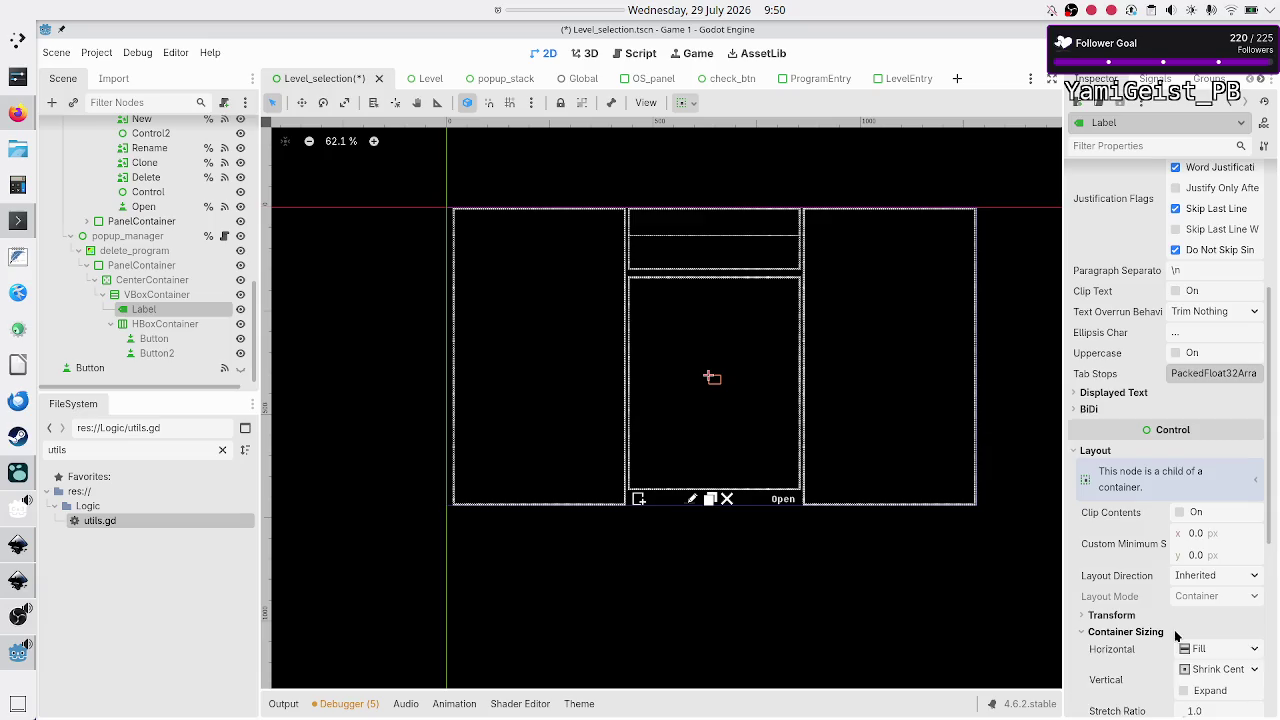
Step: Set the Label's vertical sizing to Custom with Expand on (Shrink Begin + Expand)
{"action": "scroll", "coordinate": [1186, 591], "scroll_direction": "down", "scroll_amount": 4}
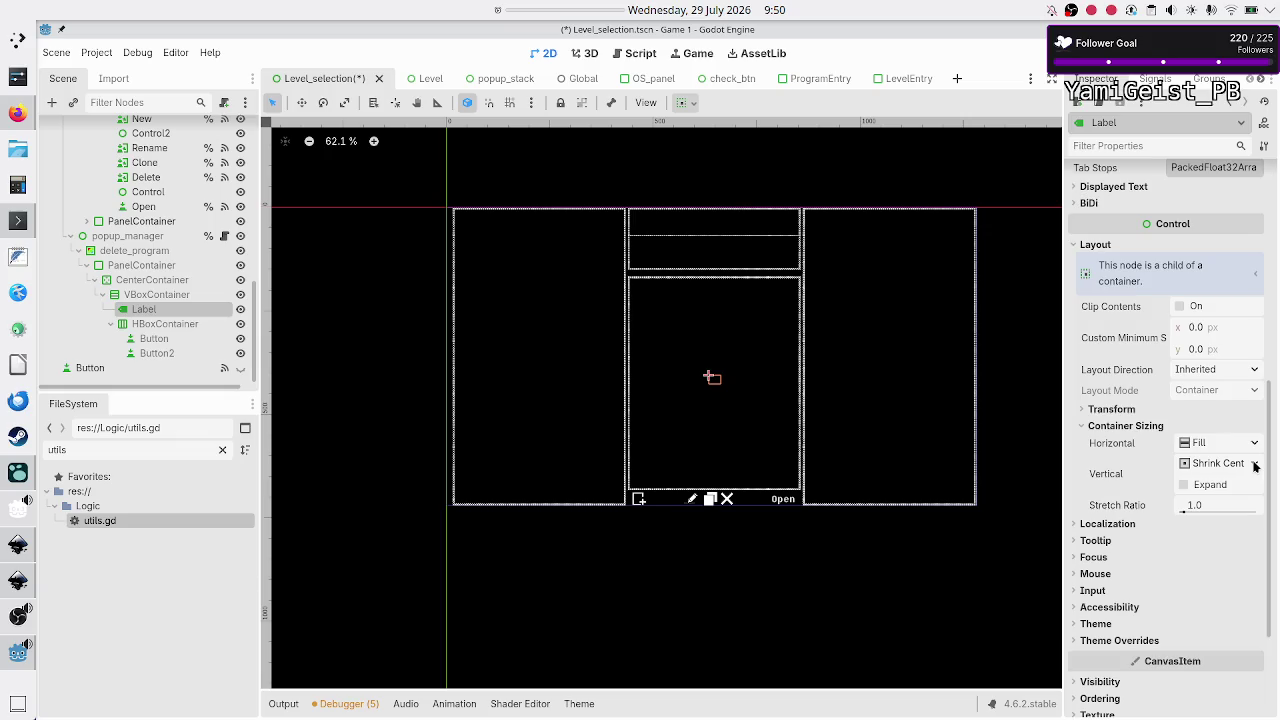
{"action": "left_click", "coordinate": [1209, 486]}
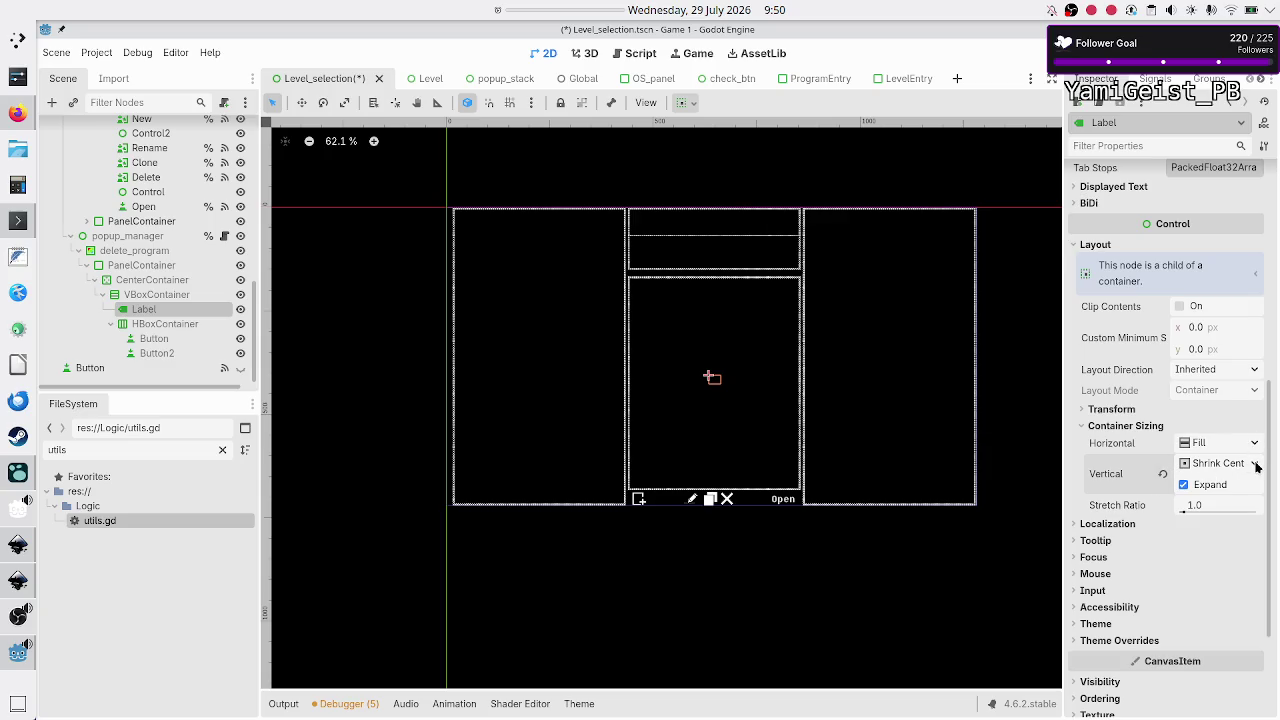
{"action": "left_click", "coordinate": [1255, 465]}
{"action": "left_click", "coordinate": [1211, 556]}
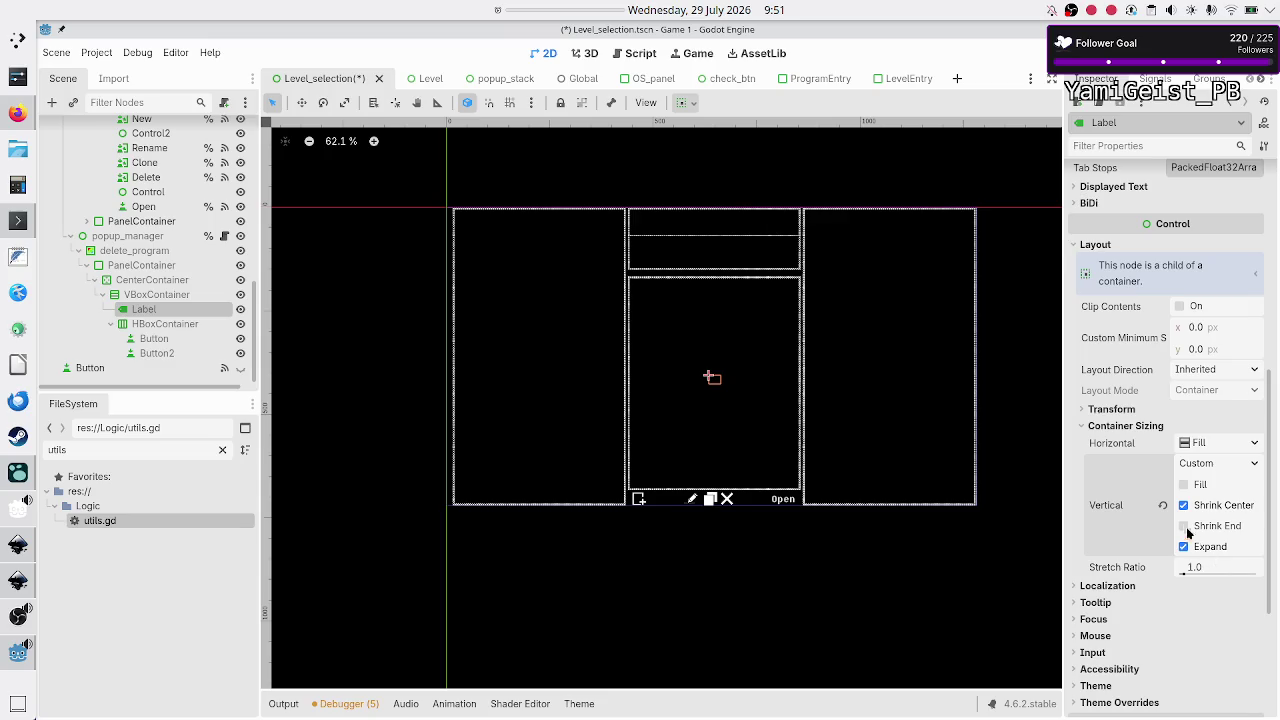
{"action": "left_click", "coordinate": [1161, 511]}
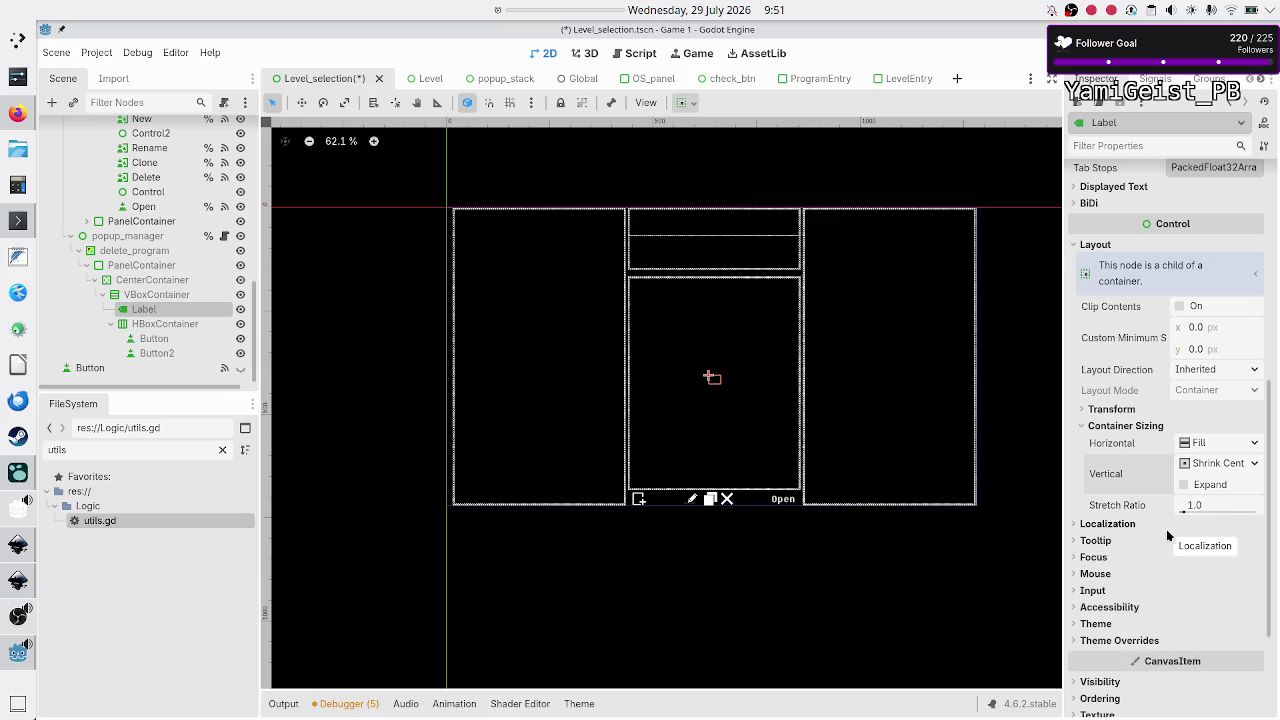
{"action": "left_click", "coordinate": [1183, 485]}
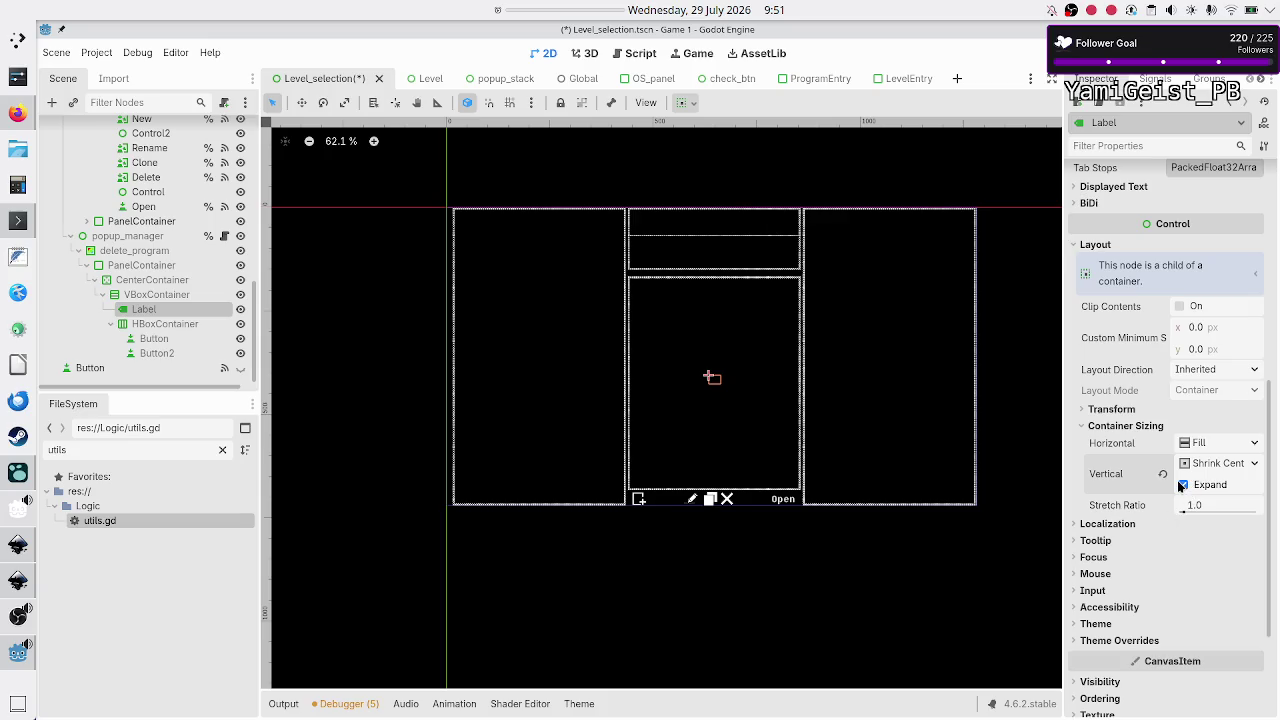
{"action": "left_click", "coordinate": [1256, 465]}
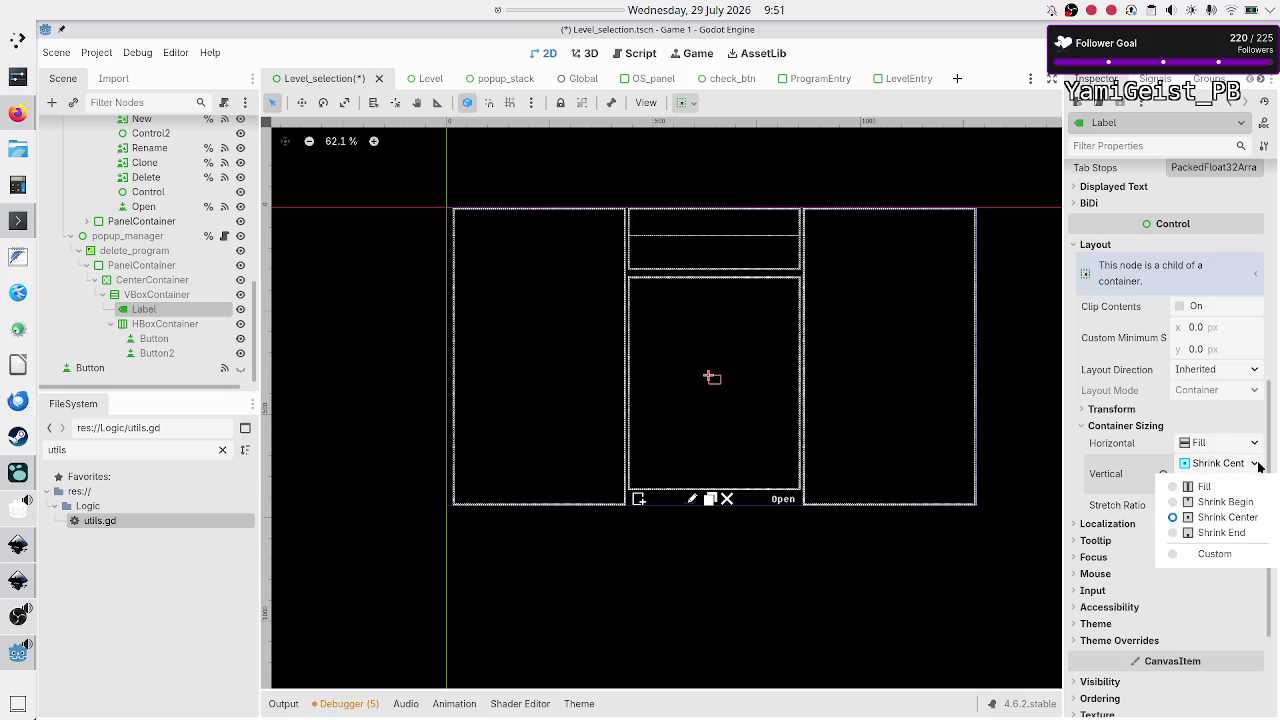
{"action": "left_click", "coordinate": [1214, 553]}
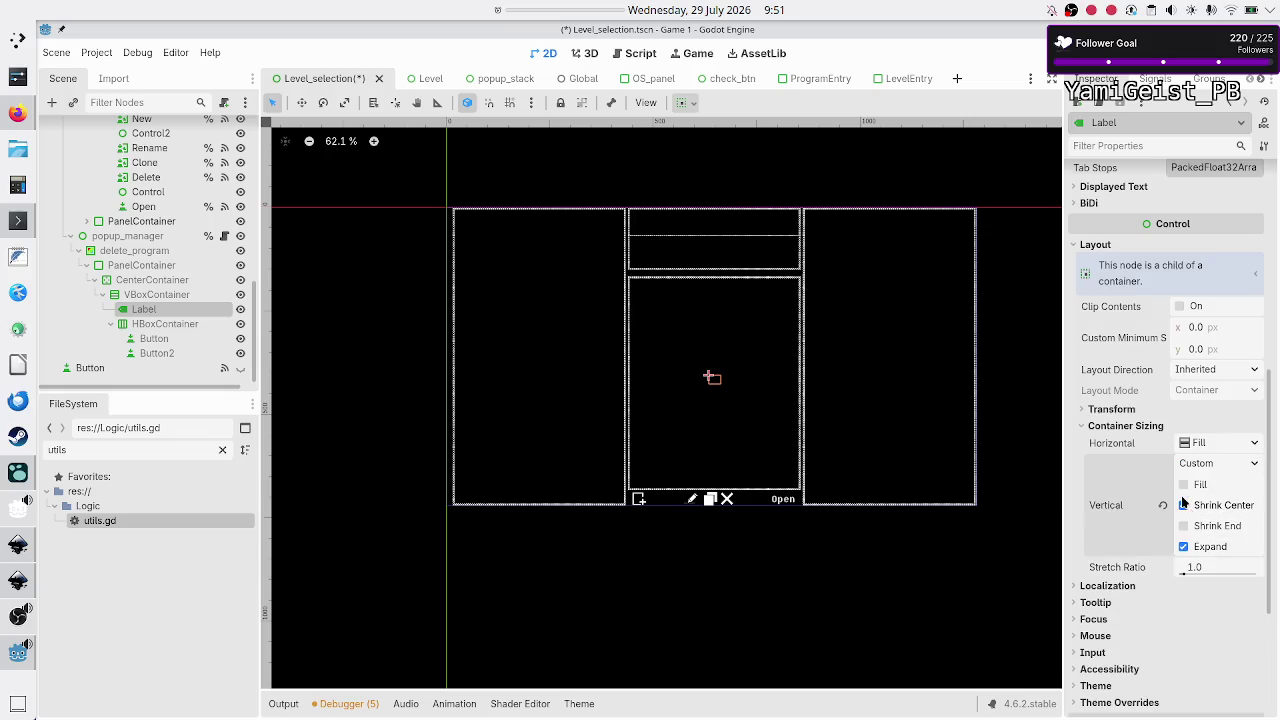
{"action": "left_click", "coordinate": [1184, 548]}
{"action": "left_click", "coordinate": [1184, 548]}
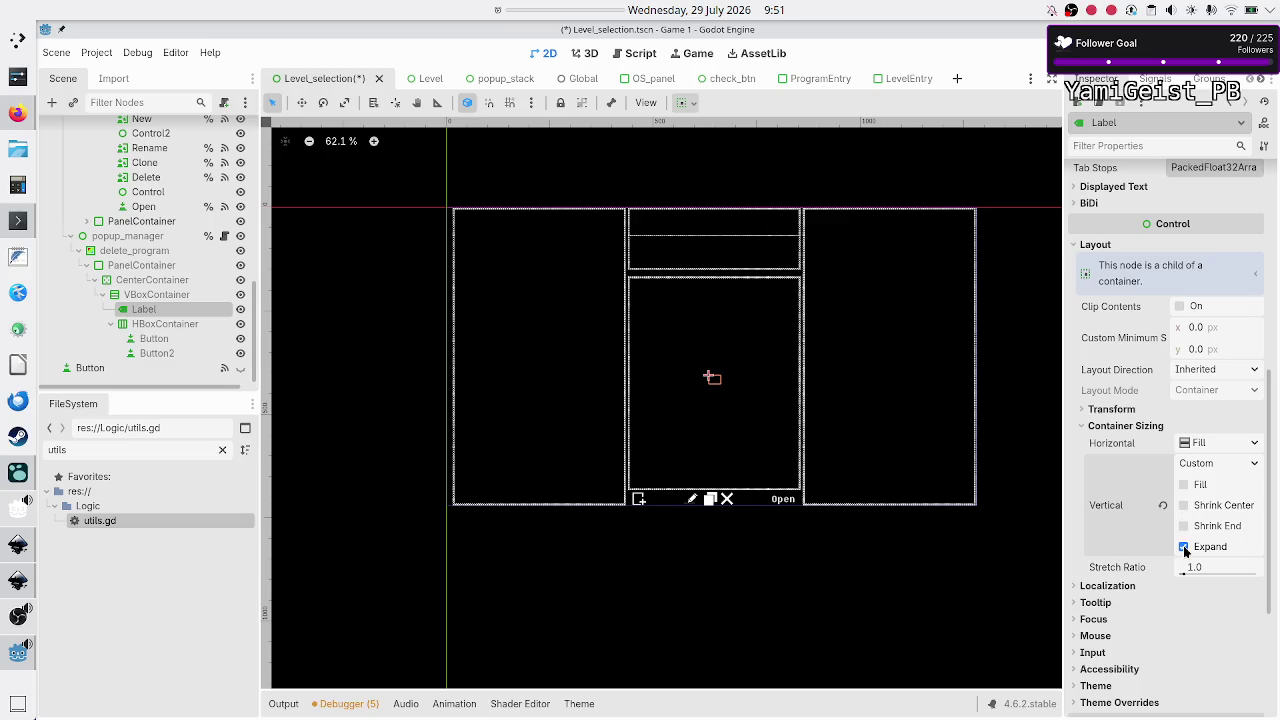
{"action": "left_click", "coordinate": [1253, 466]}
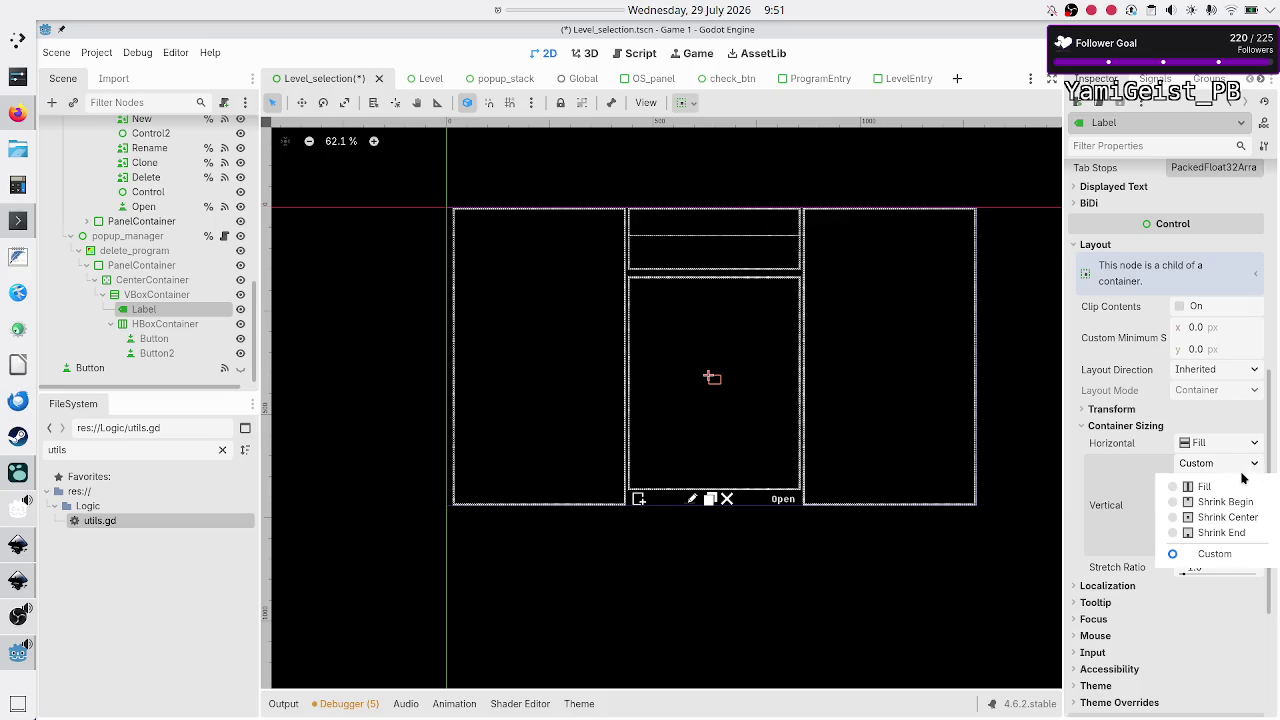
{"action": "left_click", "coordinate": [1220, 555]}
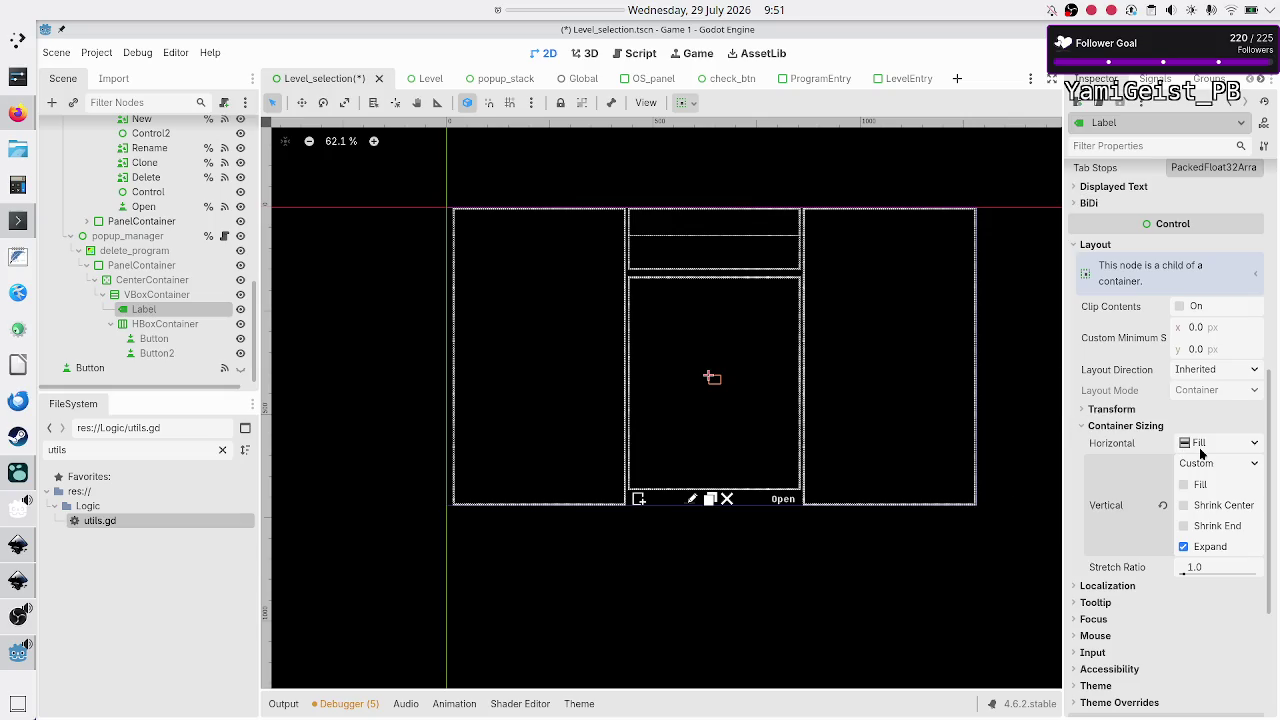
Step: Review the VBoxContainer, Label and HBoxContainer nodes to verify their sizing
{"action": "left_click", "coordinate": [165, 296]}
{"action": "left_click", "coordinate": [168, 312]}
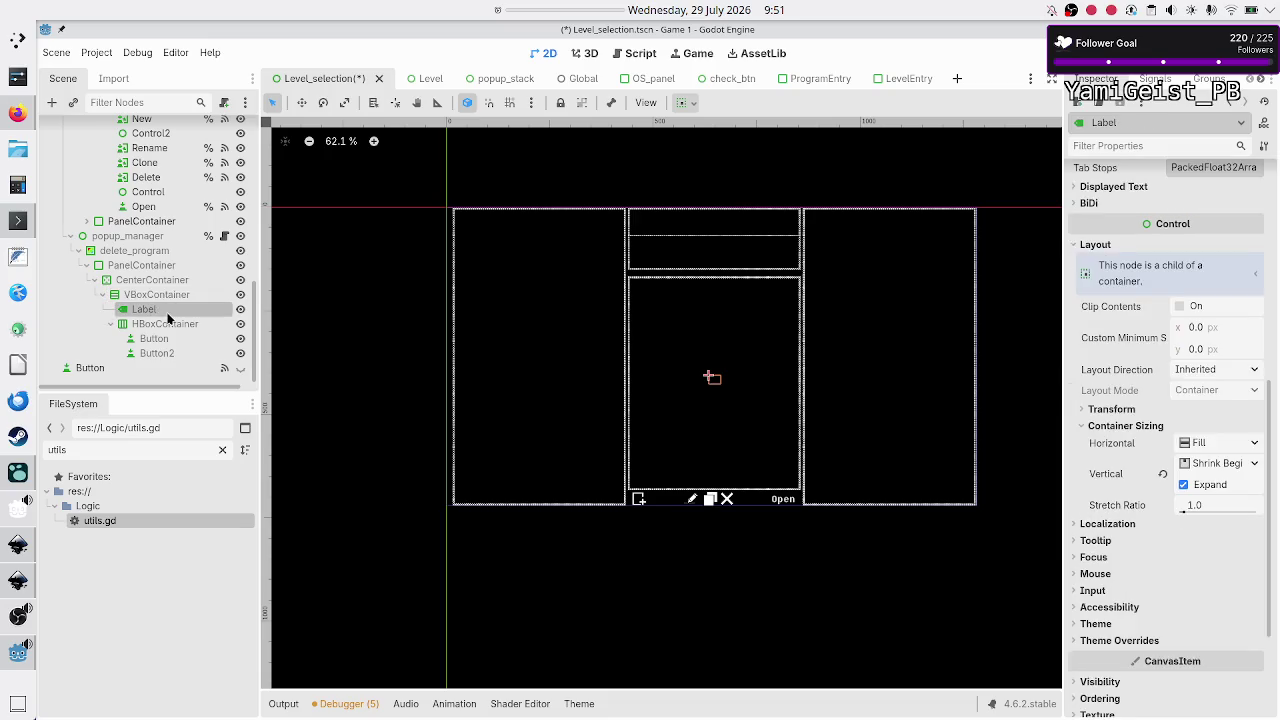
{"action": "left_click", "coordinate": [166, 325]}
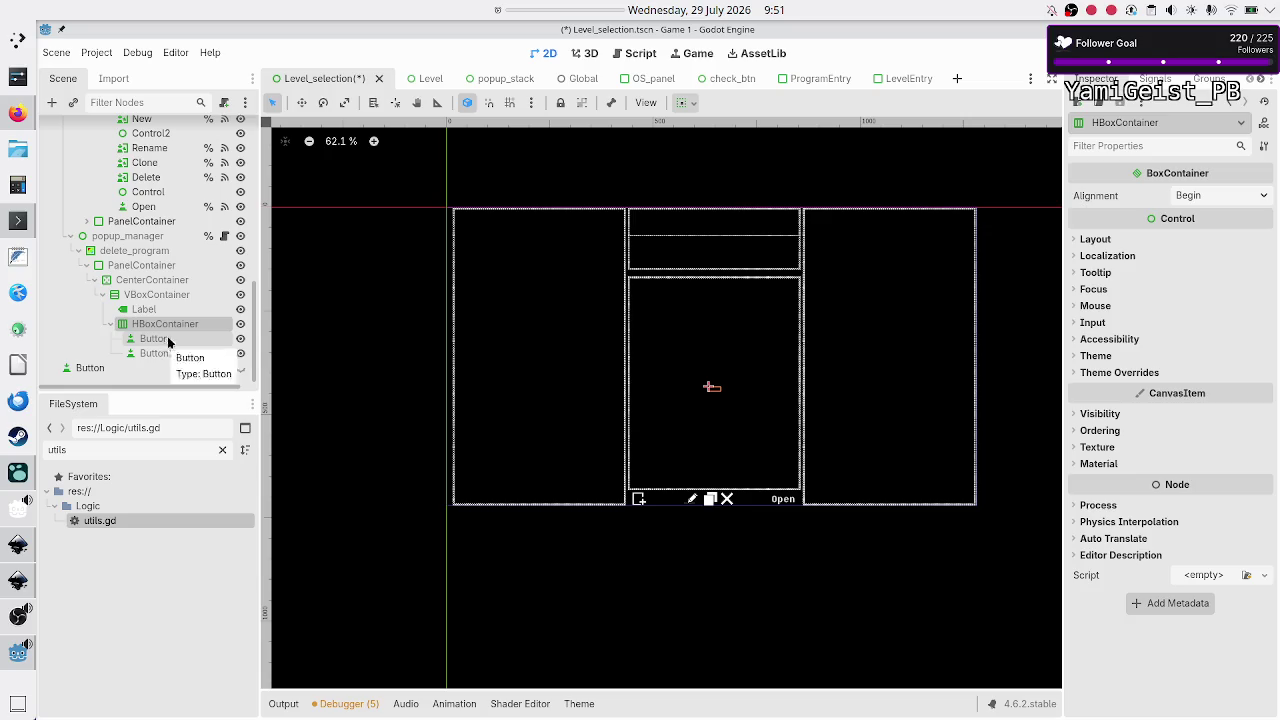
{"action": "left_click", "coordinate": [181, 296]}
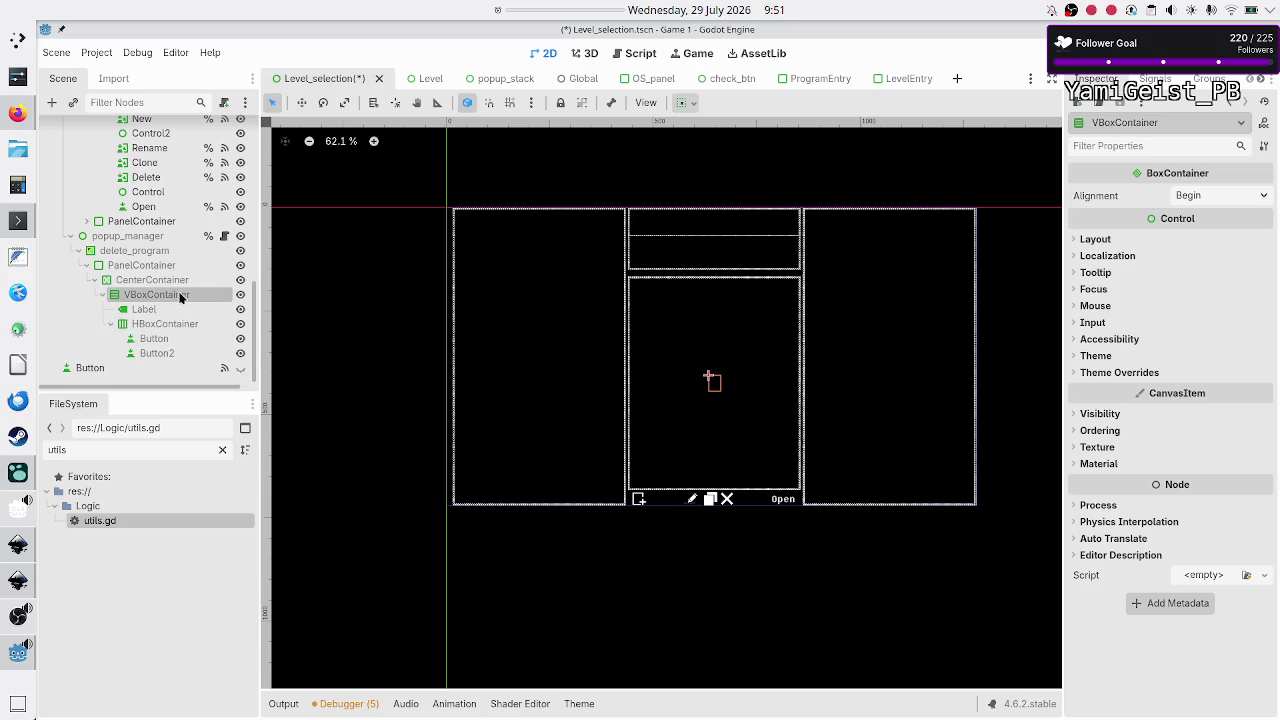
Step: Check the CenterContainer's layout properties, then bring up the GitHub repository tab in Firefox
{"action": "left_click", "coordinate": [170, 281]}
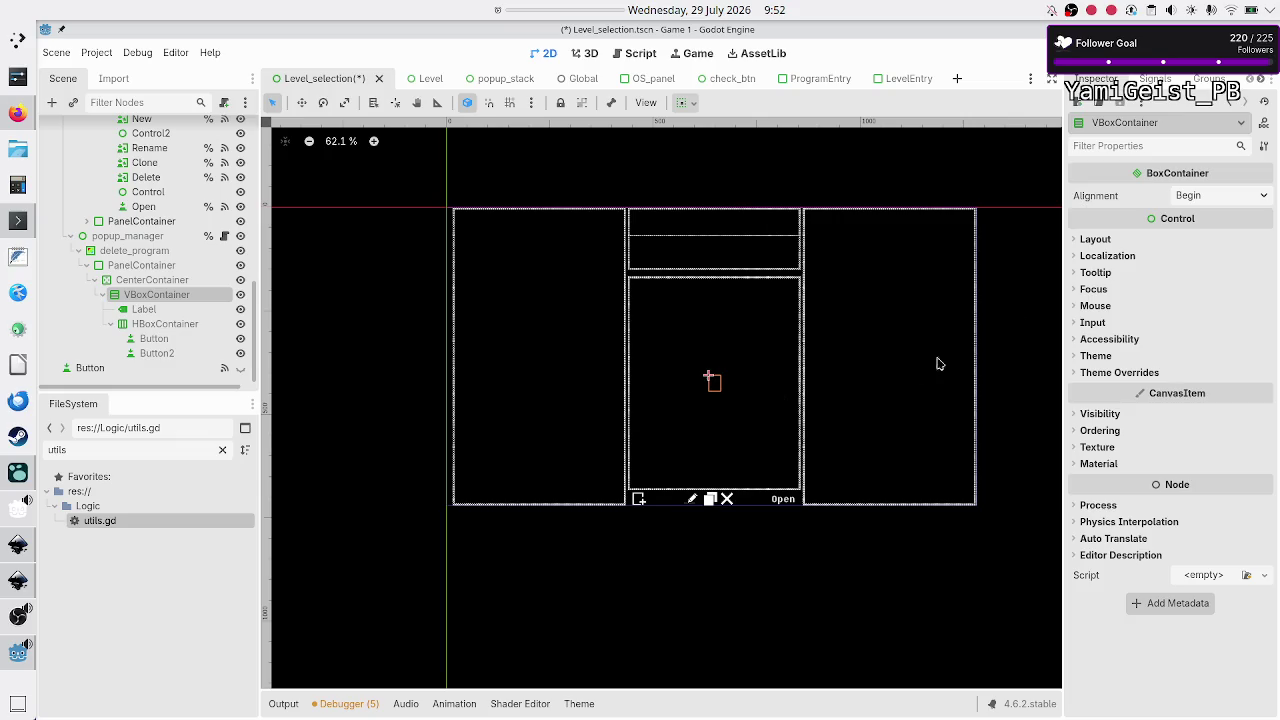
{"action": "left_click", "coordinate": [1095, 239]}
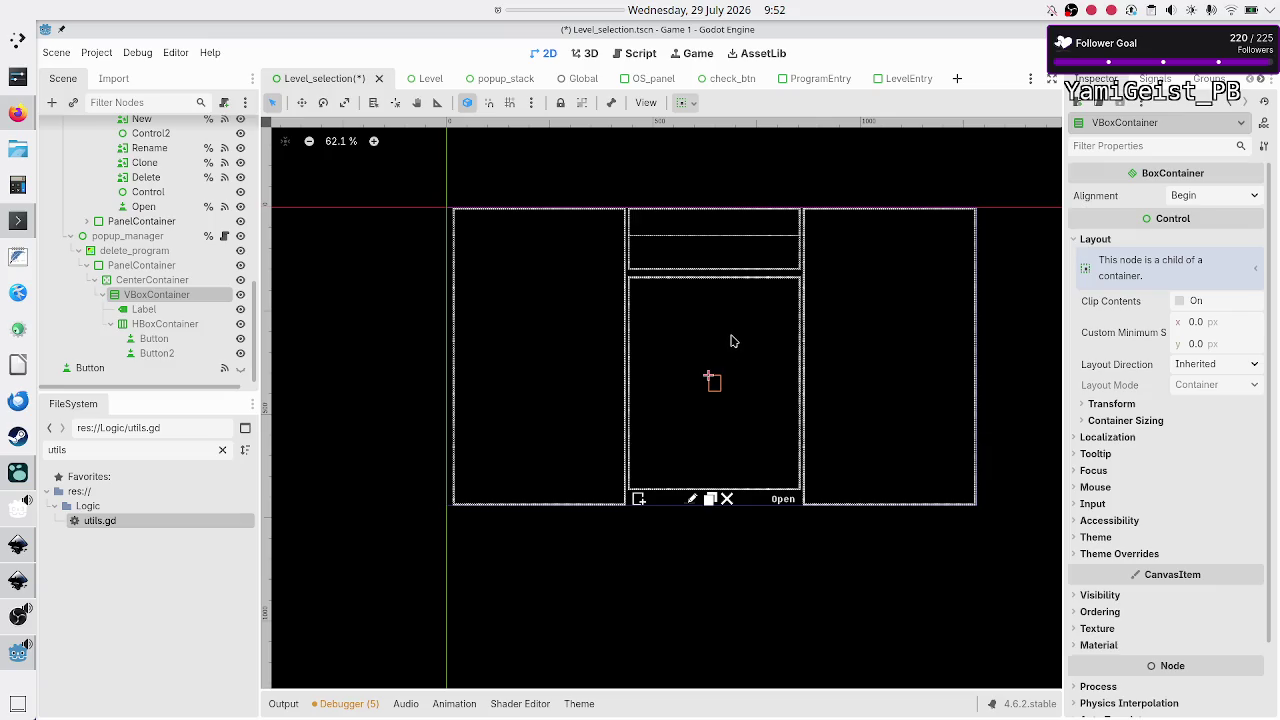
{"action": "left_click", "coordinate": [12, 116]}
{"action": "left_click", "coordinate": [125, 35]}
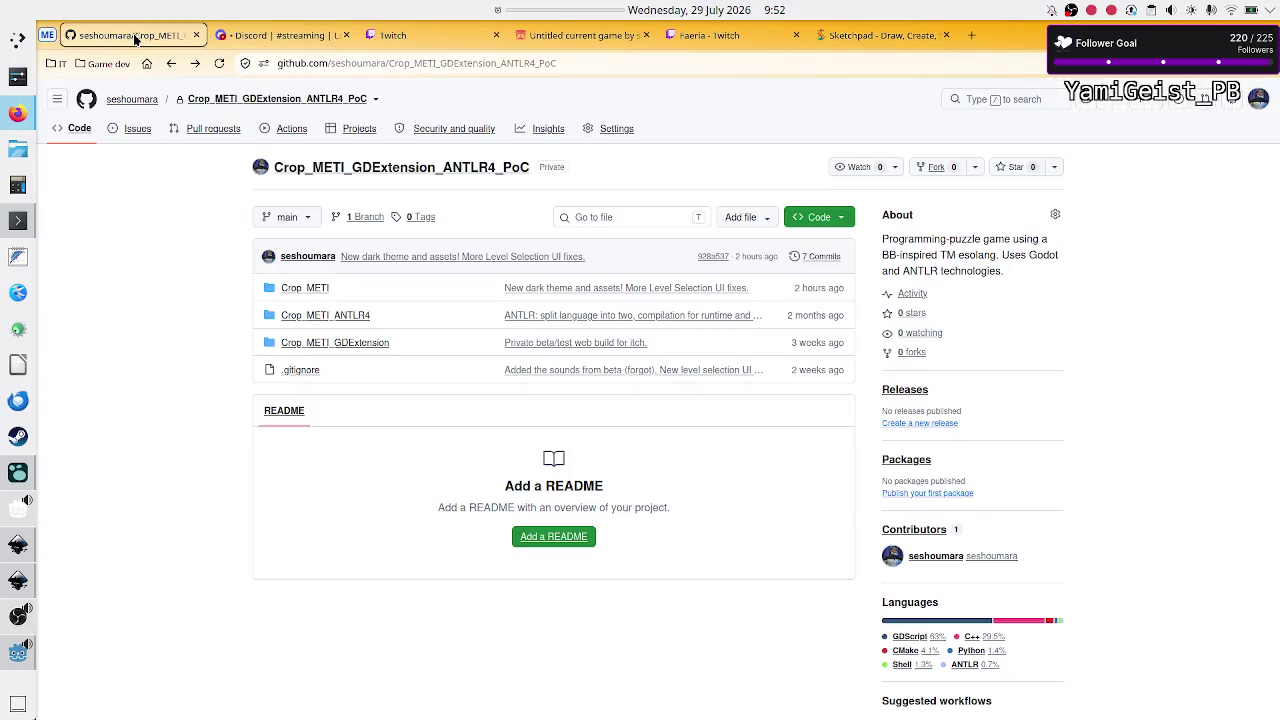
Step: Browse from the owner's repositories to the ScaleCenterContainer README, then return to Godot
{"action": "left_click", "coordinate": [135, 99]}
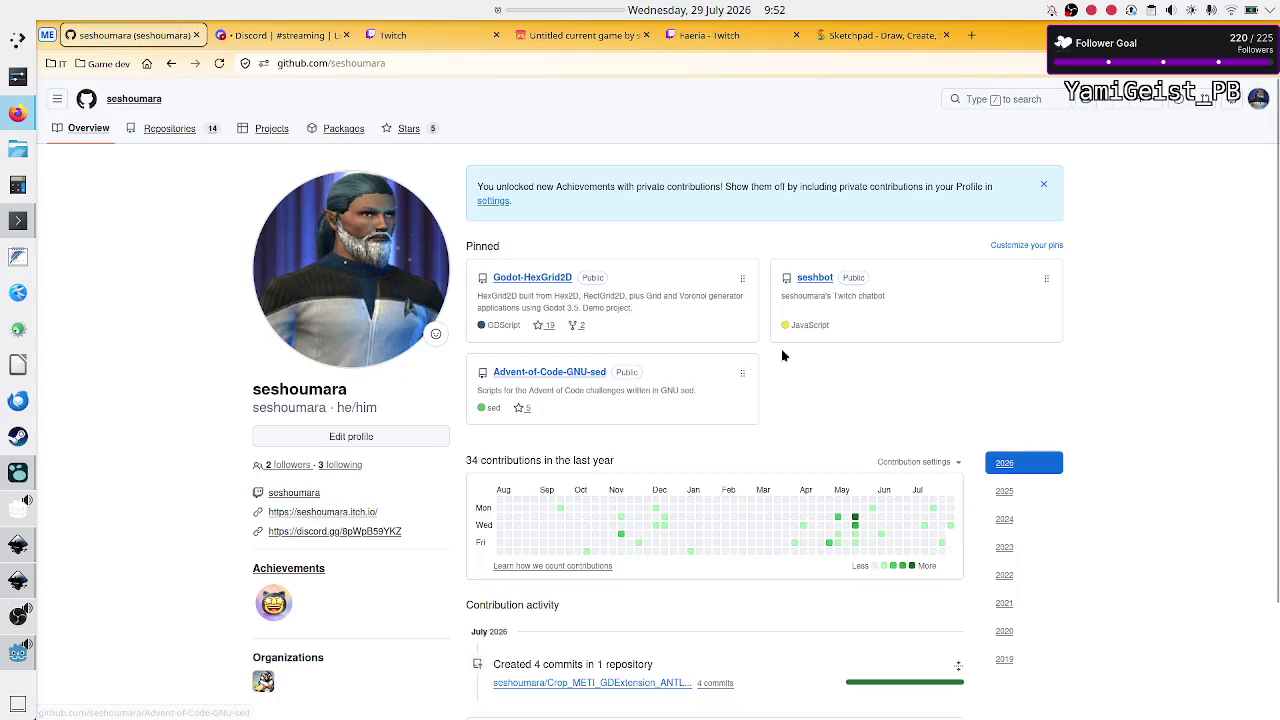
{"action": "left_click", "coordinate": [181, 129]}
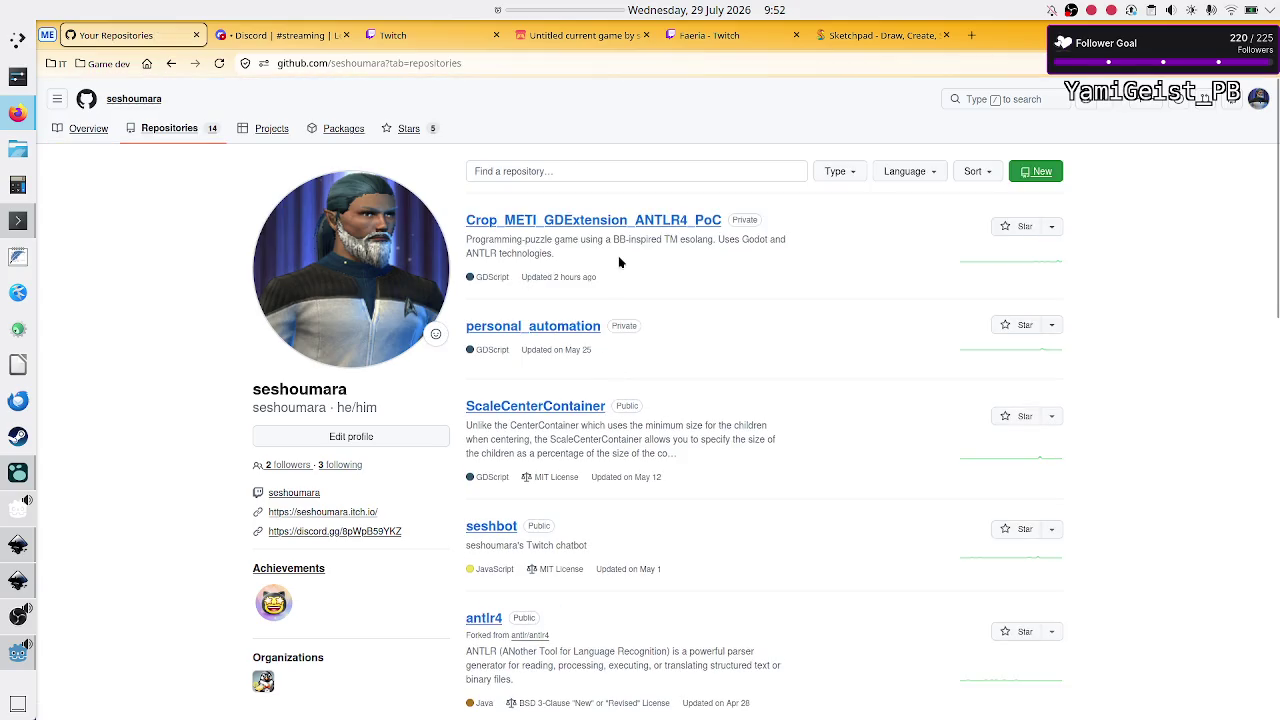
{"action": "scroll", "coordinate": [600, 346], "scroll_direction": "down", "scroll_amount": 1}
{"action": "left_click", "coordinate": [551, 360]}
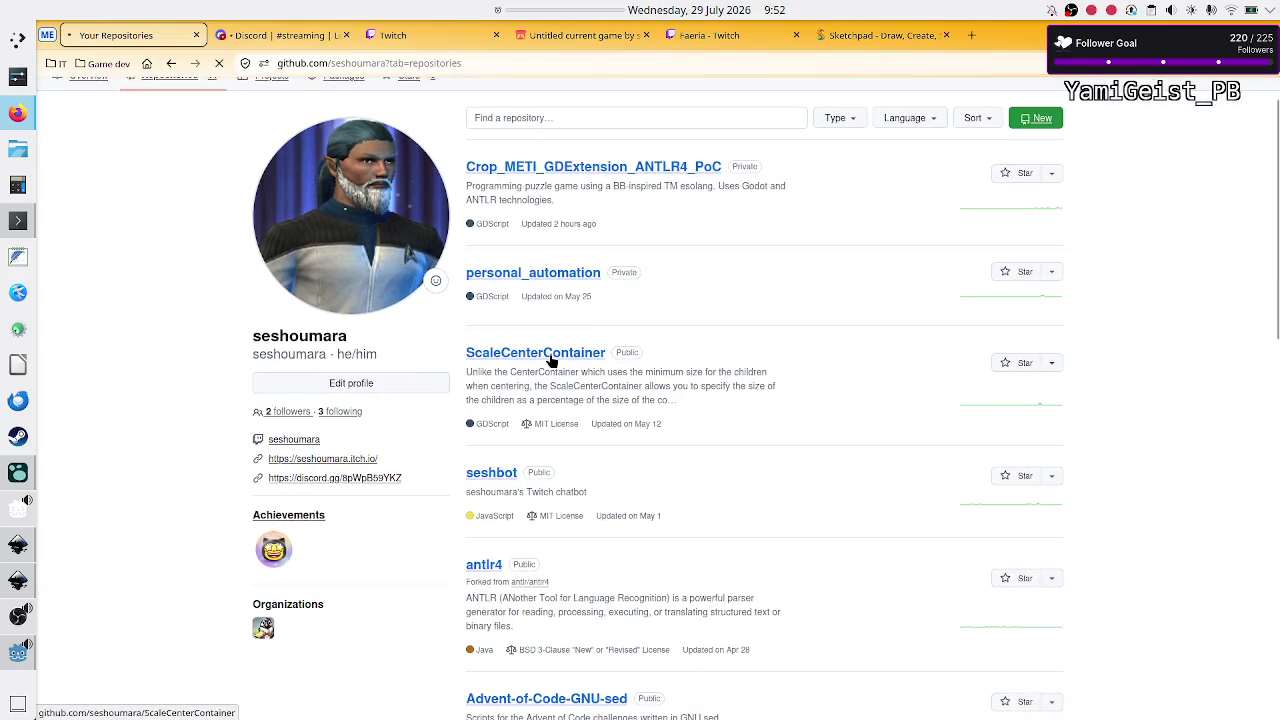
{"action": "scroll", "coordinate": [550, 360], "scroll_direction": "down", "scroll_amount": 3}
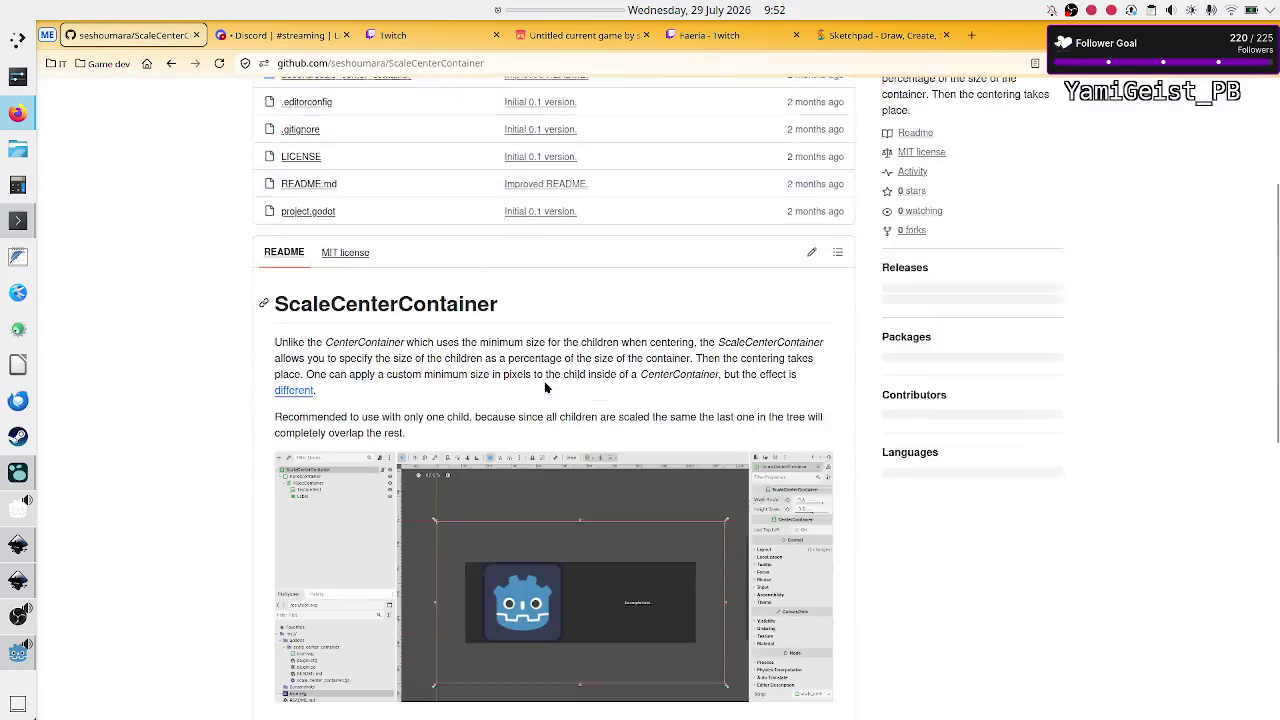
{"action": "scroll", "coordinate": [545, 387], "scroll_direction": "down", "scroll_amount": 2}
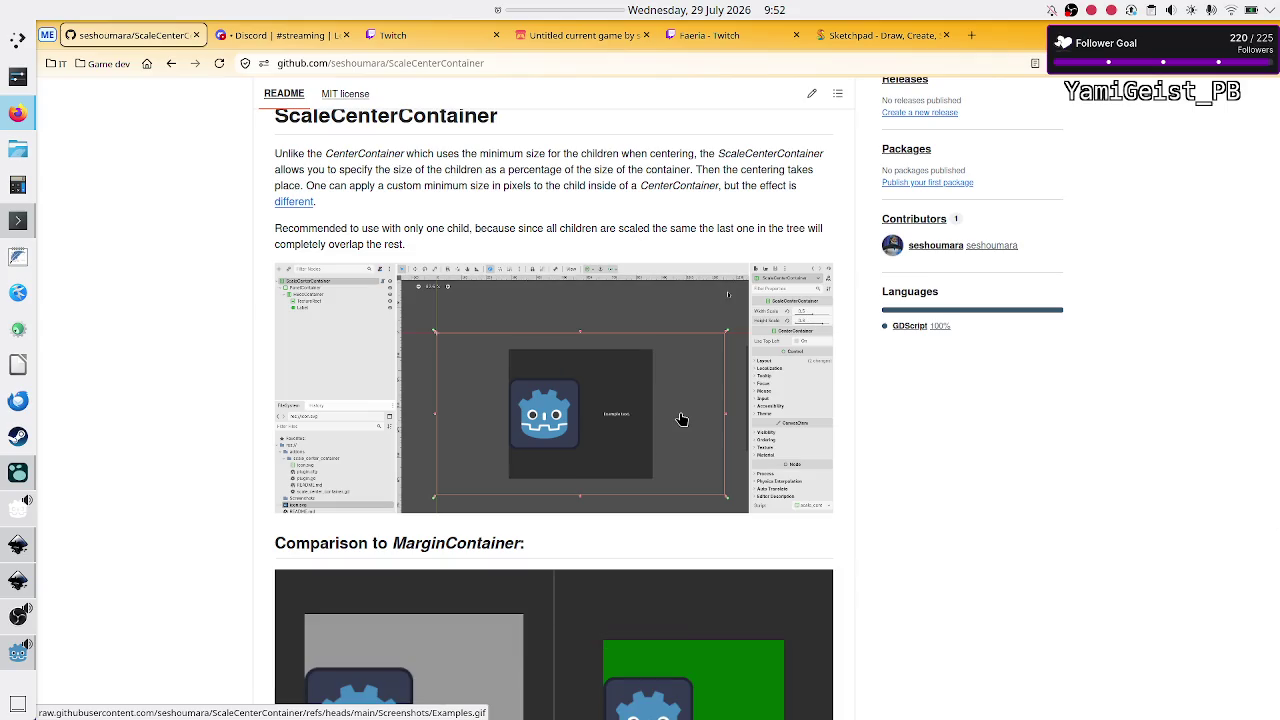
{"action": "key", "text": "alt+Tab"}
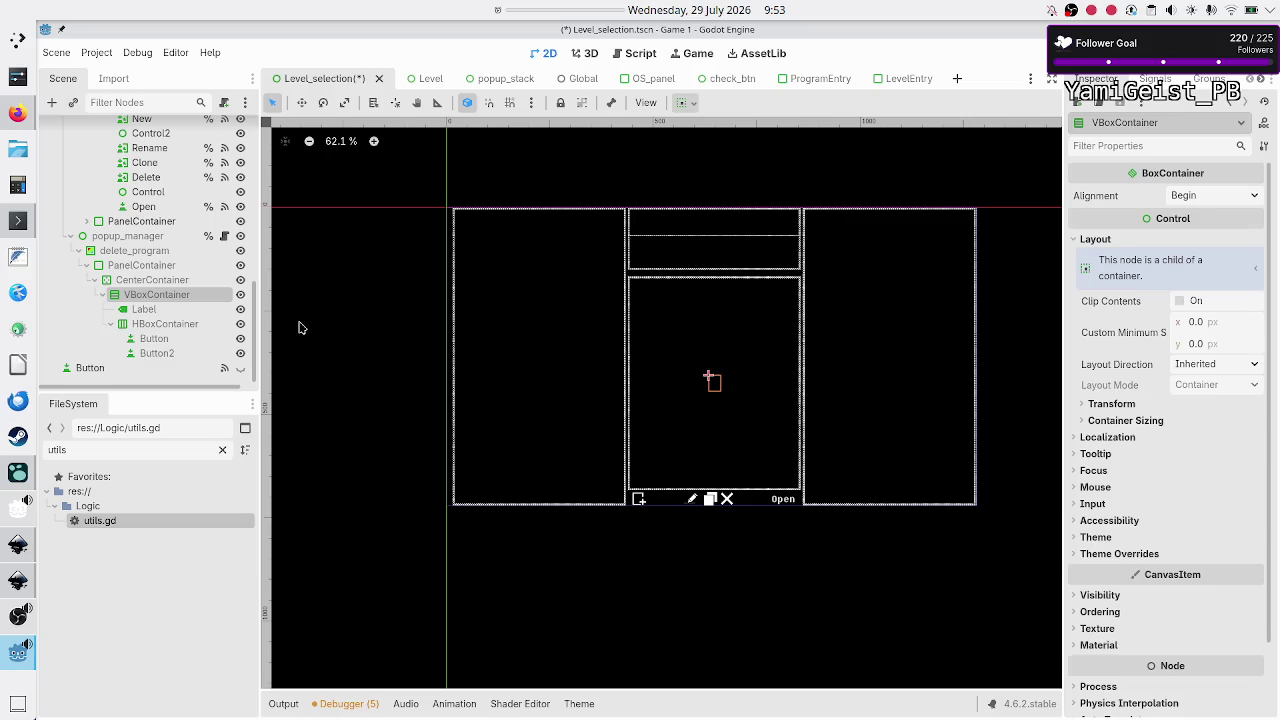
Step: Select the CenterContainer, then bring the ScaleCenterContainer README back up in Firefox
{"action": "left_click", "coordinate": [158, 281]}
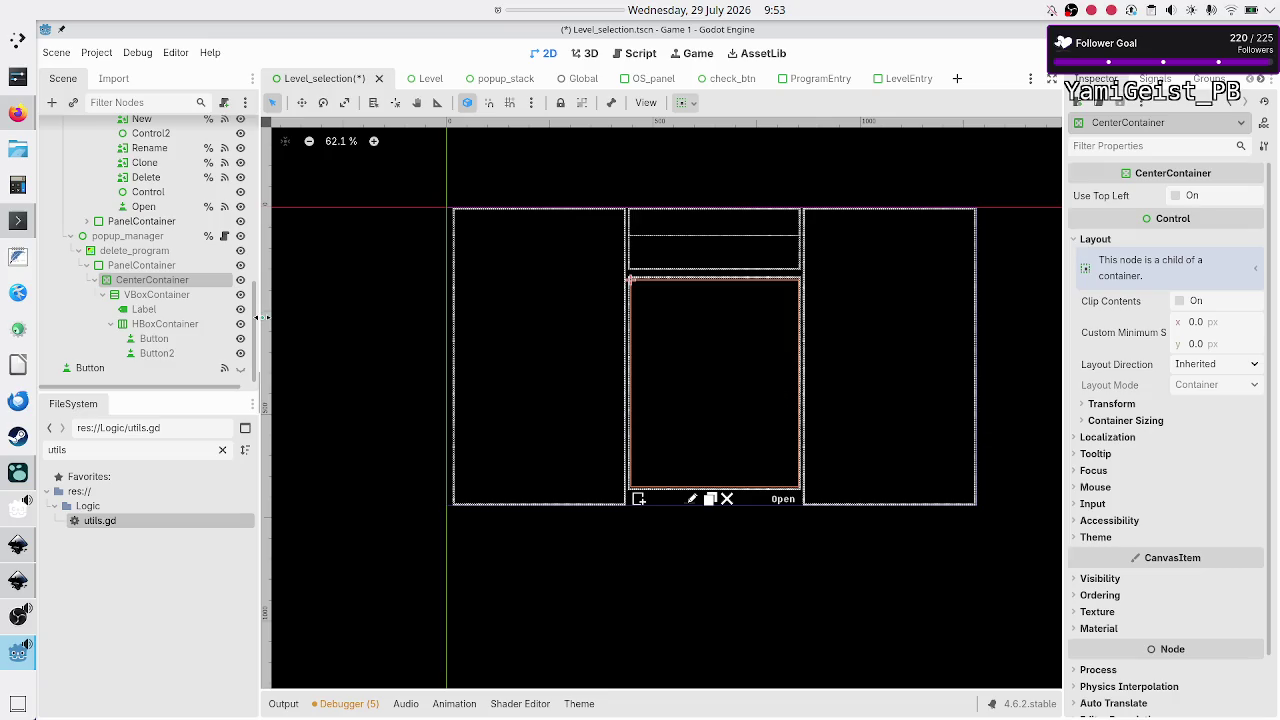
{"action": "left_click", "coordinate": [18, 113]}
{"action": "scroll", "coordinate": [410, 333], "scroll_direction": "up", "scroll_amount": 1}
{"action": "scroll", "coordinate": [410, 333], "scroll_direction": "up", "scroll_amount": 2}
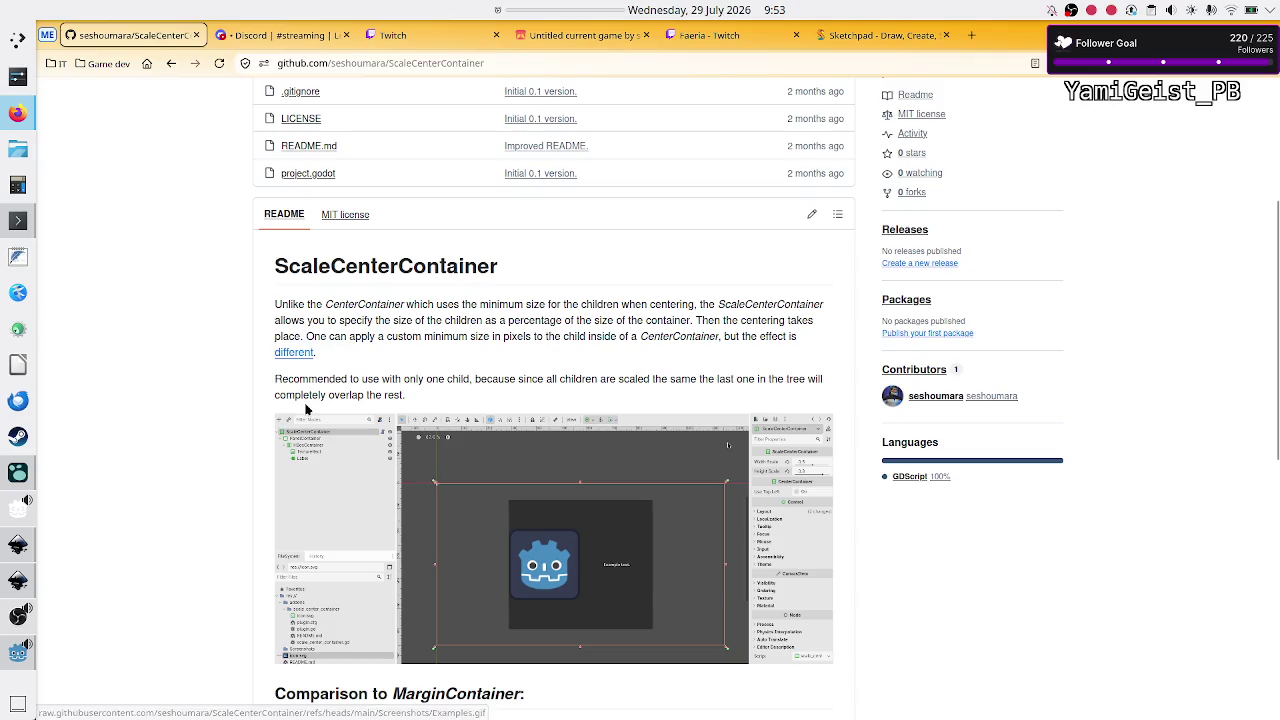
Step: Scroll the README to 'Comparison to MarginContainer' and the footer, then return to Godot
{"action": "scroll", "coordinate": [233, 441], "scroll_direction": "down", "scroll_amount": 5}
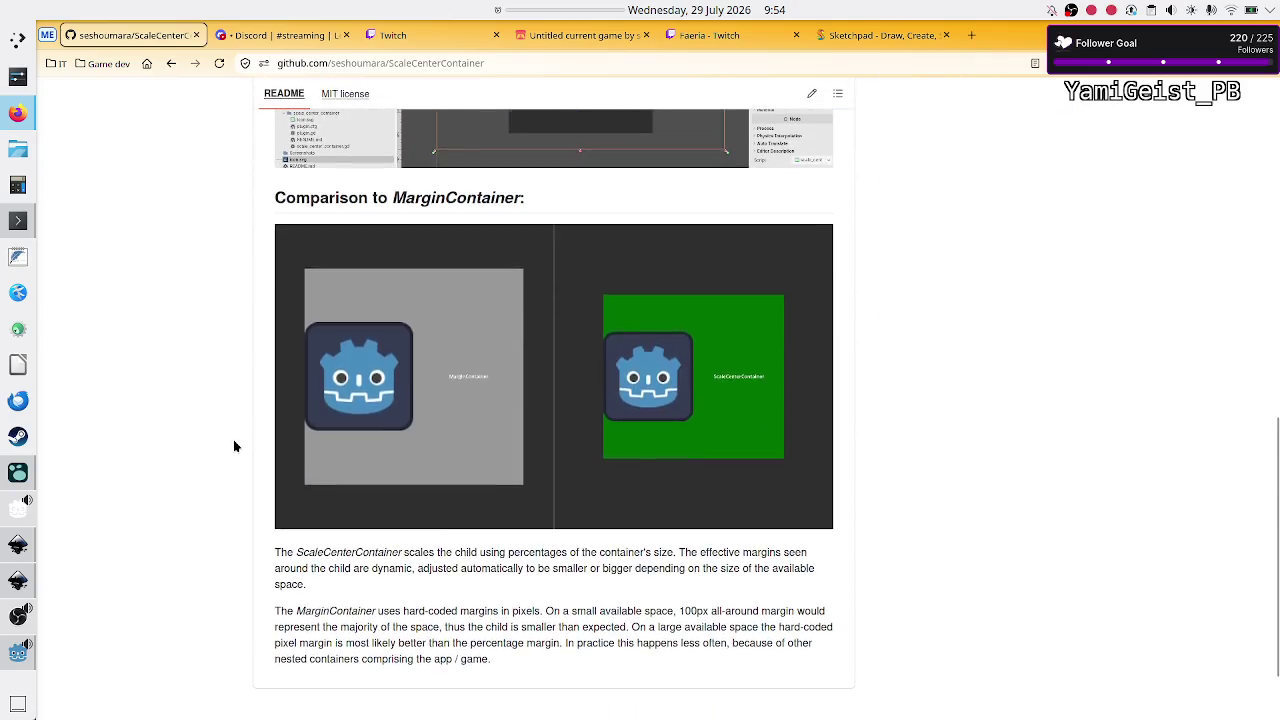
{"action": "scroll", "coordinate": [233, 441], "scroll_direction": "down", "scroll_amount": 2}
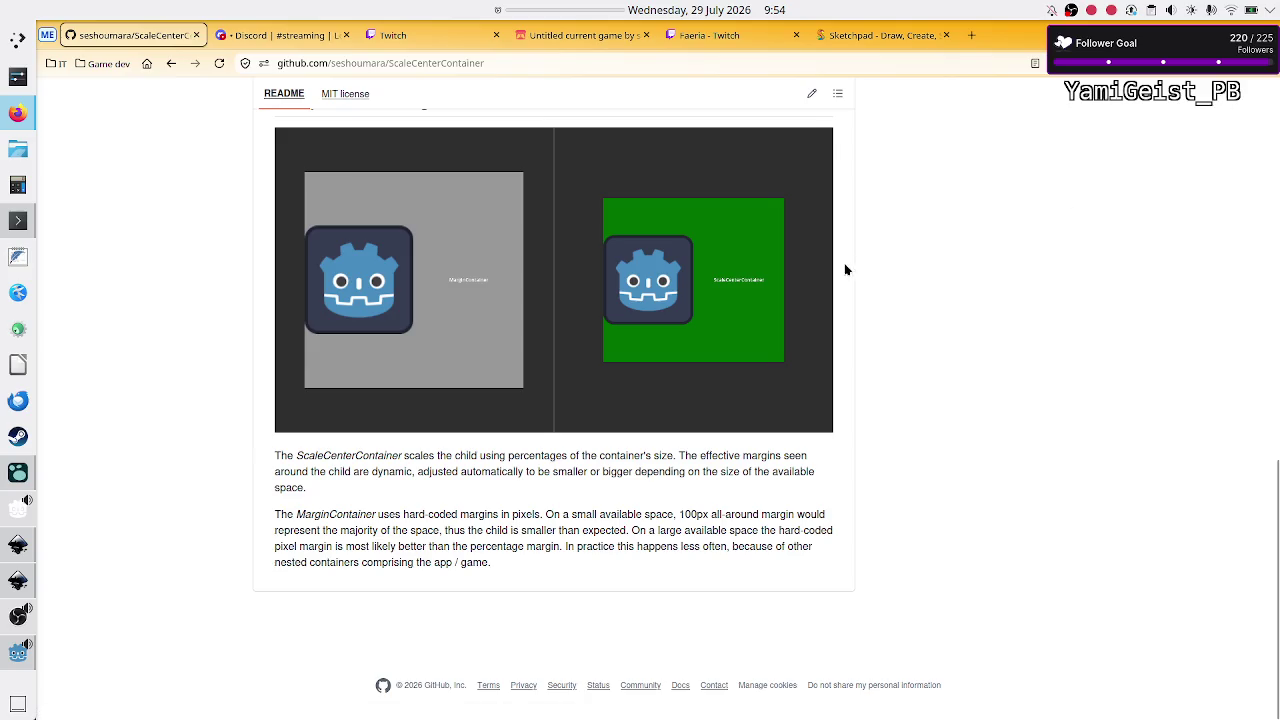
{"action": "key", "text": "alt+Tab"}
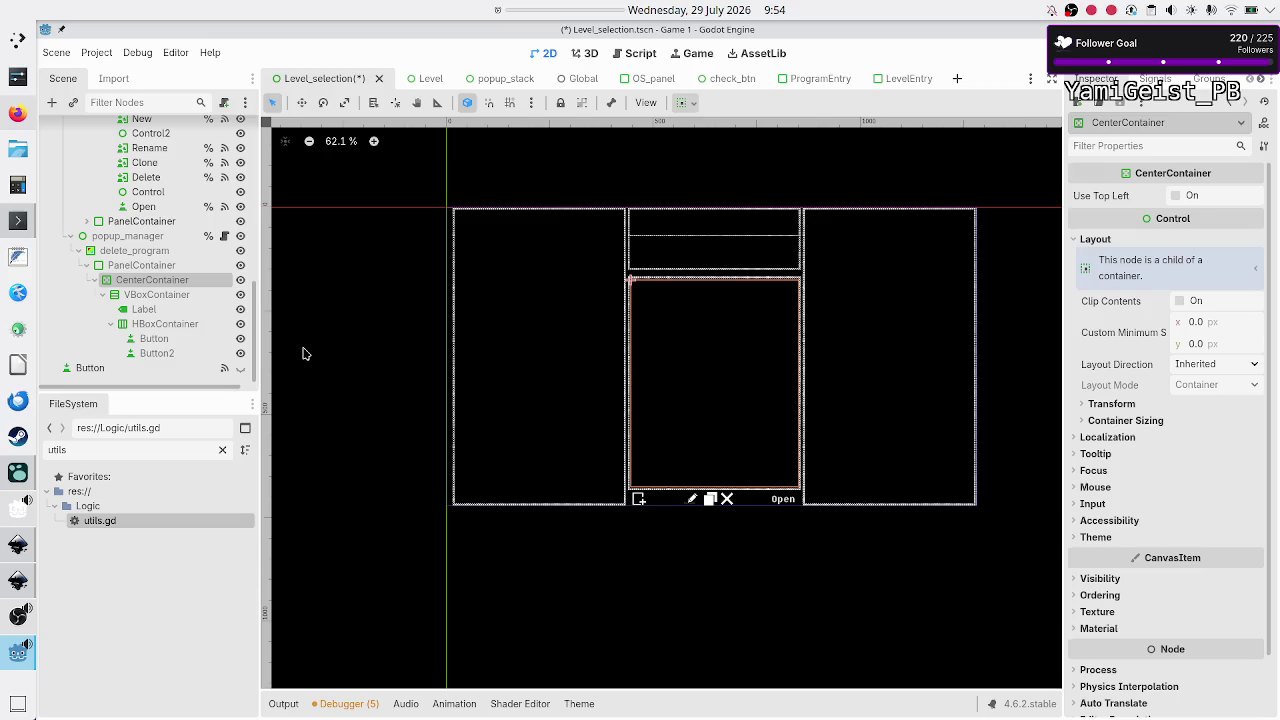
Step: Move the VBoxContainer directly under the PanelContainer and delete the empty CenterContainer
{"action": "left_click", "coordinate": [103, 295]}
{"action": "left_click", "coordinate": [134, 354]}
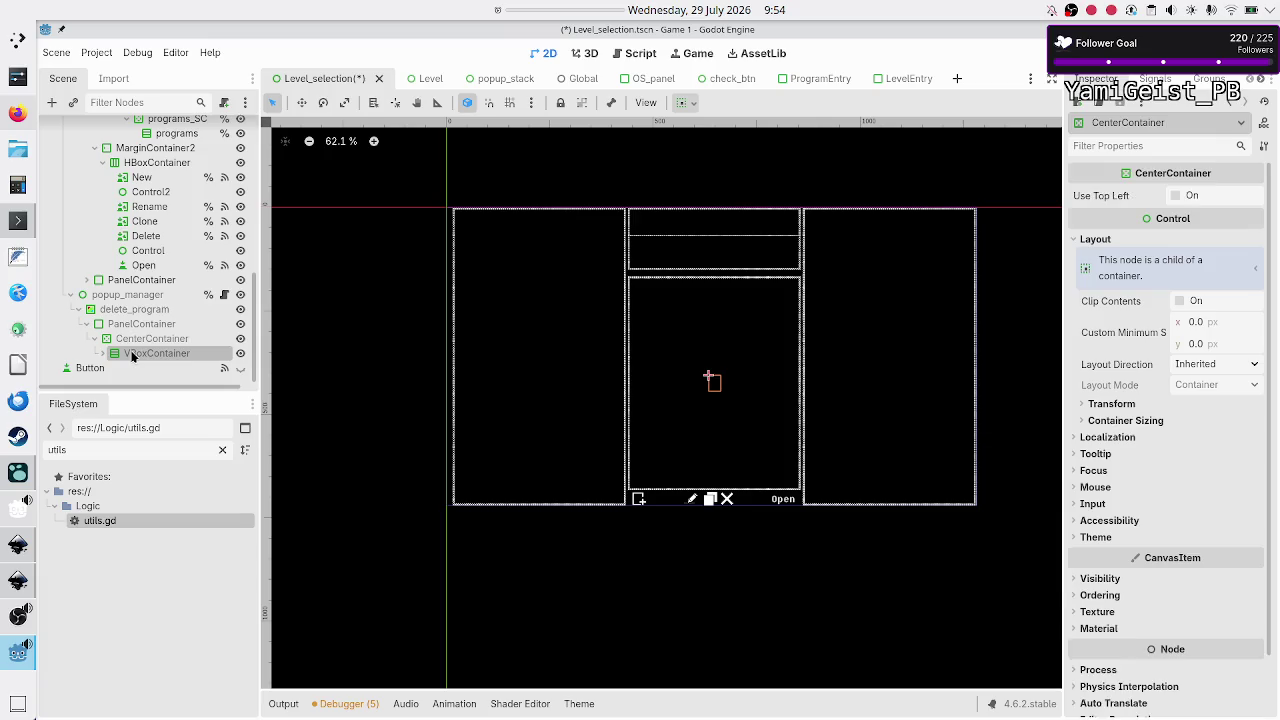
{"action": "left_click_drag", "start_coordinate": [133, 357], "coordinate": [130, 331]}
{"action": "left_click", "coordinate": [130, 353]}
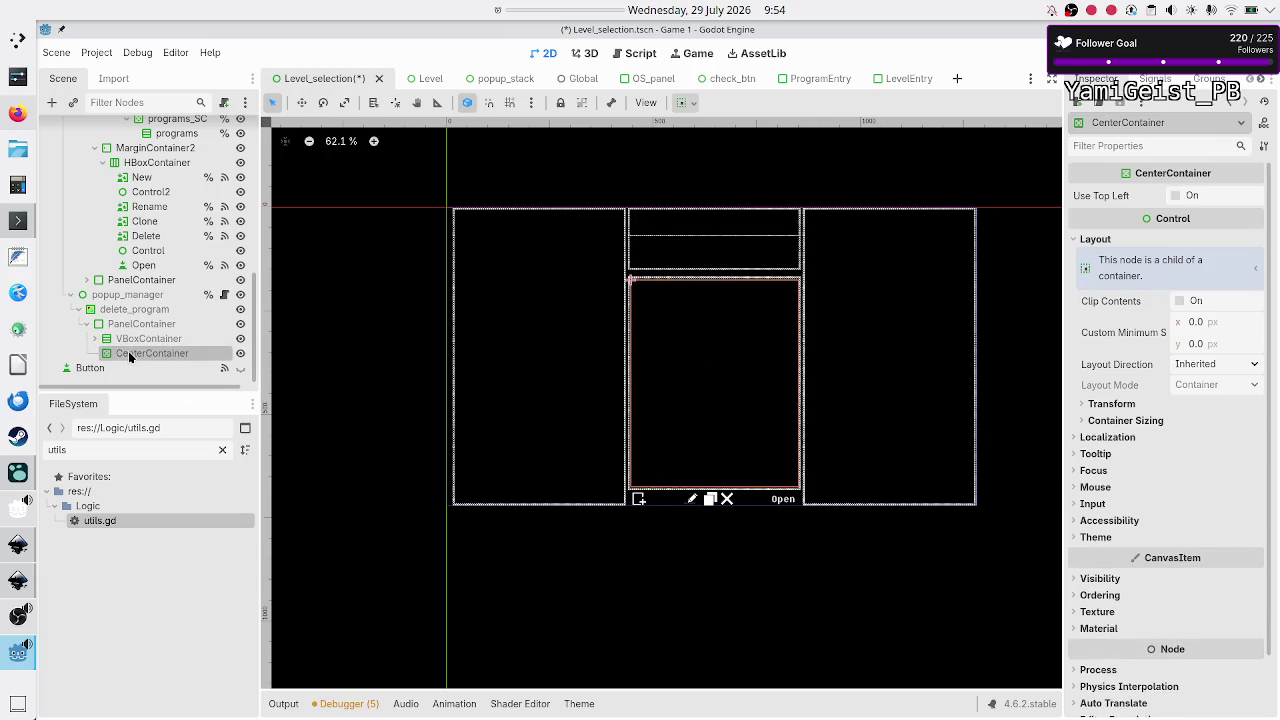
{"action": "key", "text": "Delete"}
{"action": "key", "text": "Return"}
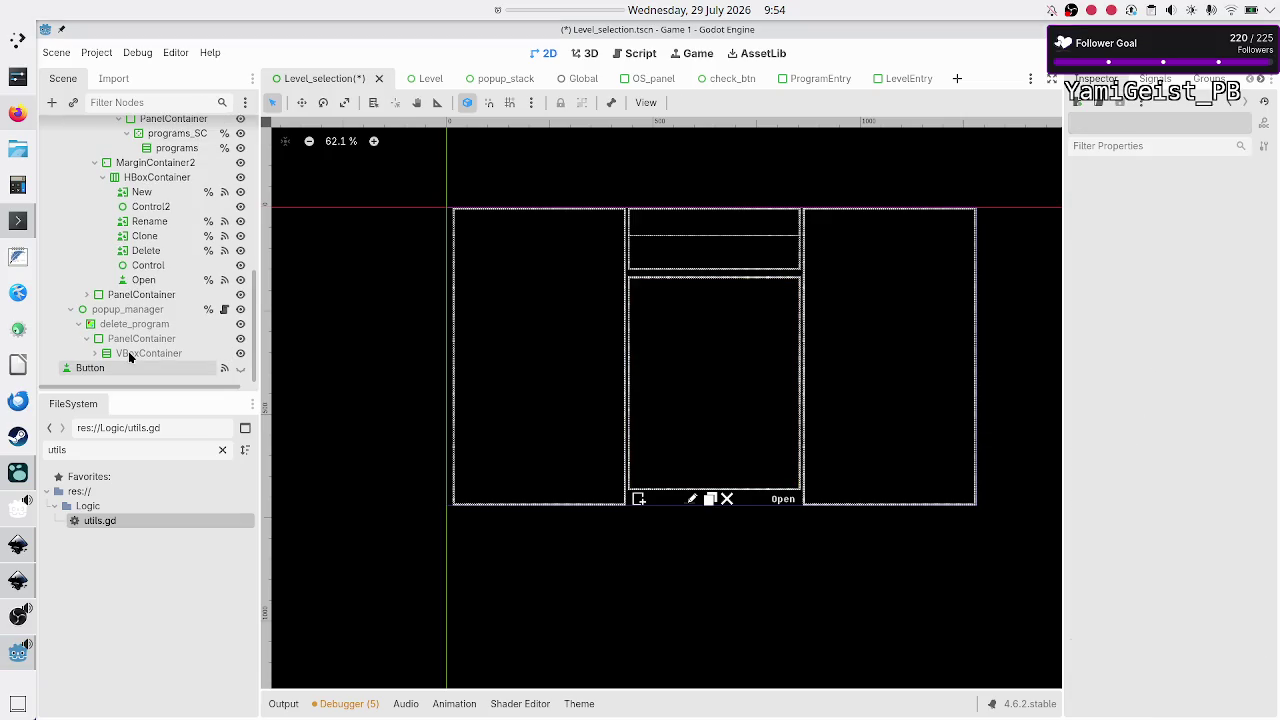
Step: Expand the VBoxContainer and review its HBoxContainer and Label children in the Scene dock
{"action": "left_click", "coordinate": [126, 354]}
{"action": "left_click", "coordinate": [94, 353]}
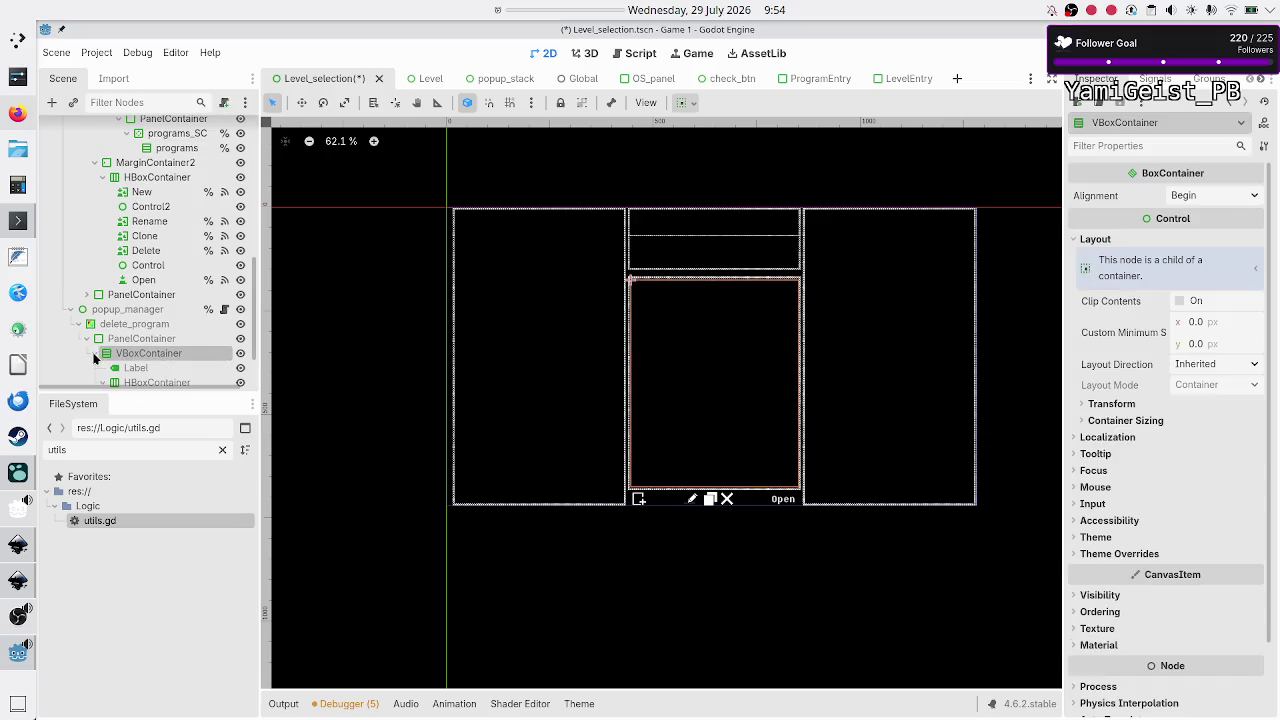
{"action": "scroll", "coordinate": [153, 366], "scroll_direction": "down", "scroll_amount": 2}
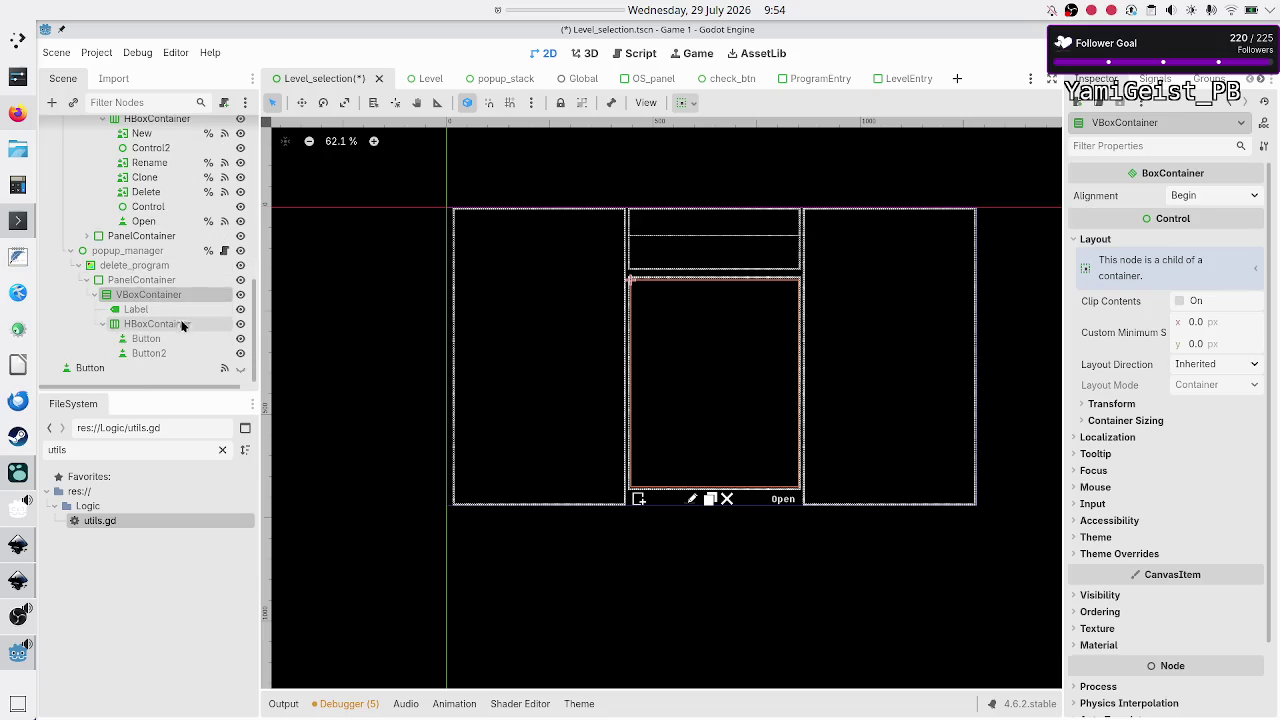
{"action": "left_click", "coordinate": [104, 325]}
{"action": "left_click", "coordinate": [145, 356]}
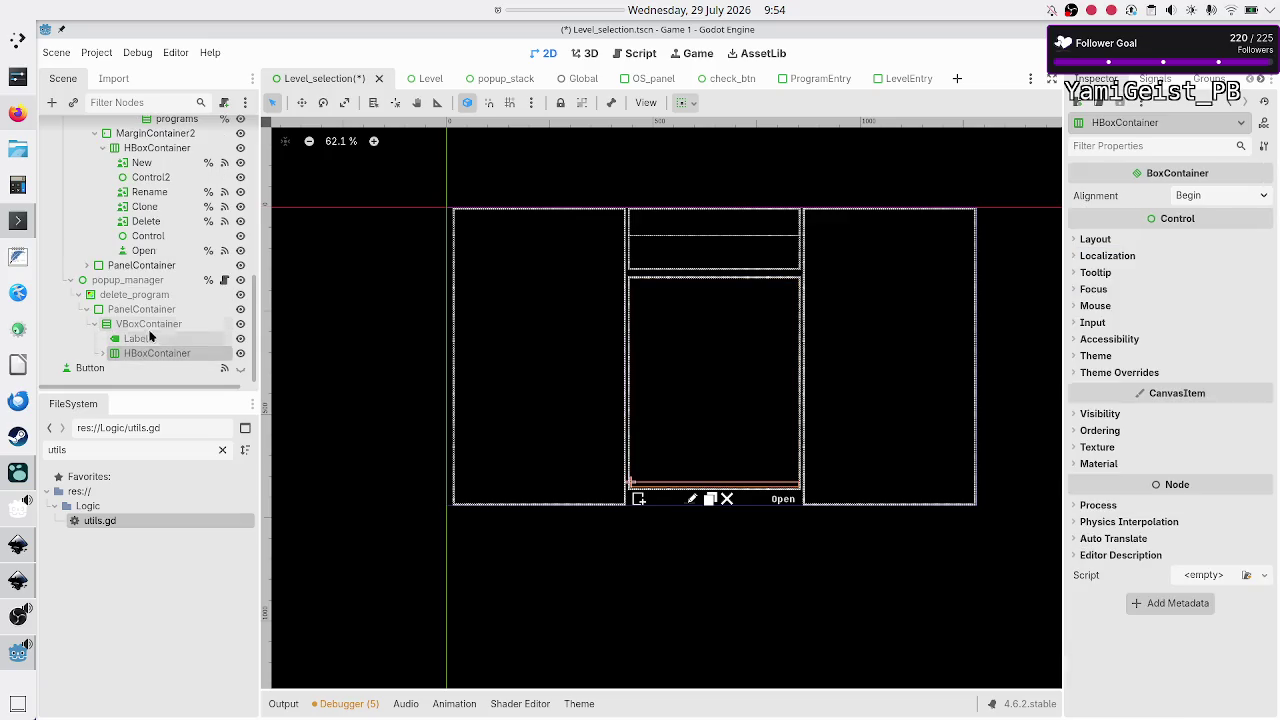
{"action": "left_click", "coordinate": [149, 327]}
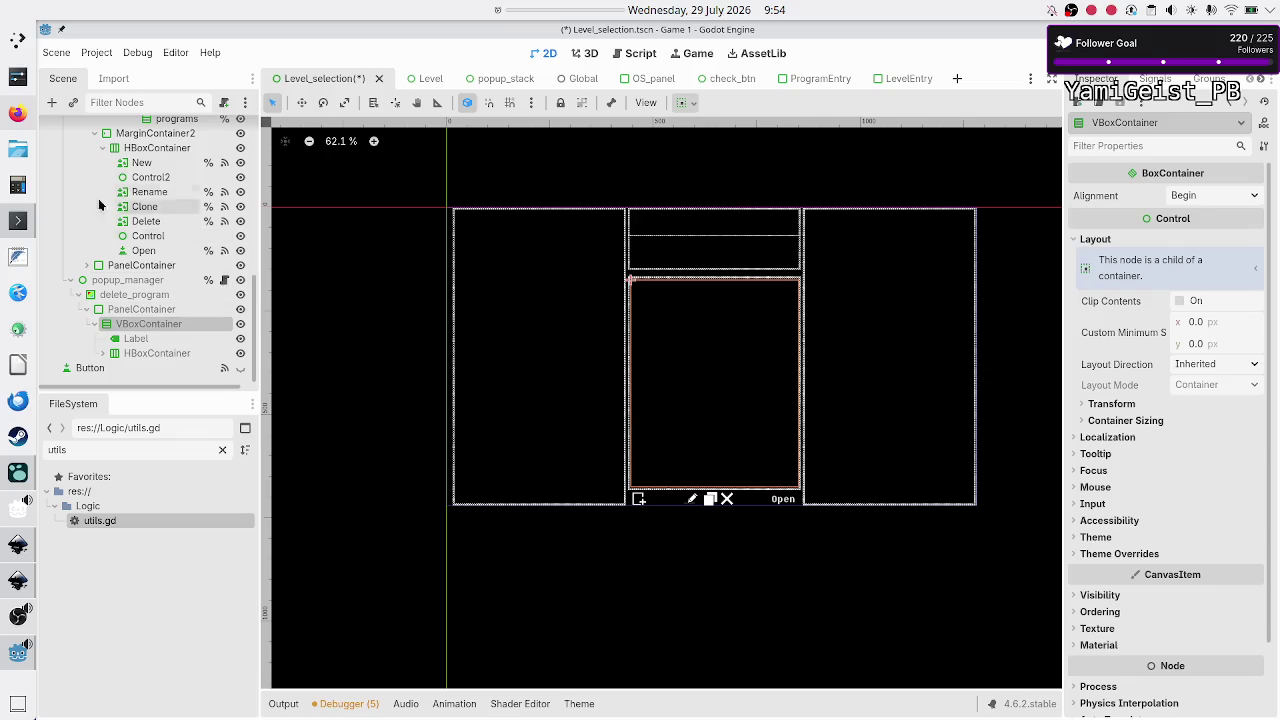
{"action": "left_click", "coordinate": [52, 102]}
{"action": "type", "text": "control"}
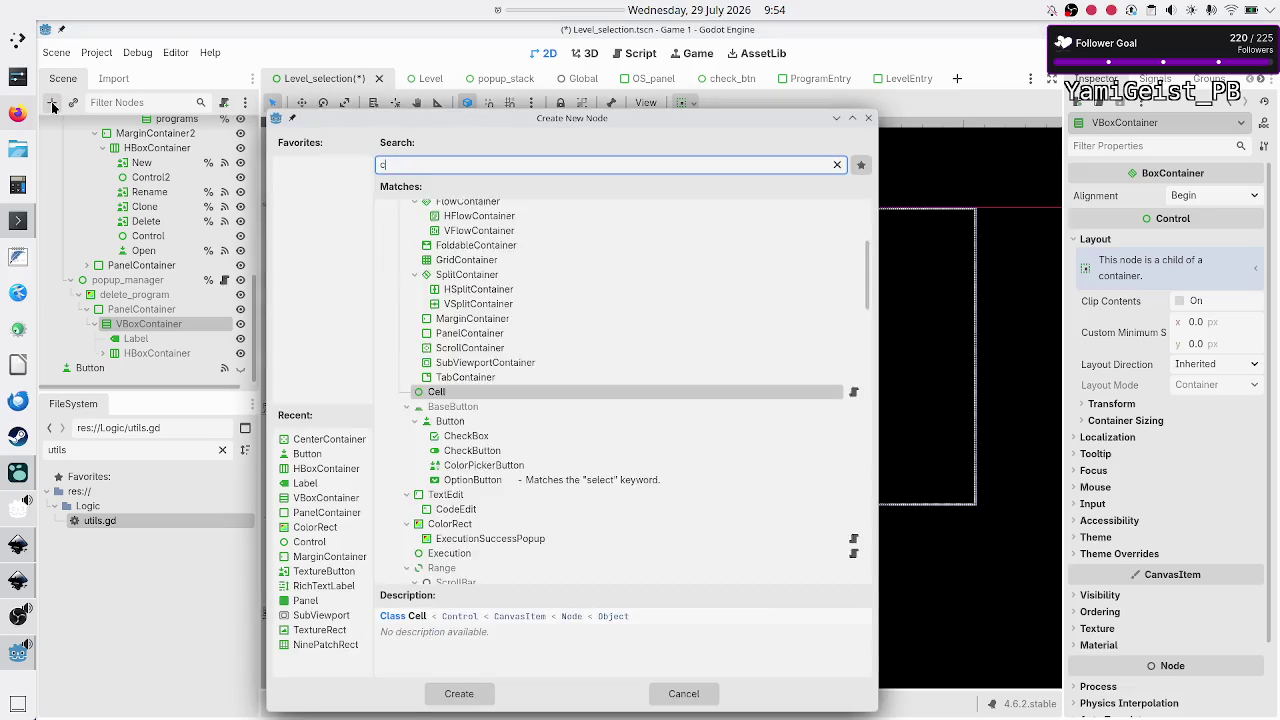
{"action": "key", "text": "Return"}
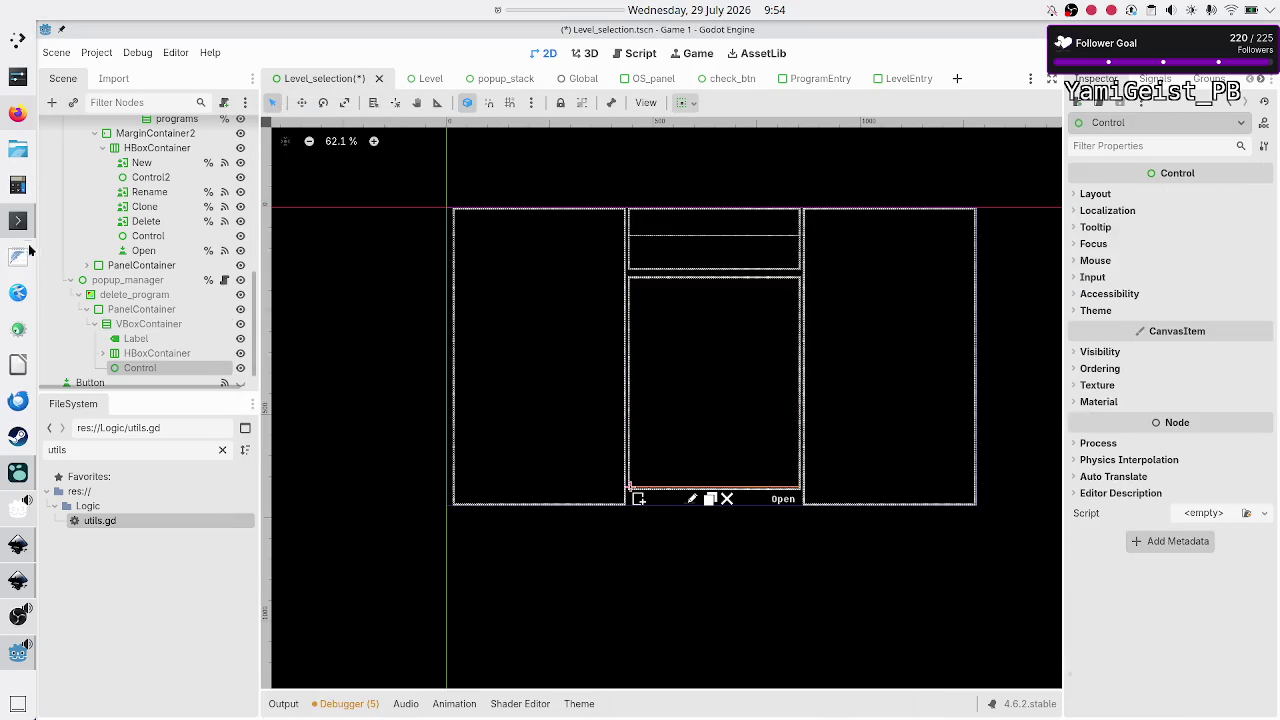
{"action": "left_click", "coordinate": [135, 325]}
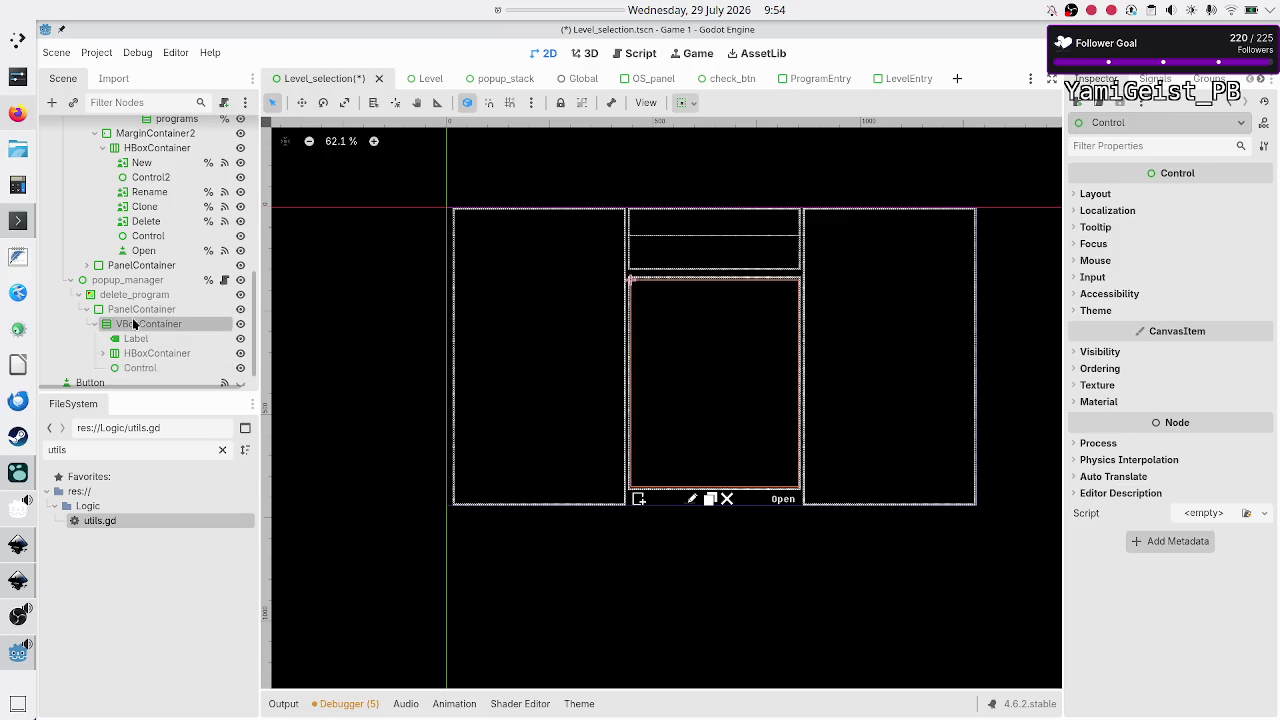
{"action": "left_click", "coordinate": [52, 102]}
{"action": "type", "text": "control"}
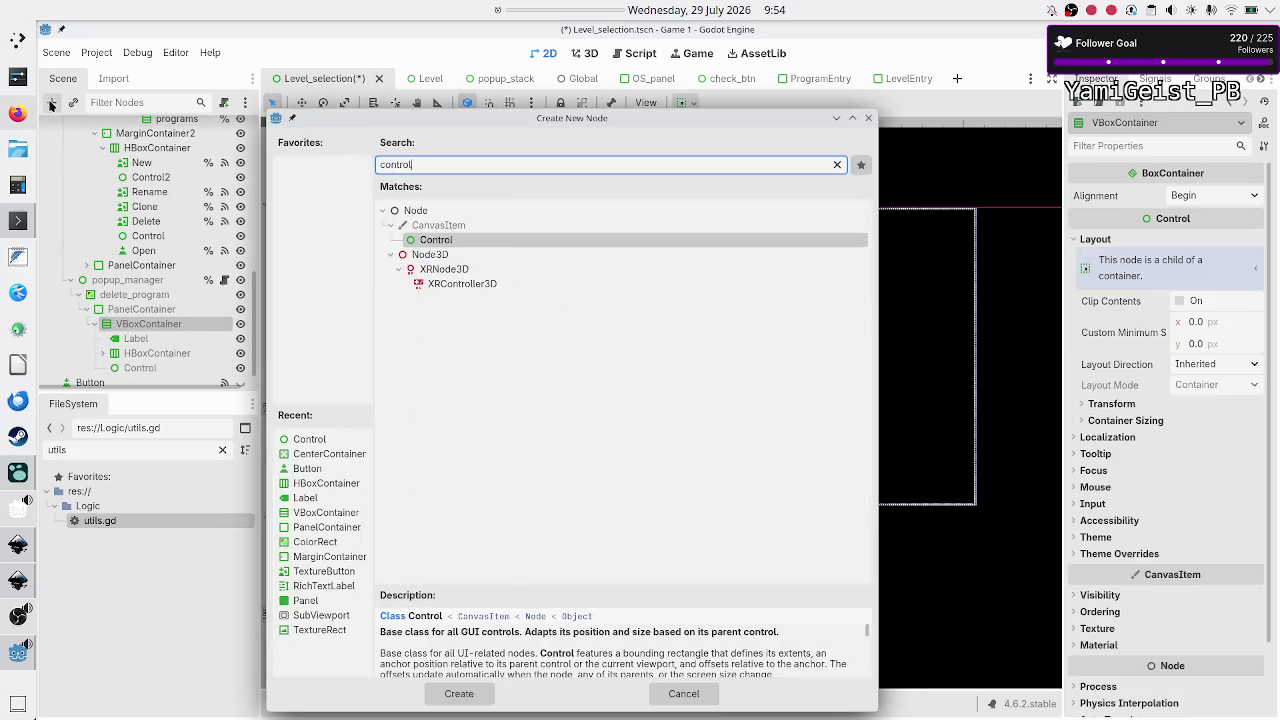
{"action": "key", "text": "Return"}
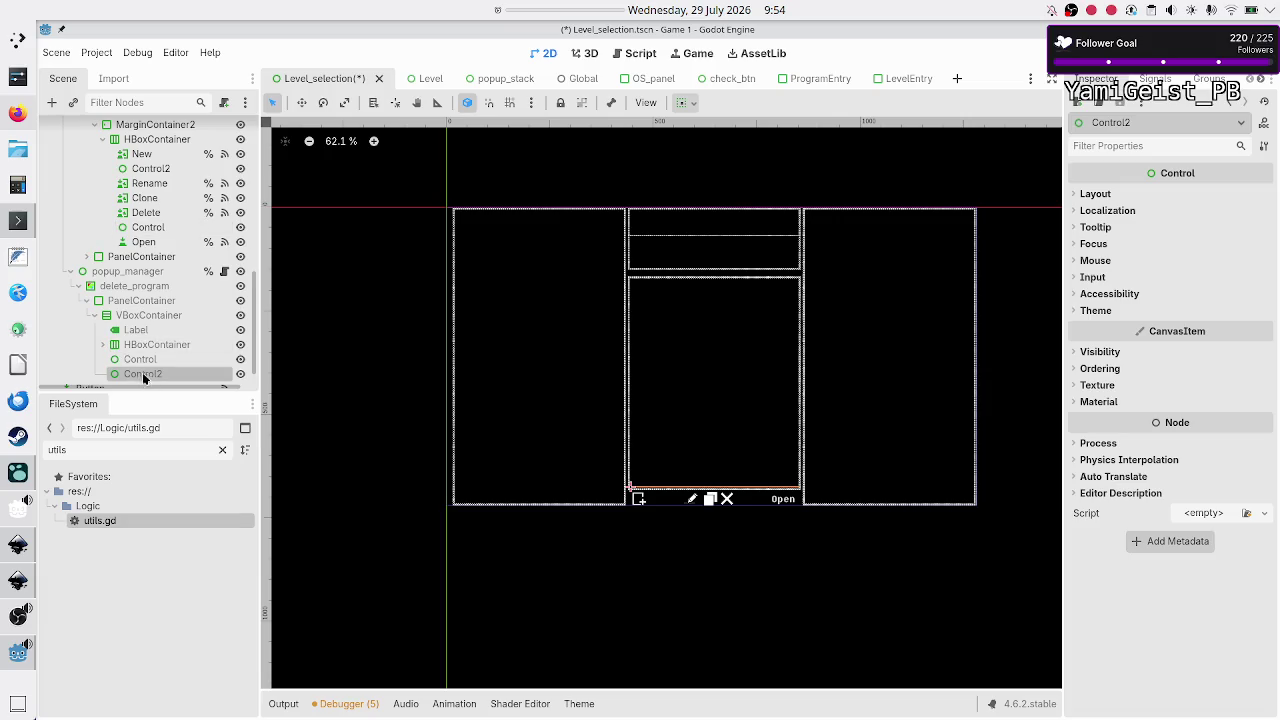
{"action": "mouse_move", "coordinate": [147, 359]}
{"action": "left_mouse_down"}
{"action": "mouse_move", "coordinate": [145, 300]}
{"action": "mouse_move", "coordinate": [137, 327]}
{"action": "left_mouse_up"}
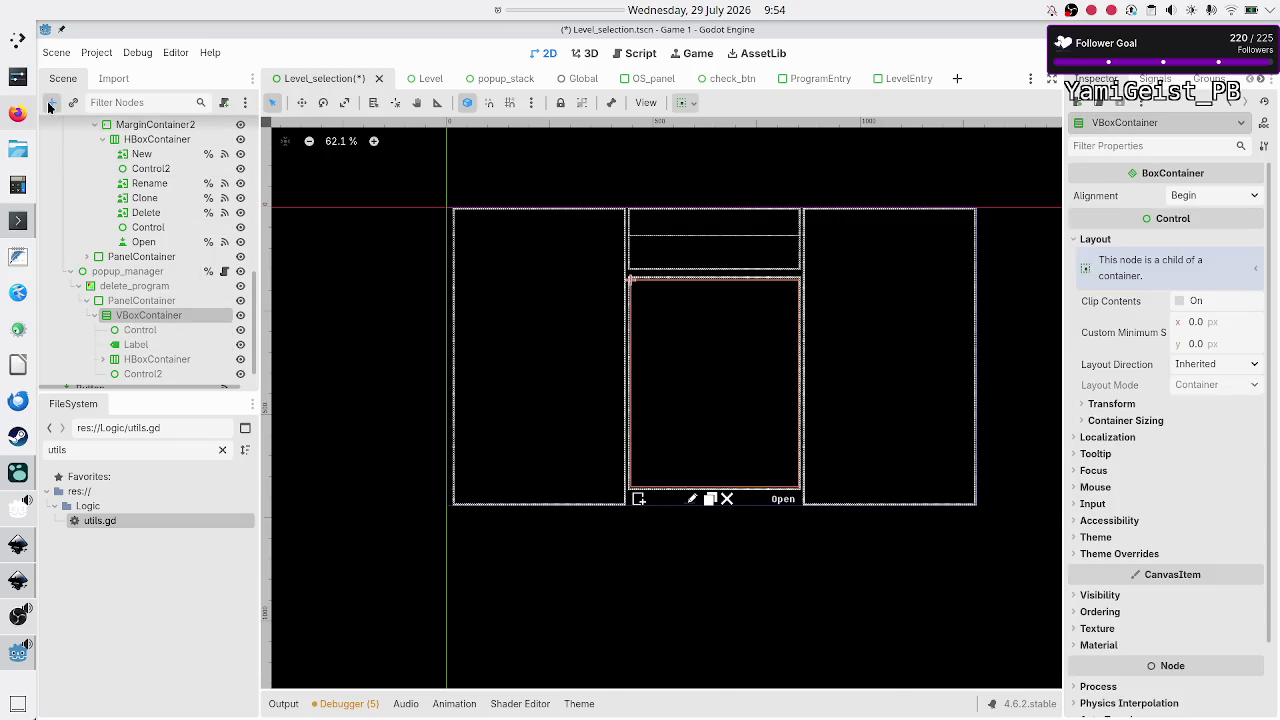
{"action": "left_click", "coordinate": [50, 104]}
{"action": "type", "text": "hbox"}
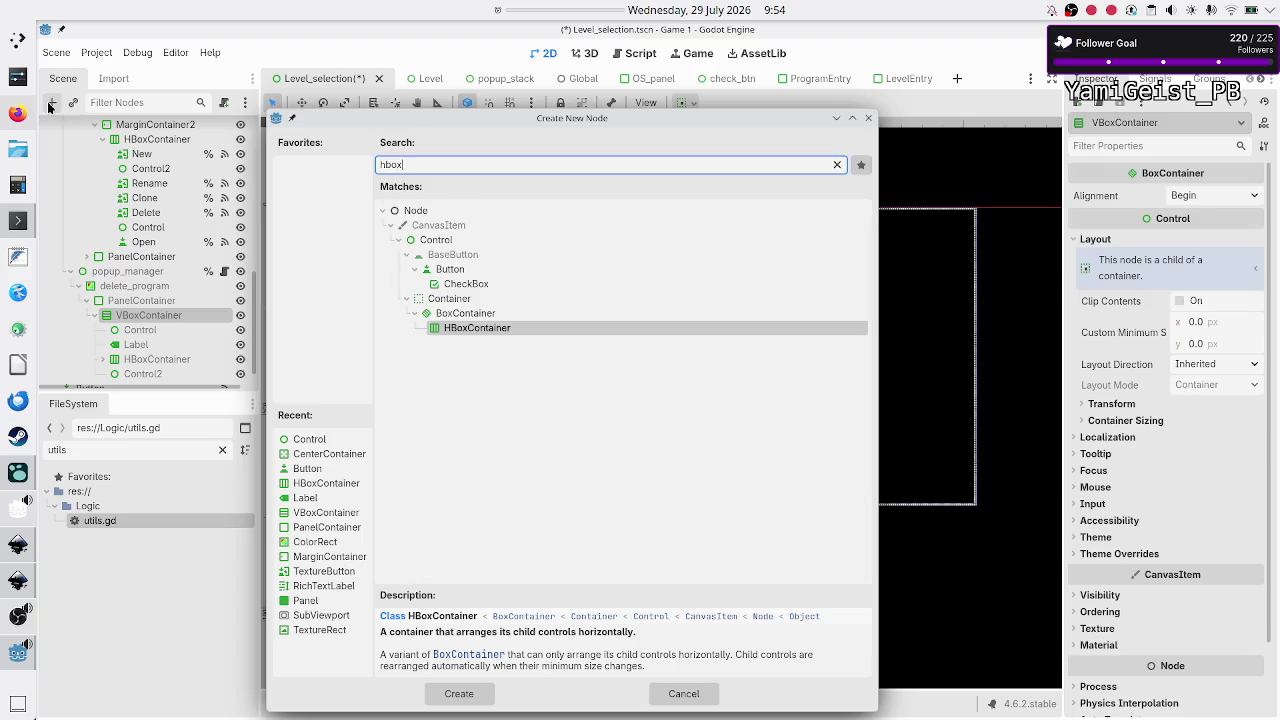
{"action": "key", "text": "Return"}
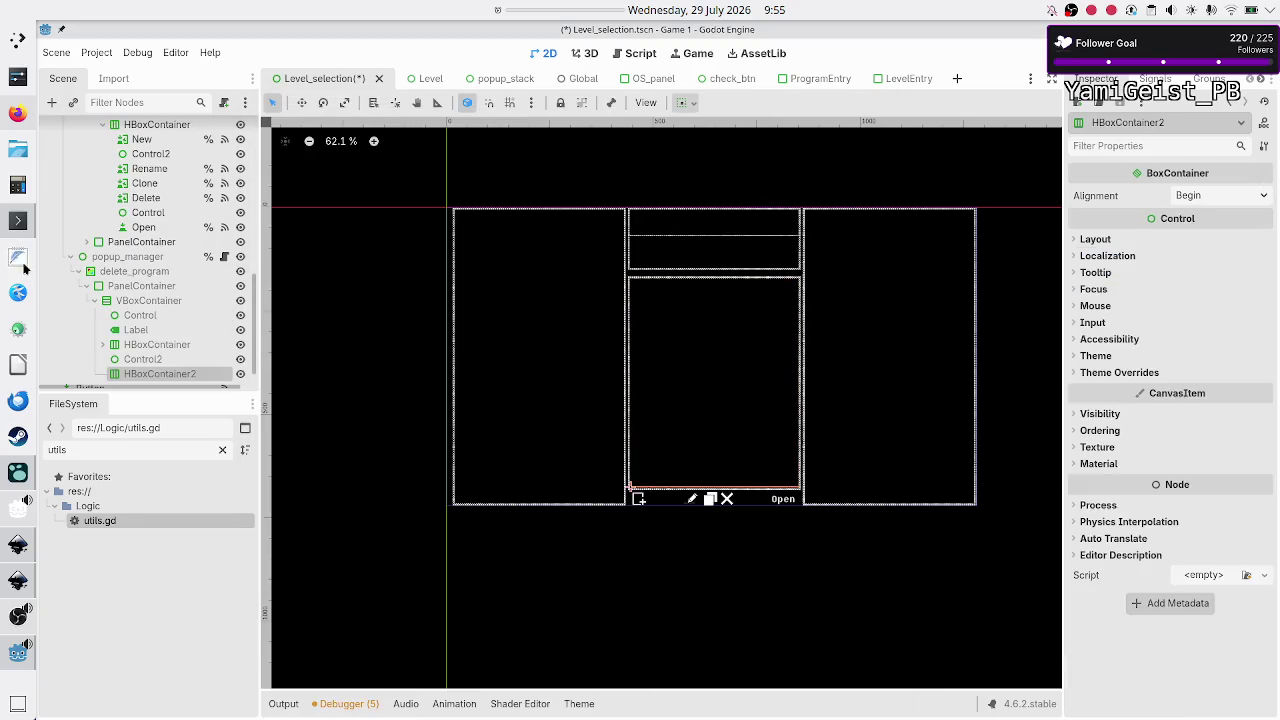
{"action": "scroll", "coordinate": [150, 355], "scroll_direction": "down", "scroll_amount": 1}
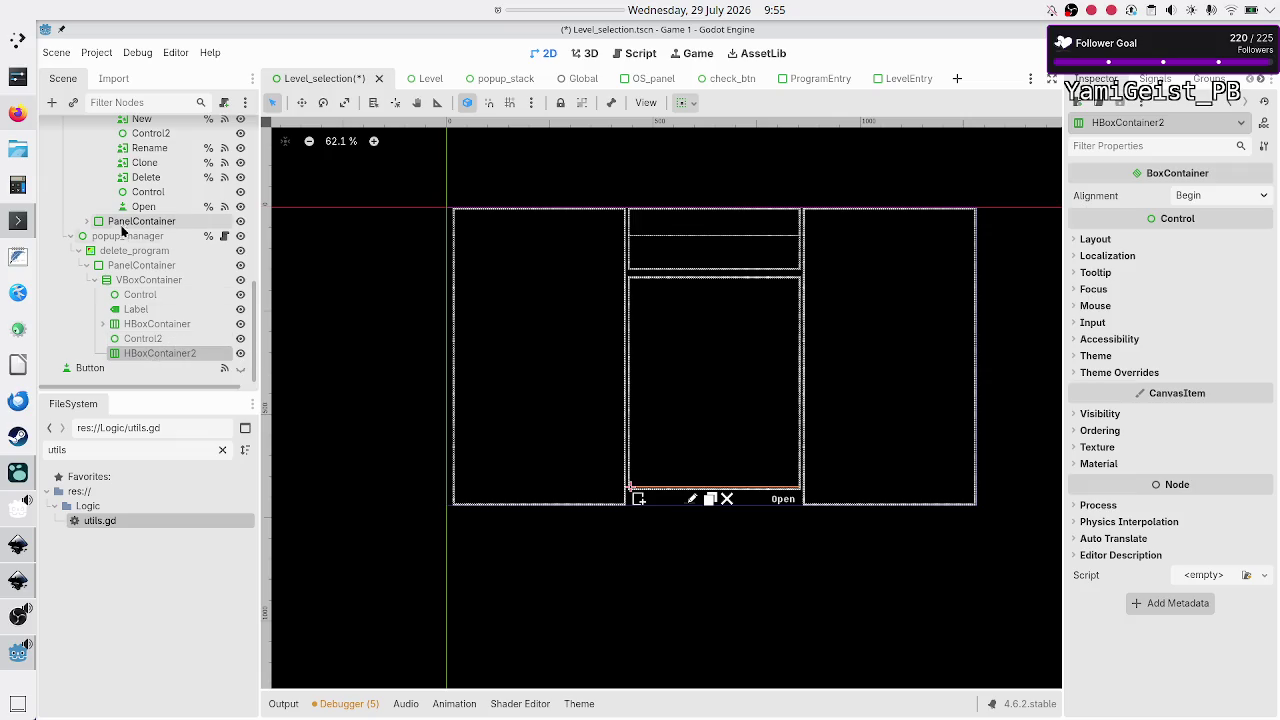
{"action": "left_click", "coordinate": [48, 103]}
{"action": "type", "text": "control"}
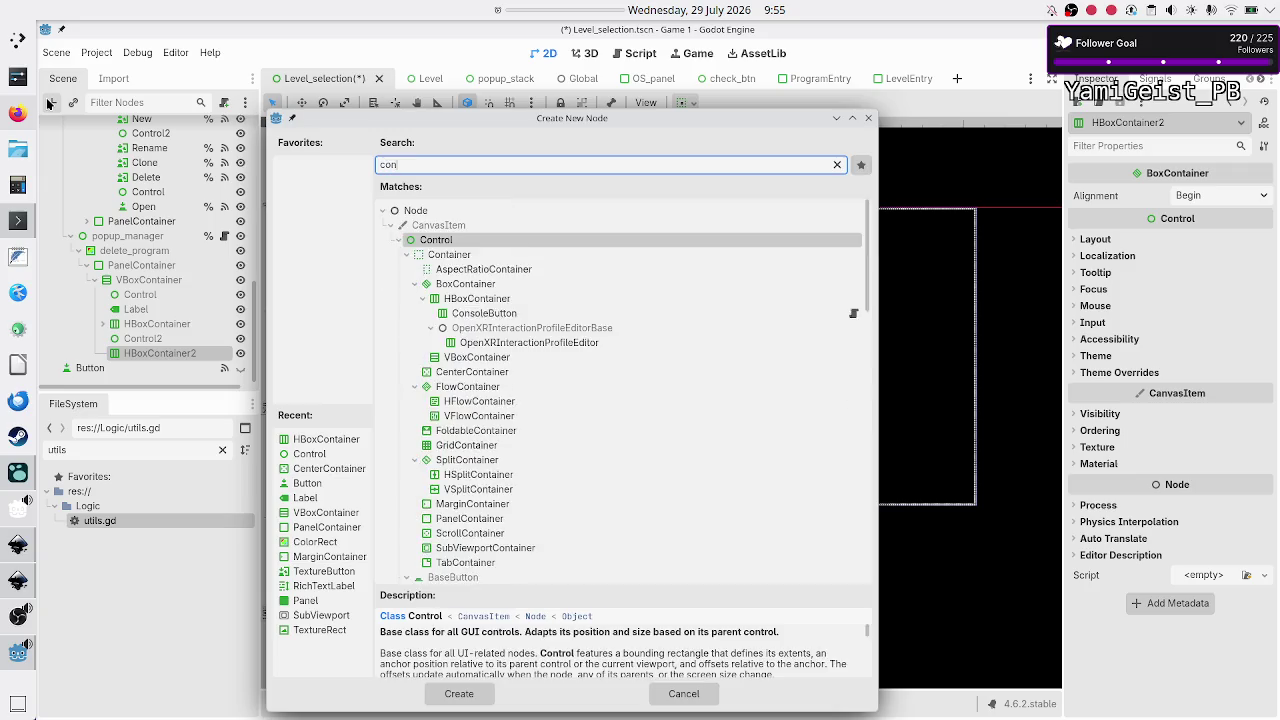
{"action": "key", "text": "Return"}
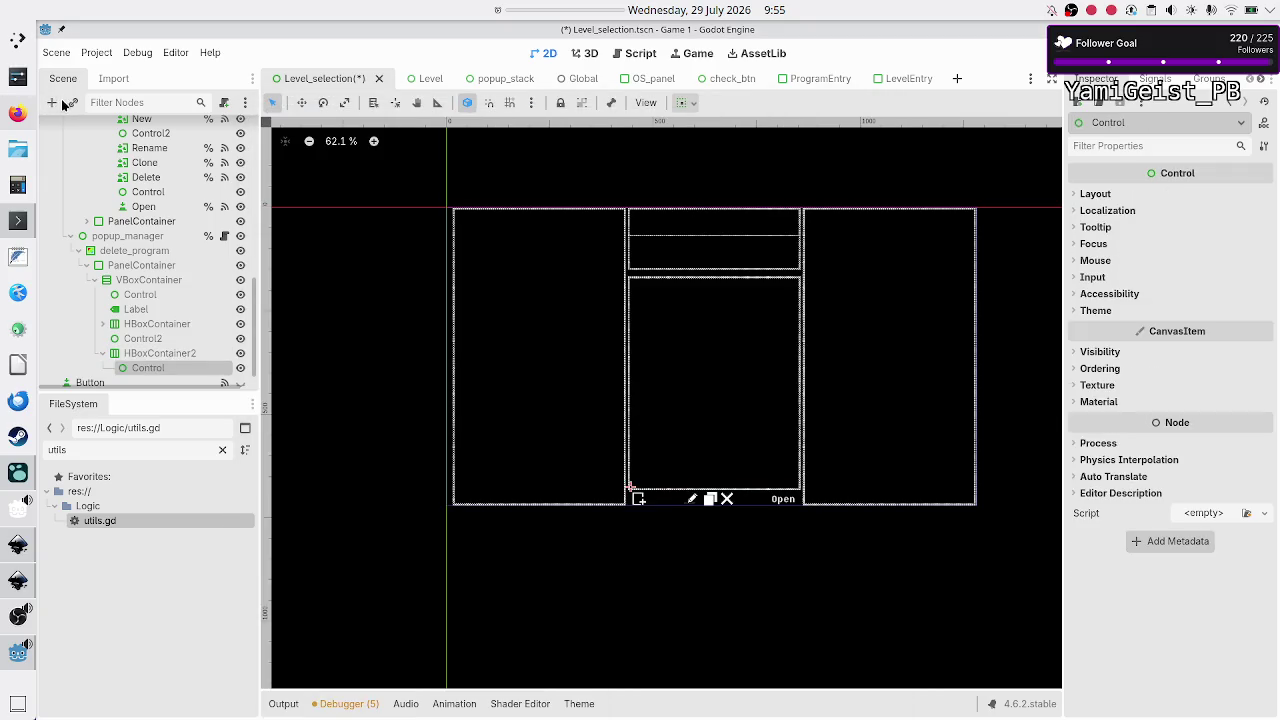
{"action": "left_click", "coordinate": [150, 353]}
{"action": "left_click", "coordinate": [50, 102]}
{"action": "type", "text": "coan"}
{"action": "key", "text": "BackSpace"}
{"action": "key", "text": "BackSpace"}
{"action": "type", "text": "ntrol"}
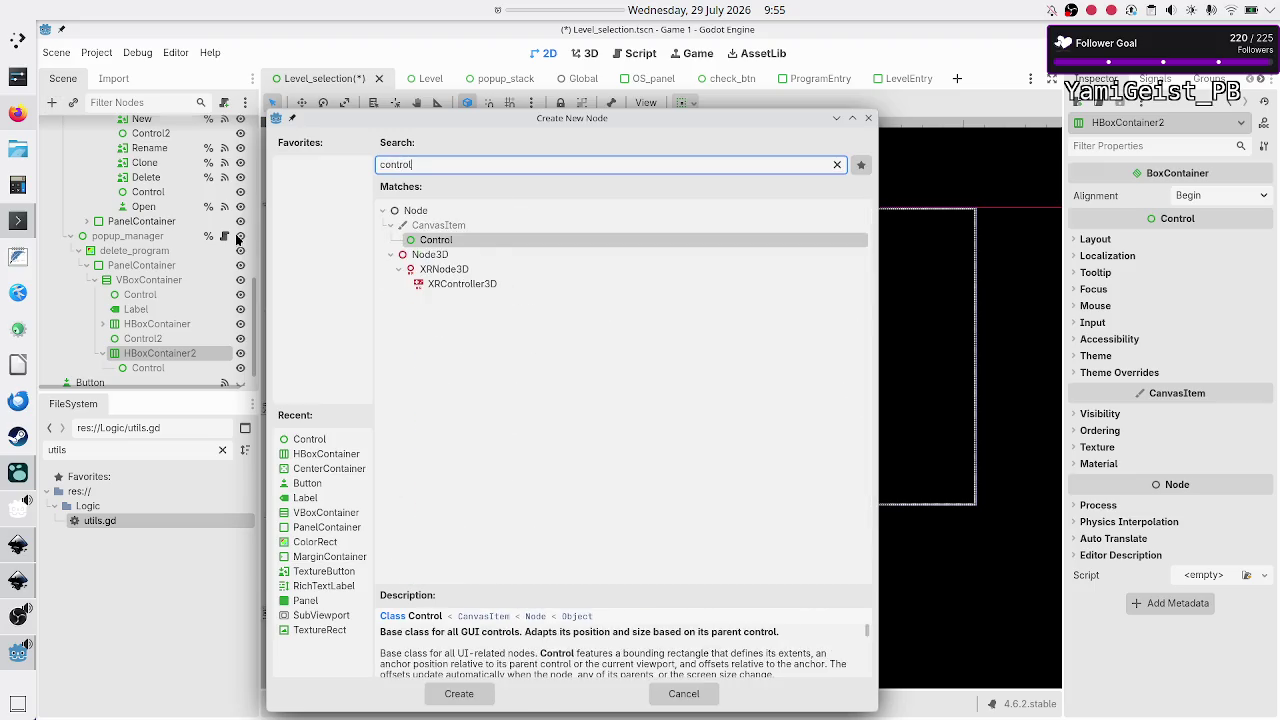
{"action": "double_click", "coordinate": [466, 242]}
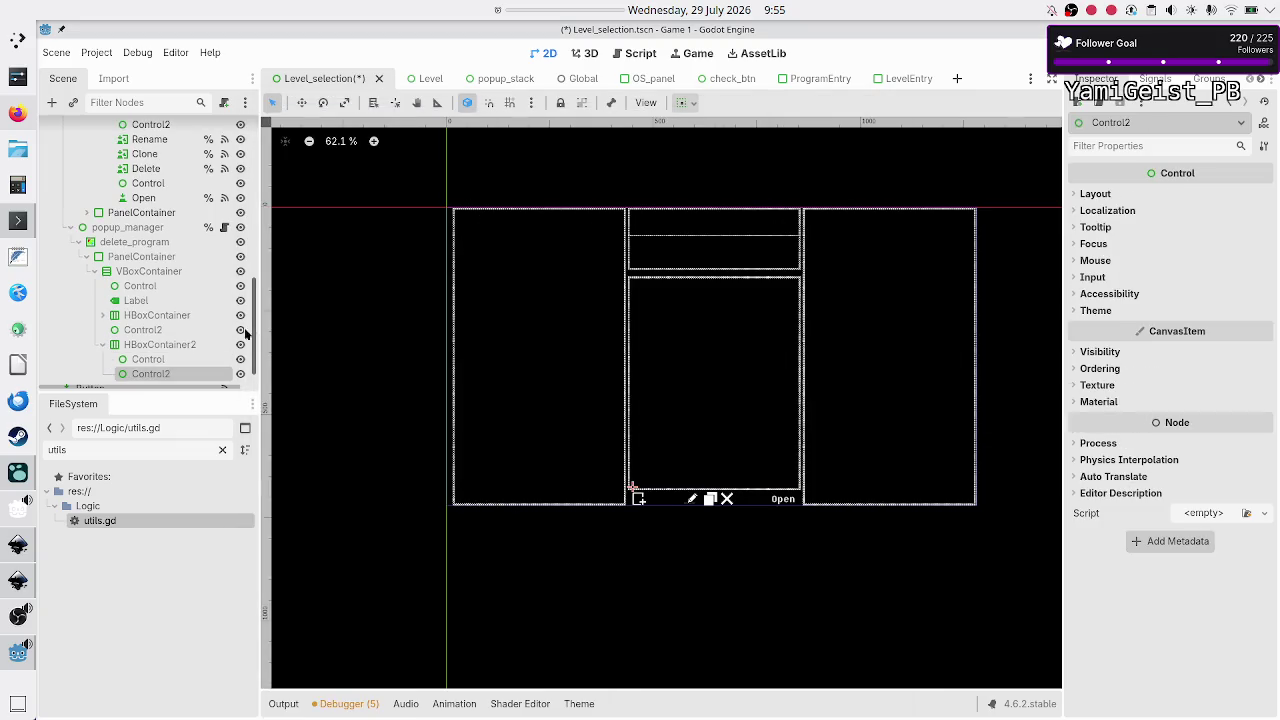
{"action": "scroll", "coordinate": [157, 352], "scroll_direction": "down", "scroll_amount": 1}
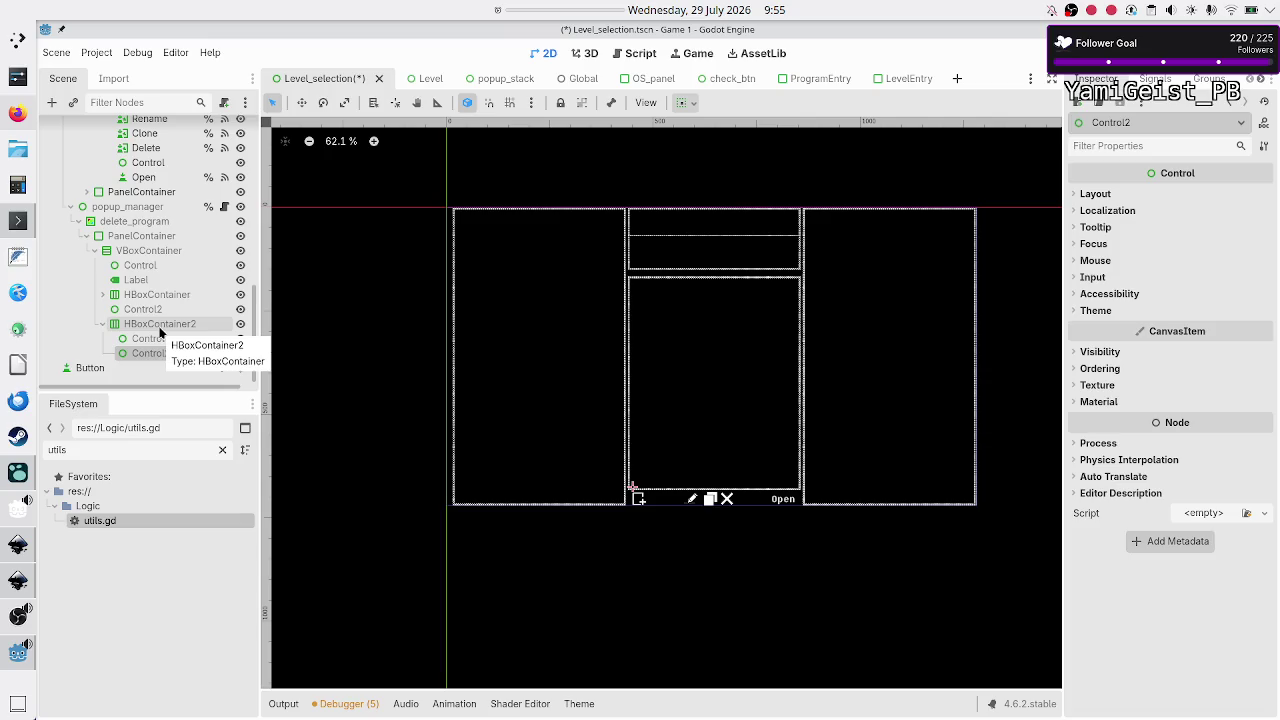
{"action": "left_click", "coordinate": [172, 237]}
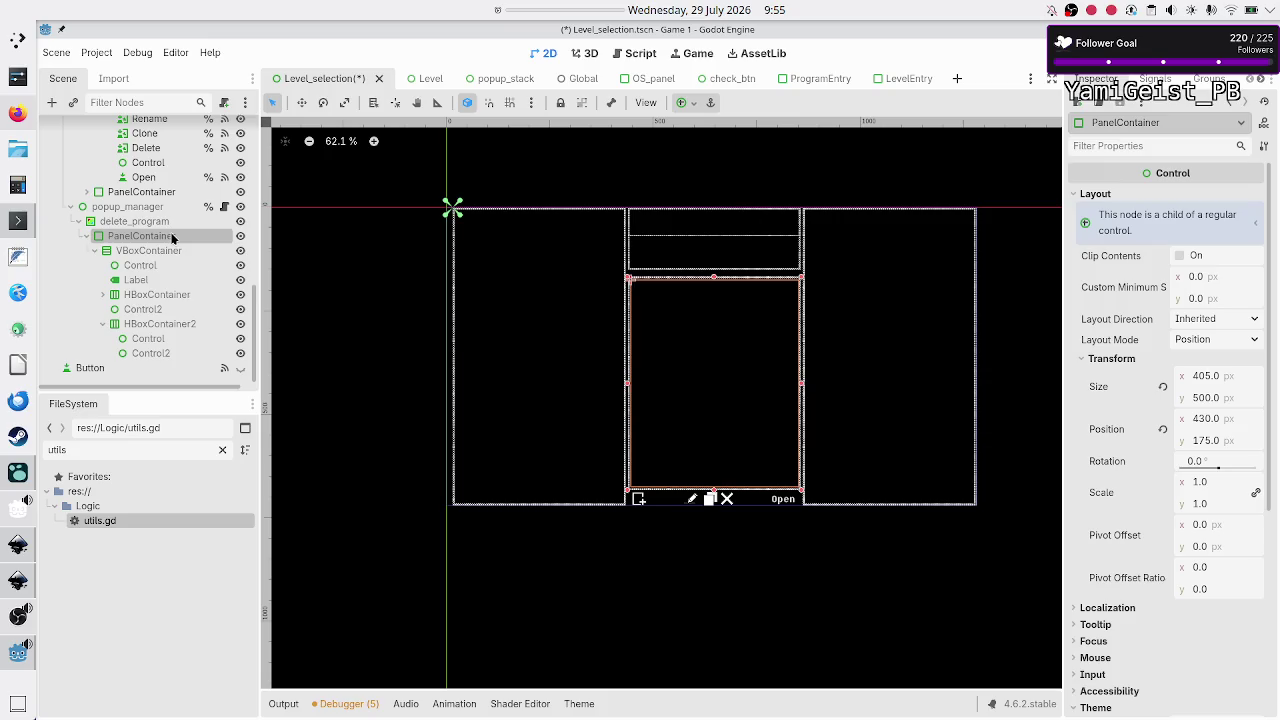
{"action": "left_click", "coordinate": [158, 227]}
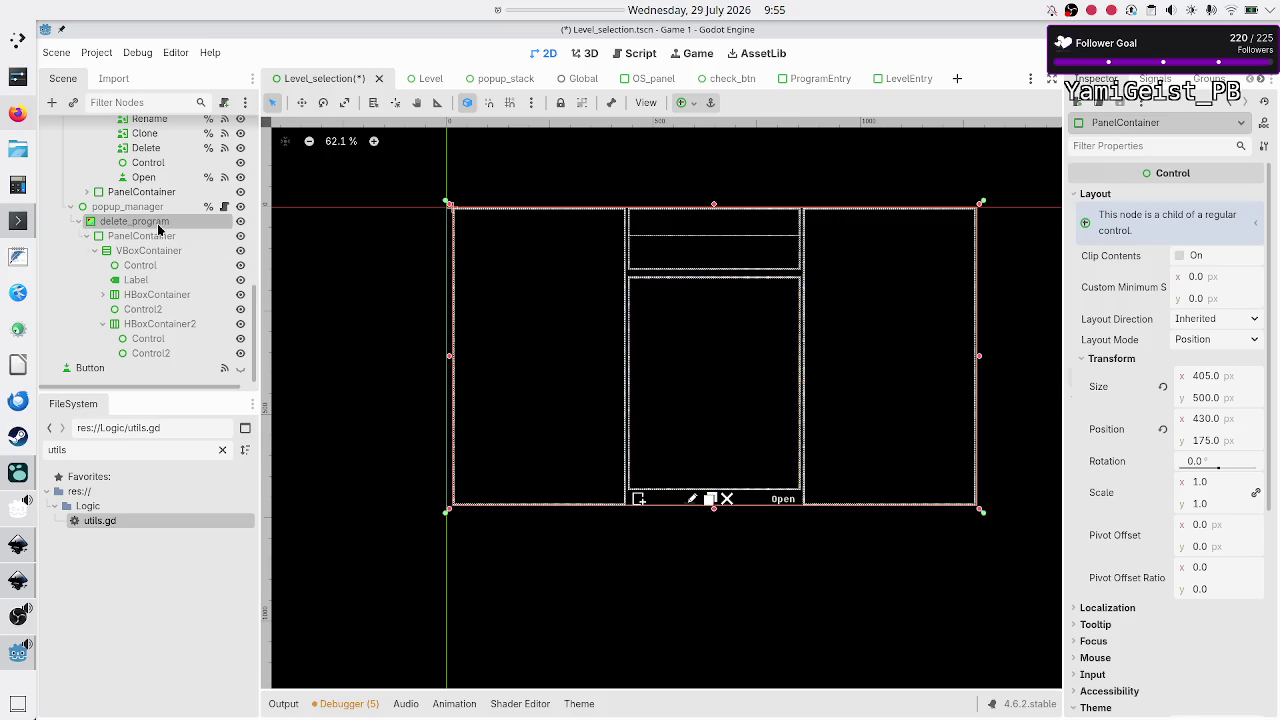
{"action": "left_click", "coordinate": [156, 237]}
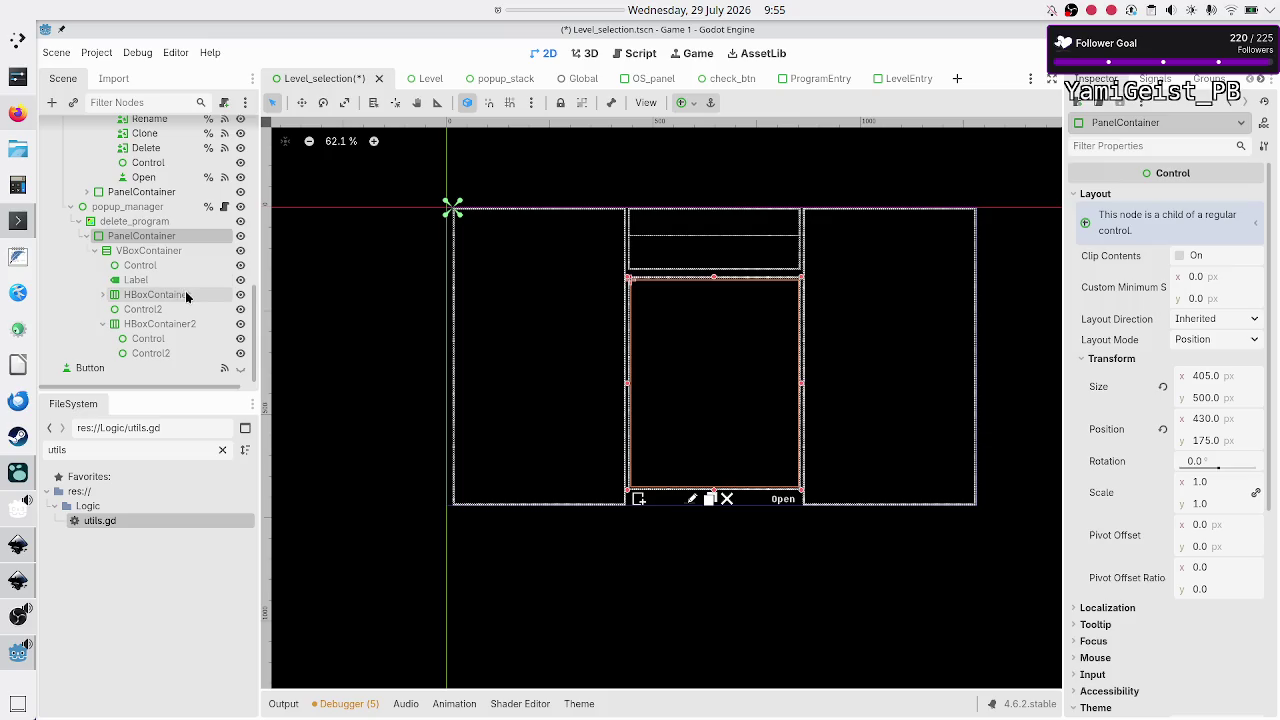
{"action": "left_click", "coordinate": [104, 295]}
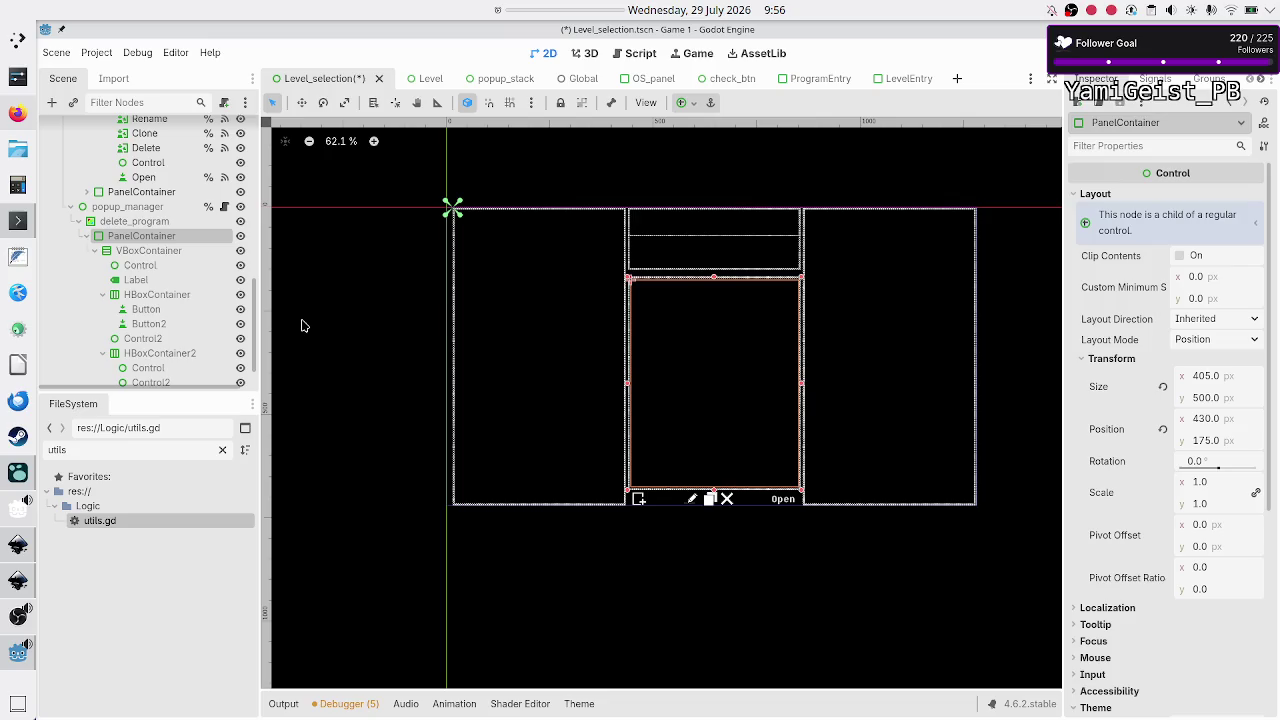
{"action": "left_click", "coordinate": [158, 353]}
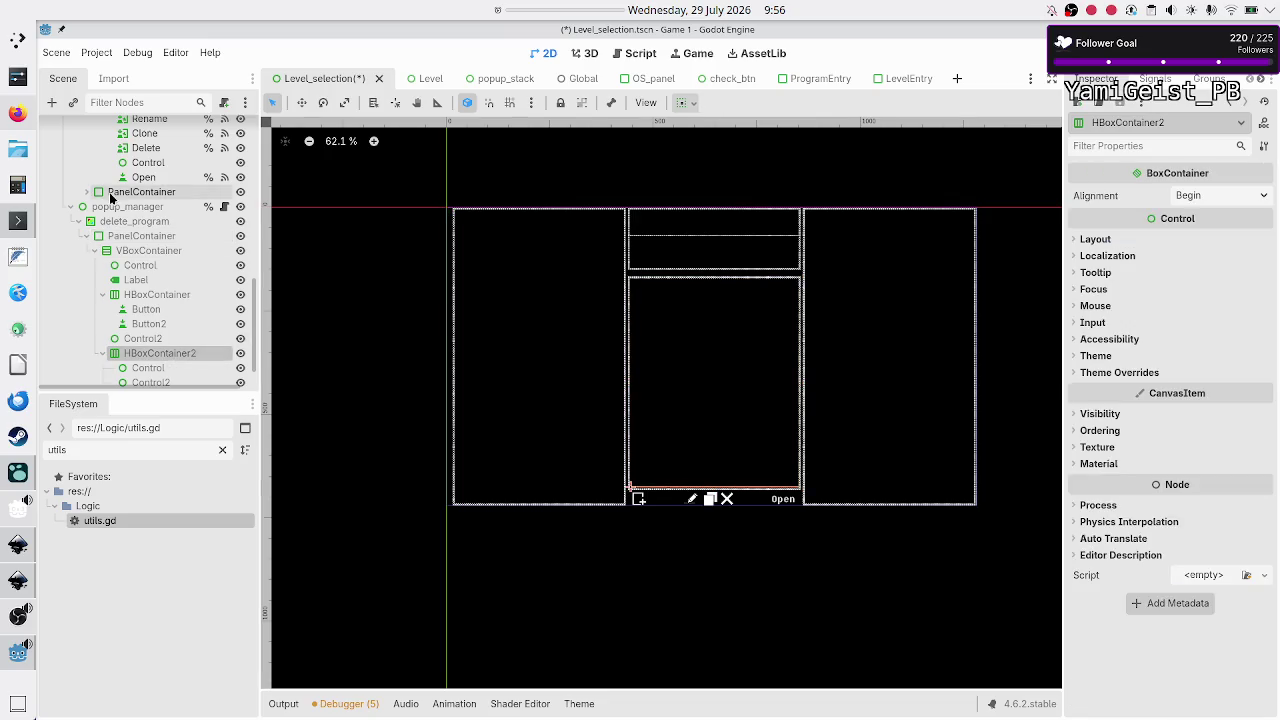
Step: Add a new VBoxContainer as a child of HBoxContainer2
{"action": "left_click", "coordinate": [55, 102]}
{"action": "type", "text": "vbox"}
{"action": "left_click", "coordinate": [497, 285]}
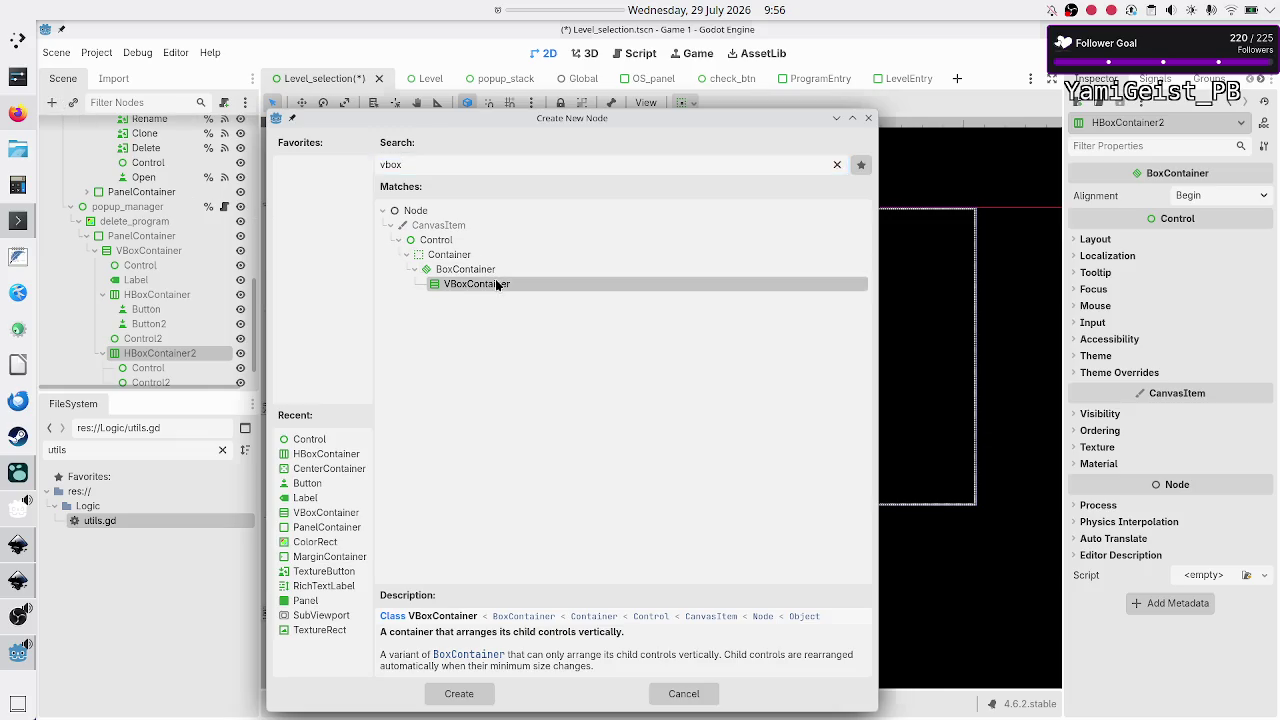
{"action": "double_click", "coordinate": [497, 285]}
{"action": "left_click_drag", "start_coordinate": [189, 374], "coordinate": [180, 356]}
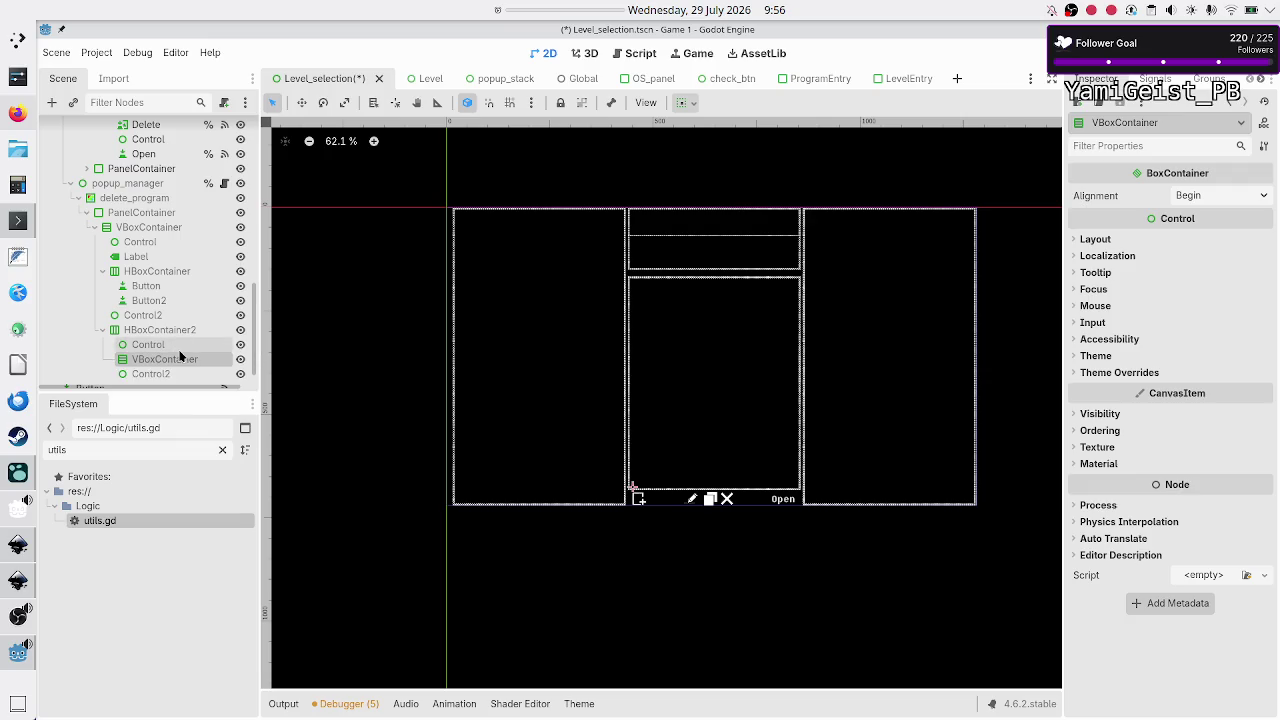
Step: Move the Label and button HBoxContainer into the new VBoxContainer, and place HBoxContainer2 between Control and Control2
{"action": "left_click", "coordinate": [140, 257]}
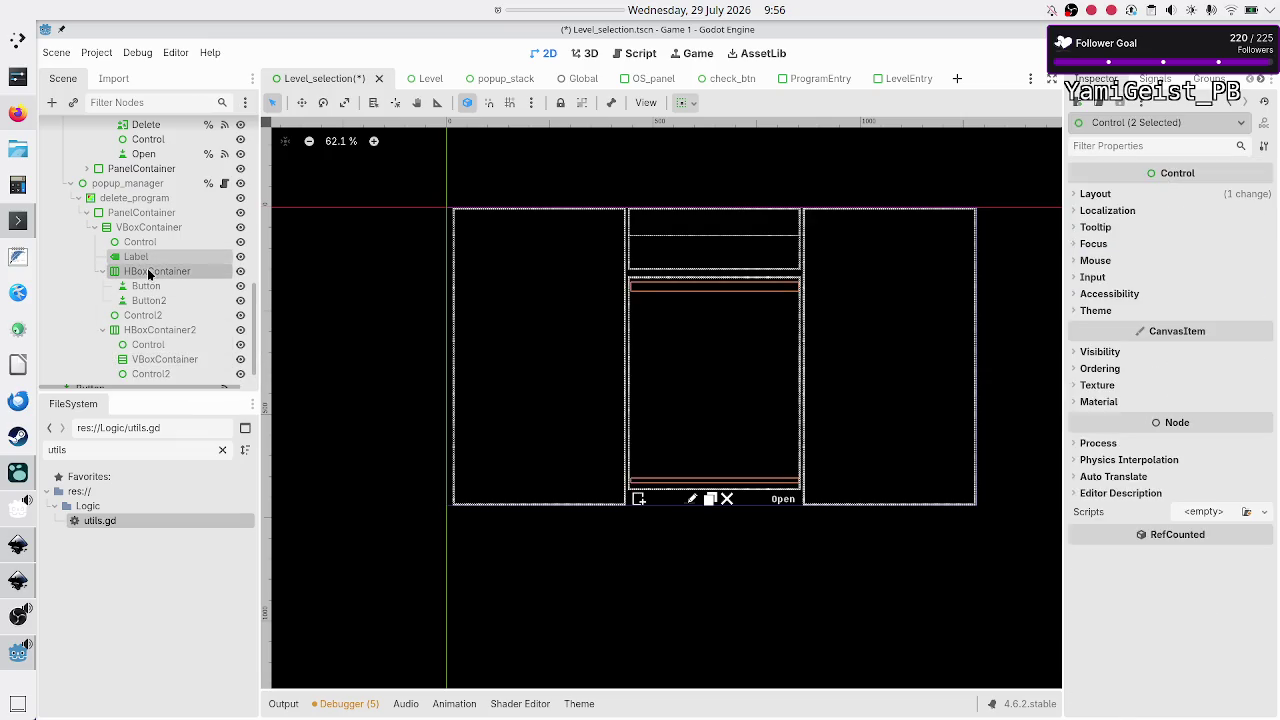
{"action": "left_click_drag", "start_coordinate": [149, 272], "coordinate": [167, 360]}
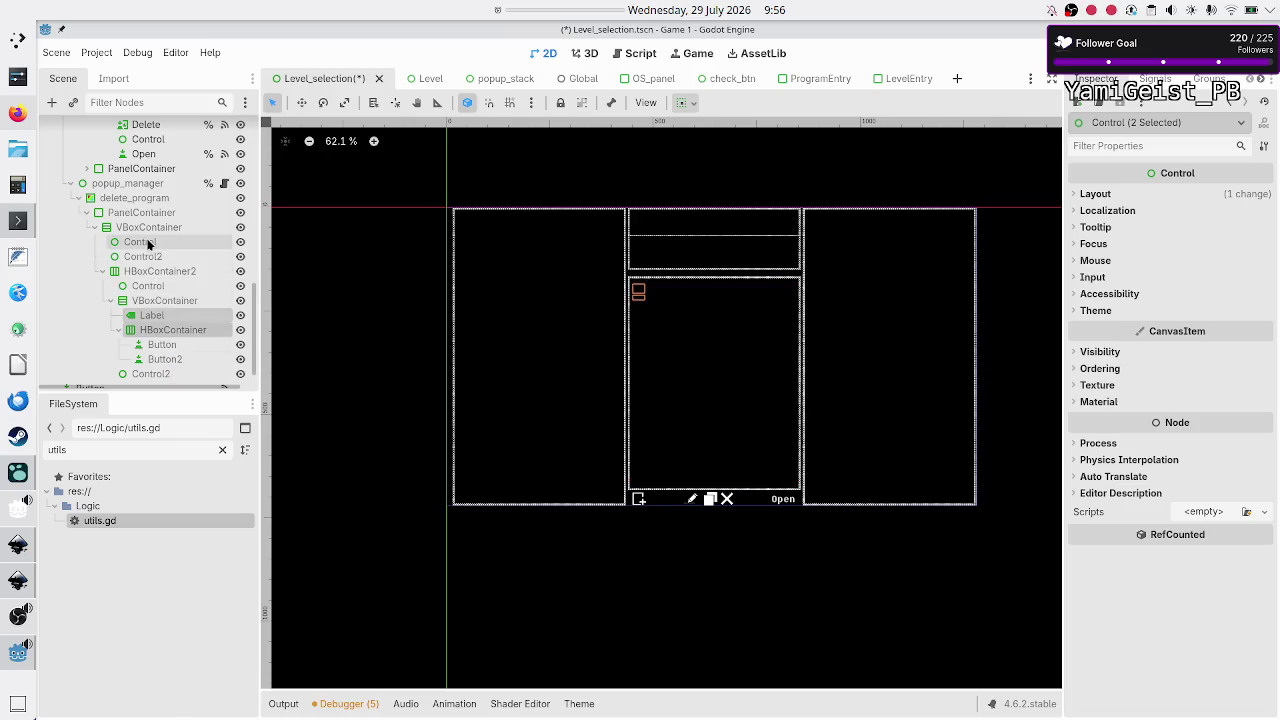
{"action": "left_click", "coordinate": [152, 271]}
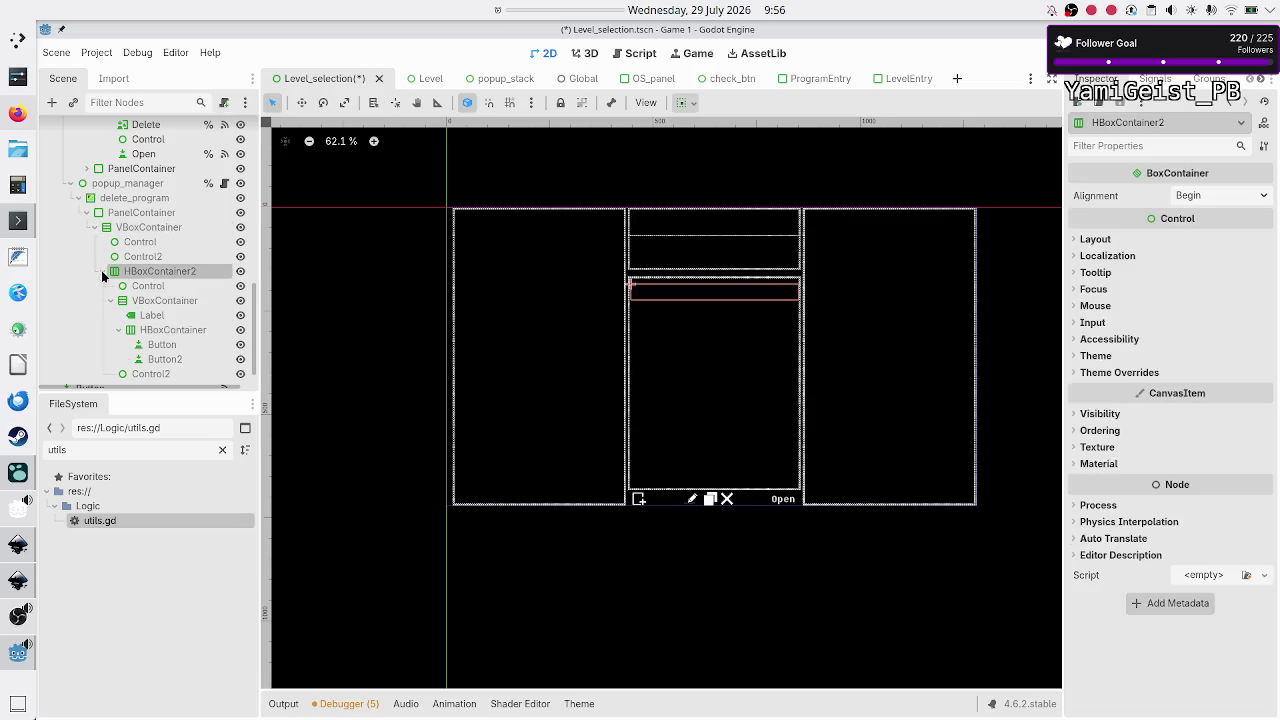
{"action": "left_click", "coordinate": [101, 270]}
{"action": "left_click_drag", "start_coordinate": [154, 351], "coordinate": [165, 331]}
{"action": "left_click", "coordinate": [140, 324]}
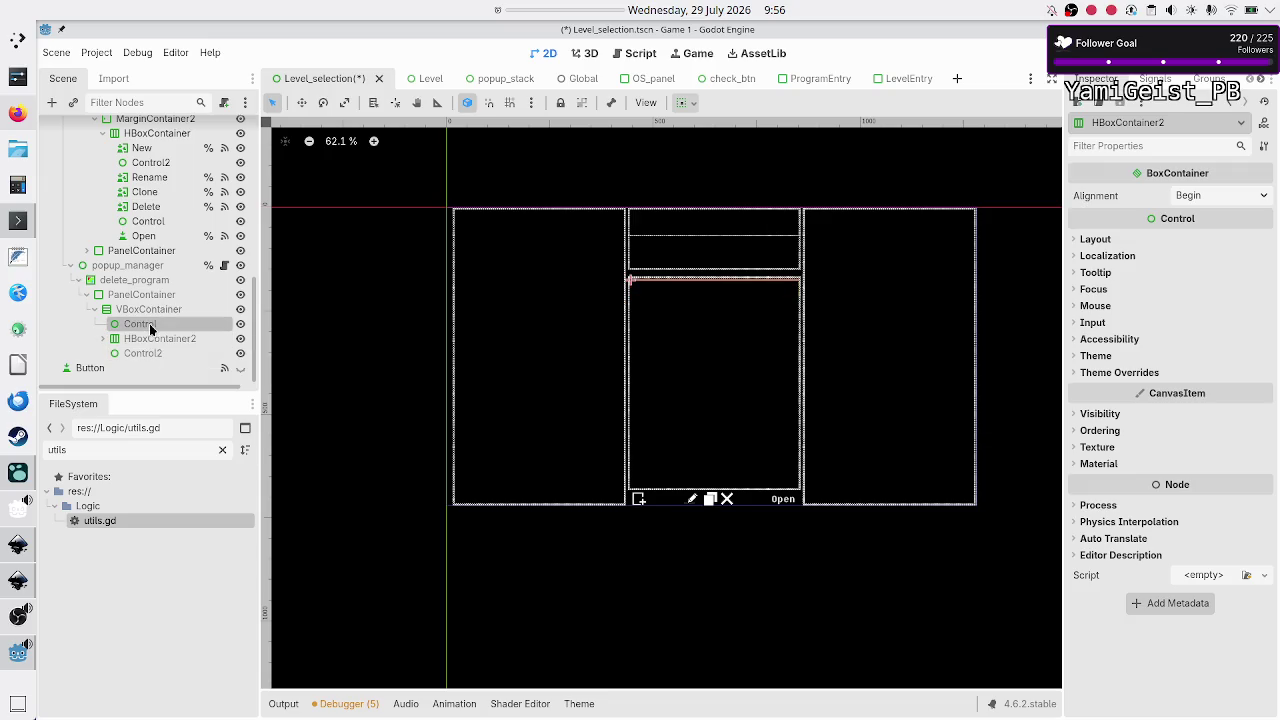
{"action": "left_click", "coordinate": [150, 355], "text": "shift"}
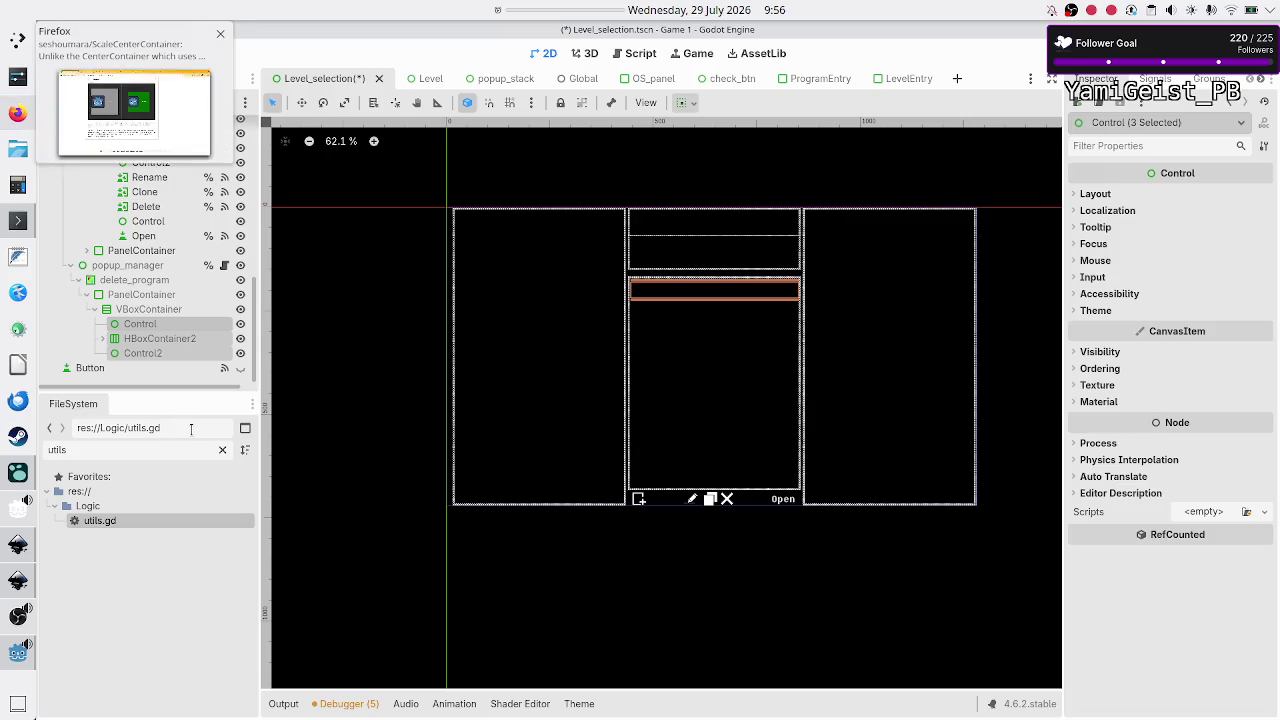
Step: Check HBoxContainer2's contents against the GitHub reference, then select its inner Control and Control2 spacers
{"action": "left_click", "coordinate": [163, 311]}
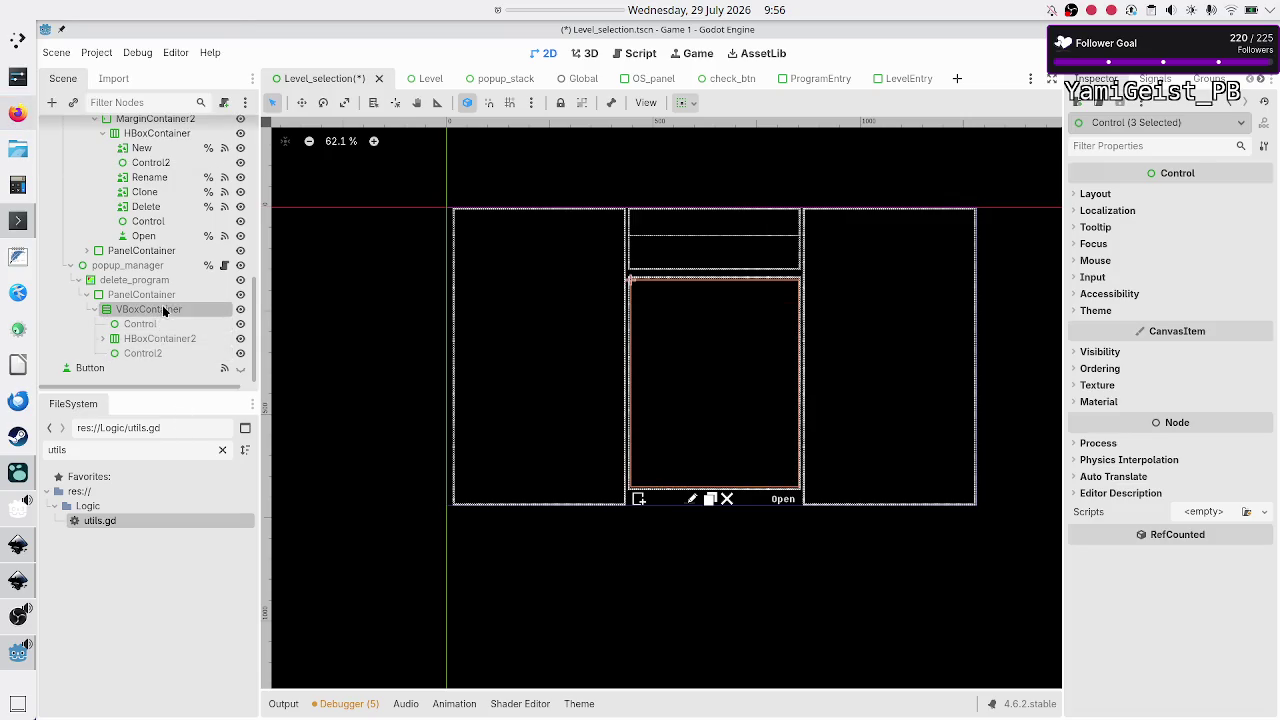
{"action": "left_click", "coordinate": [103, 339]}
{"action": "scroll", "coordinate": [130, 360], "scroll_direction": "down", "scroll_amount": 3}
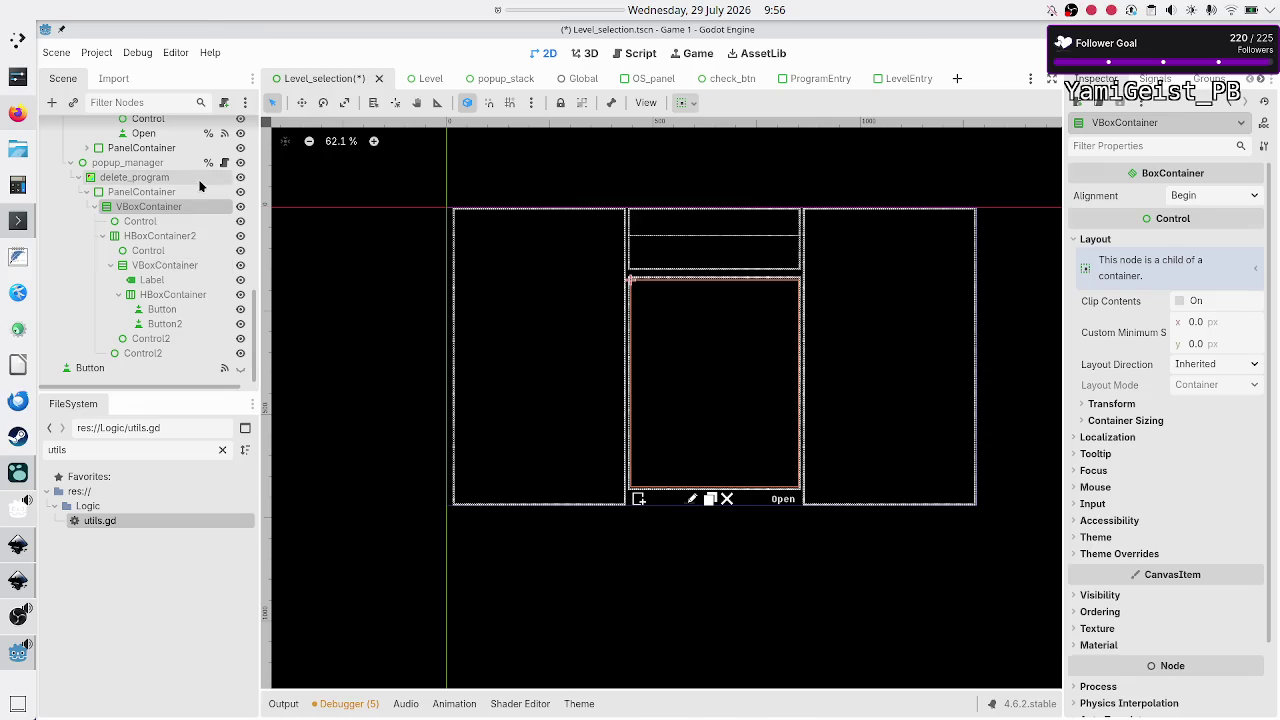
{"action": "key", "text": "alt+Tab"}
{"action": "scroll", "coordinate": [362, 310], "scroll_direction": "up", "scroll_amount": 10}
{"action": "scroll", "coordinate": [363, 311], "scroll_direction": "down", "scroll_amount": 5}
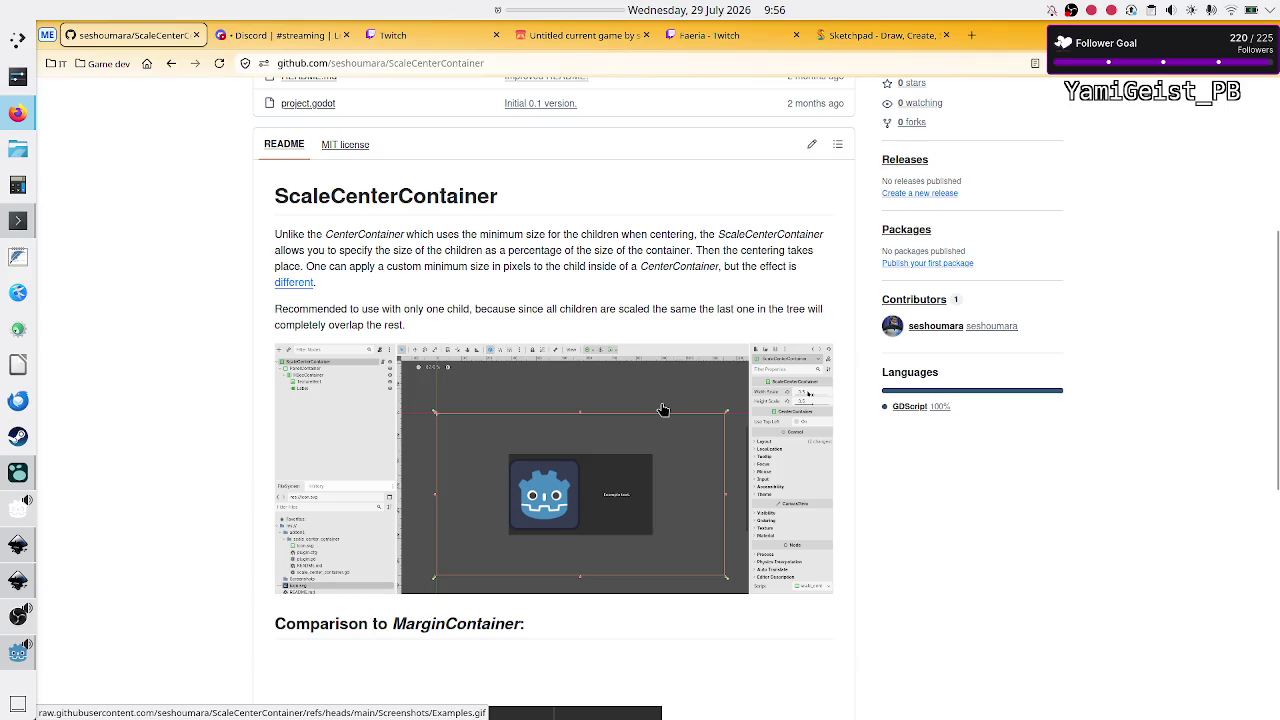
{"action": "key", "text": "alt+Tab"}
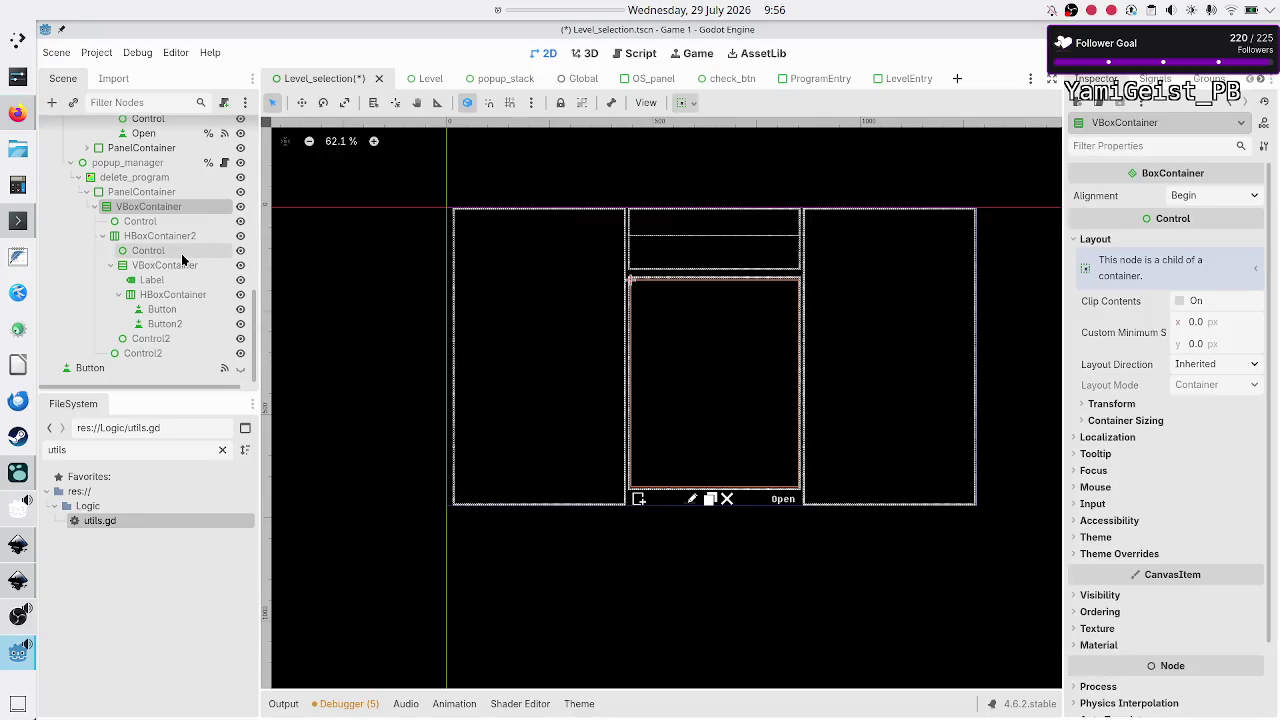
{"action": "left_click", "coordinate": [182, 255]}
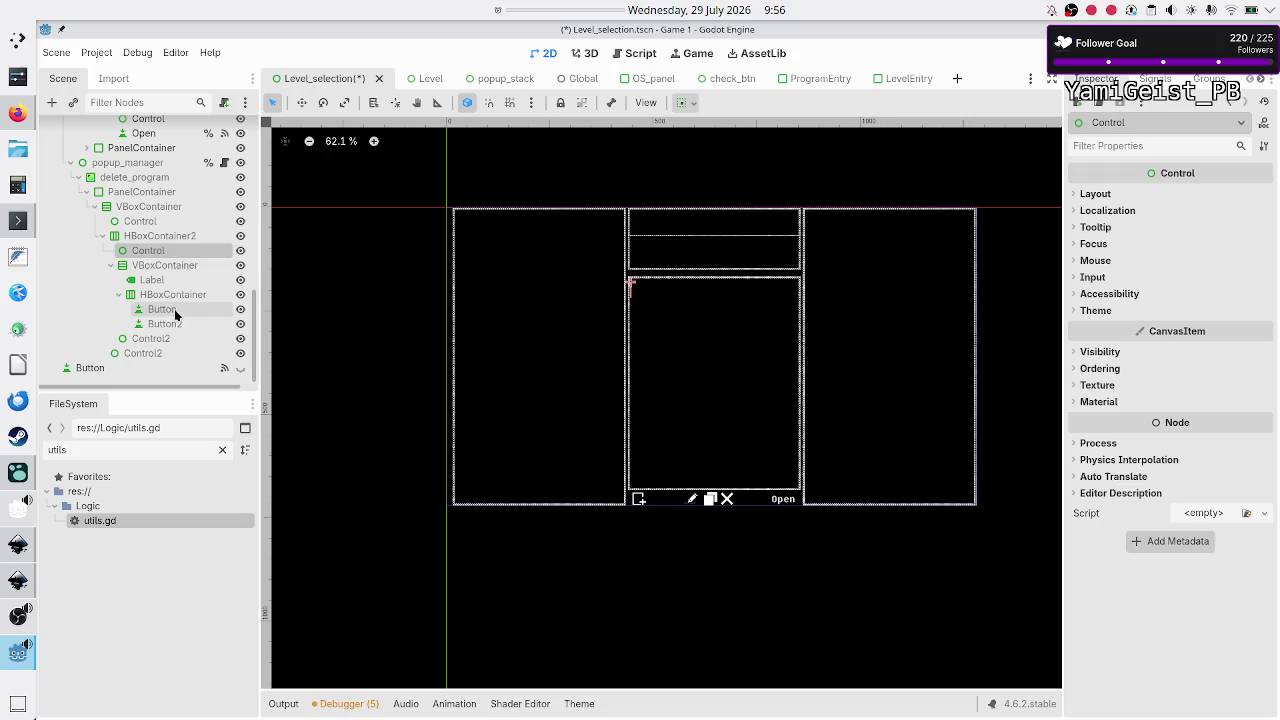
{"action": "left_click", "coordinate": [109, 265]}
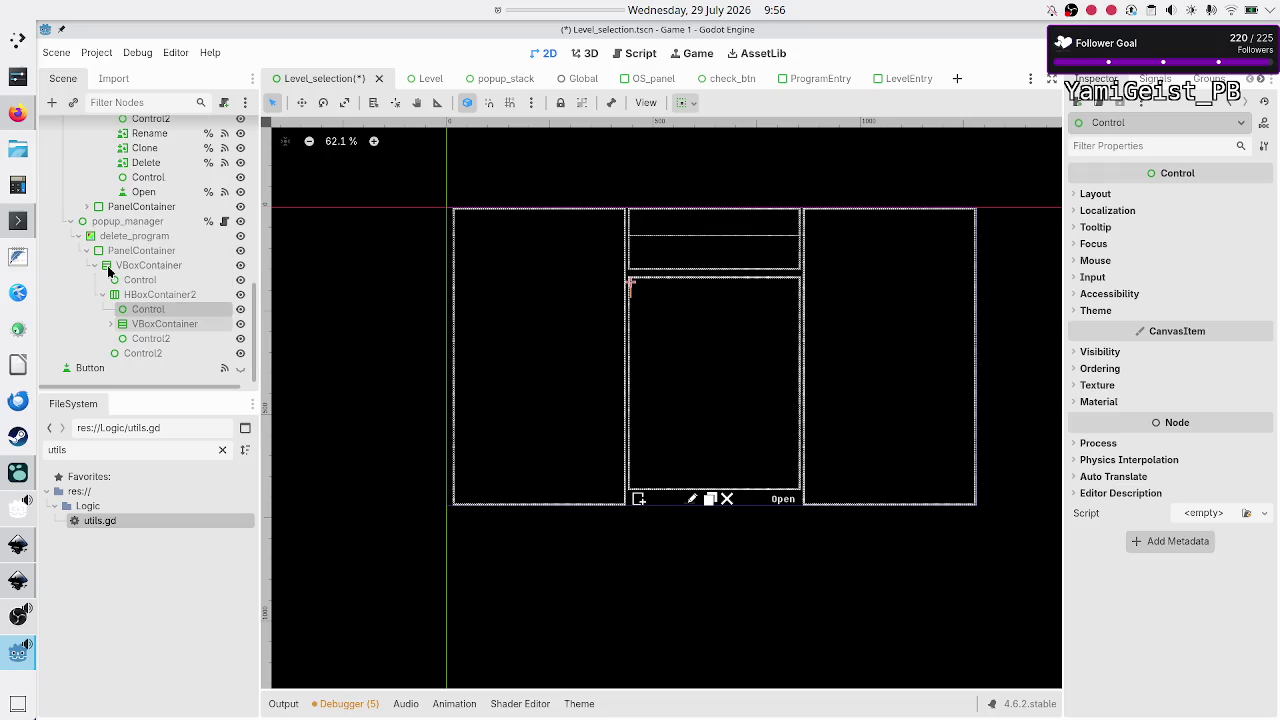
{"action": "left_click", "coordinate": [148, 338], "text": "ctrl"}
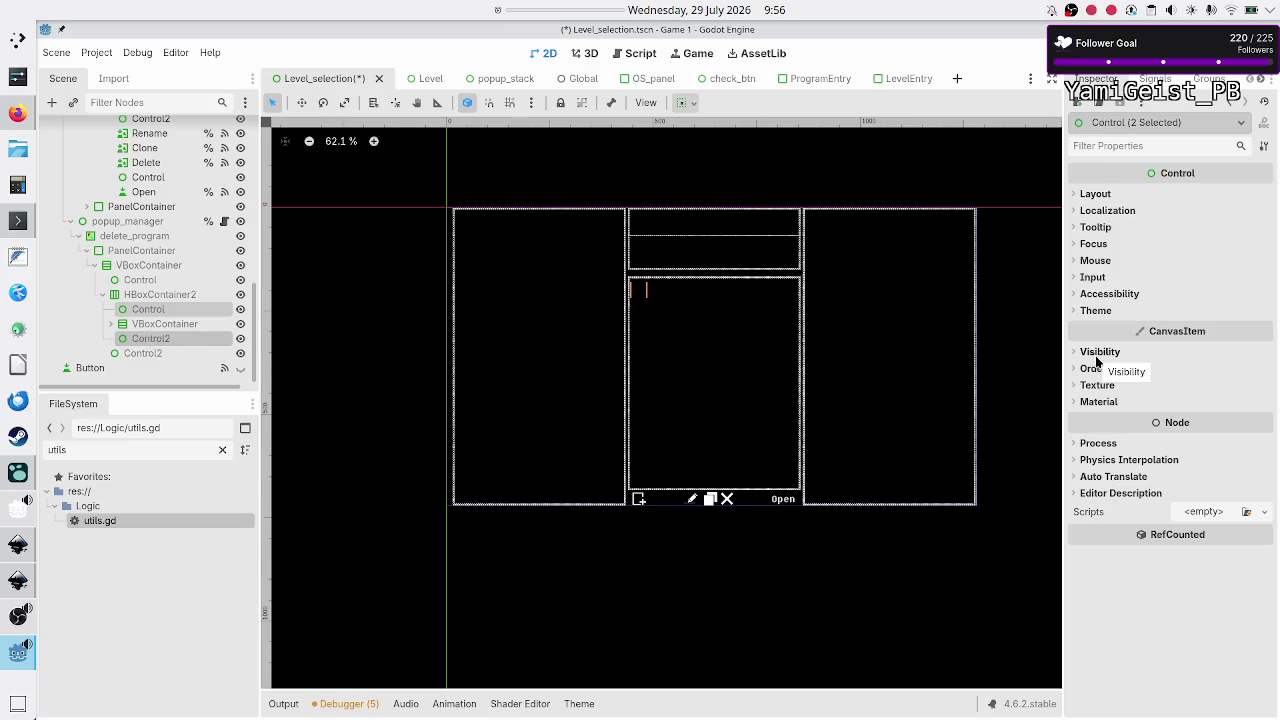
Step: Make the outer Control and Control2 spacers expand vertically
{"action": "left_click", "coordinate": [110, 297]}
{"action": "left_click", "coordinate": [101, 296]}
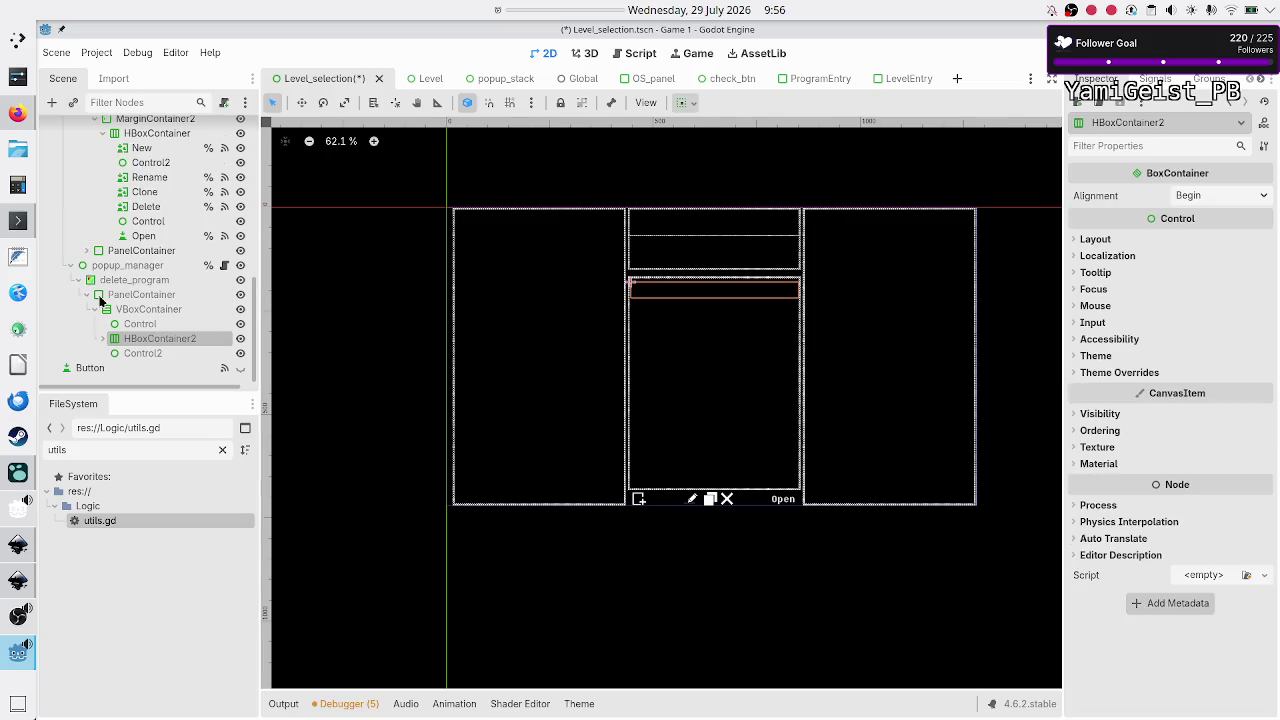
{"action": "left_click", "coordinate": [162, 323]}
{"action": "left_click", "coordinate": [159, 349], "text": "ctrl"}
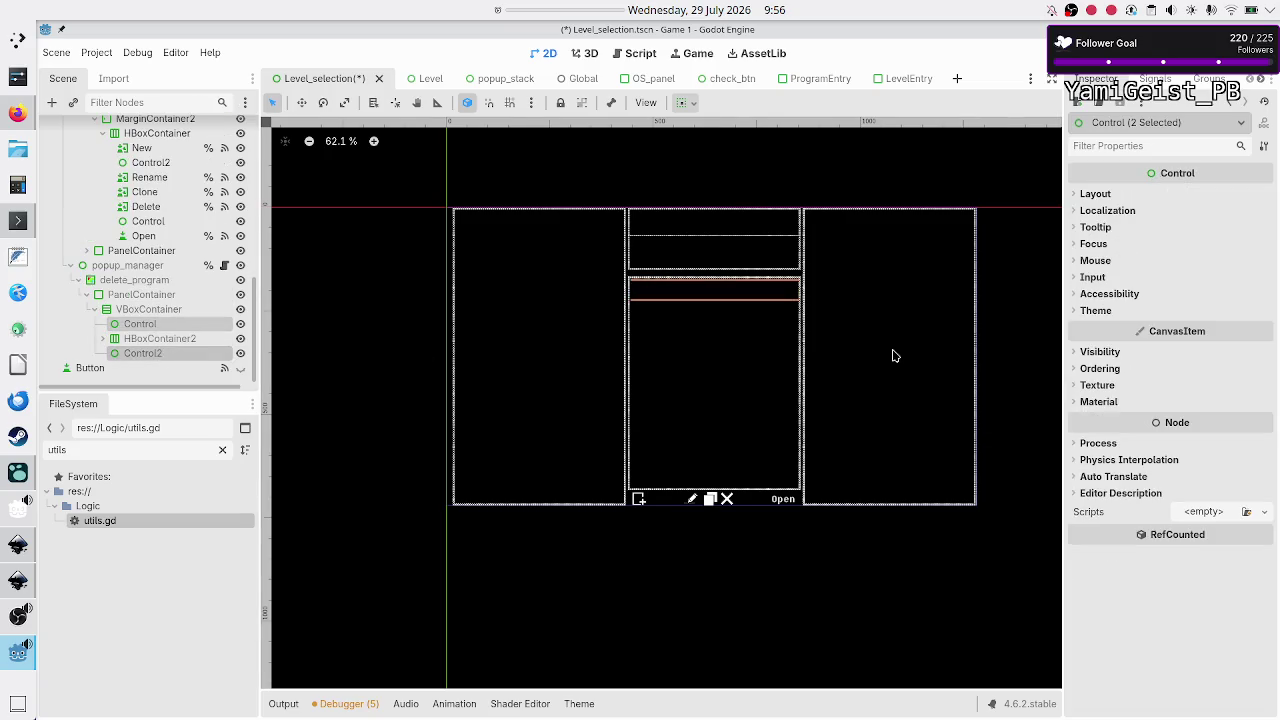
{"action": "left_click", "coordinate": [1095, 199]}
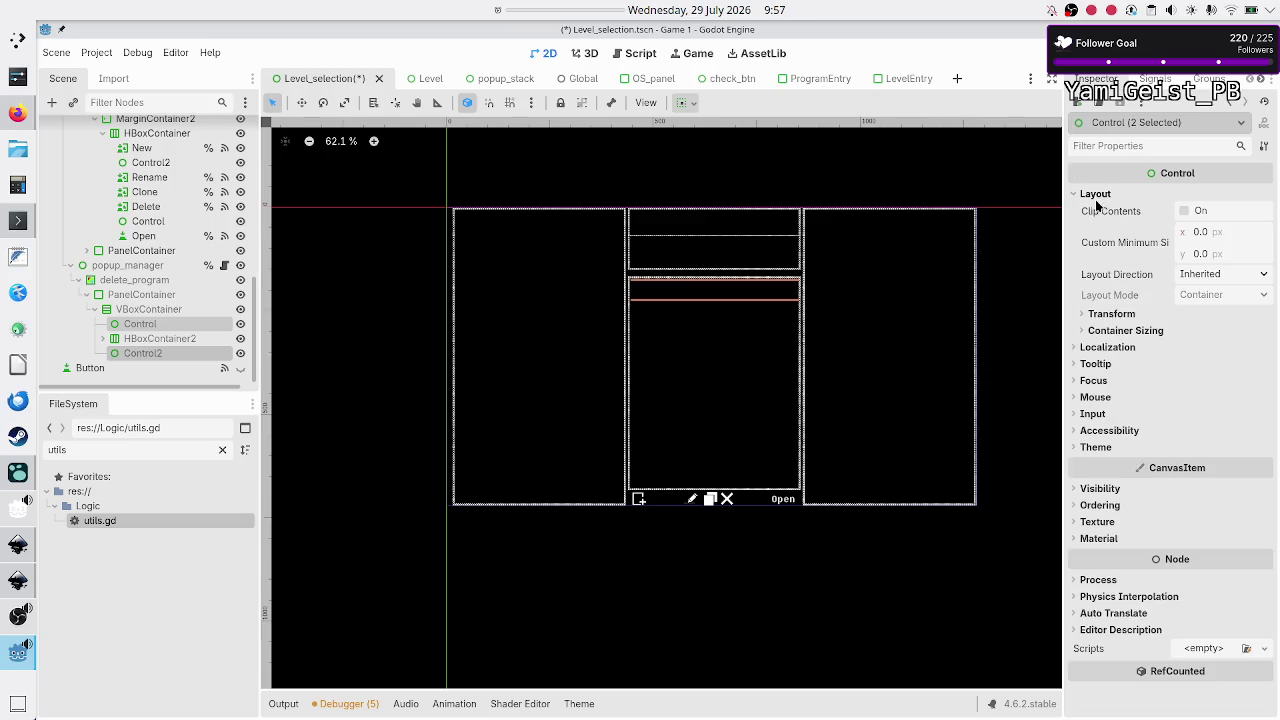
{"action": "left_click", "coordinate": [1124, 330]}
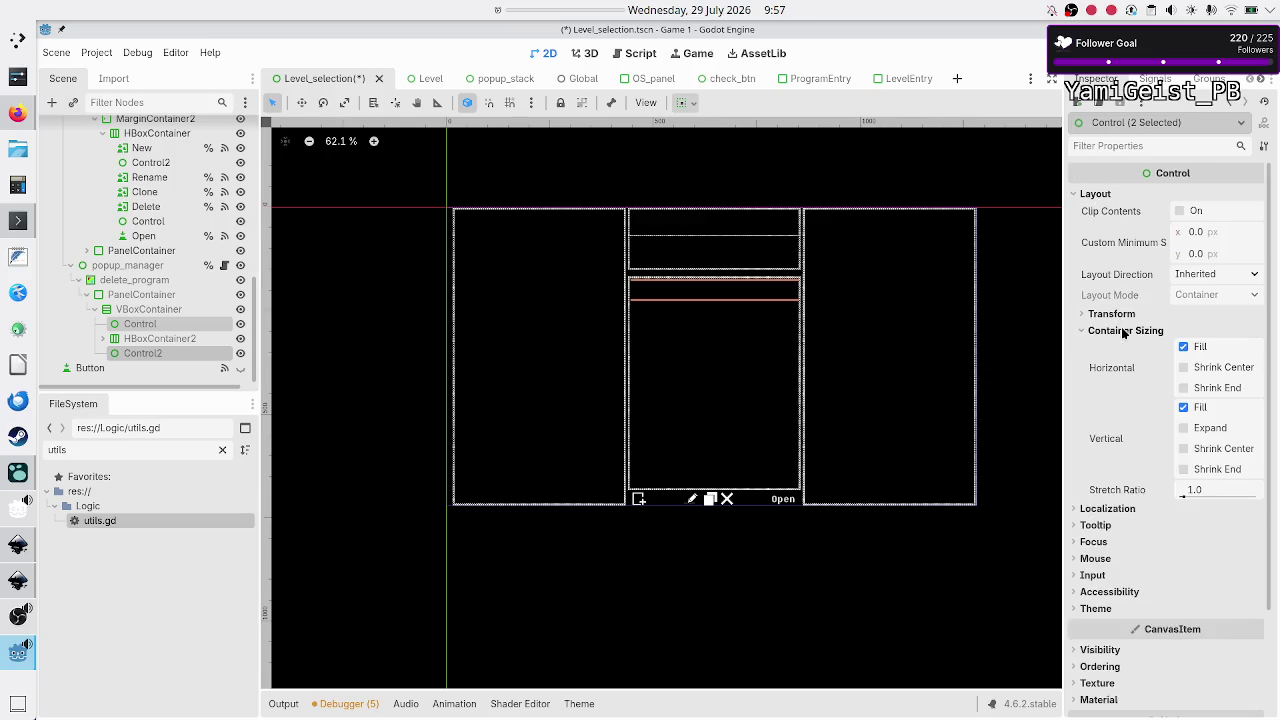
{"action": "left_click", "coordinate": [1210, 430]}
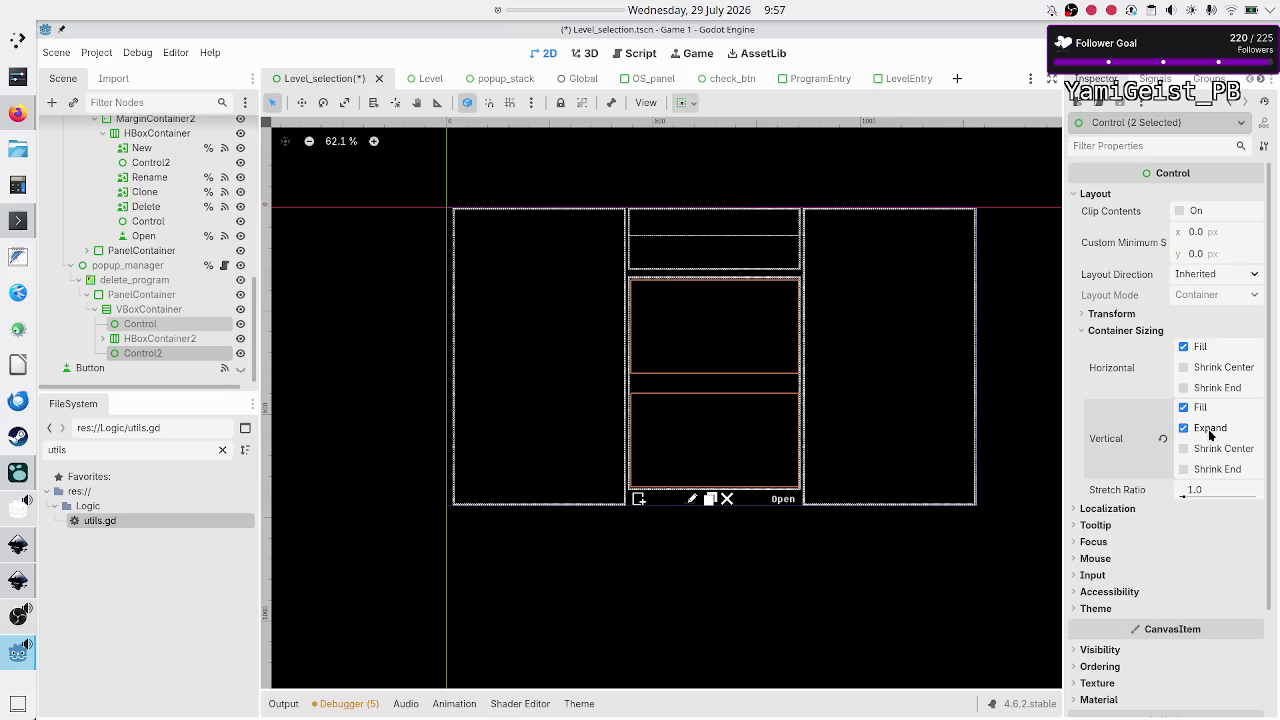
Step: Make HBoxContainer2 expand vertically with a stretch ratio of 2.0
{"action": "left_click", "coordinate": [160, 338]}
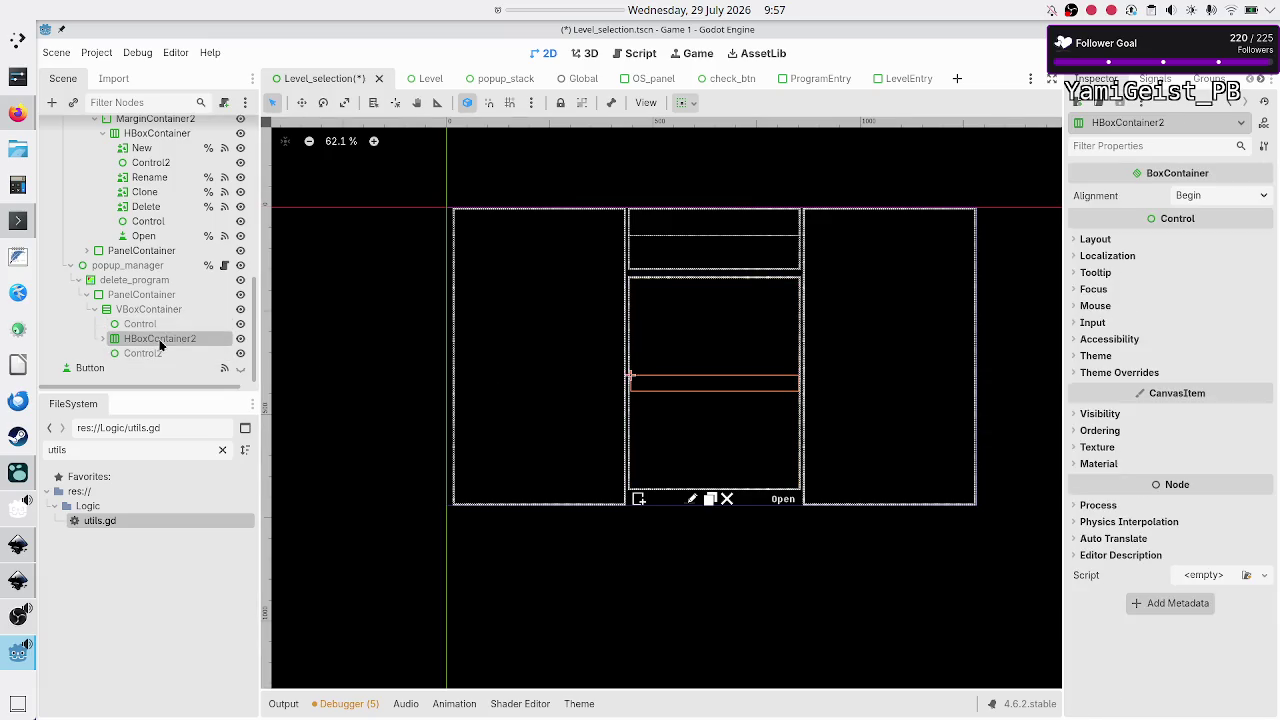
{"action": "left_click", "coordinate": [1119, 237]}
{"action": "left_click", "coordinate": [1153, 421]}
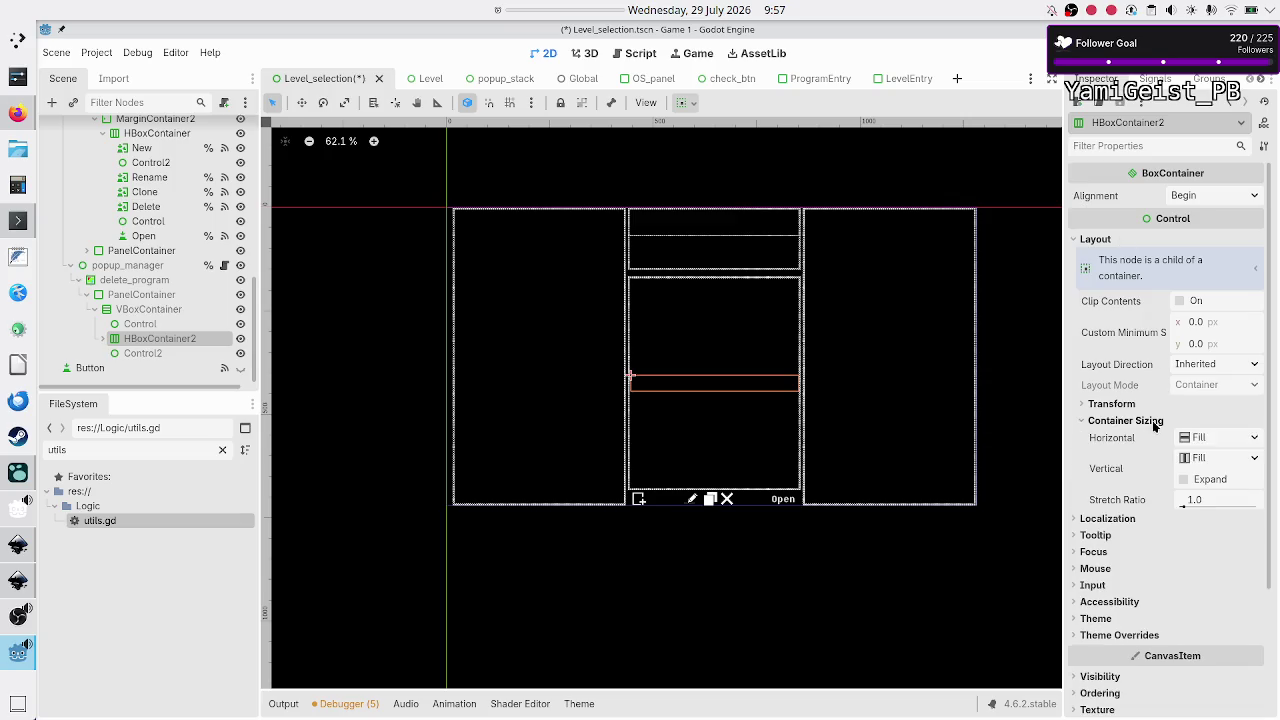
{"action": "left_click", "coordinate": [1207, 479]}
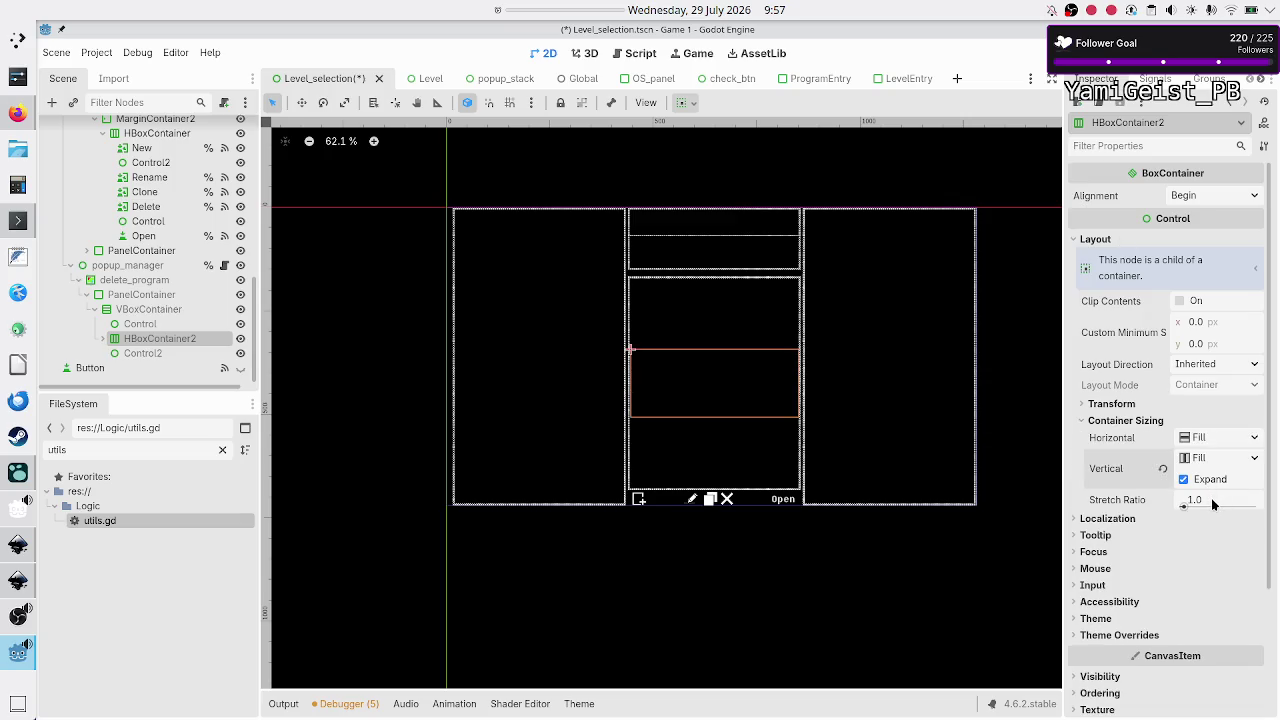
{"action": "left_click", "coordinate": [1211, 498]}
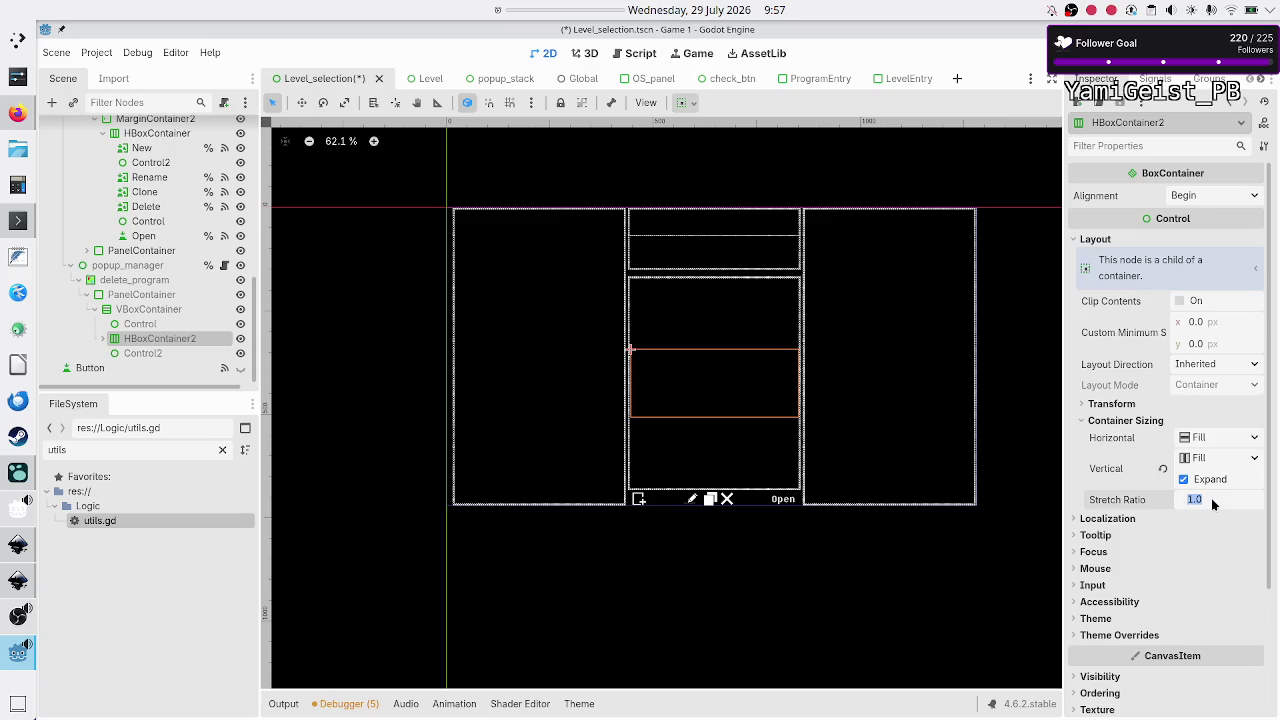
{"action": "type", "text": "2"}
{"action": "key", "text": "Return"}
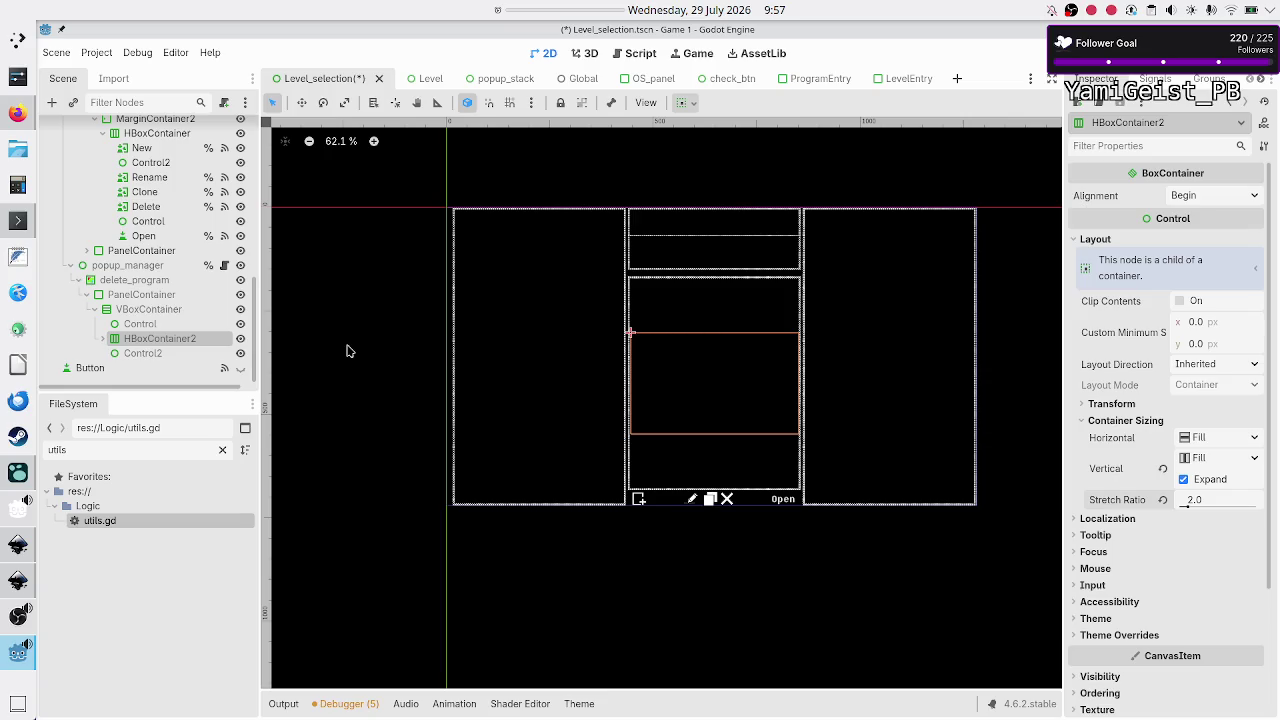
{"action": "left_click", "coordinate": [102, 339]}
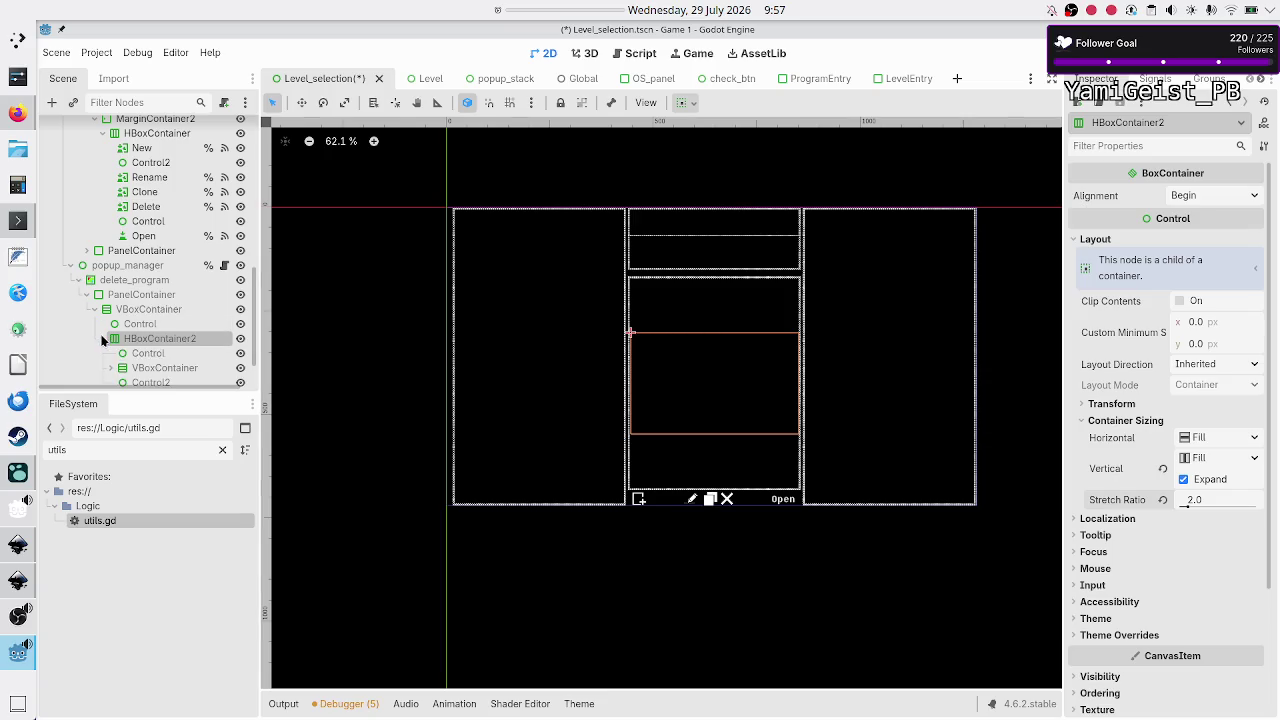
{"action": "scroll", "coordinate": [156, 336], "scroll_direction": "down", "scroll_amount": 2}
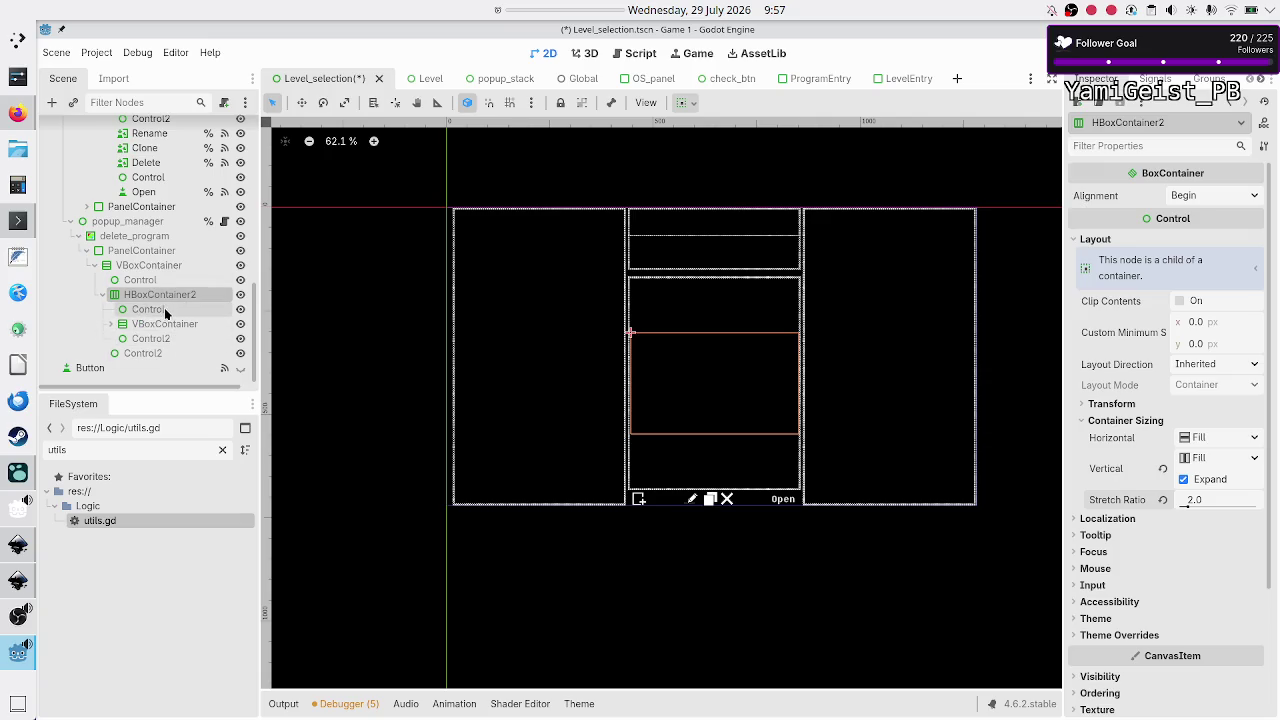
{"action": "left_click", "coordinate": [162, 308]}
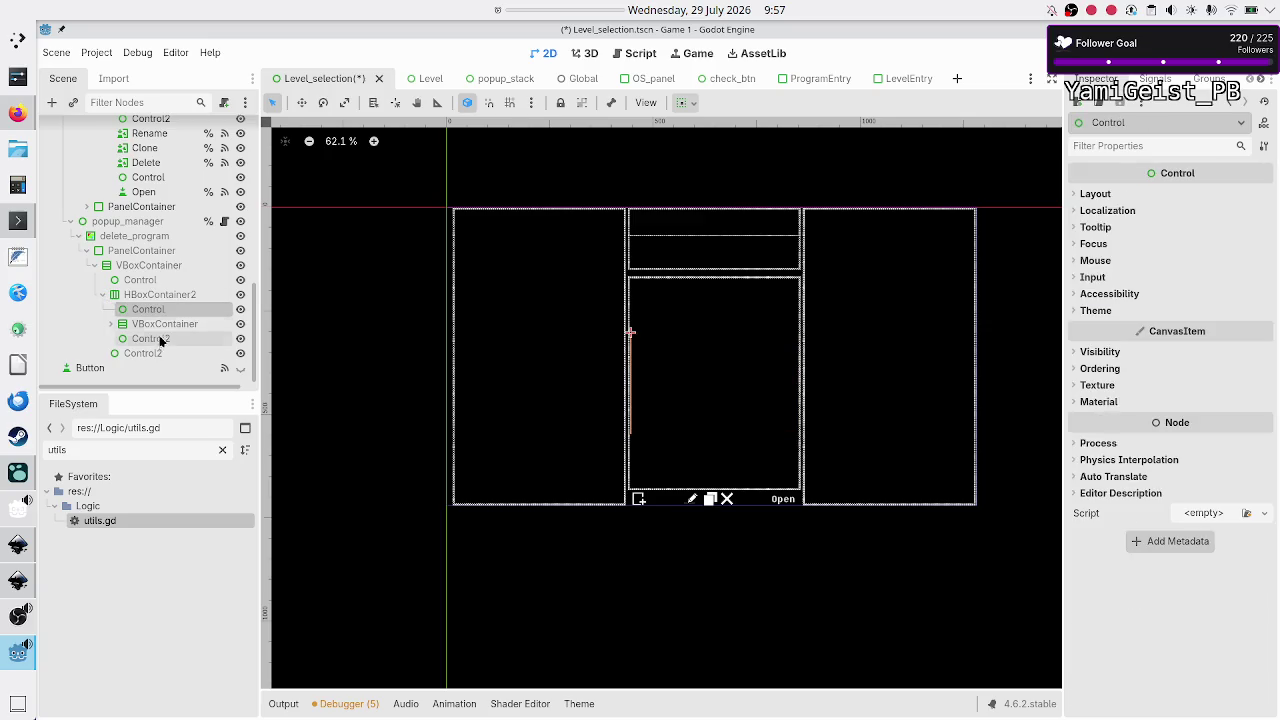
Step: Make Control, VBoxContainer and Control2 inside HBoxContainer2 expand horizontally
{"action": "left_click", "coordinate": [162, 340], "text": "shift"}
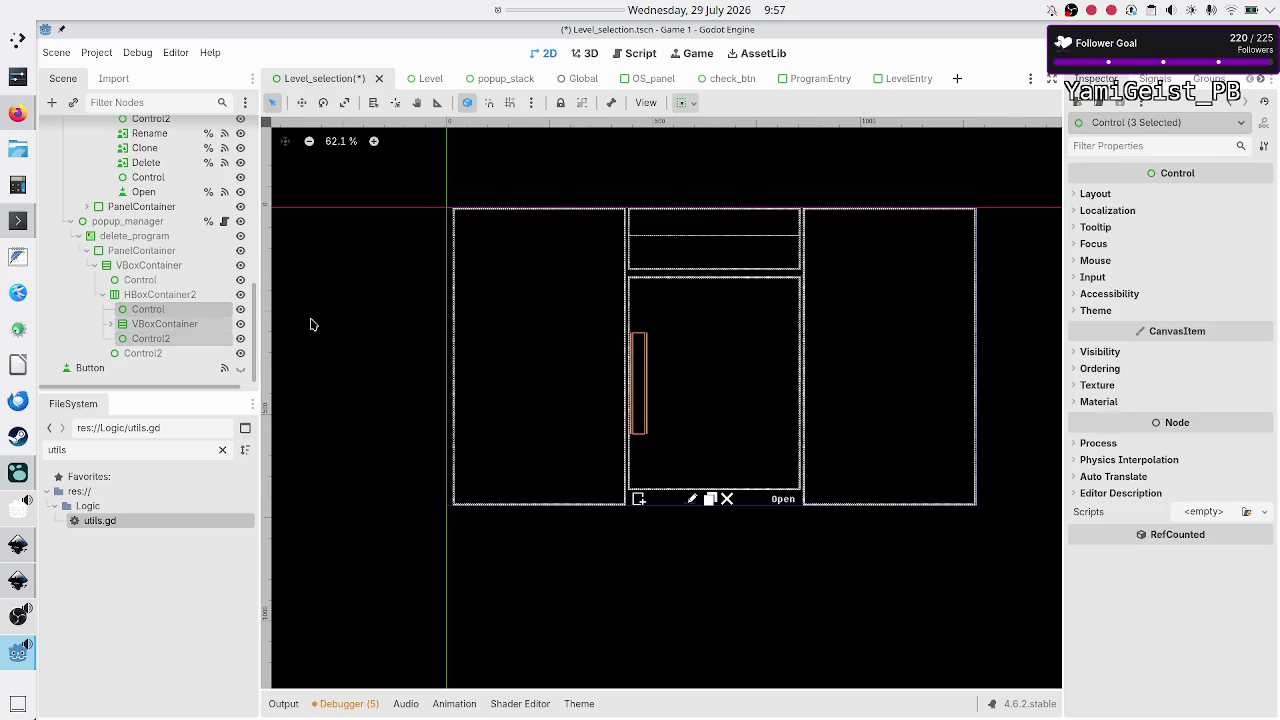
{"action": "left_click", "coordinate": [1096, 193]}
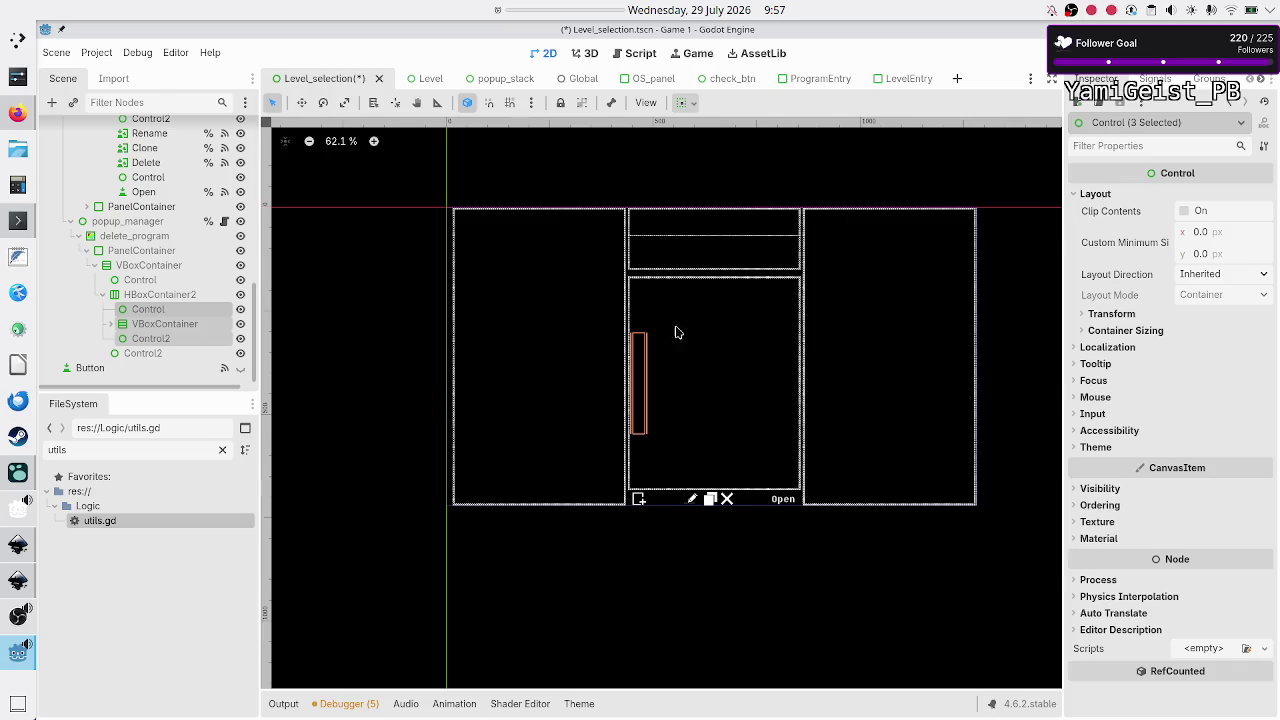
{"action": "left_click", "coordinate": [1136, 330]}
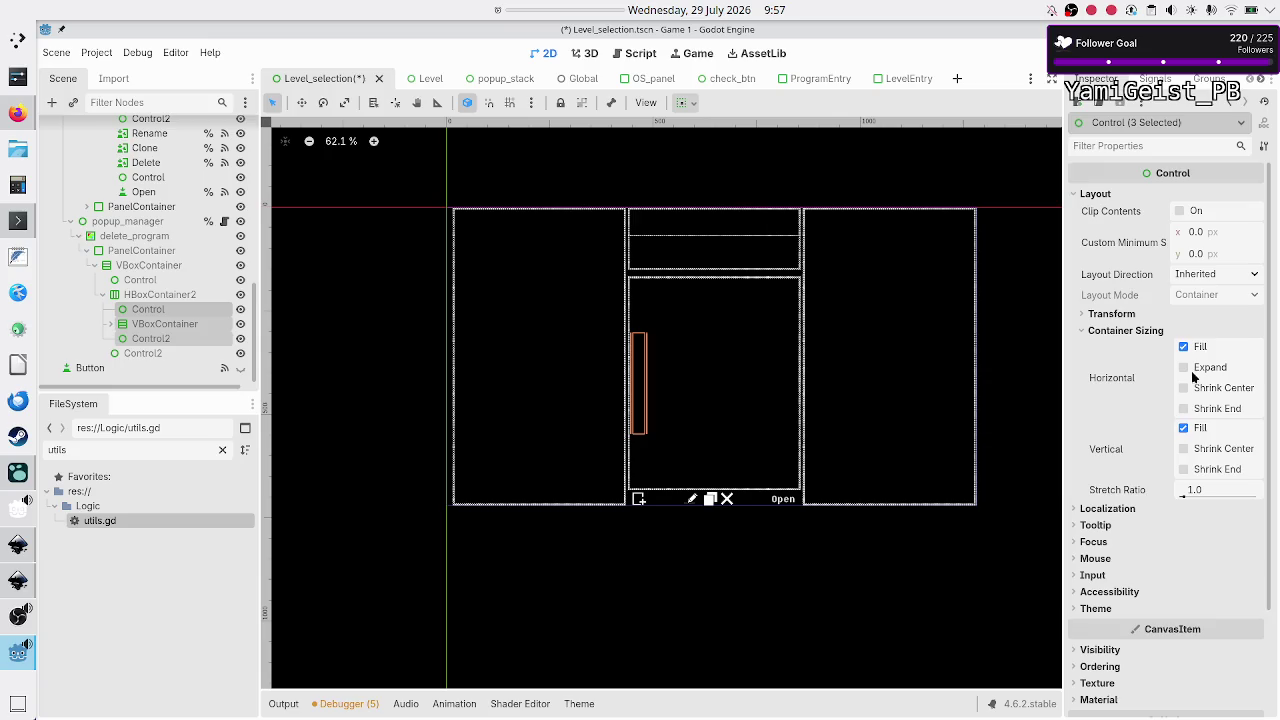
{"action": "left_click", "coordinate": [1207, 370]}
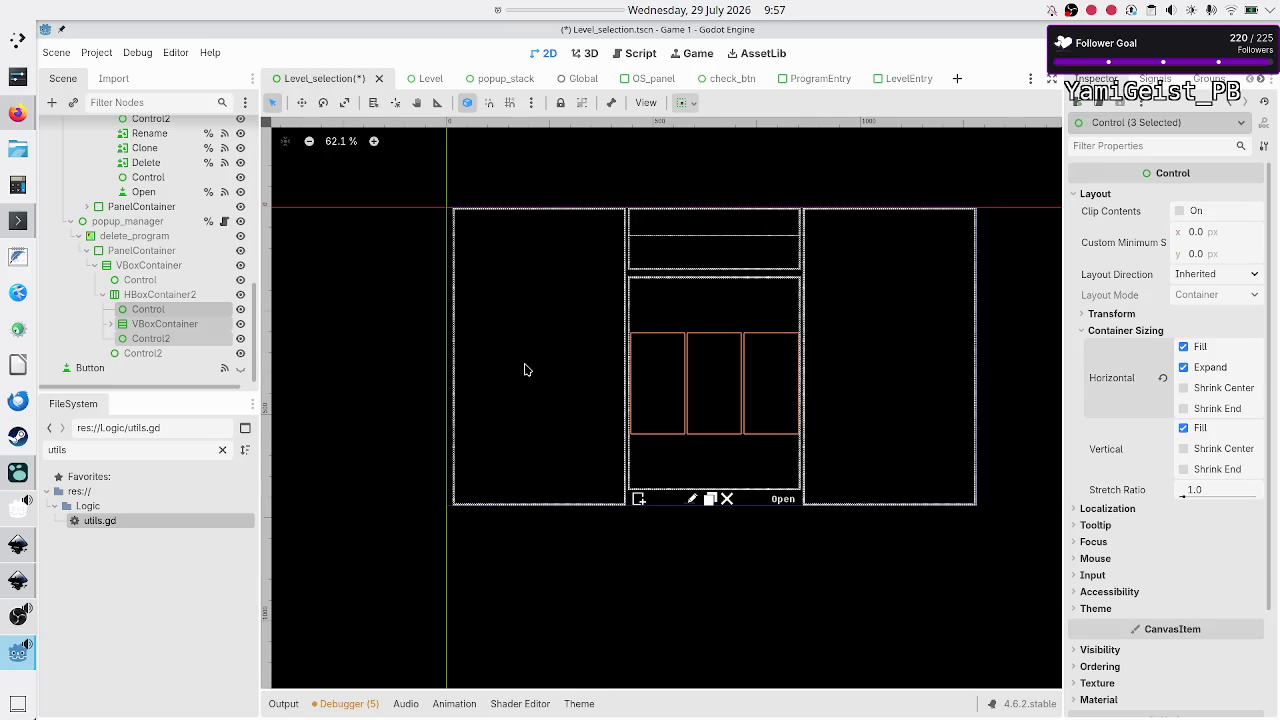
Step: Give the middle VBoxContainer a stretch ratio of 2.0, then switch to the ScaleCenterContainer GitHub page
{"action": "left_click", "coordinate": [196, 339]}
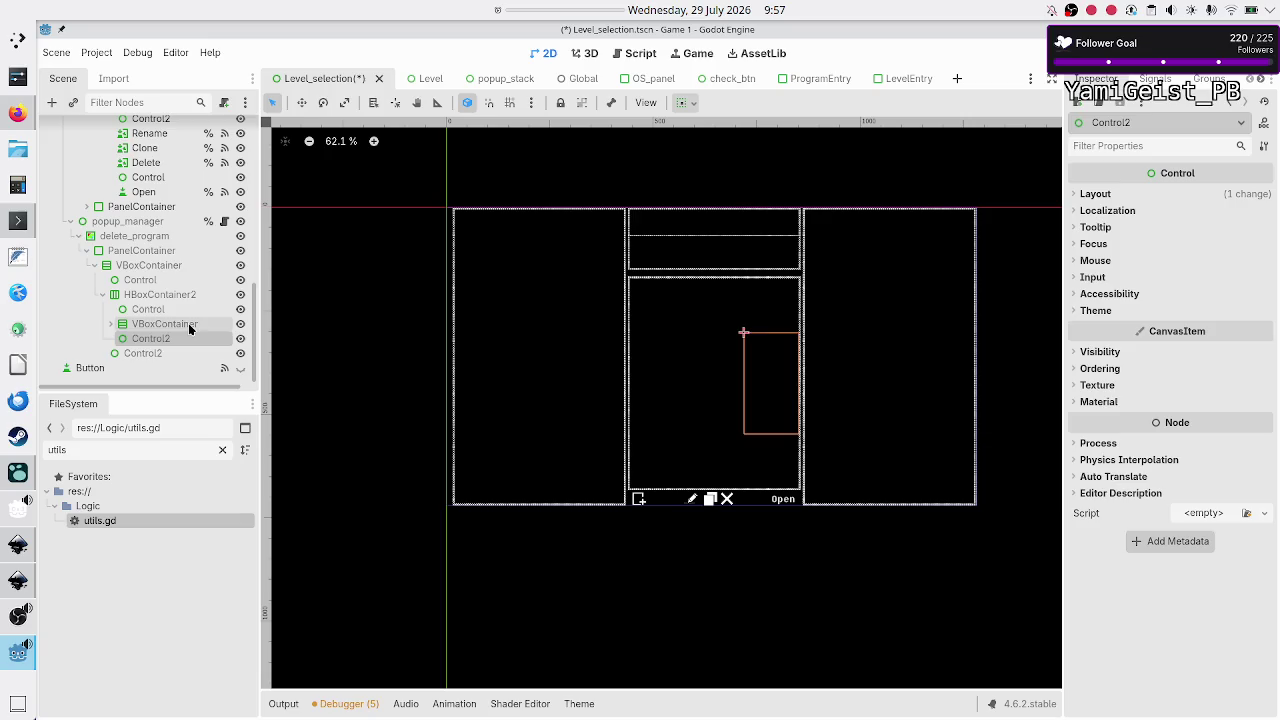
{"action": "left_click", "coordinate": [190, 324]}
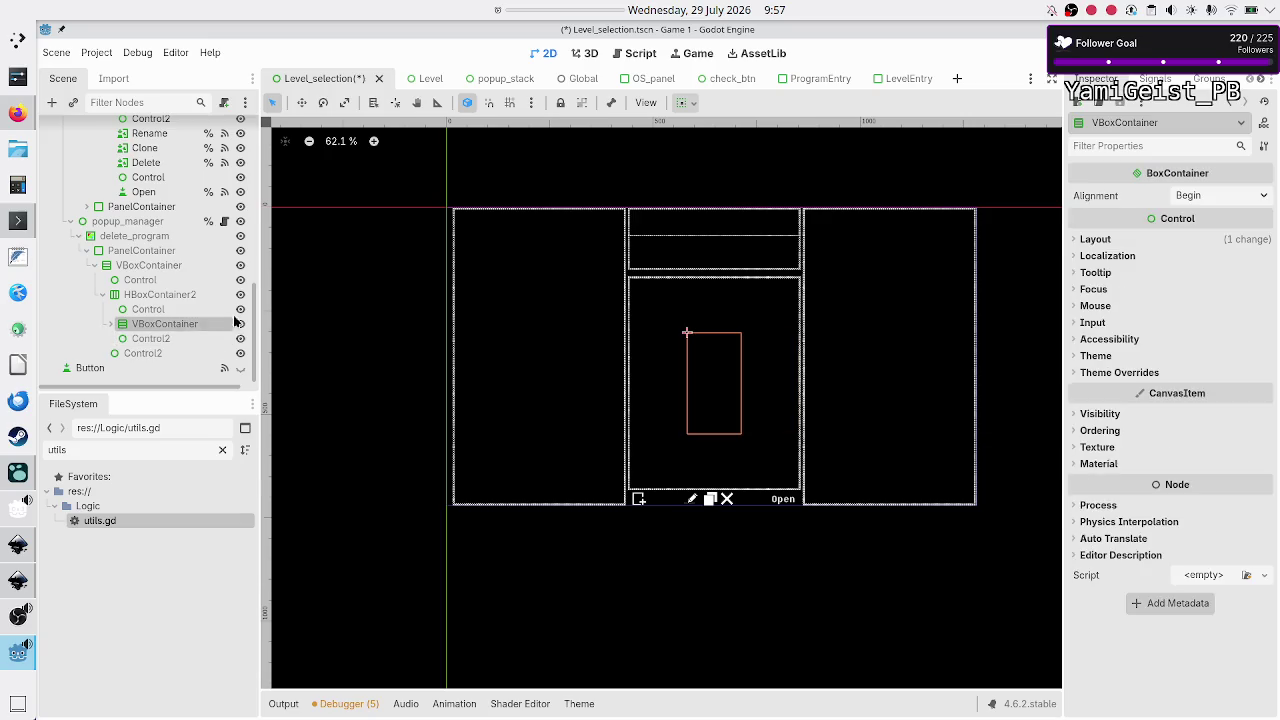
{"action": "left_click", "coordinate": [1106, 241]}
{"action": "left_click", "coordinate": [1122, 421]}
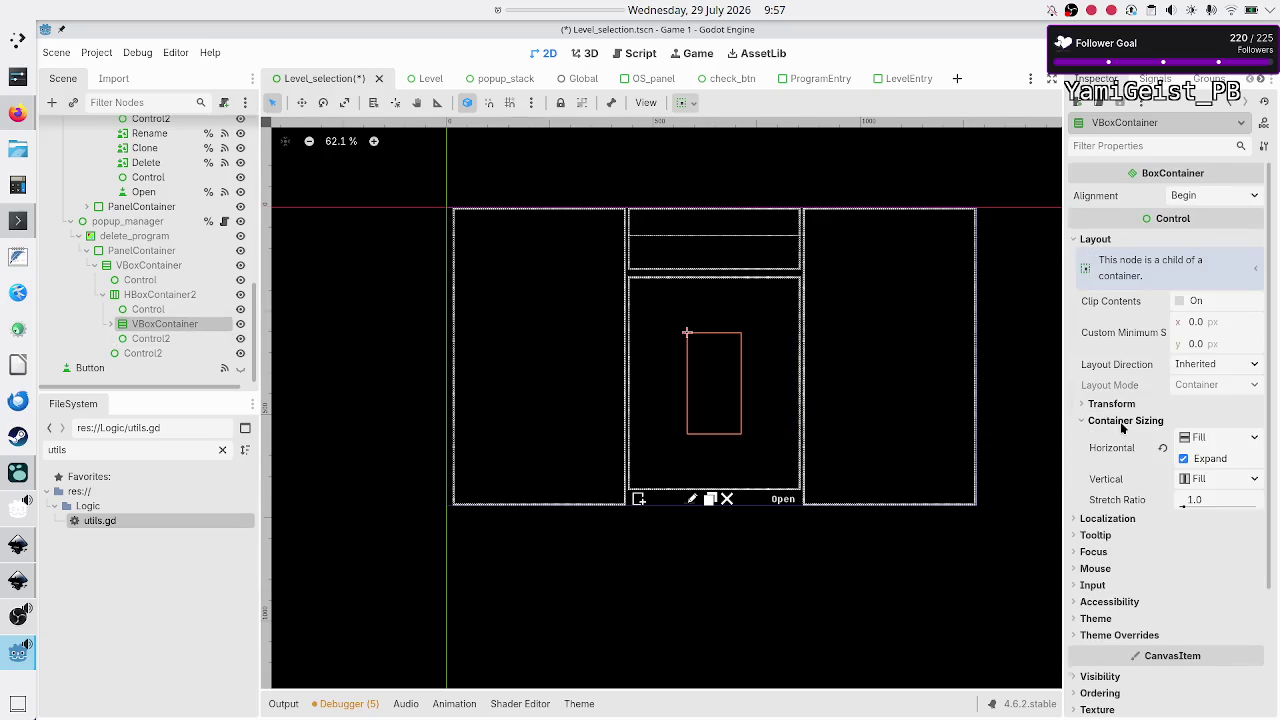
{"action": "left_click", "coordinate": [1217, 499]}
{"action": "type", "text": "2"}
{"action": "key", "text": "Return"}
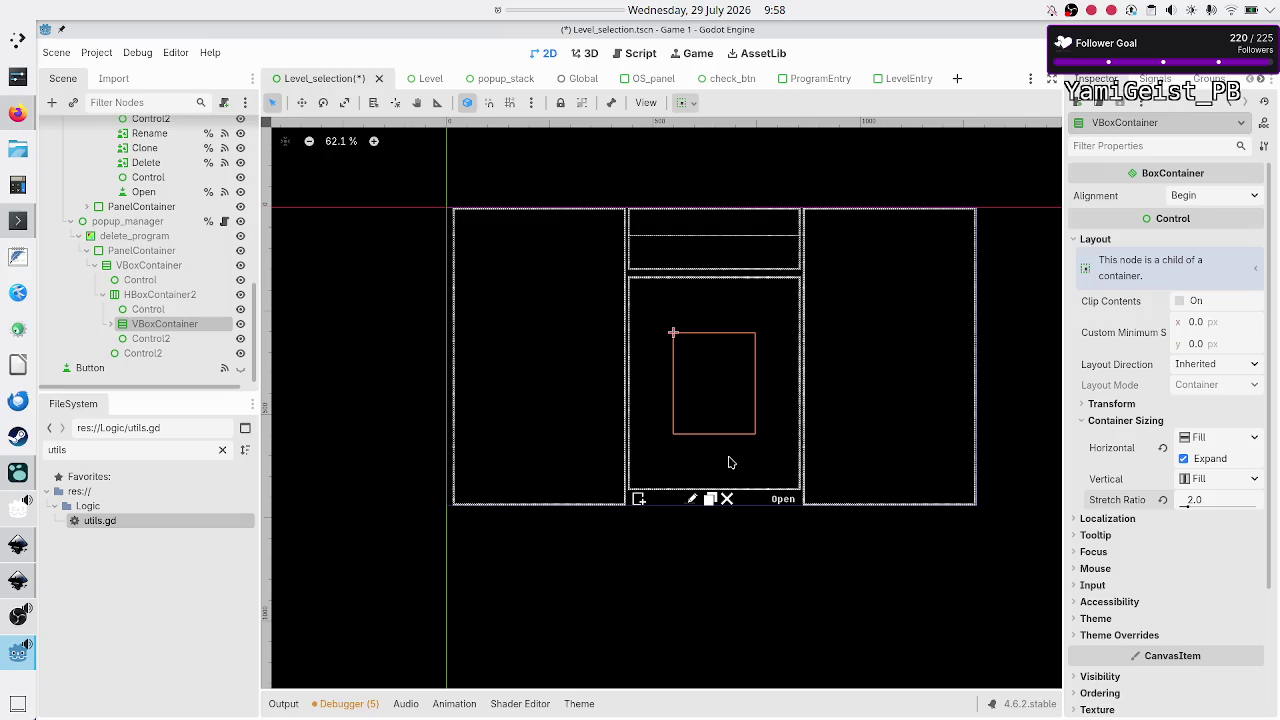
{"action": "key", "text": "alt+Tab"}
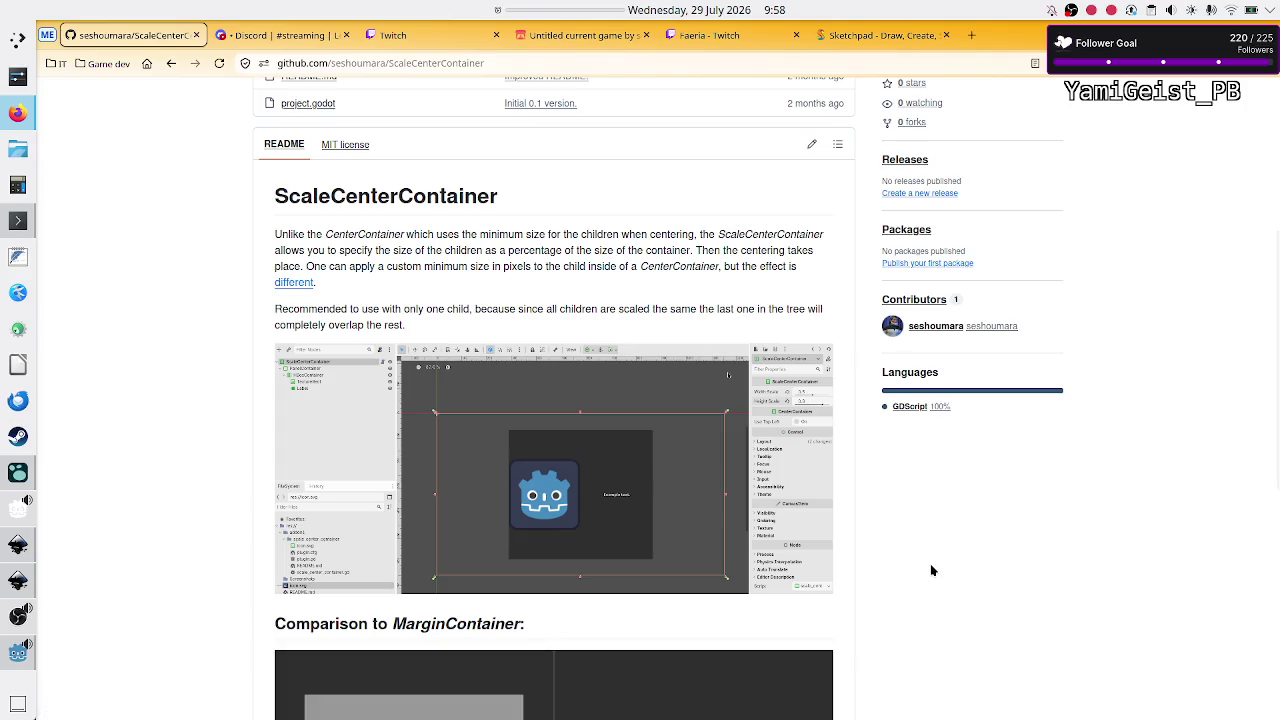
Step: Look over the ScaleCenterContainer repository's file list and README, then return to the Godot editor
{"action": "key", "text": "alt+Tab"}
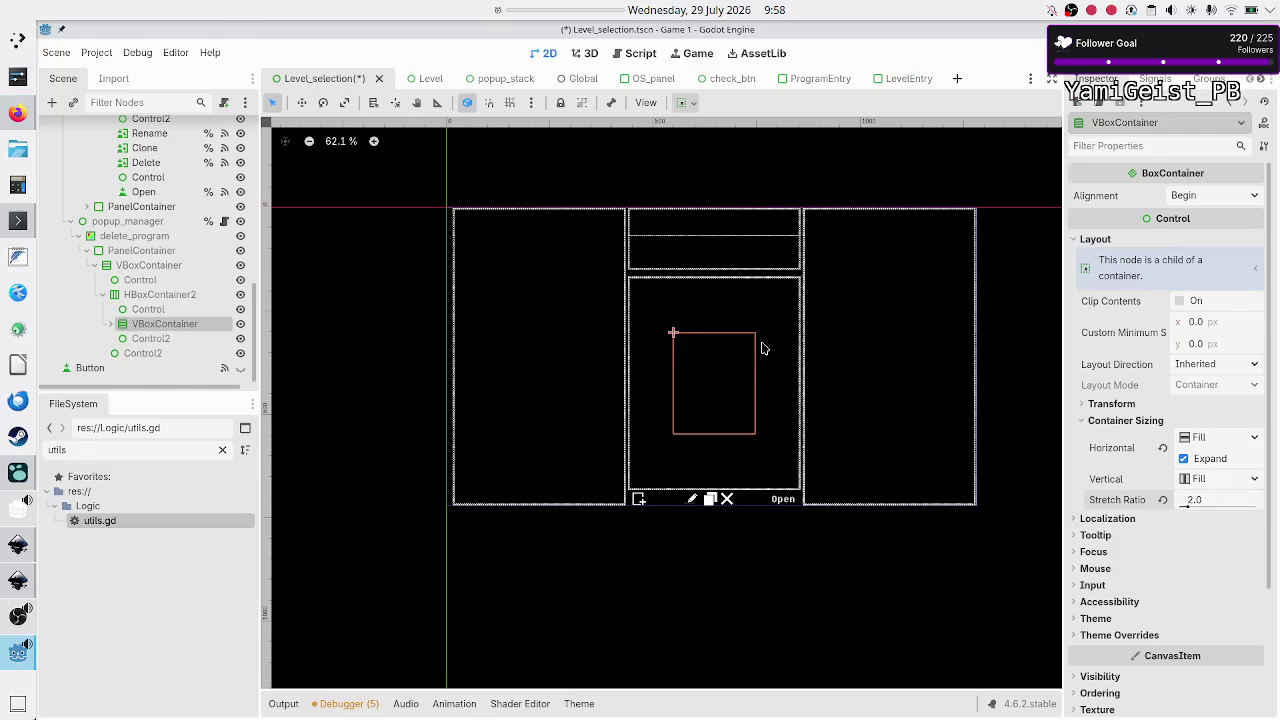
{"action": "key", "text": "alt+Tab"}
{"action": "scroll", "coordinate": [507, 433], "scroll_direction": "up", "scroll_amount": 3}
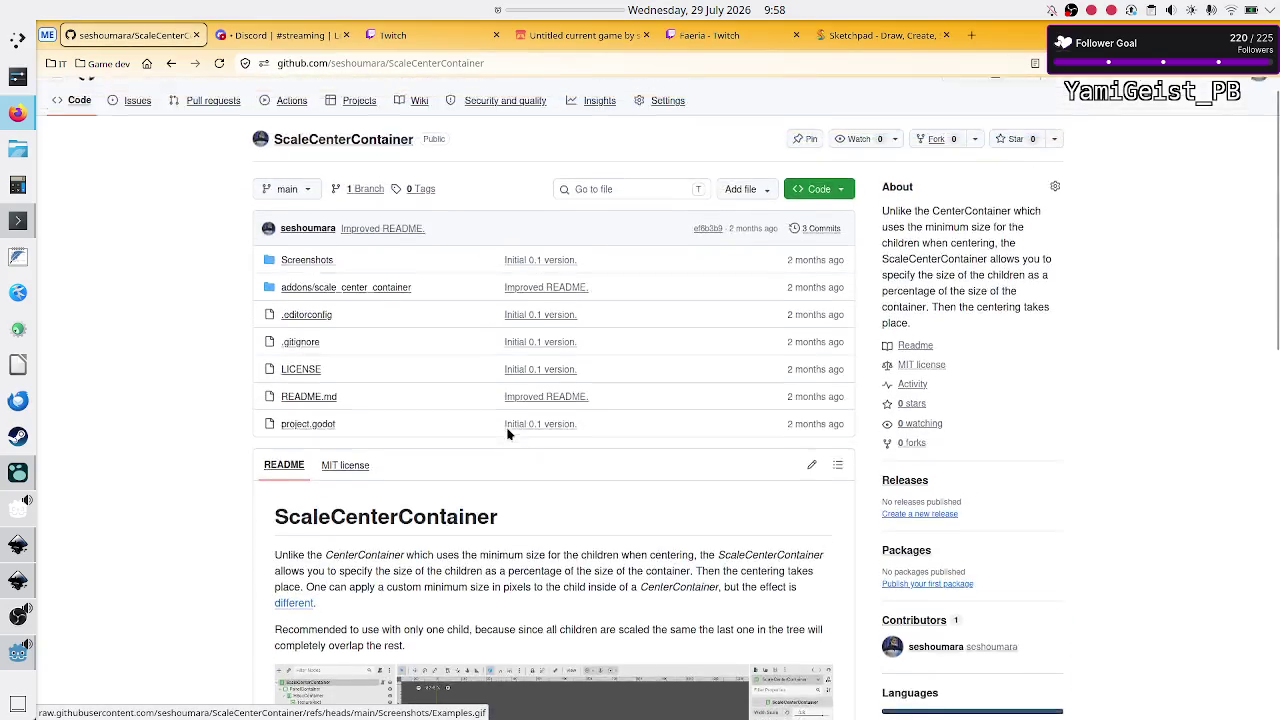
{"action": "scroll", "coordinate": [507, 433], "scroll_direction": "down", "scroll_amount": 3}
{"action": "key", "text": "alt+Tab"}
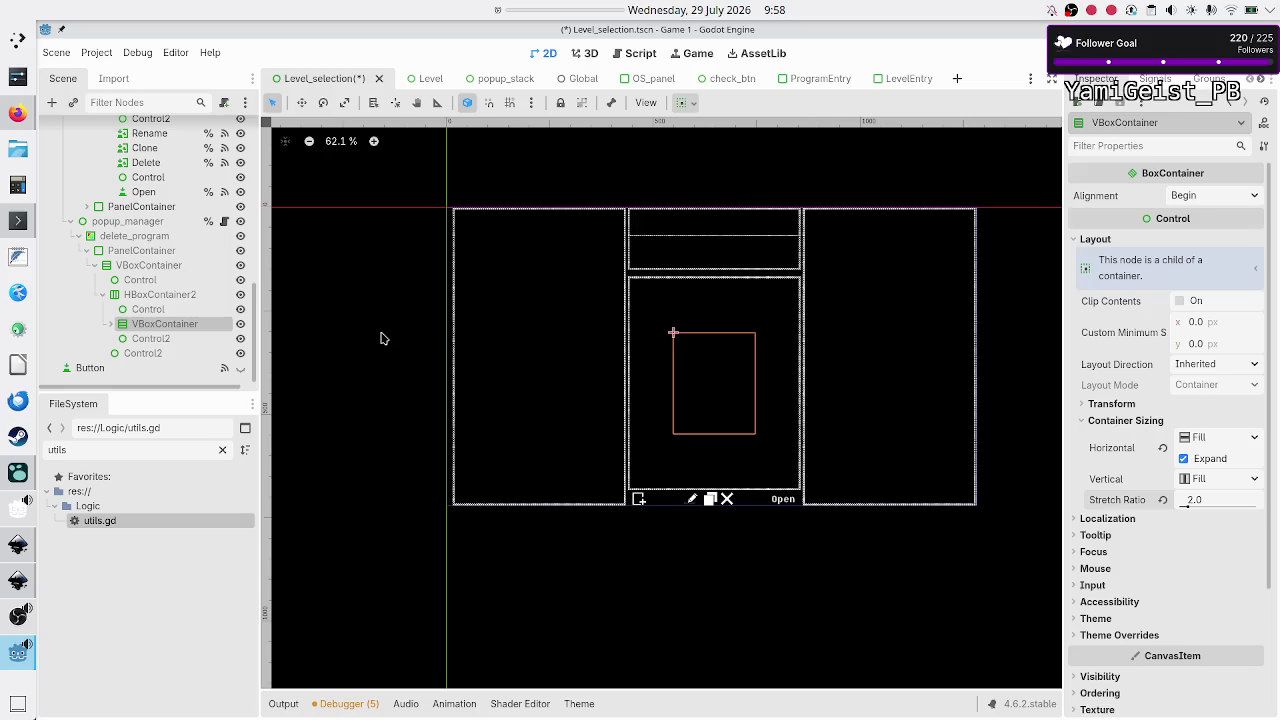
Step: Select the middle VBoxContainer alone and expand it to show its Label and button HBoxContainer
{"action": "left_click", "coordinate": [150, 265]}
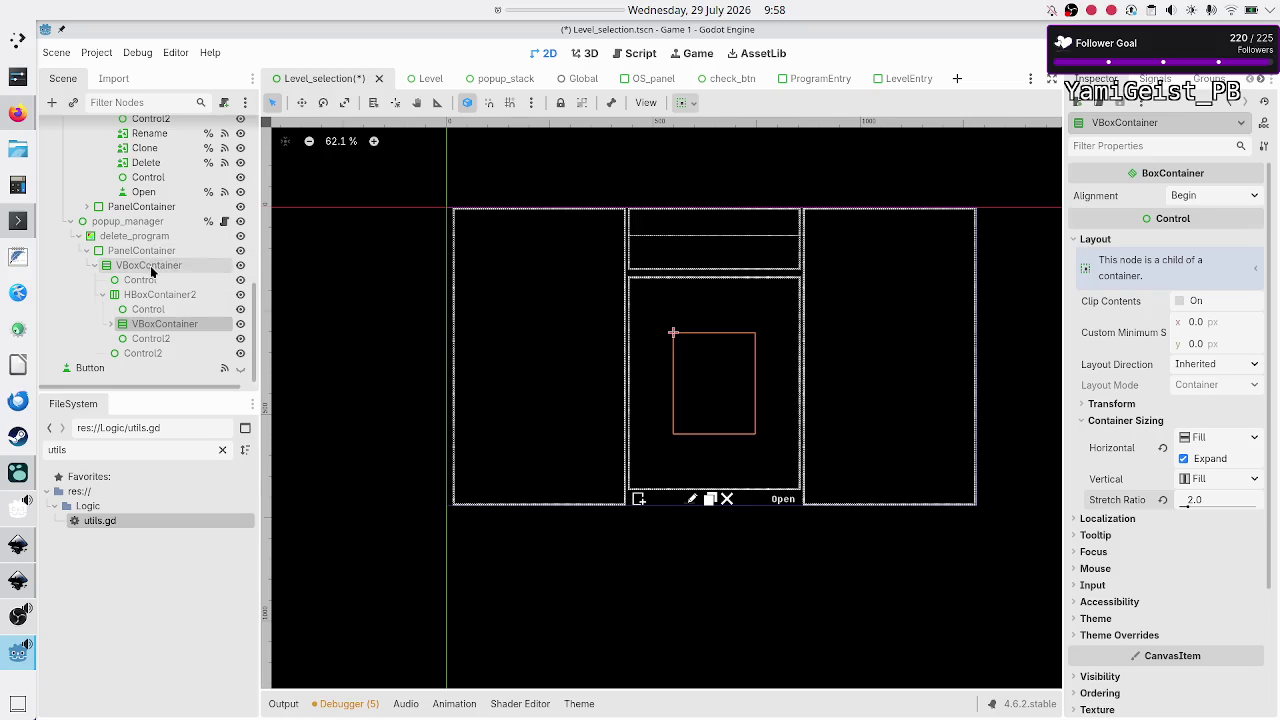
{"action": "left_click", "coordinate": [155, 356], "text": "shift"}
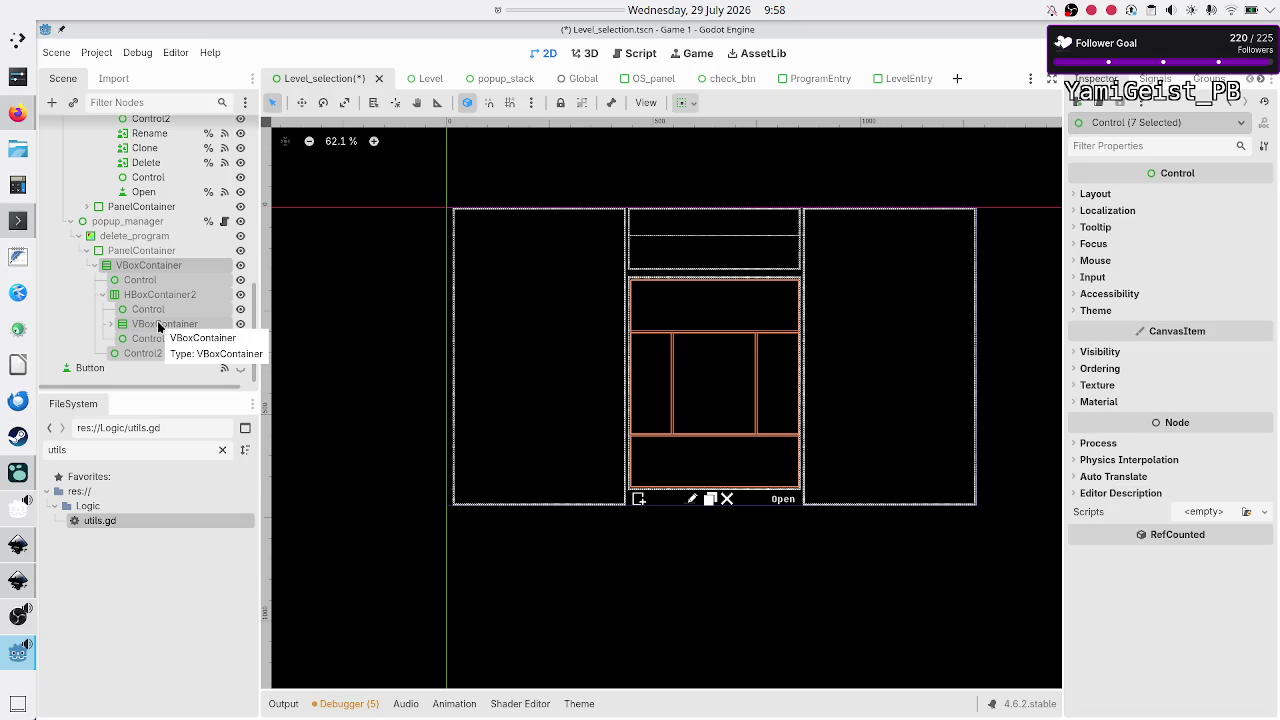
{"action": "left_click", "coordinate": [158, 326], "text": "ctrl"}
{"action": "left_click", "coordinate": [158, 326], "text": "ctrl"}
{"action": "left_click", "coordinate": [158, 326], "text": "ctrl"}
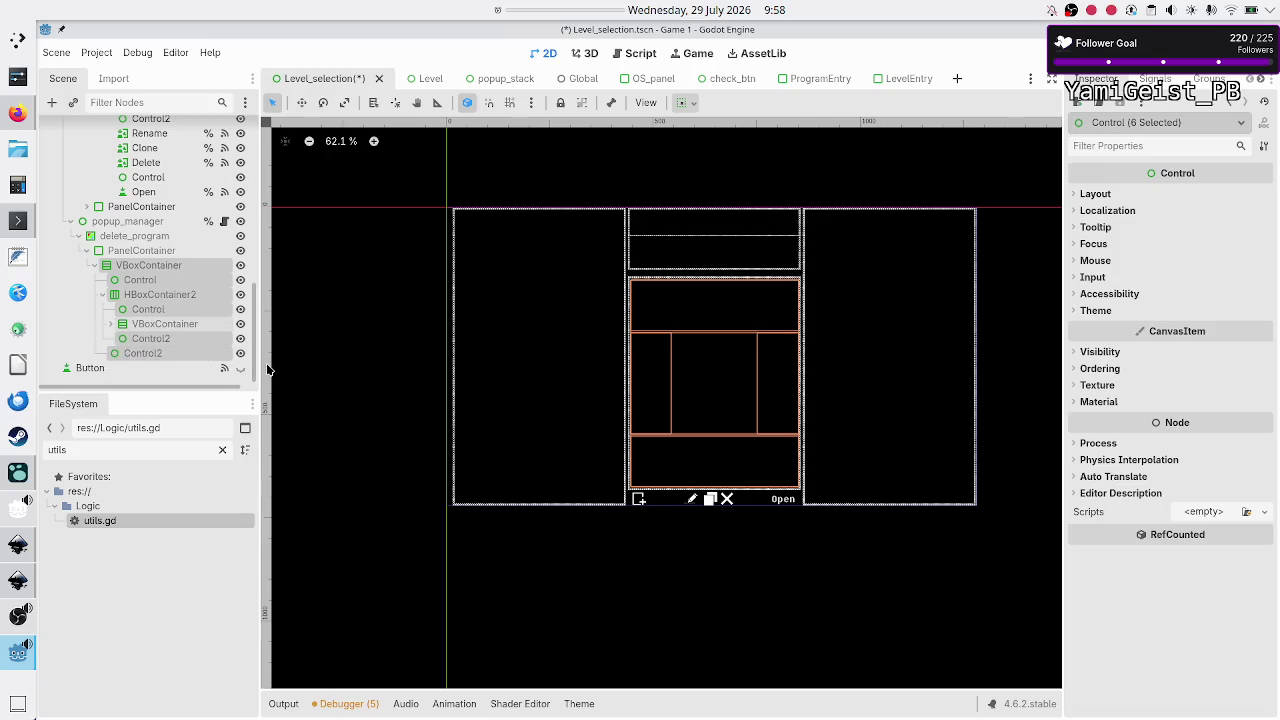
{"action": "left_click", "coordinate": [155, 324]}
{"action": "left_click", "coordinate": [110, 324]}
{"action": "scroll", "coordinate": [158, 300], "scroll_direction": "down", "scroll_amount": 2}
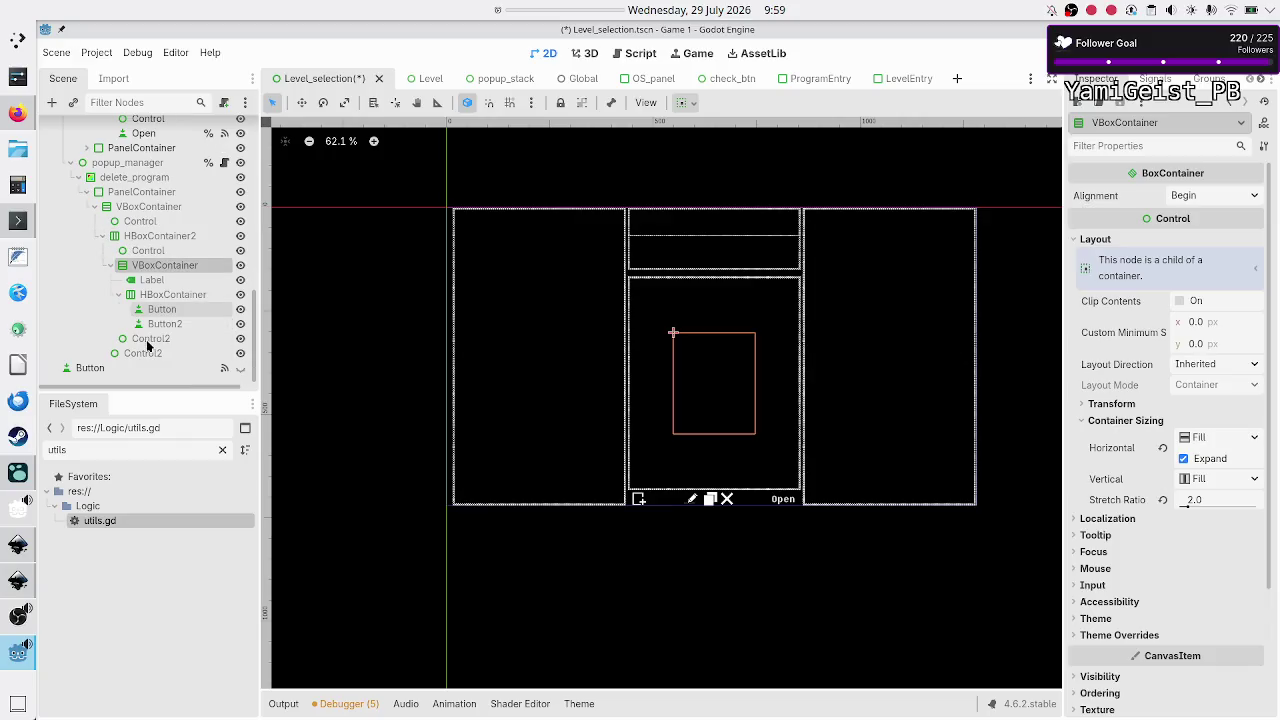
Step: Make the Label and button HBoxContainer both fill vertically
{"action": "left_click", "coordinate": [157, 282]}
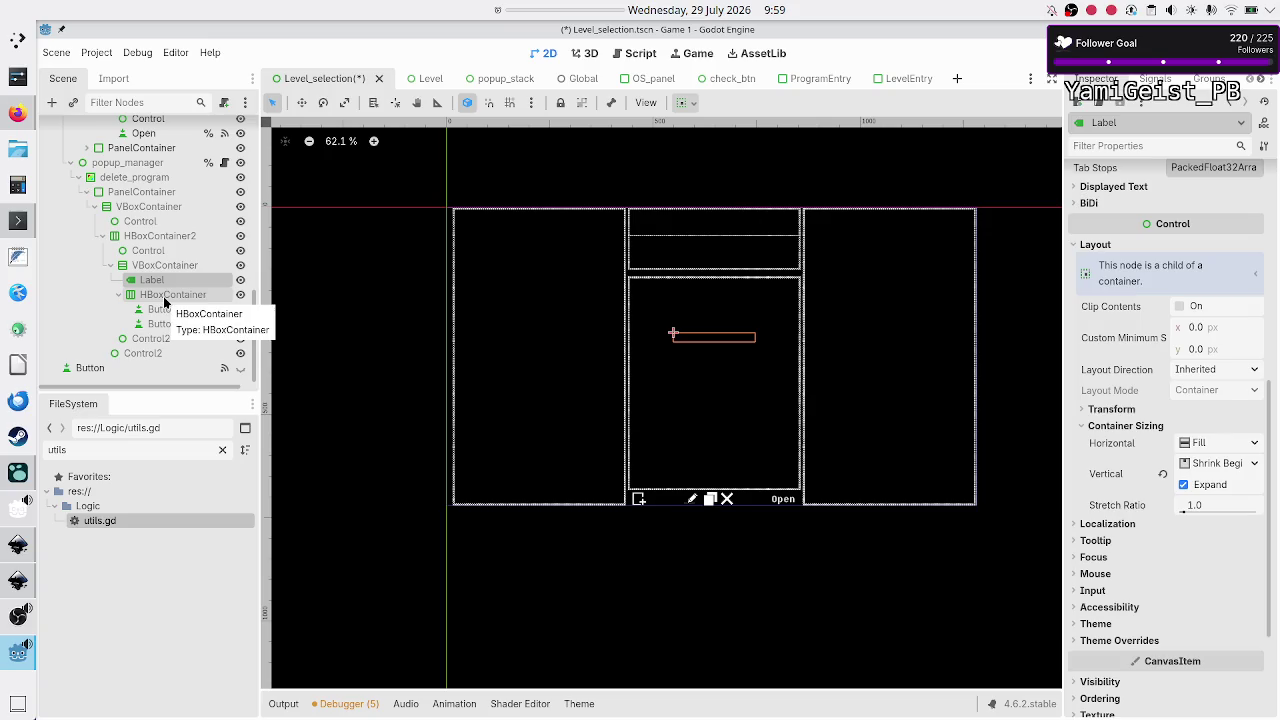
{"action": "left_click", "coordinate": [165, 298], "text": "shift"}
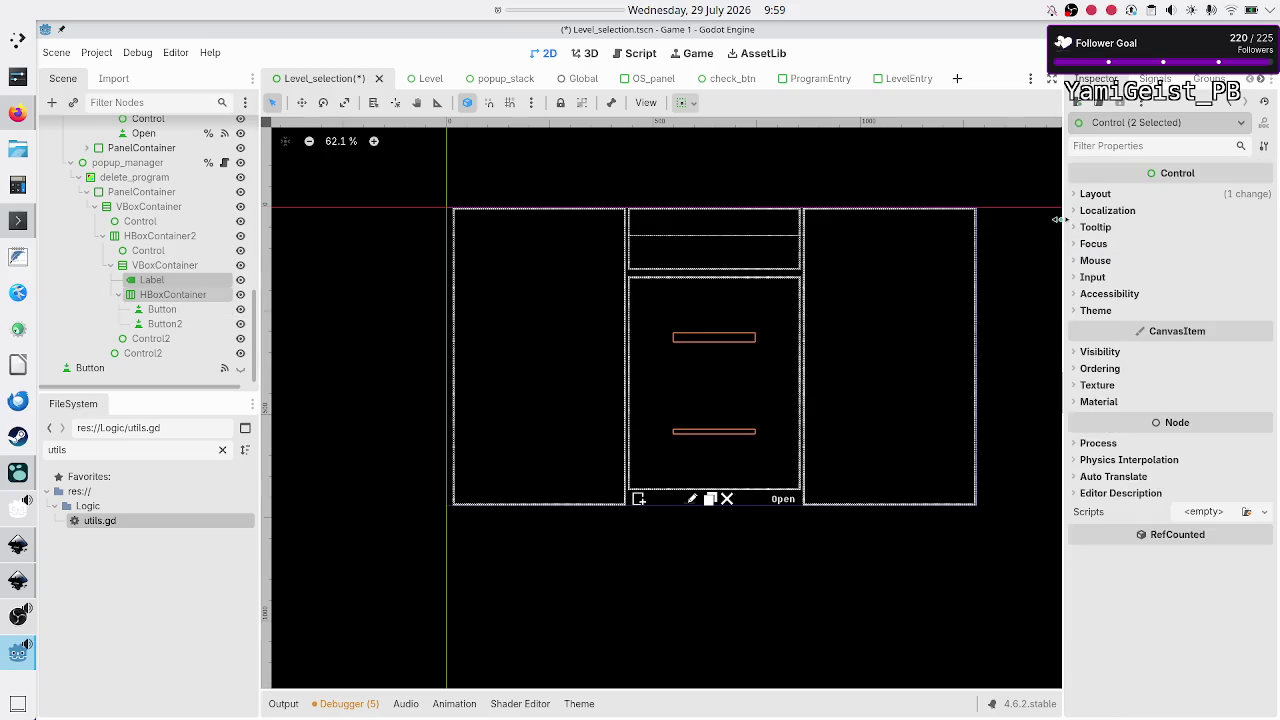
{"action": "left_click", "coordinate": [1095, 195]}
{"action": "left_click", "coordinate": [1128, 331]}
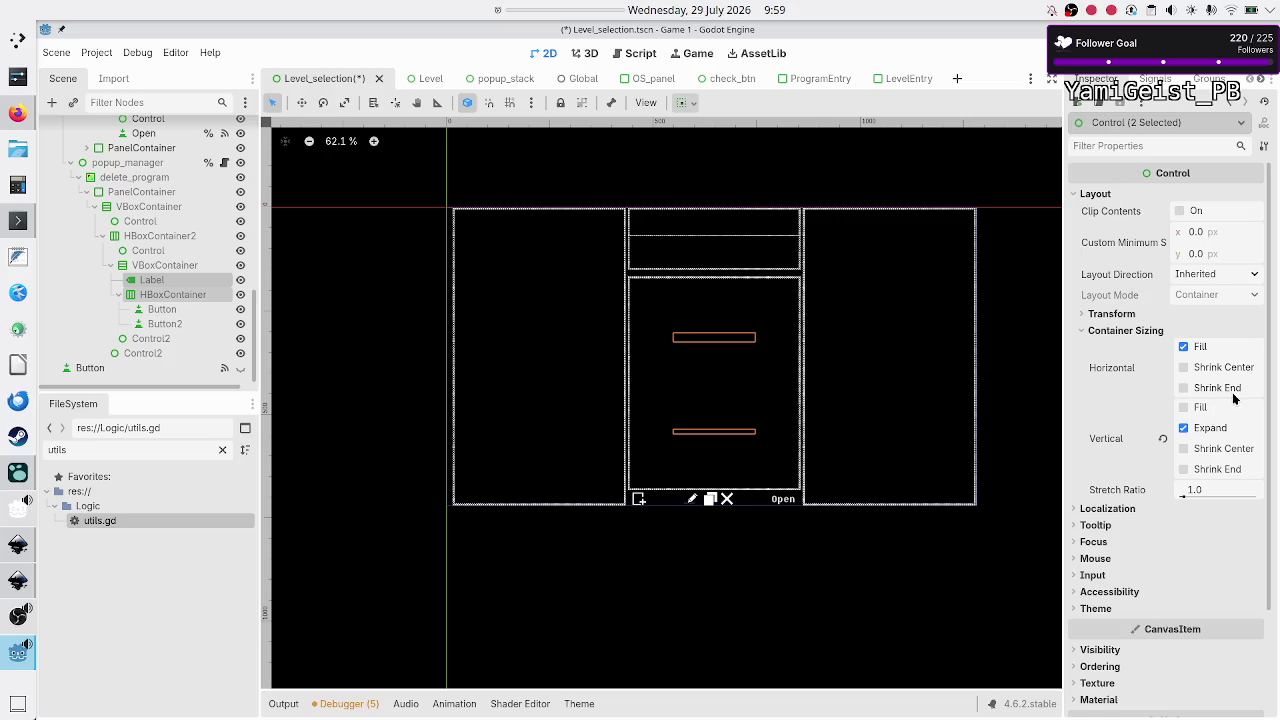
{"action": "left_click", "coordinate": [1191, 408]}
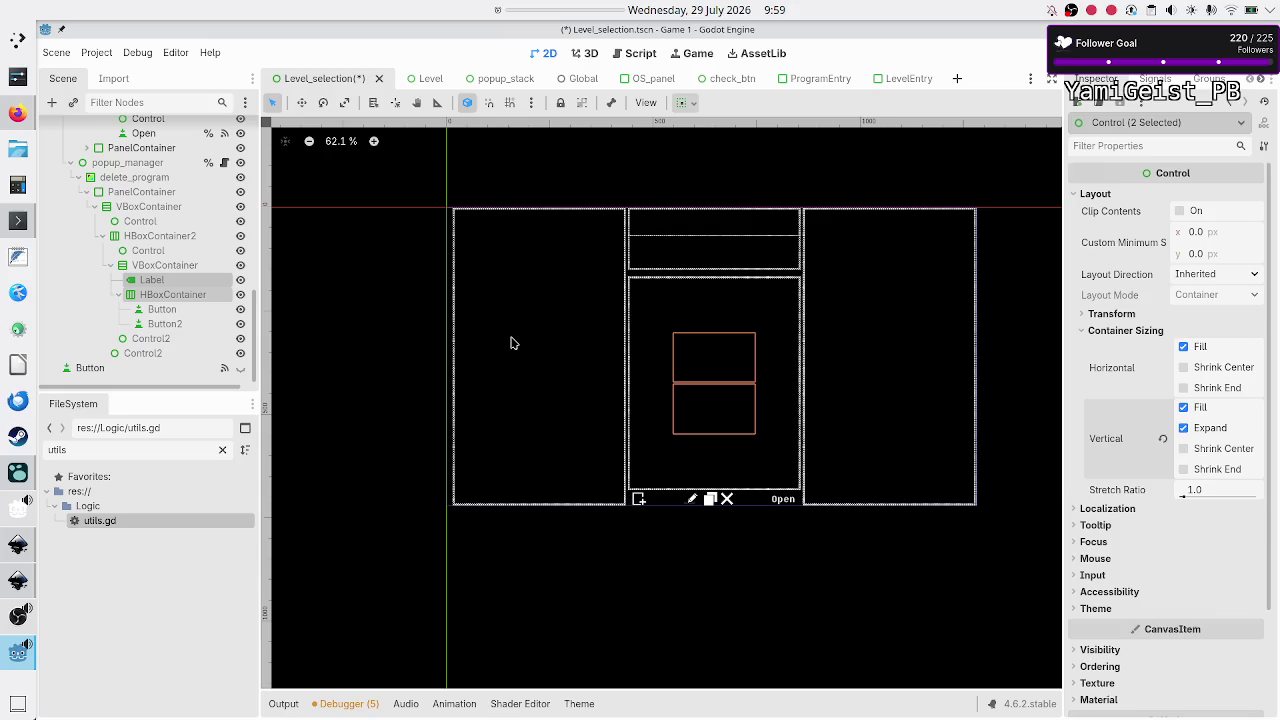
Step: Set the Label's stretch ratio to 3.0 so it takes most of the height
{"action": "left_click", "coordinate": [176, 294]}
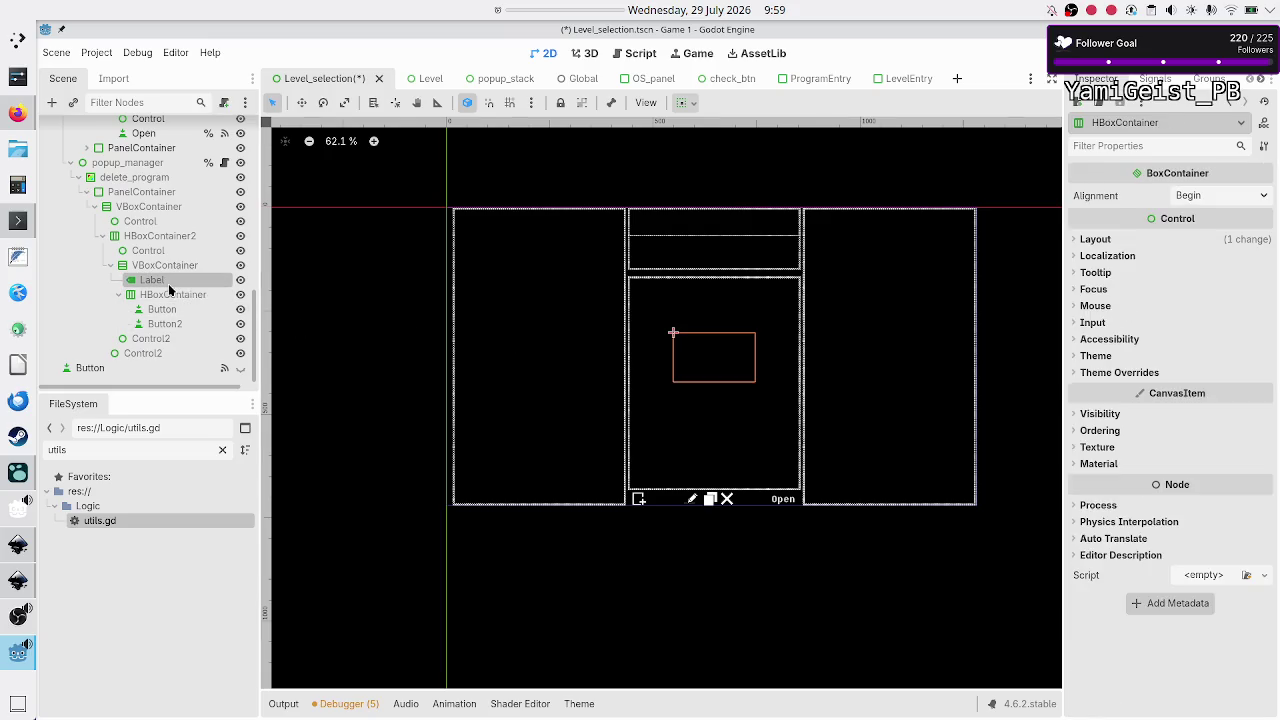
{"action": "left_click", "coordinate": [1225, 514]}
{"action": "type", "text": "3"}
{"action": "key", "text": "Return"}
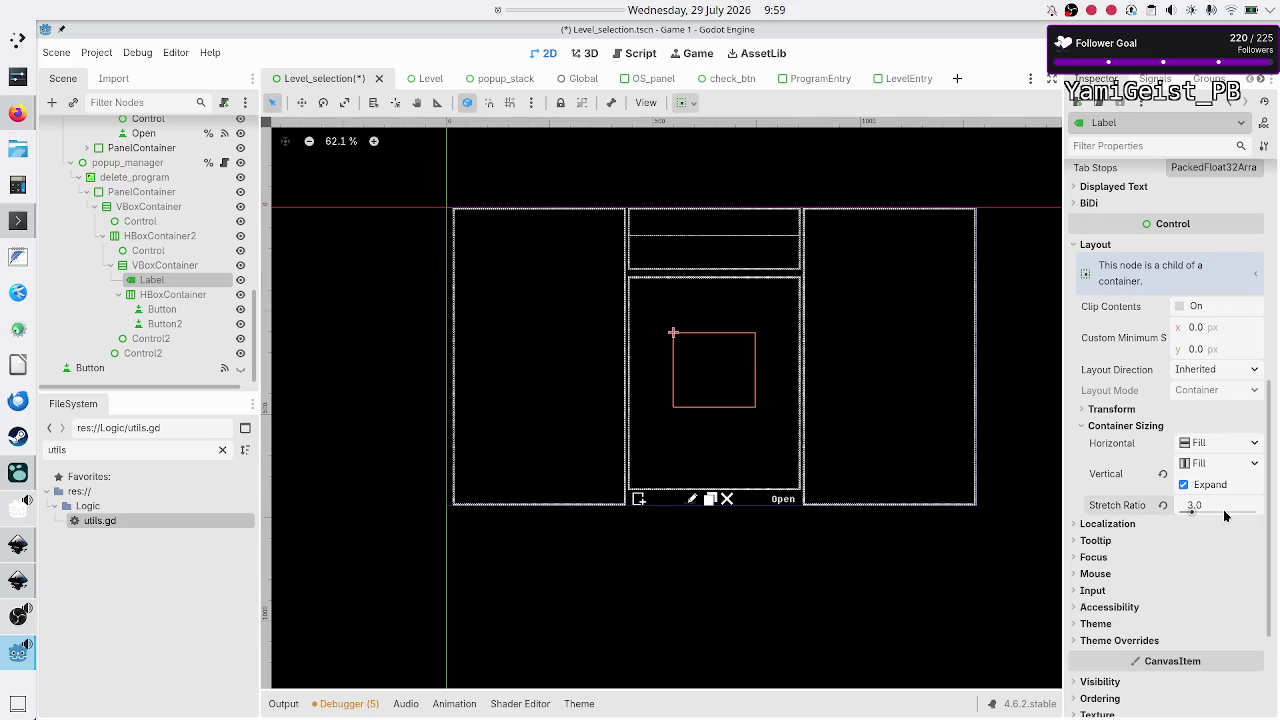
{"action": "left_click", "coordinate": [172, 293], "text": "ctrl"}
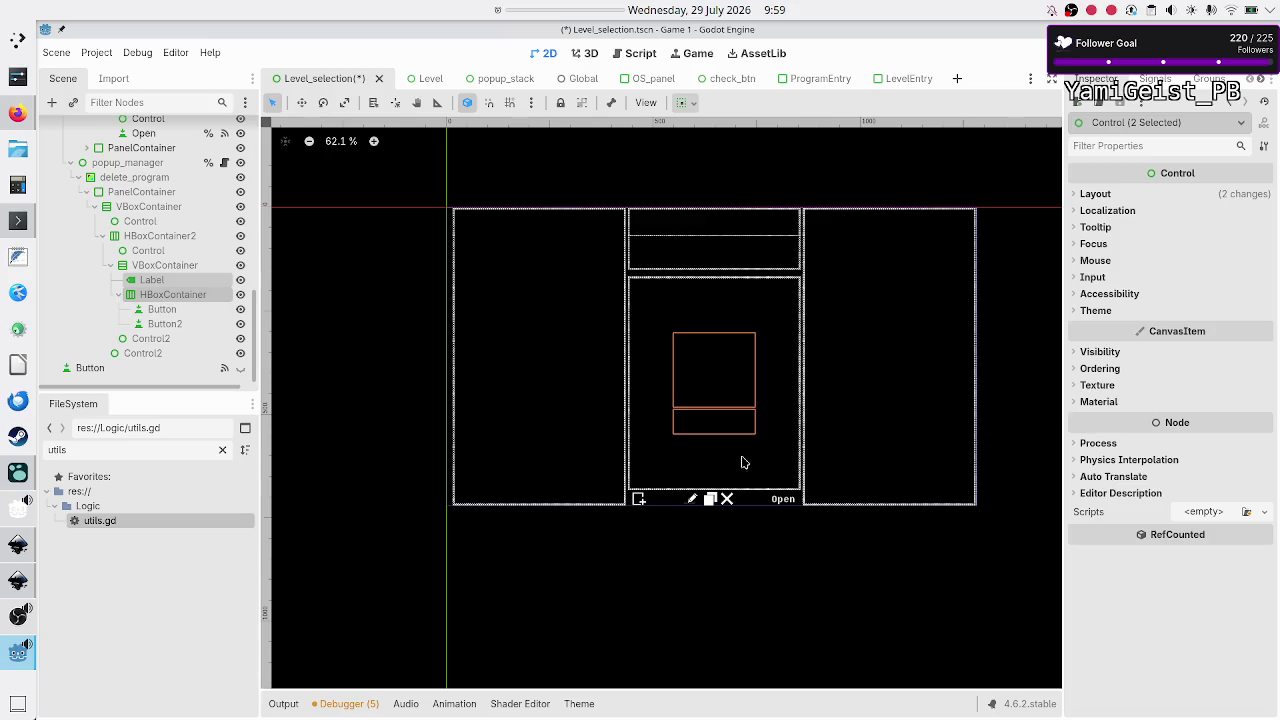
{"action": "scroll", "coordinate": [740, 450], "scroll_direction": "up", "scroll_amount": 5}
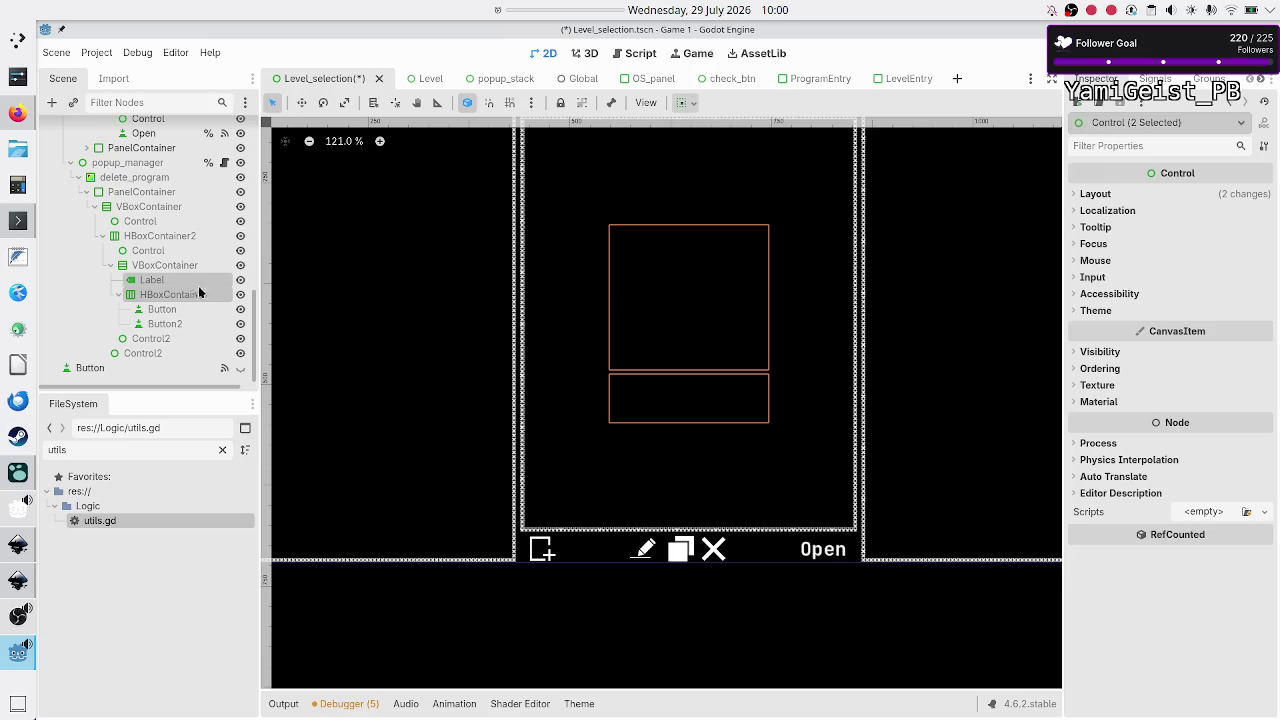
Step: Reset the Label's stretch ratio to 1.0 so Label and button row share height equally
{"action": "left_click", "coordinate": [171, 296]}
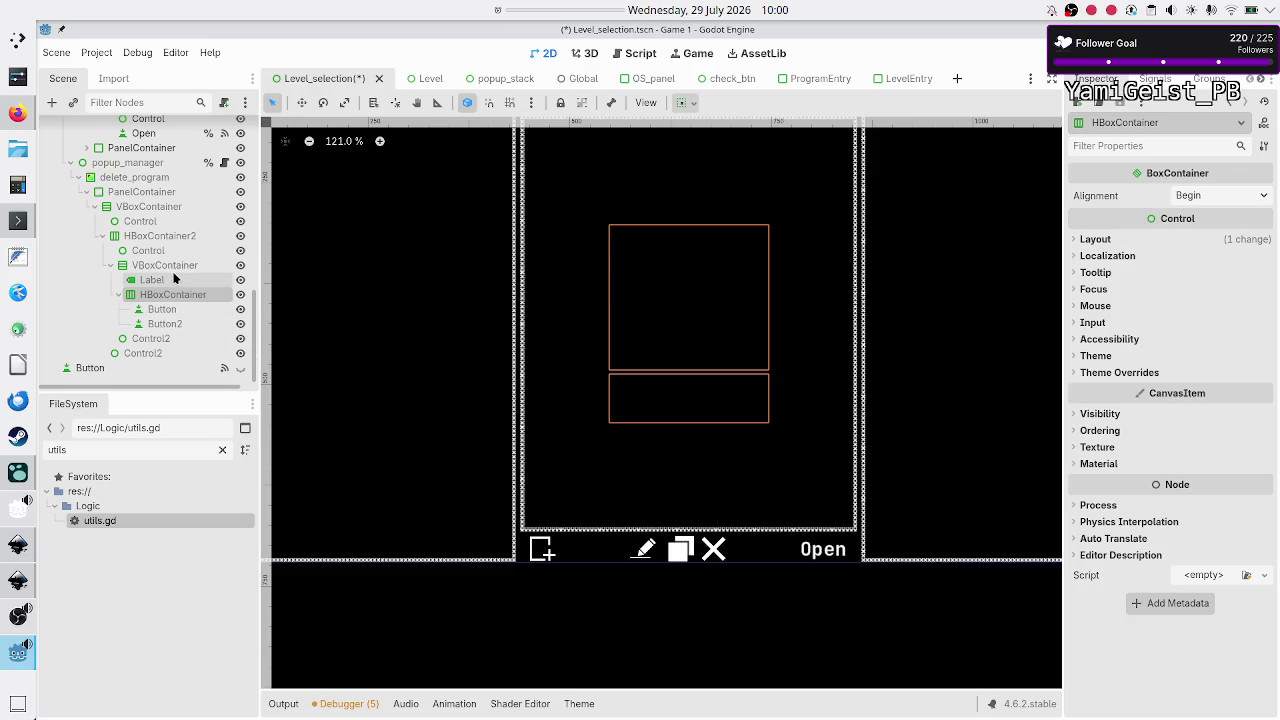
{"action": "left_click", "coordinate": [170, 281]}
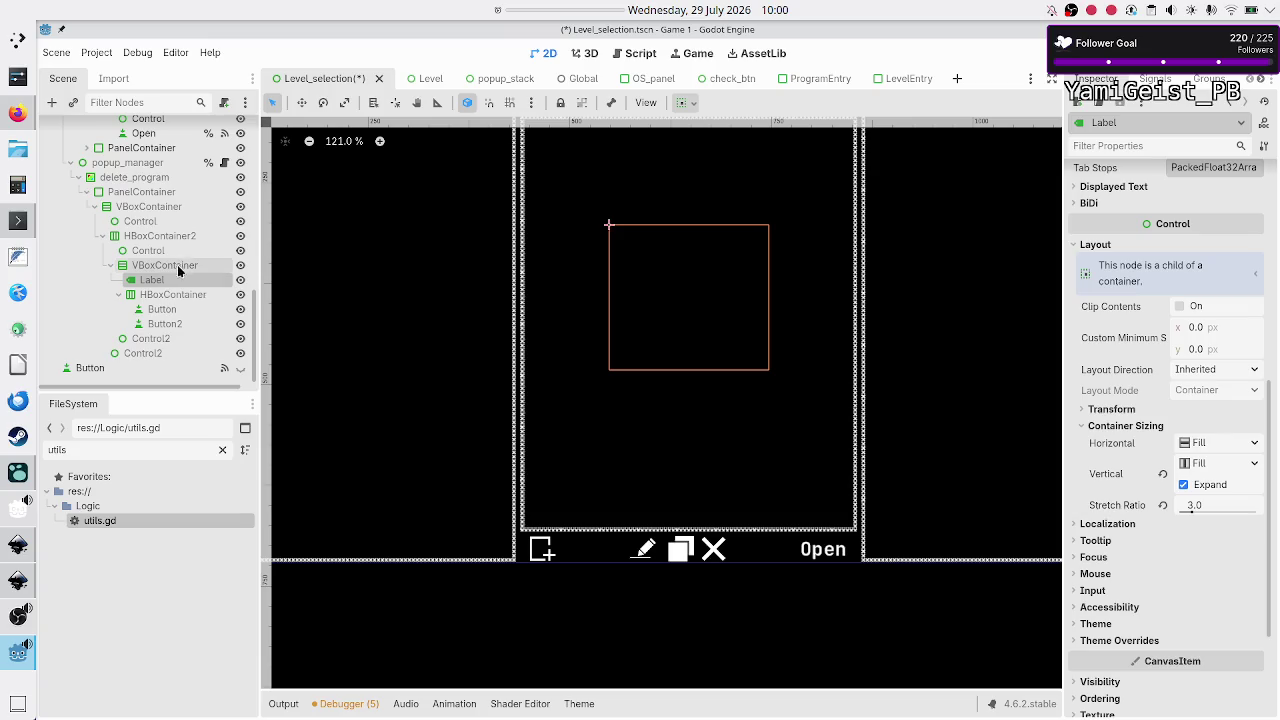
{"action": "mouse_move", "coordinate": [1208, 509]}
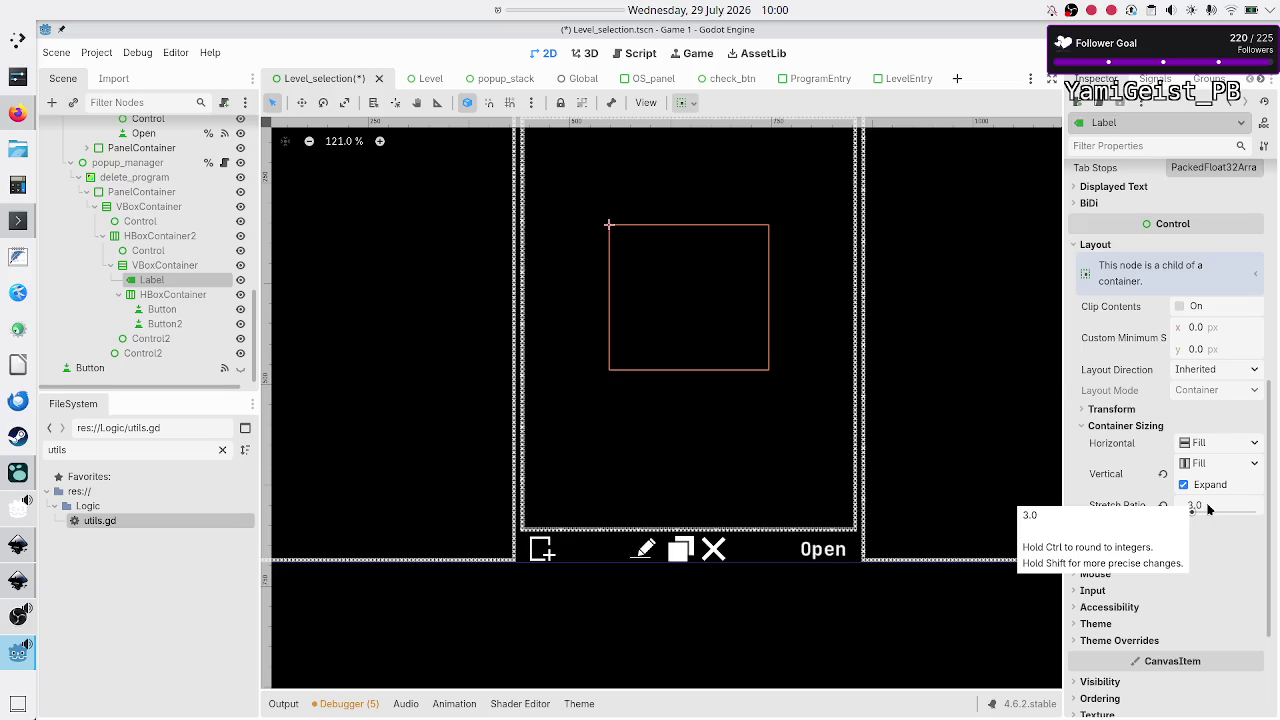
{"action": "left_click", "coordinate": [1208, 509]}
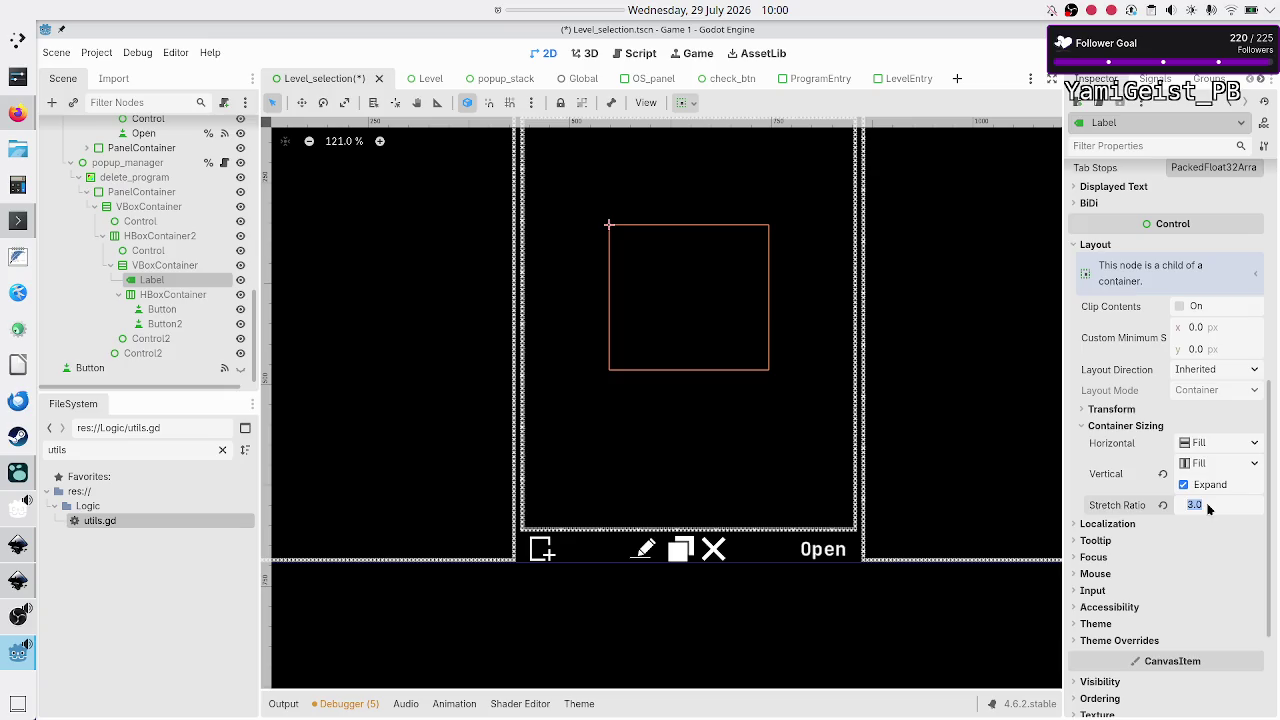
{"action": "type", "text": "1"}
{"action": "key", "text": "Return"}
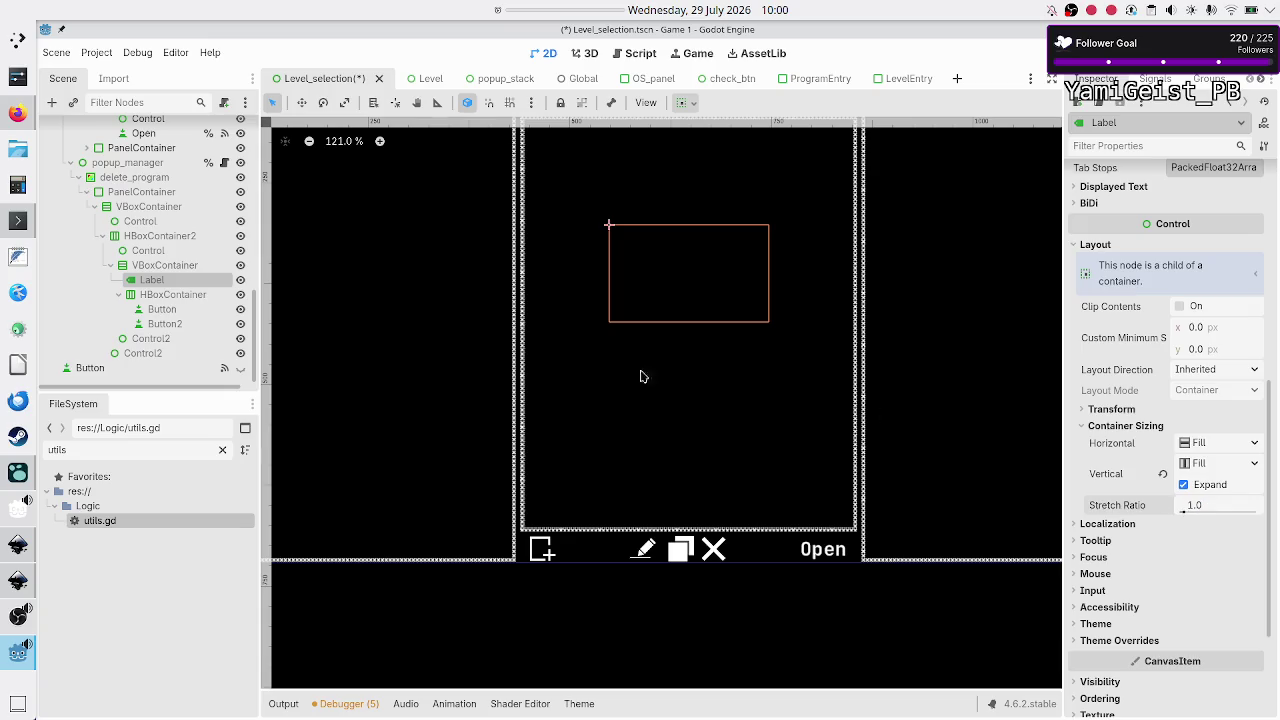
{"action": "left_click", "coordinate": [186, 298], "text": "ctrl"}
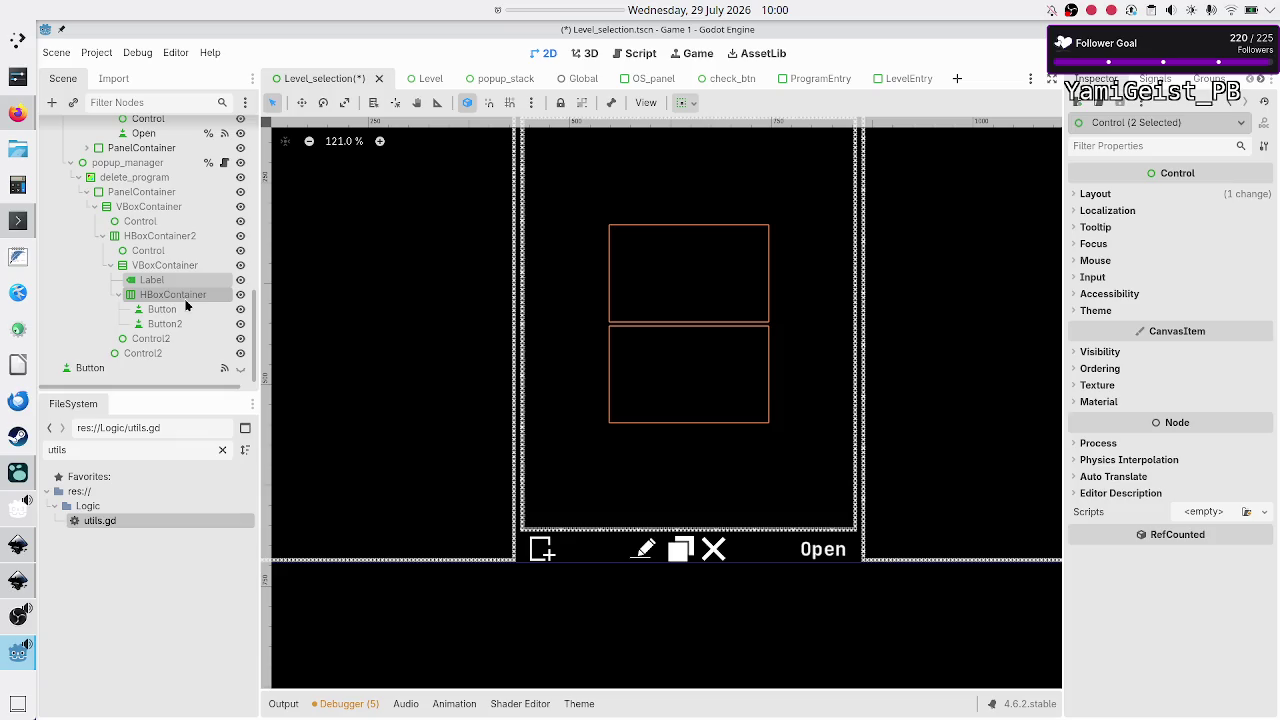
{"action": "left_click", "coordinate": [160, 265]}
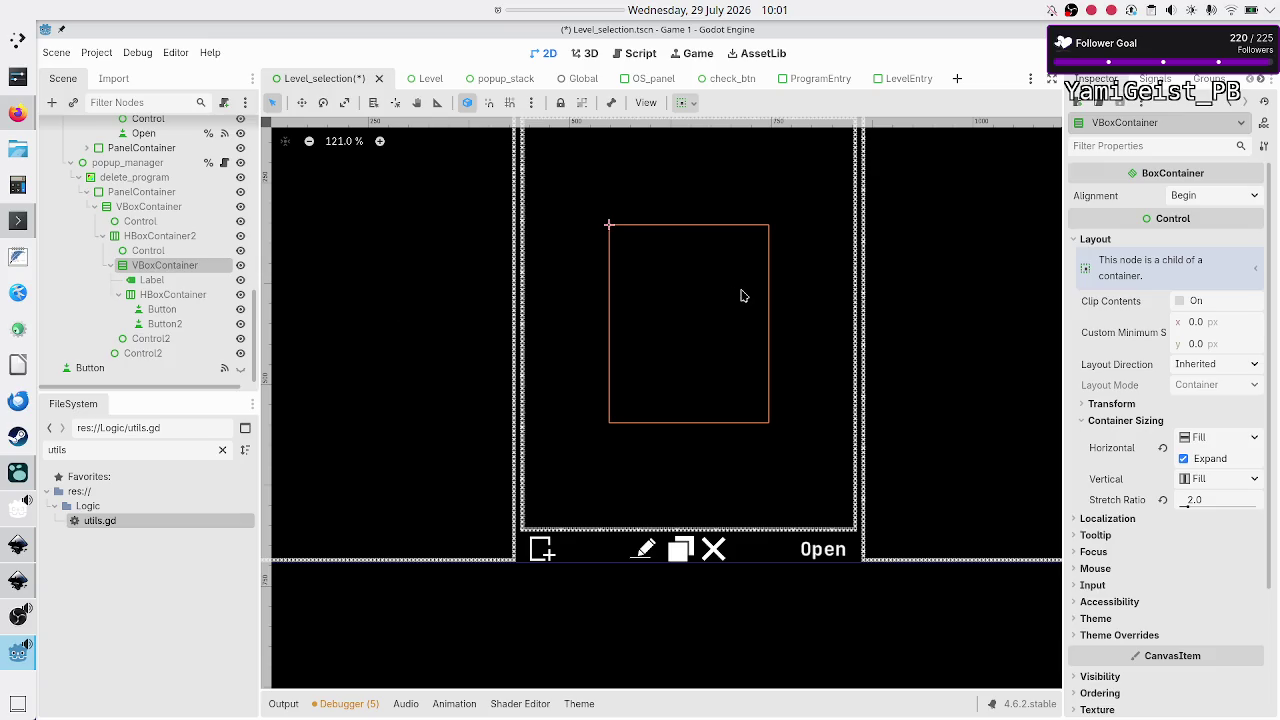
Step: Keep the middle VBoxContainer's stretch ratio at 2.0
{"action": "left_click", "coordinate": [1163, 500]}
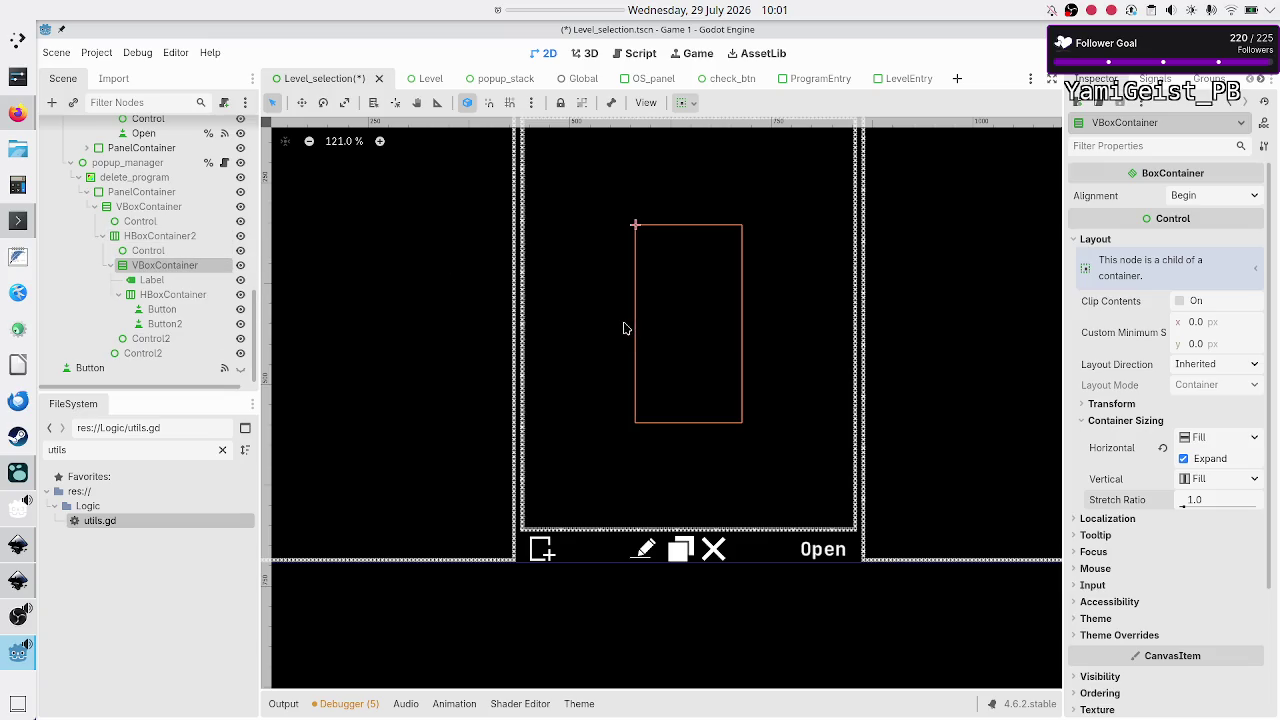
{"action": "left_click", "coordinate": [1236, 507]}
{"action": "type", "text": "2"}
{"action": "key", "text": "Return"}
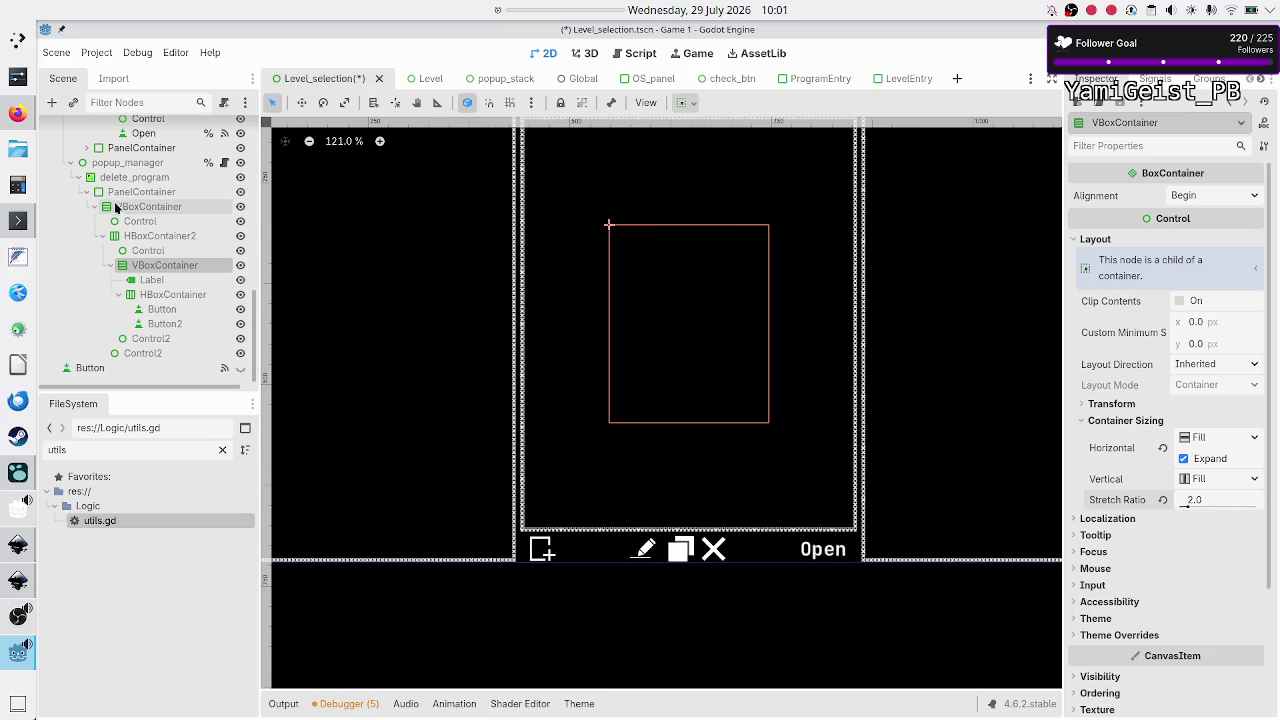
Step: Set HBoxContainer2's stretch ratio to 1.0 and compare the Label and button row
{"action": "left_click", "coordinate": [150, 236]}
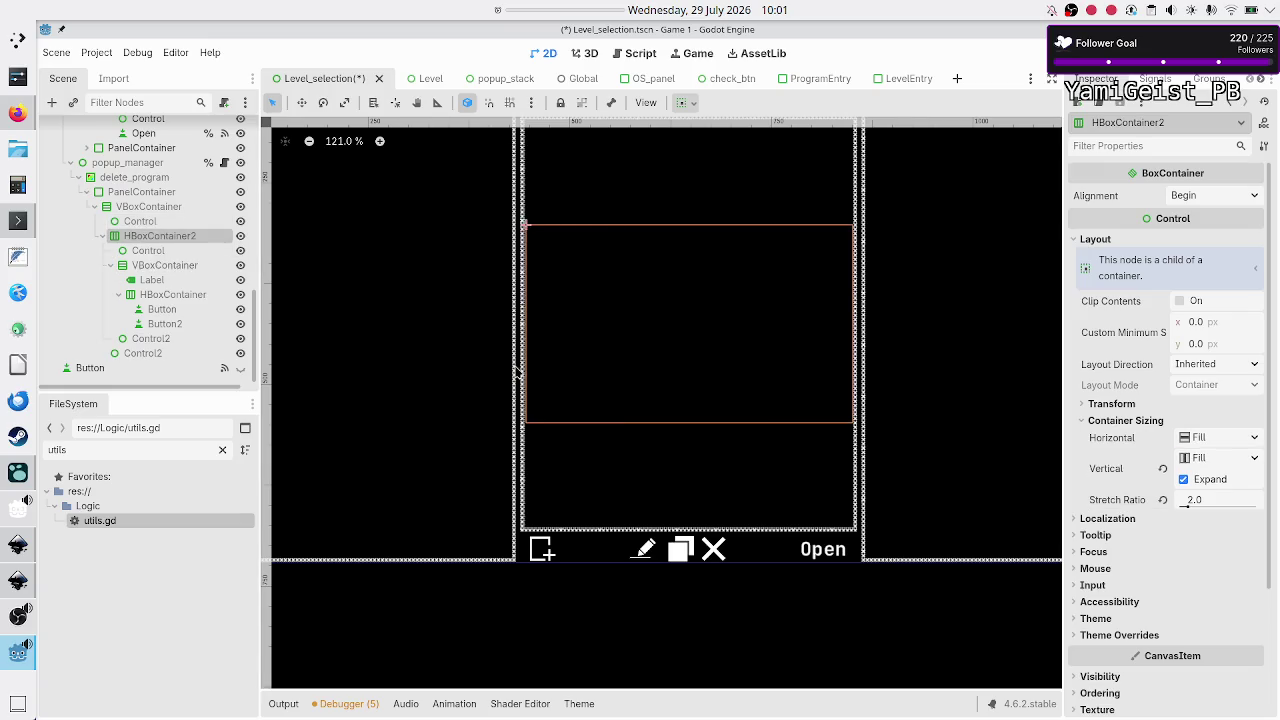
{"action": "left_click", "coordinate": [1208, 500]}
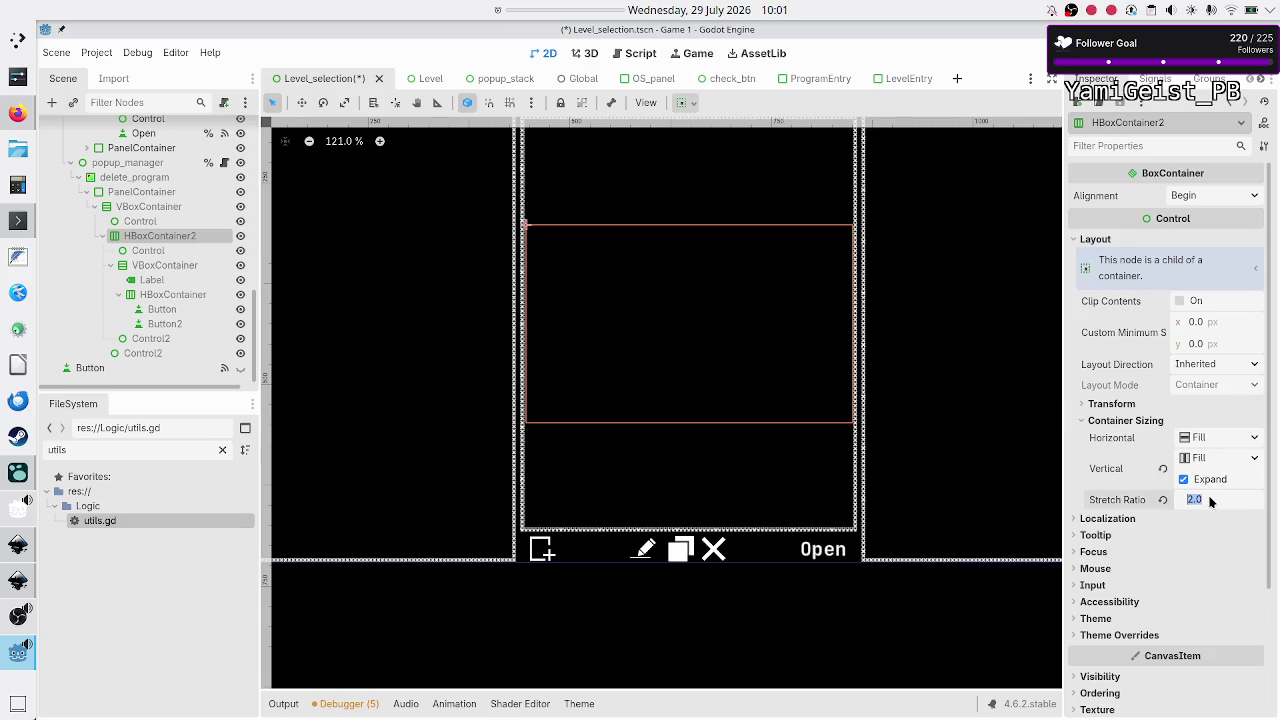
{"action": "type", "text": "1"}
{"action": "key", "text": "Return"}
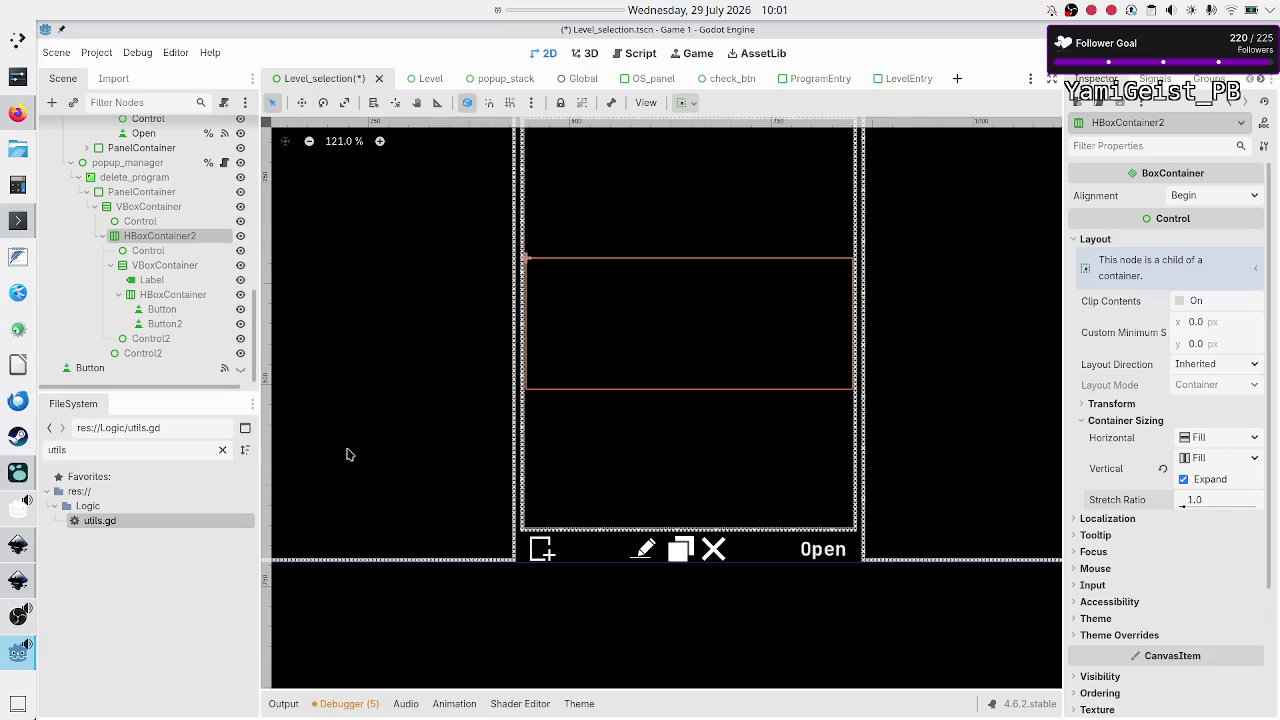
{"action": "left_click", "coordinate": [160, 282]}
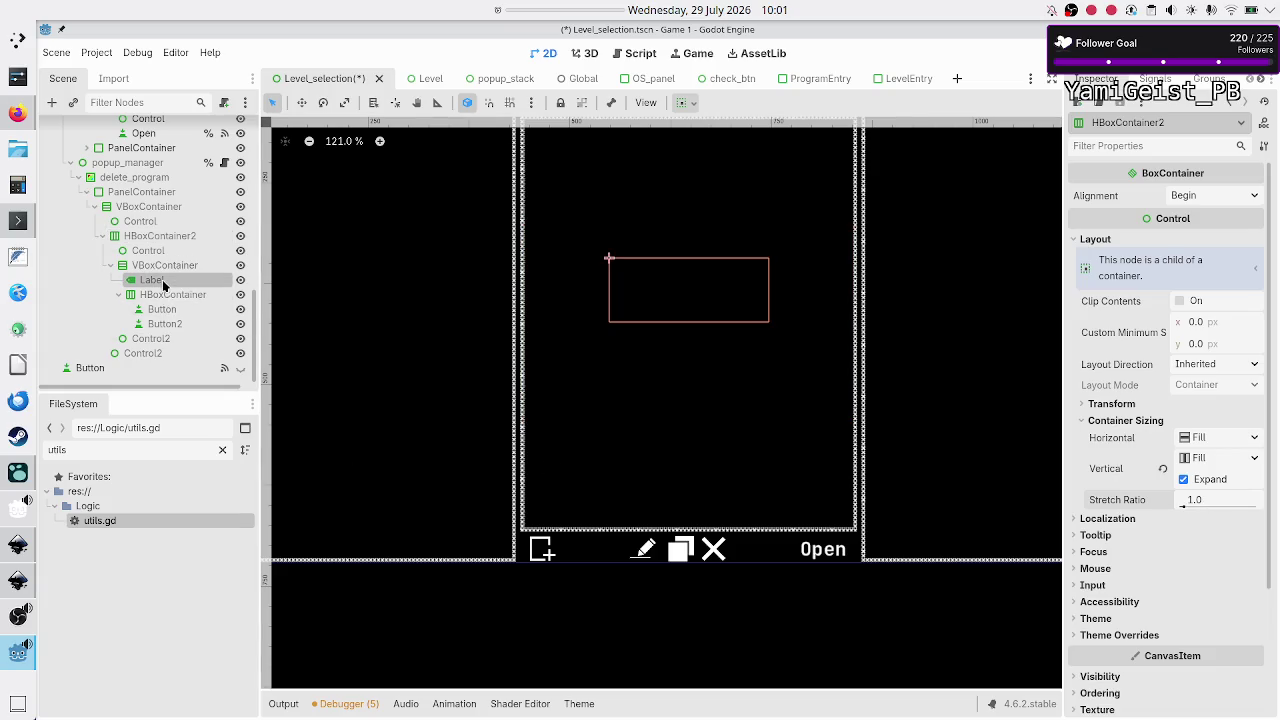
{"action": "left_click", "coordinate": [167, 297], "text": "ctrl"}
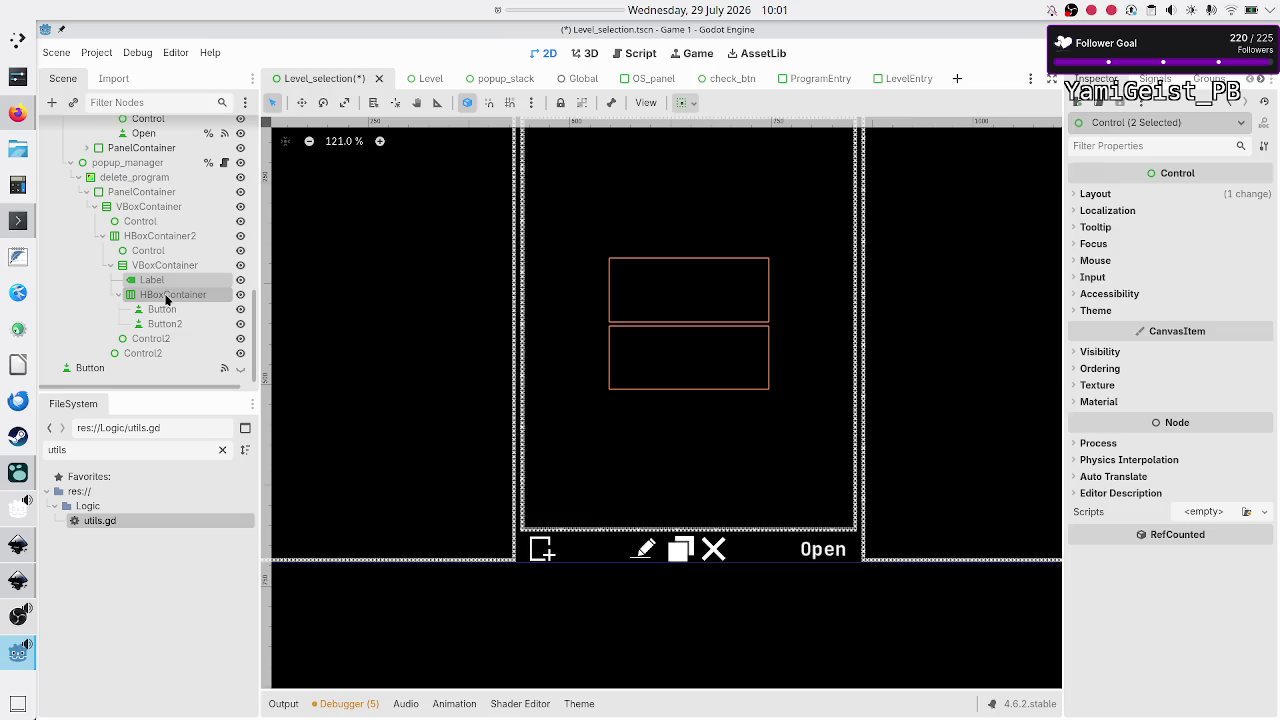
Step: Lower HBoxContainer2's stretch ratio to 0.5, then reselect the Label and button HBoxContainer
{"action": "left_click", "coordinate": [170, 238]}
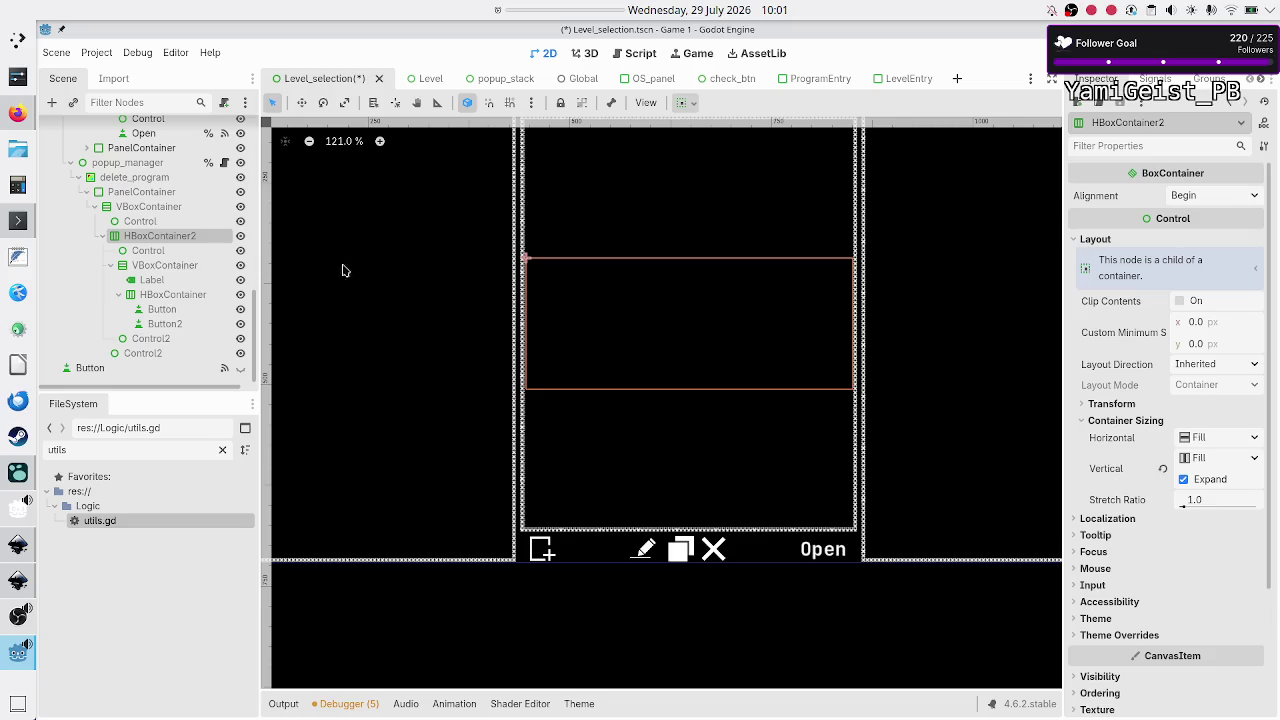
{"action": "left_click", "coordinate": [1203, 499]}
{"action": "type", "text": "0."}
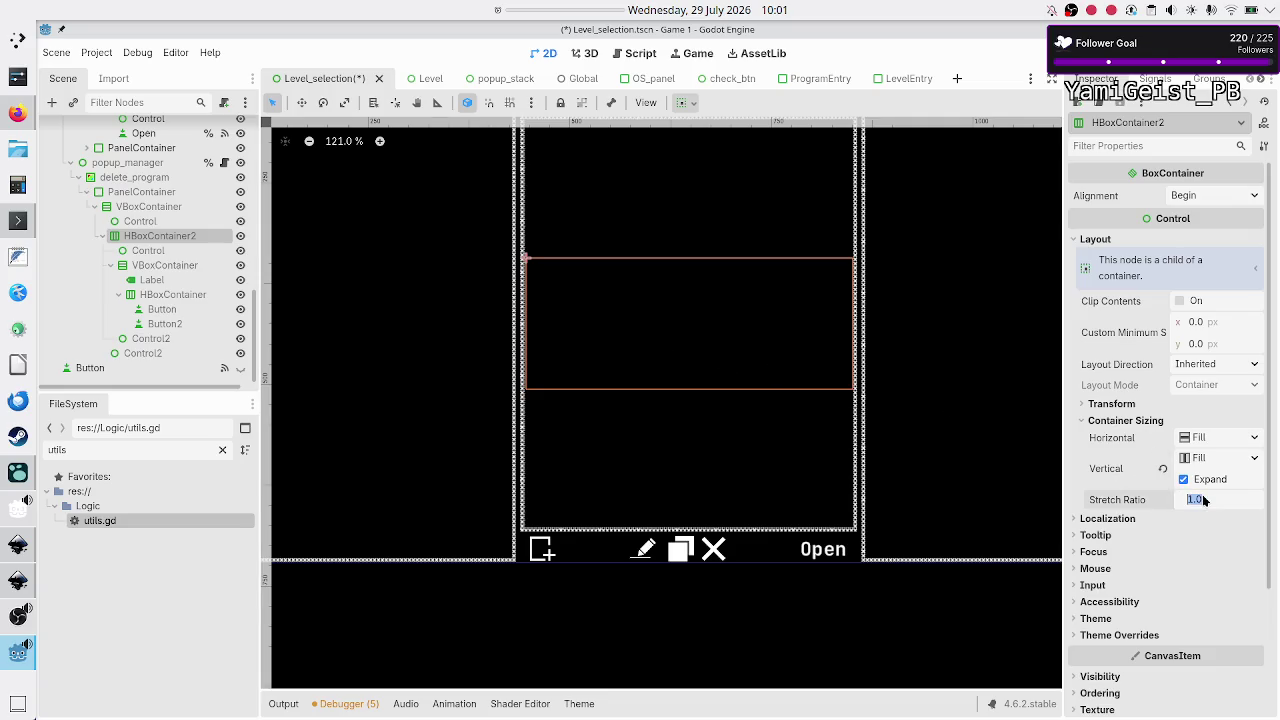
{"action": "type", "text": "5"}
{"action": "key", "text": "Return"}
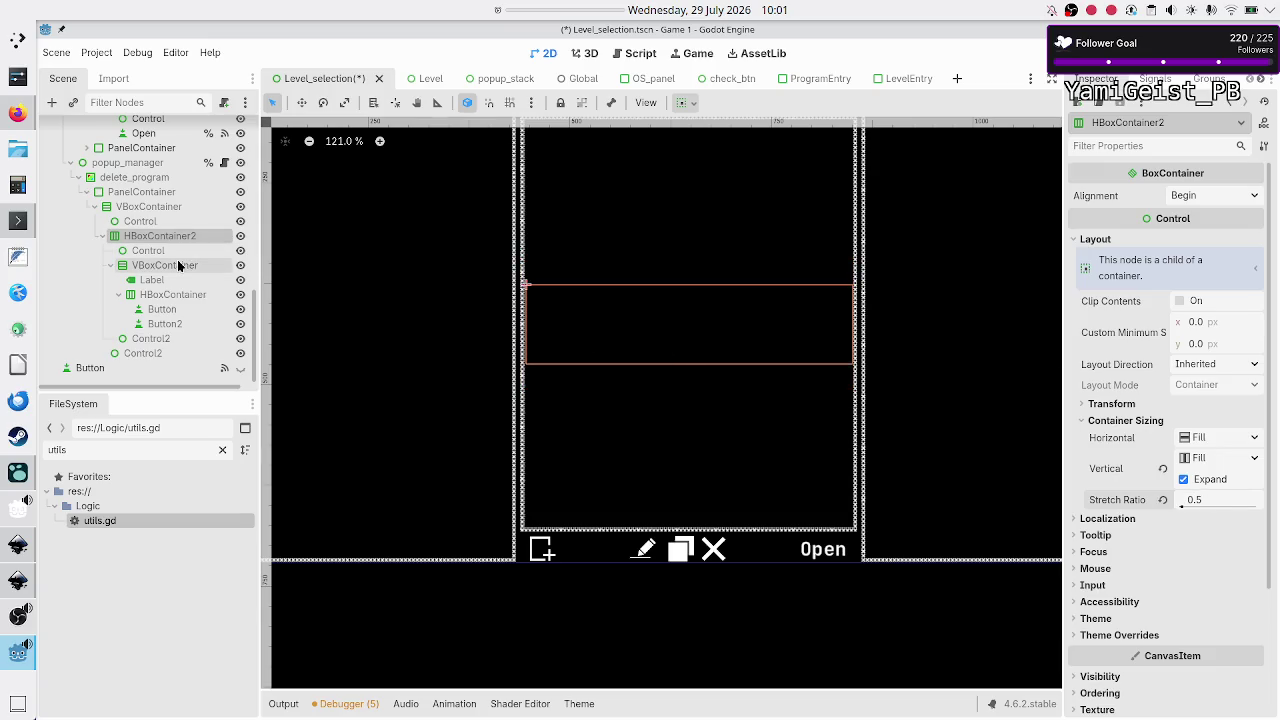
{"action": "left_click", "coordinate": [172, 268]}
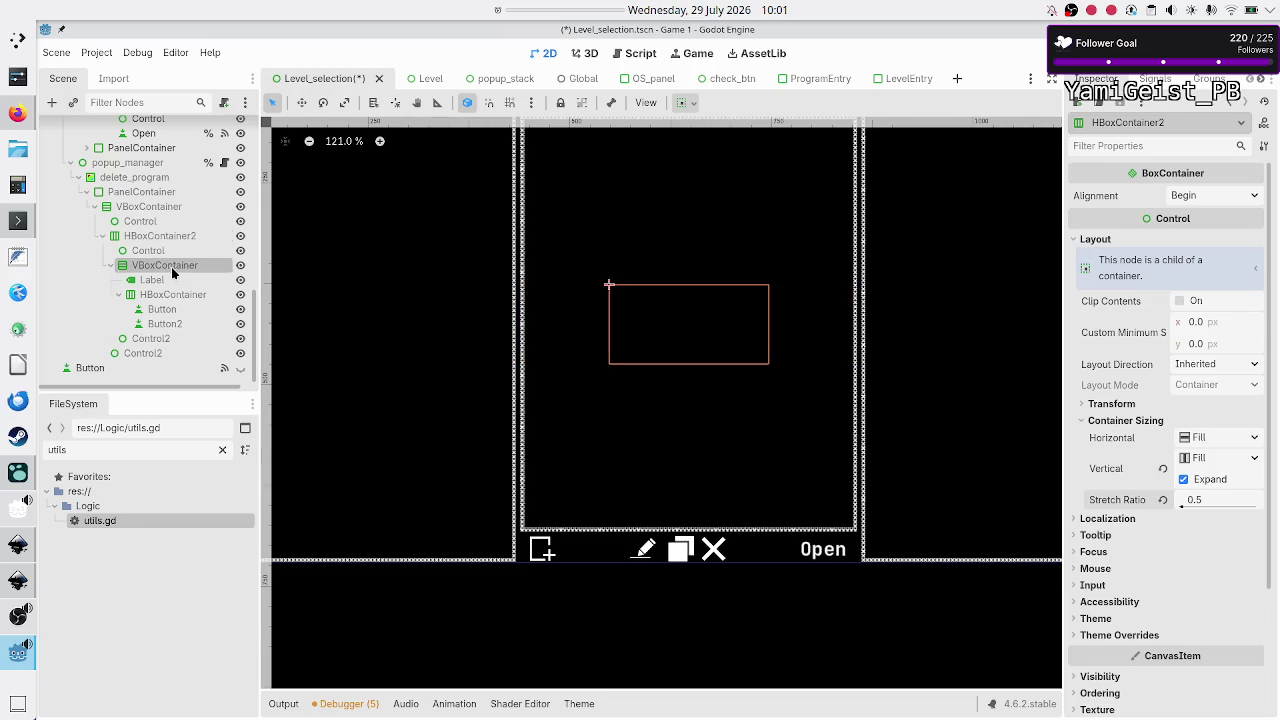
{"action": "left_click", "coordinate": [175, 281]}
{"action": "left_click", "coordinate": [180, 293], "text": "ctrl"}
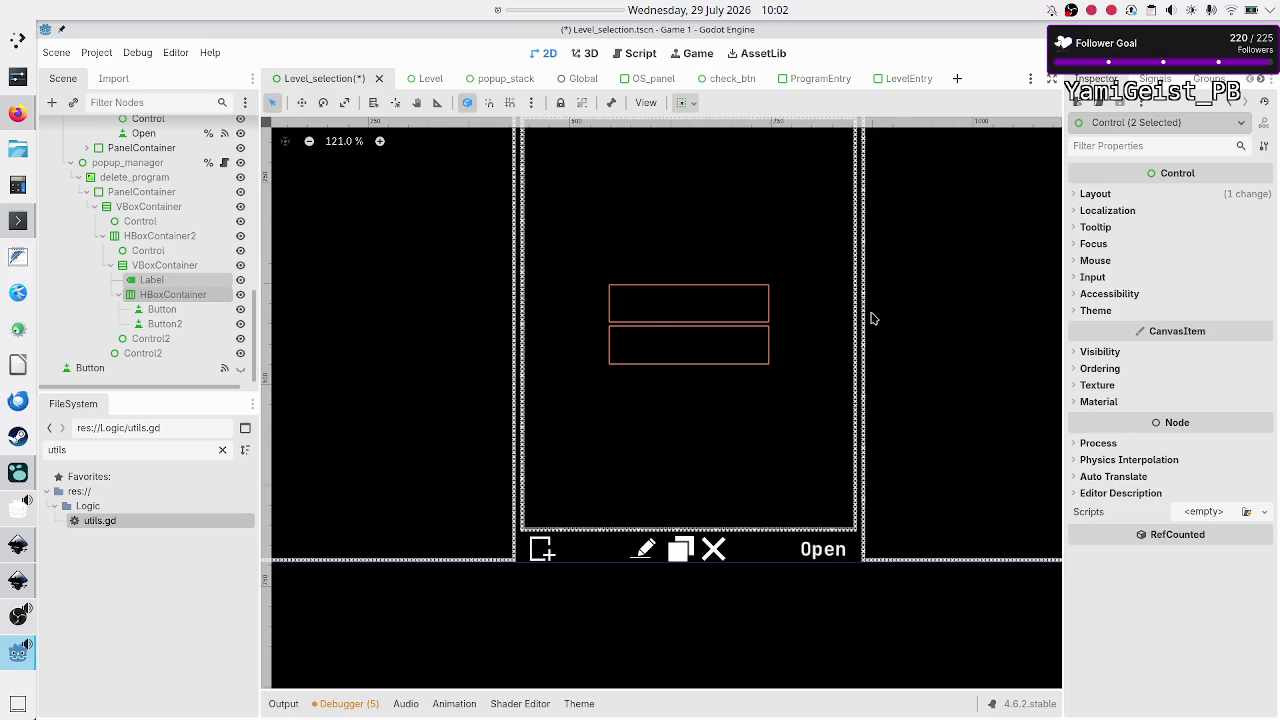
{"action": "scroll", "coordinate": [871, 318], "scroll_direction": "up", "scroll_amount": 2}
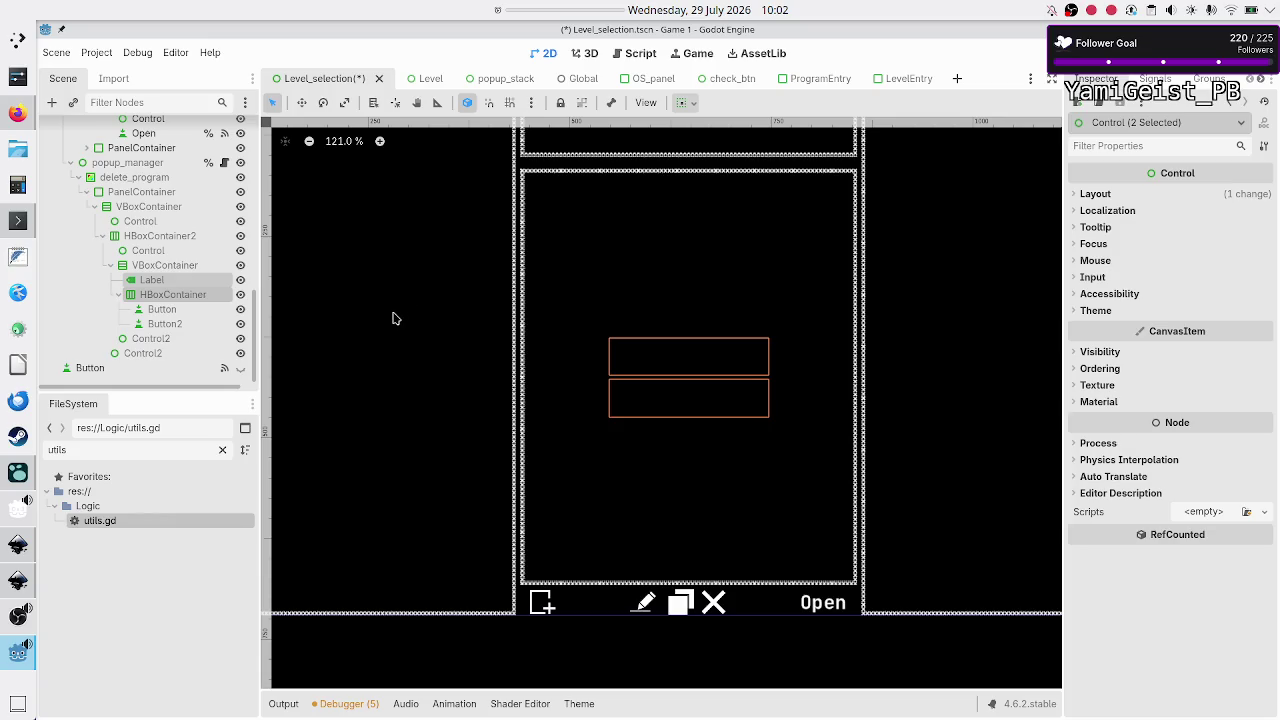
{"action": "left_click", "coordinate": [160, 194]}
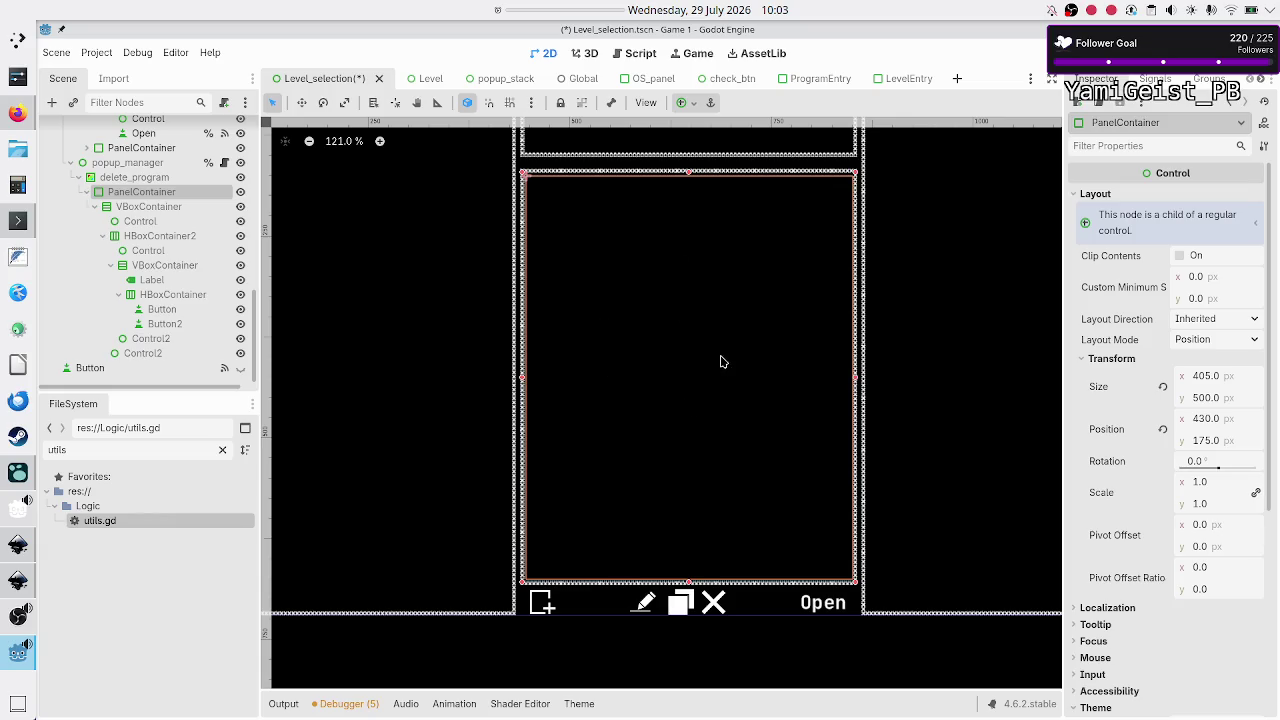
{"action": "left_click", "coordinate": [168, 266]}
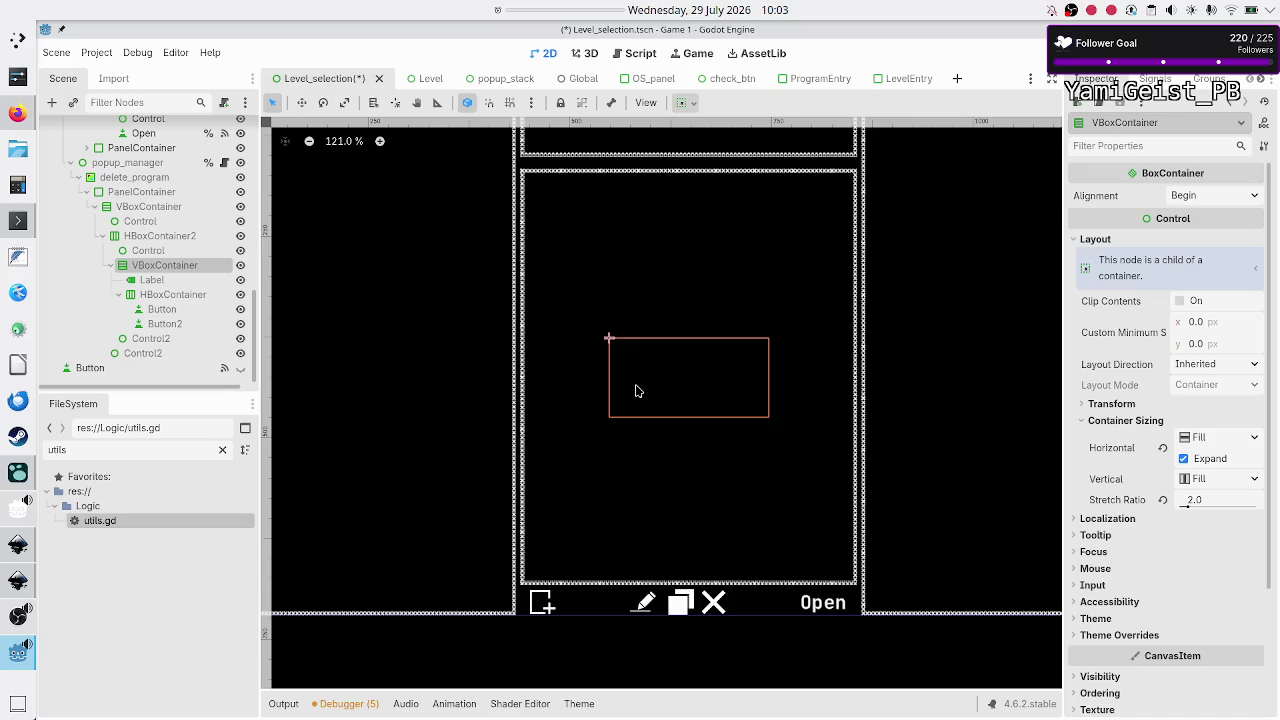
{"action": "scroll", "coordinate": [638, 390], "scroll_direction": "up", "scroll_amount": 4}
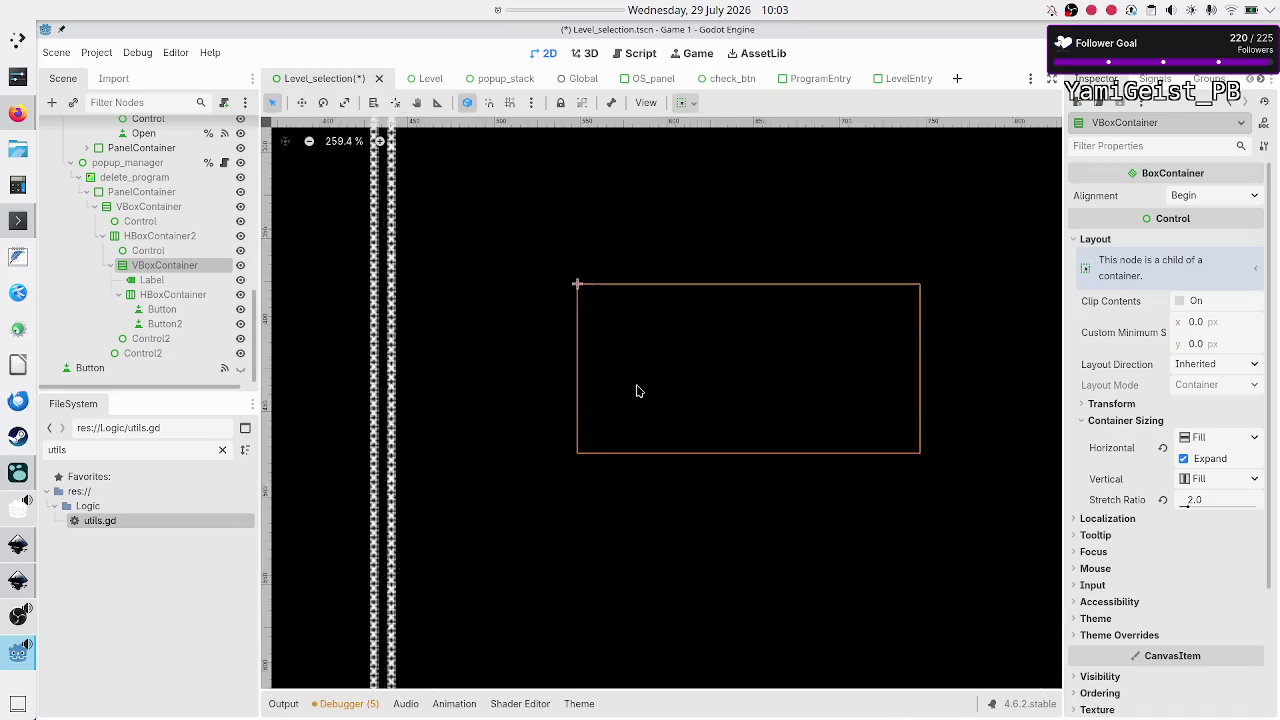
{"action": "scroll", "coordinate": [638, 390], "scroll_direction": "down", "scroll_amount": 2}
{"action": "scroll", "coordinate": [638, 390], "scroll_direction": "up", "scroll_amount": 5}
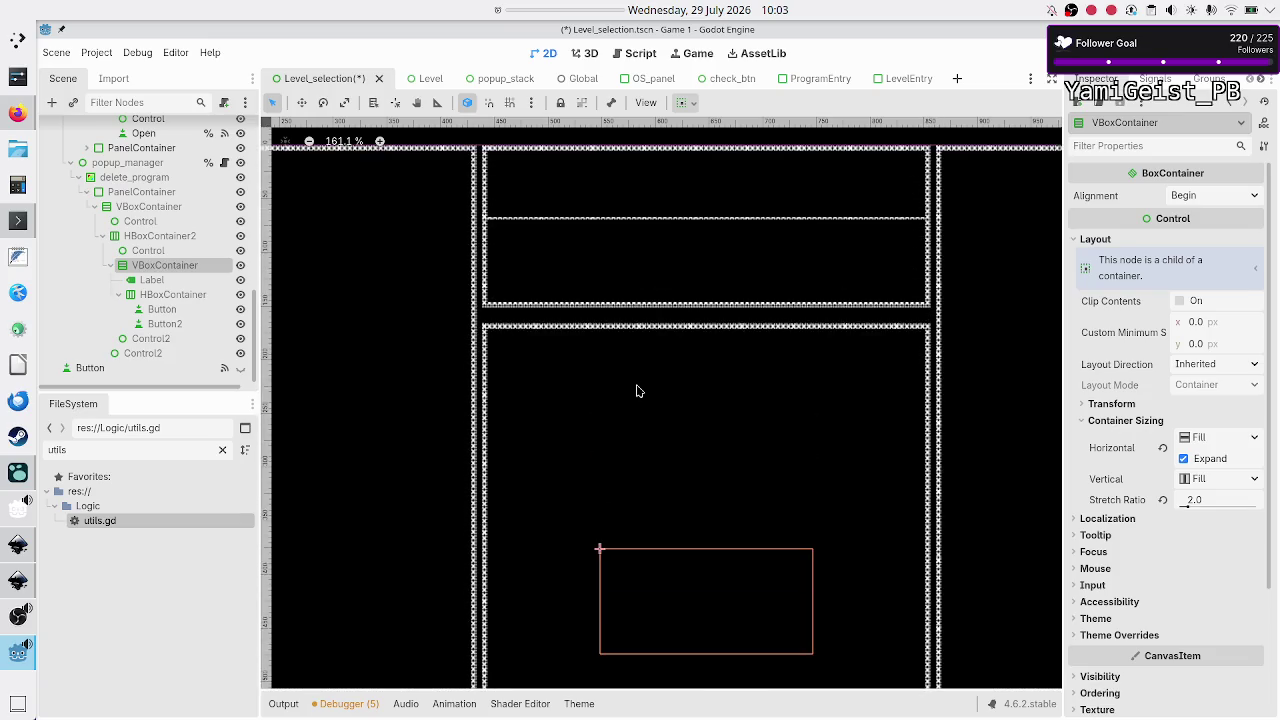
{"action": "scroll", "coordinate": [638, 390], "scroll_direction": "left", "scroll_amount": 6}
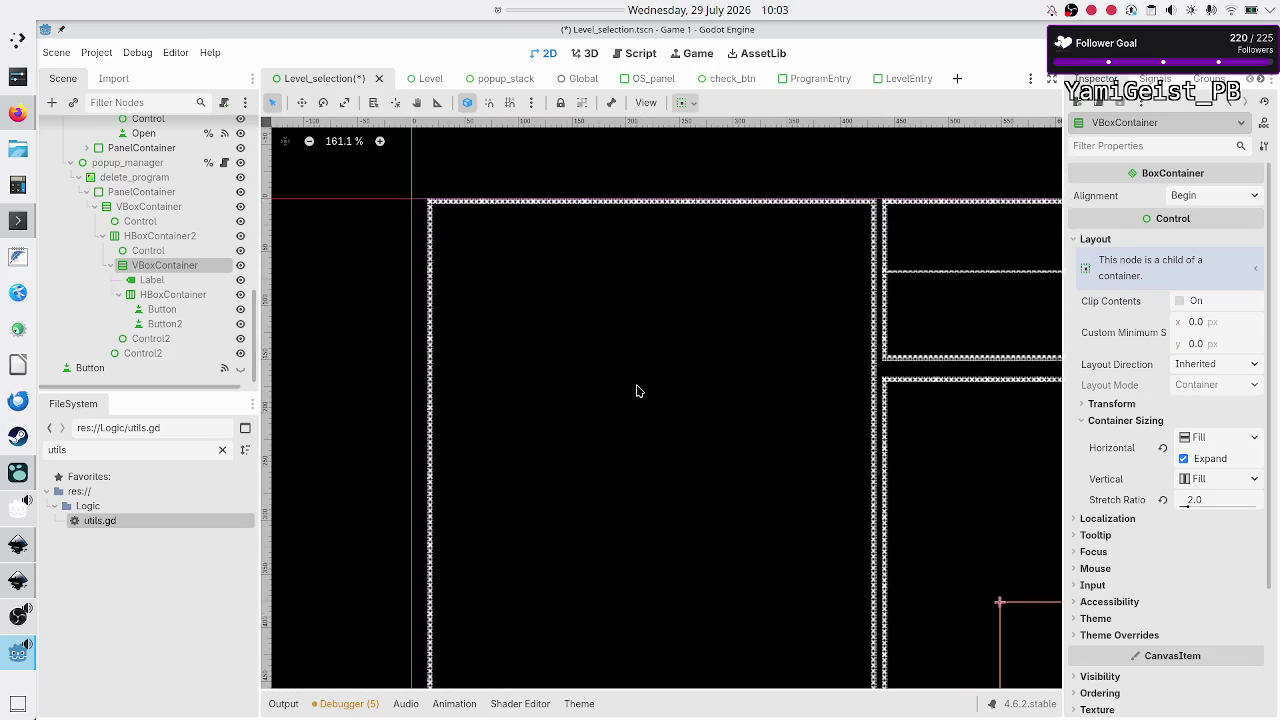
{"action": "scroll", "coordinate": [638, 390], "scroll_direction": "right", "scroll_amount": 2}
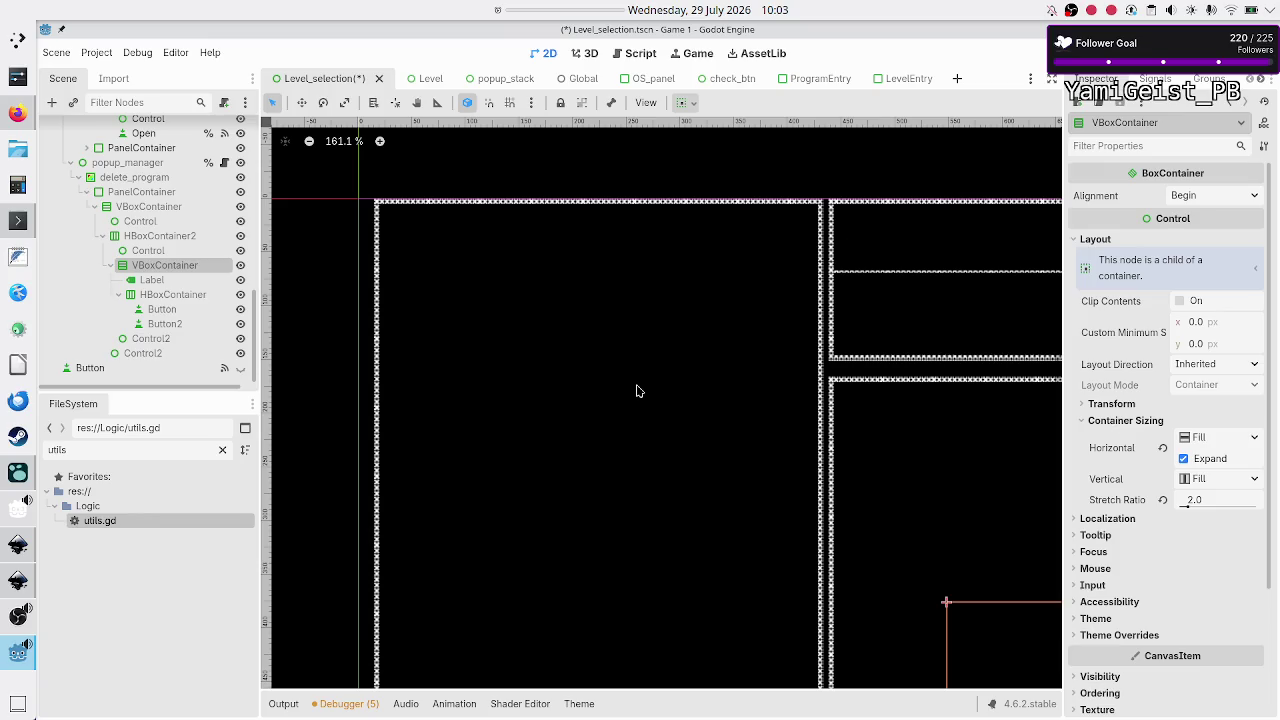
{"action": "scroll", "coordinate": [638, 390], "scroll_direction": "right", "scroll_amount": 1}
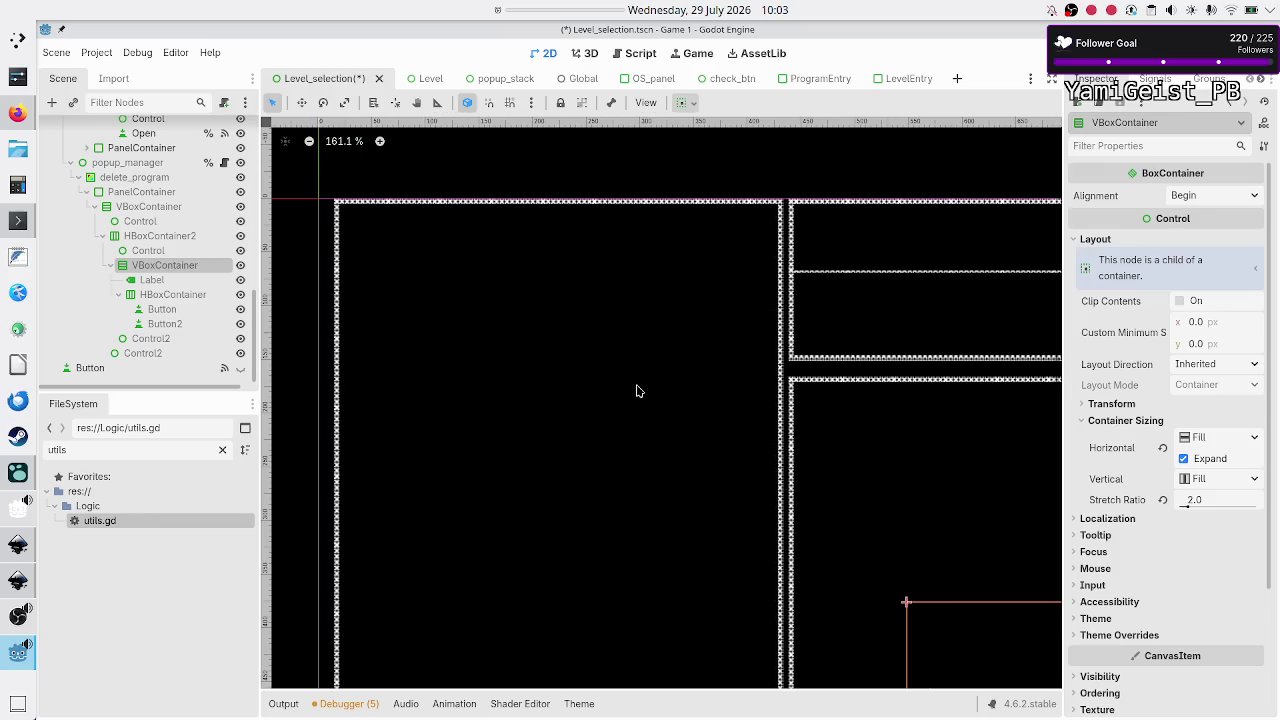
{"action": "scroll", "coordinate": [638, 390], "scroll_direction": "right", "scroll_amount": 3}
{"action": "scroll", "coordinate": [638, 390], "scroll_direction": "right", "scroll_amount": 18}
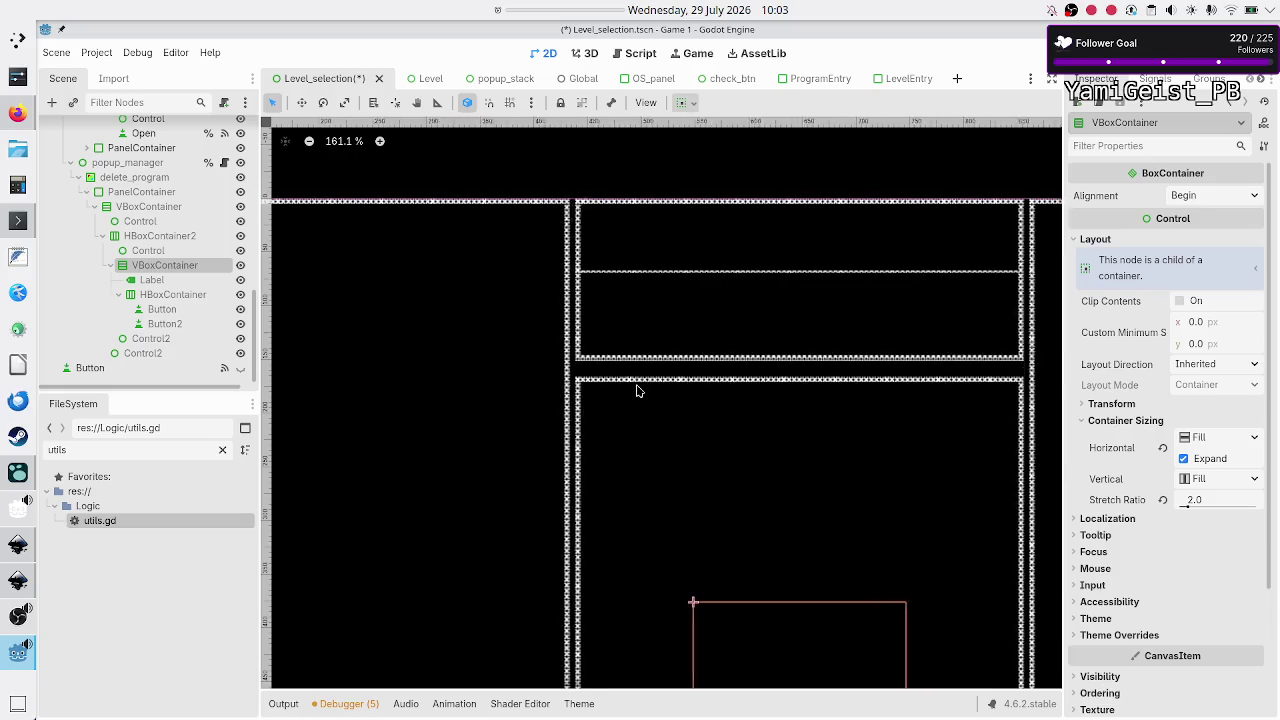
{"action": "scroll", "coordinate": [638, 390], "scroll_direction": "down", "scroll_amount": 5}
{"action": "scroll", "coordinate": [638, 390], "scroll_direction": "left", "scroll_amount": 5}
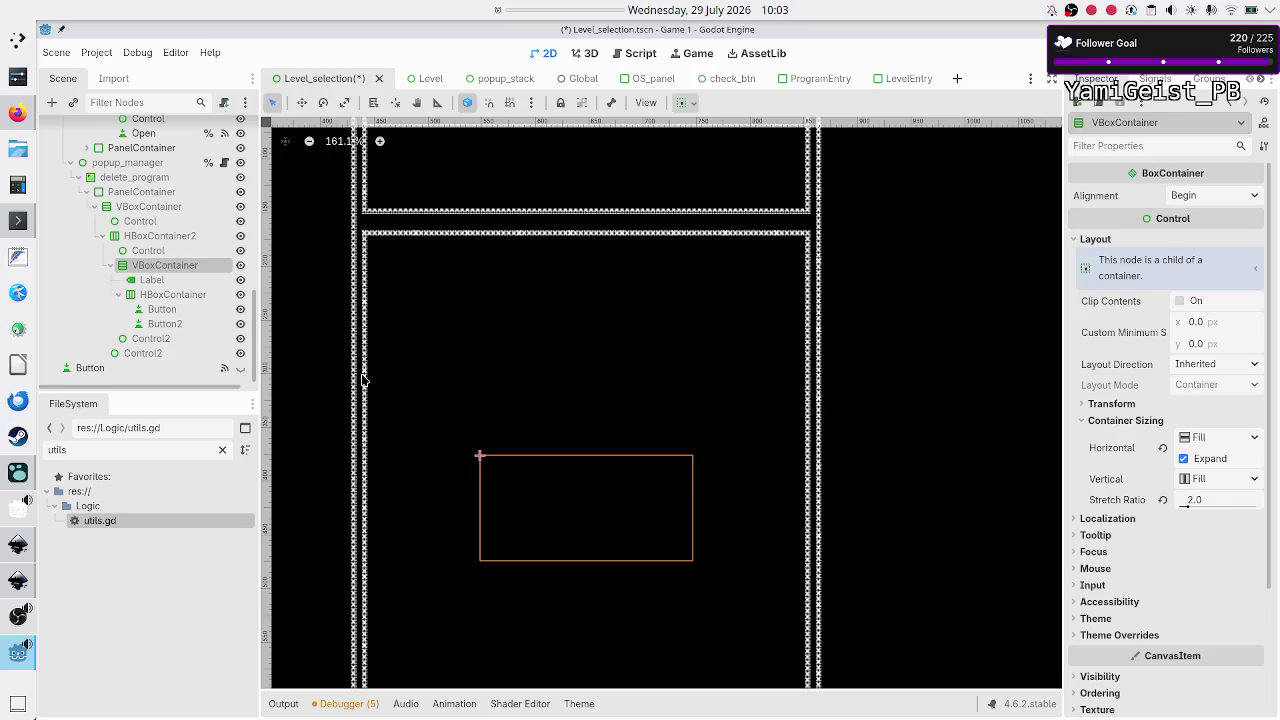
{"action": "scroll", "coordinate": [551, 333], "scroll_direction": "up", "scroll_amount": 3}
{"action": "scroll", "coordinate": [551, 333], "scroll_direction": "down", "scroll_amount": 5}
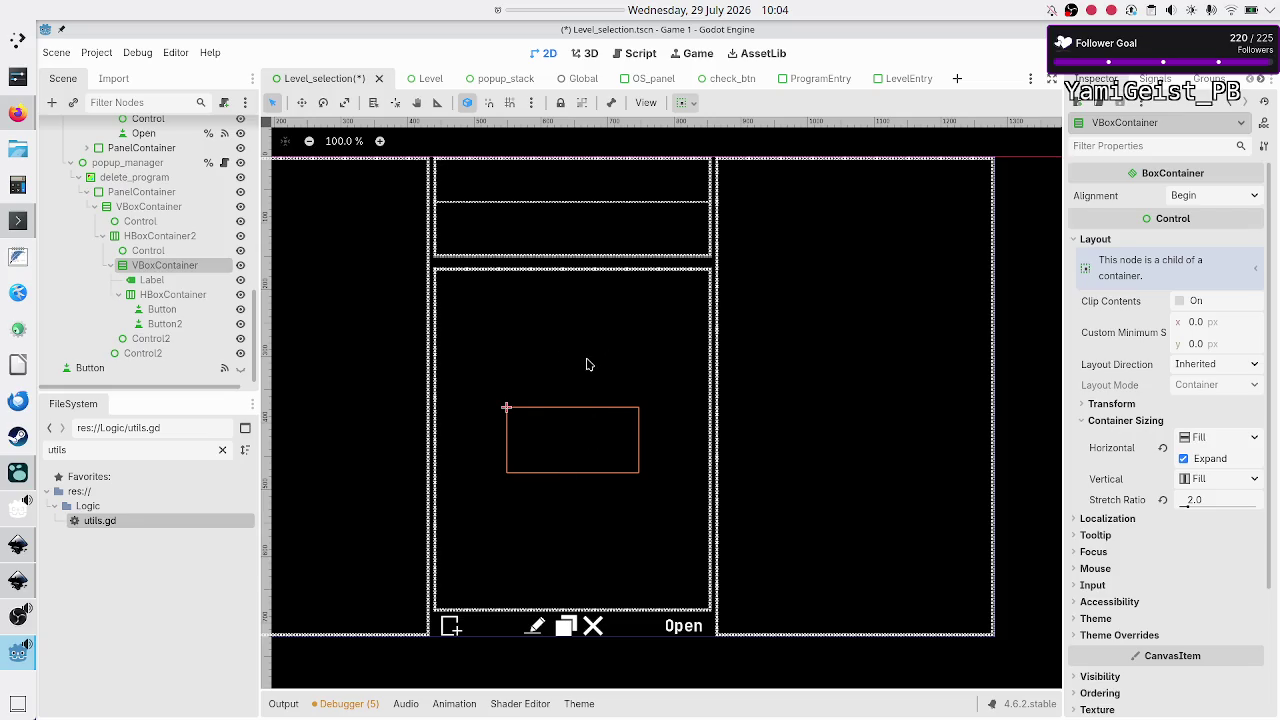
Step: Review the popup's middle VBoxContainer, then bring up the level_selection_UI.svg mockup in Inkscape
{"action": "left_click", "coordinate": [155, 283]}
{"action": "left_click", "coordinate": [176, 265]}
{"action": "scroll", "coordinate": [806, 330], "scroll_direction": "left", "scroll_amount": 3}
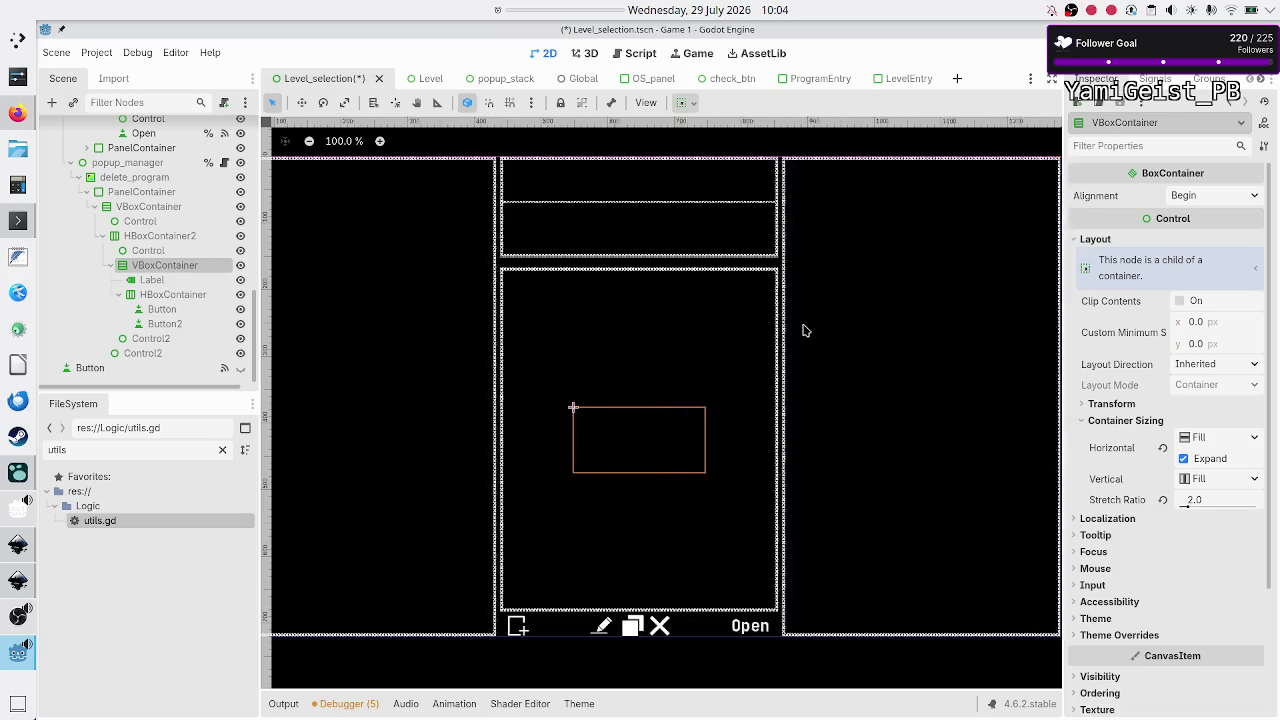
{"action": "scroll", "coordinate": [806, 330], "scroll_direction": "down", "scroll_amount": 1}
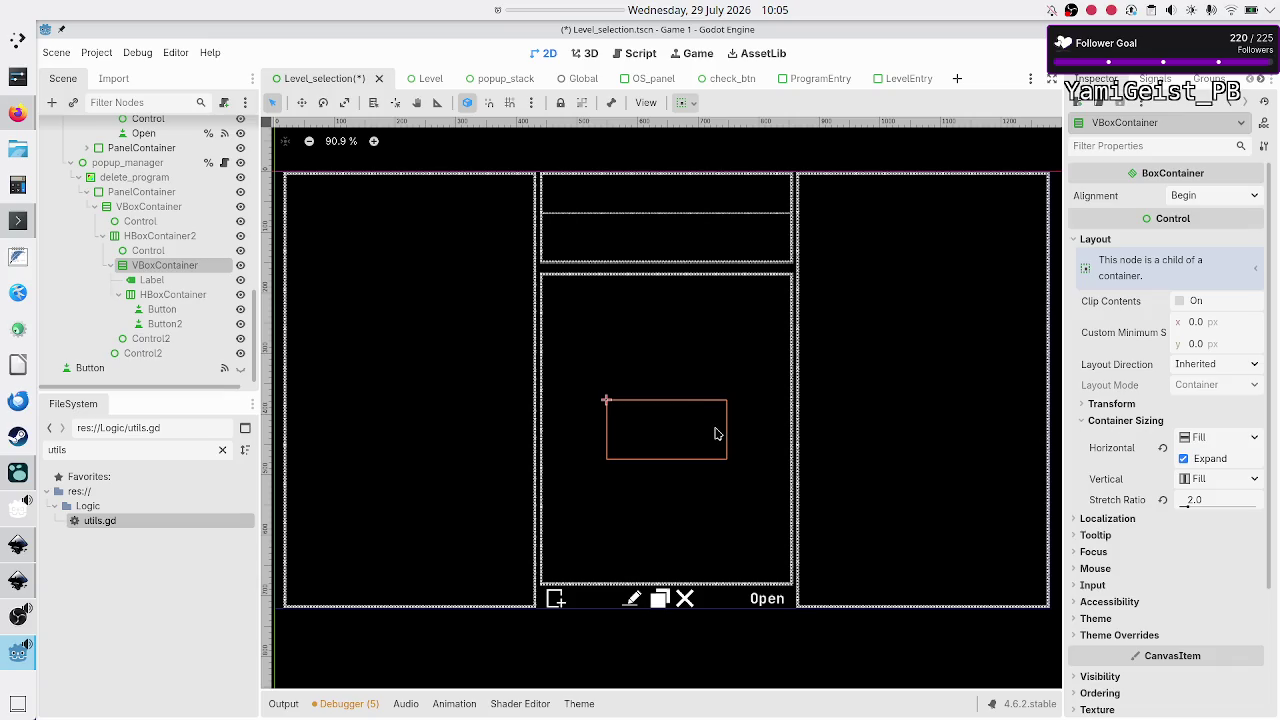
{"action": "left_click", "coordinate": [17, 580]}
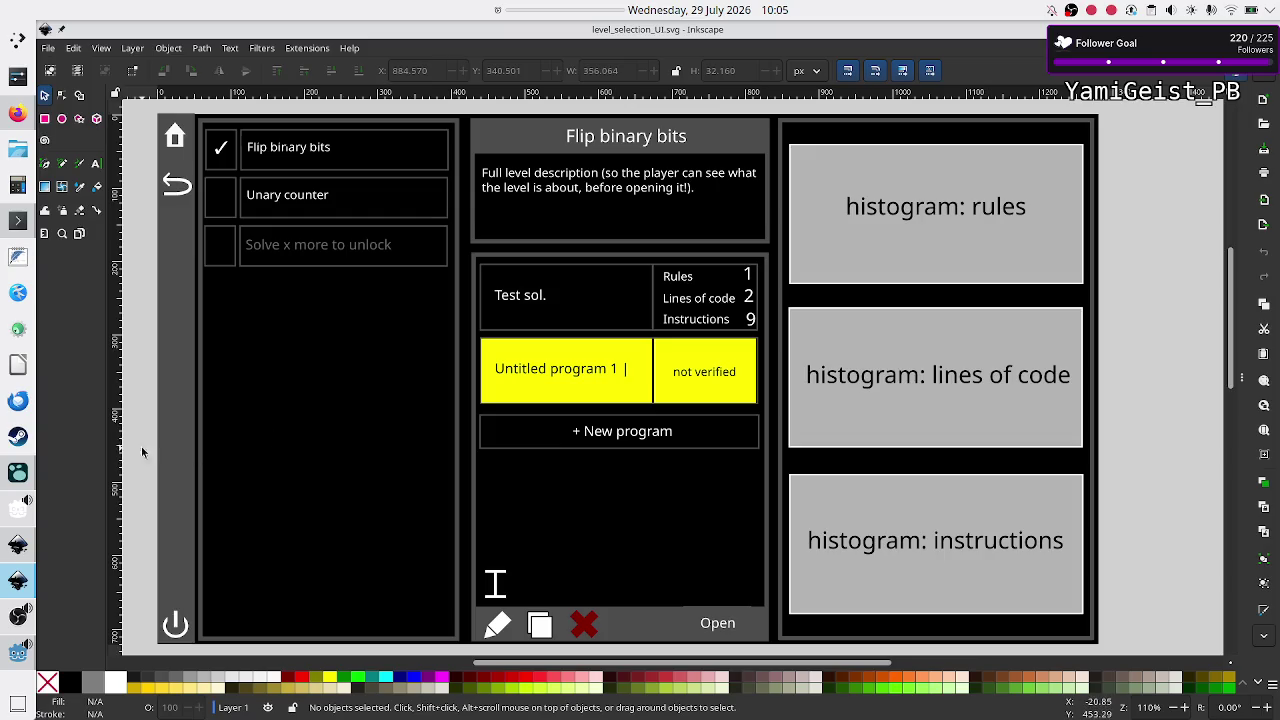
{"action": "left_click", "coordinate": [24, 552]}
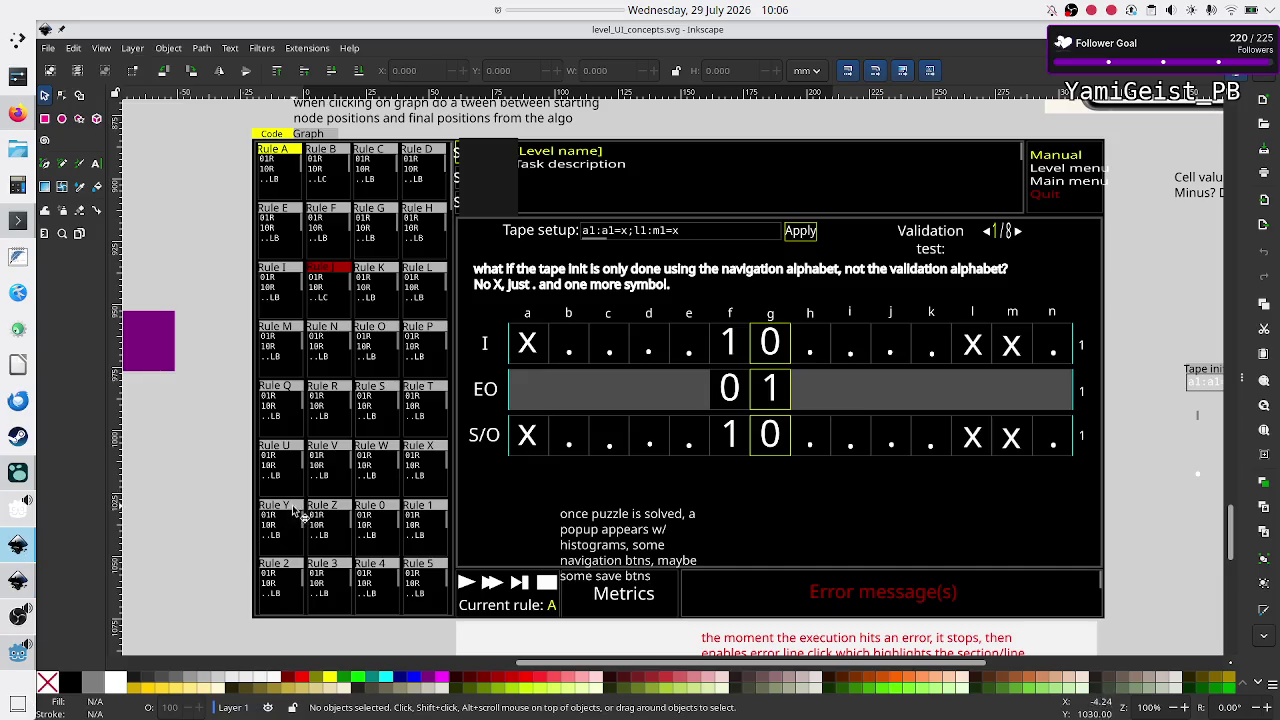
{"action": "scroll", "coordinate": [297, 515], "scroll_direction": "up", "scroll_amount": 4}
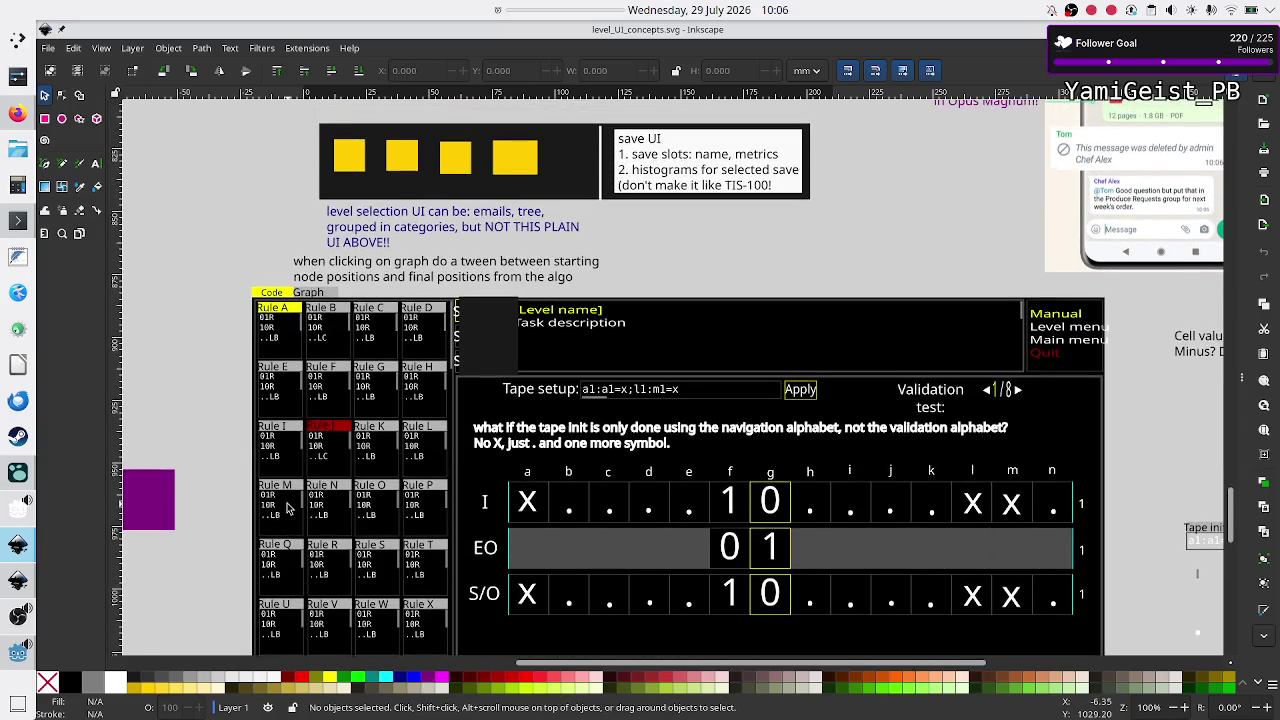
{"action": "scroll", "coordinate": [287, 508], "scroll_direction": "up", "scroll_amount": 6}
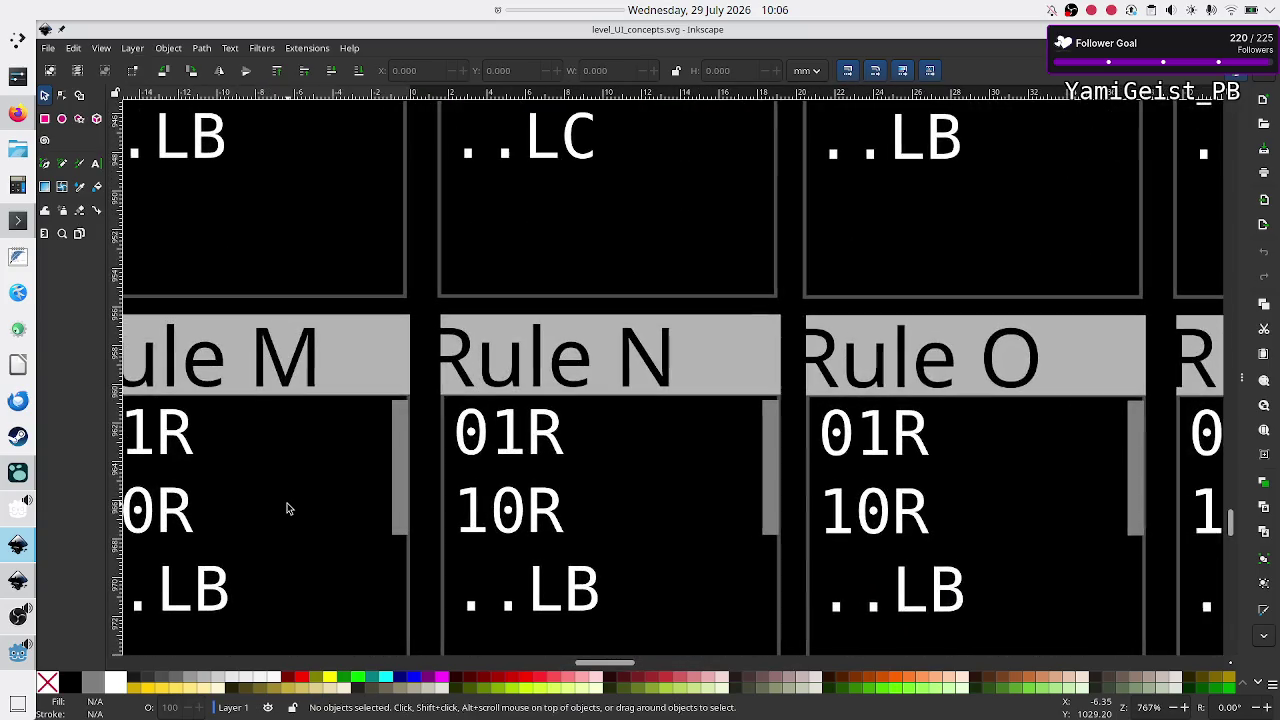
{"action": "left_click", "coordinate": [80, 187]}
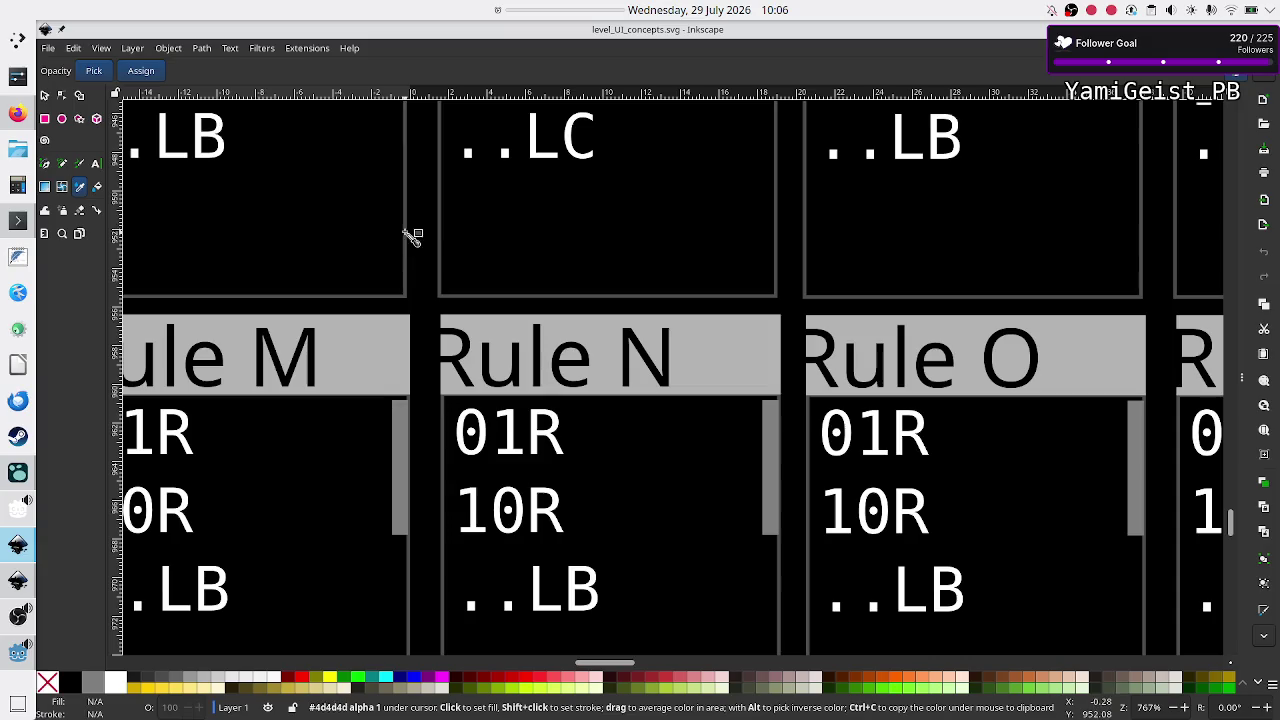
{"action": "left_click", "coordinate": [1151, 11]}
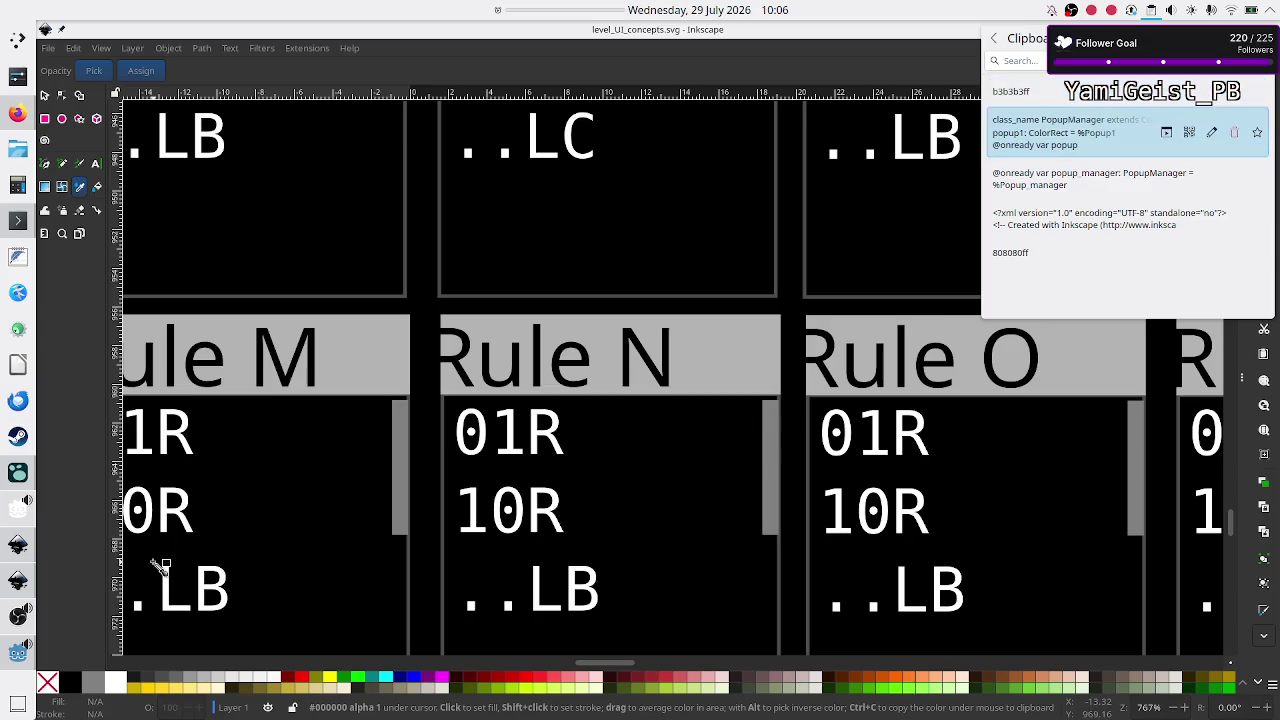
{"action": "left_click", "coordinate": [20, 578]}
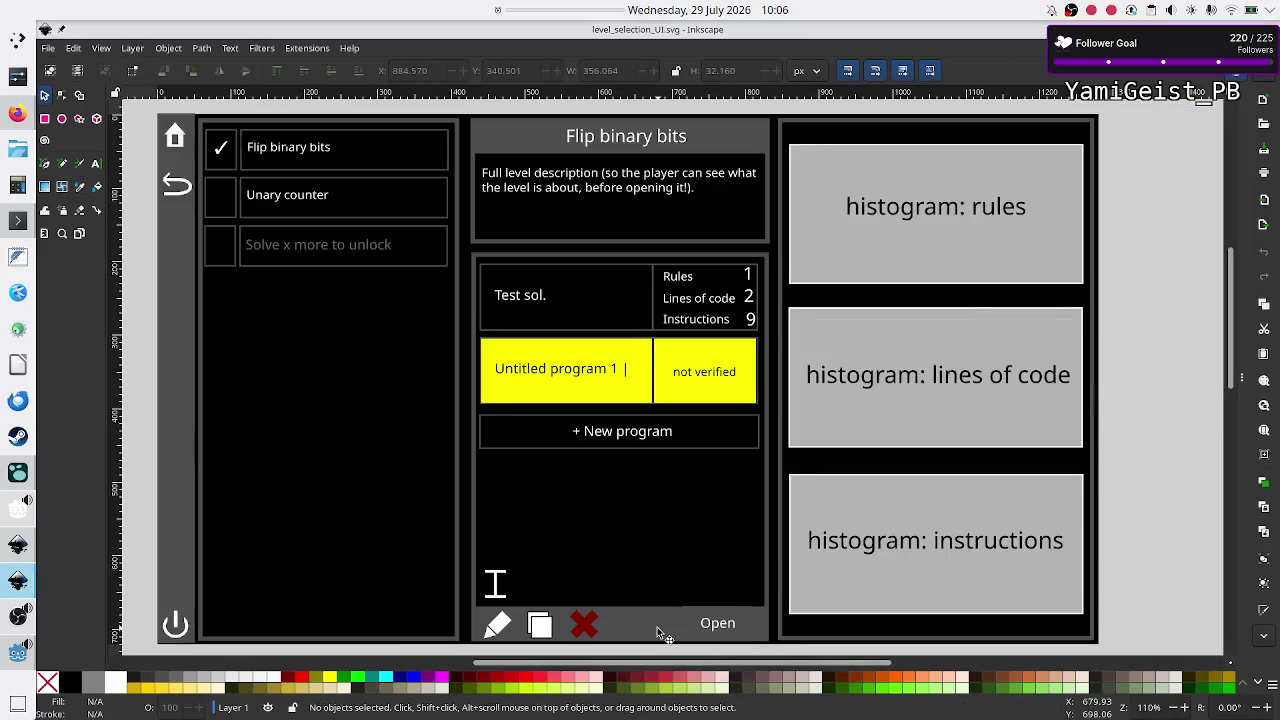
Step: Switch to the Dropper to sample the mockup's greys and check the clipboard history
{"action": "left_click", "coordinate": [81, 188]}
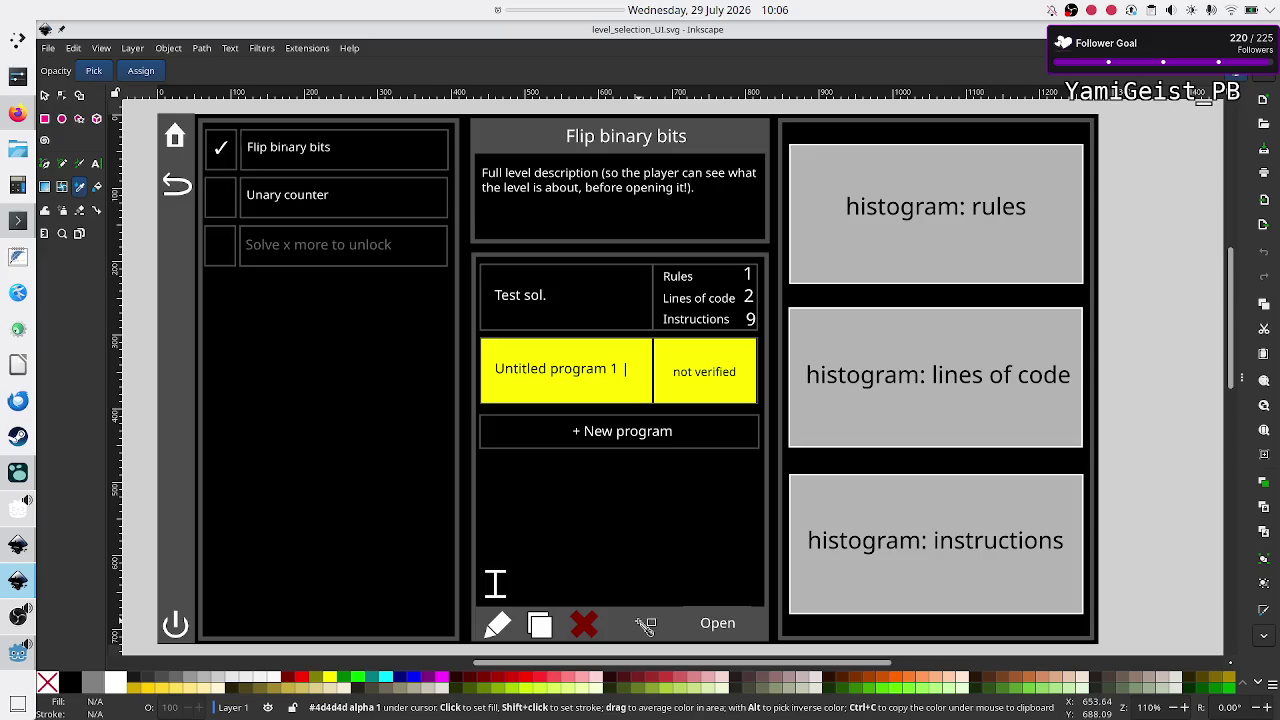
{"action": "left_click", "coordinate": [1152, 10]}
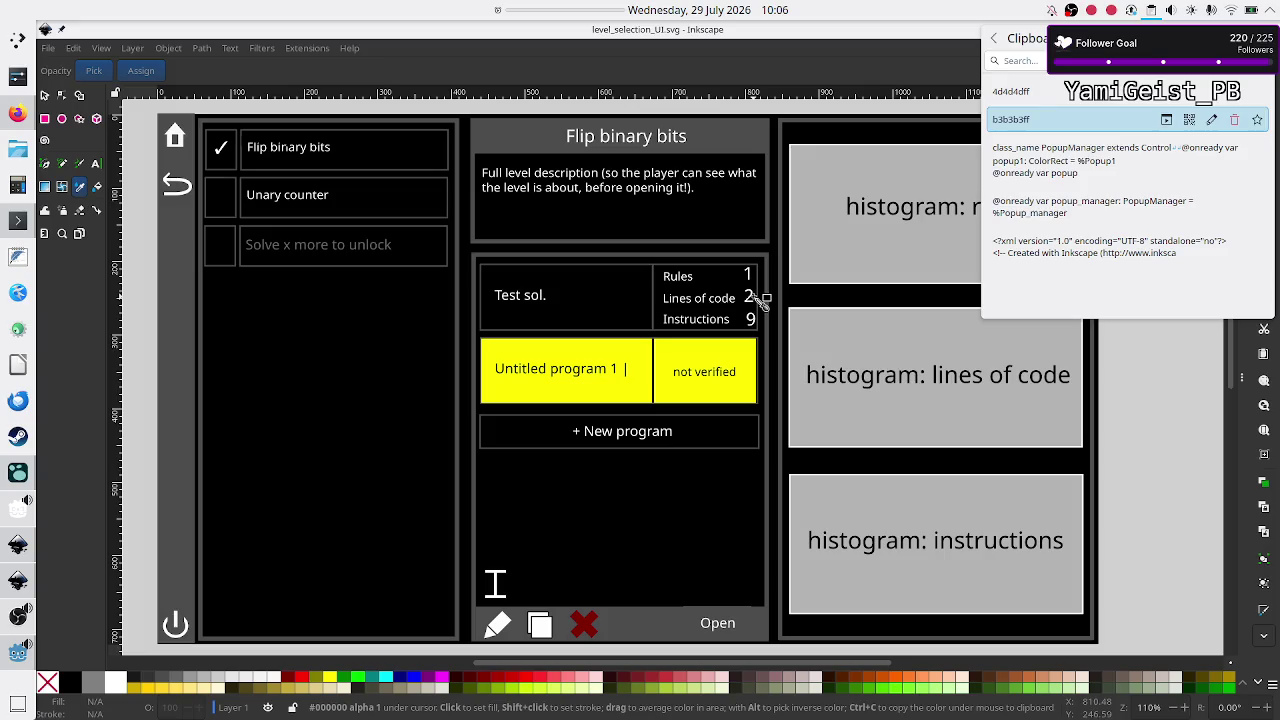
{"action": "left_click", "coordinate": [247, 330]}
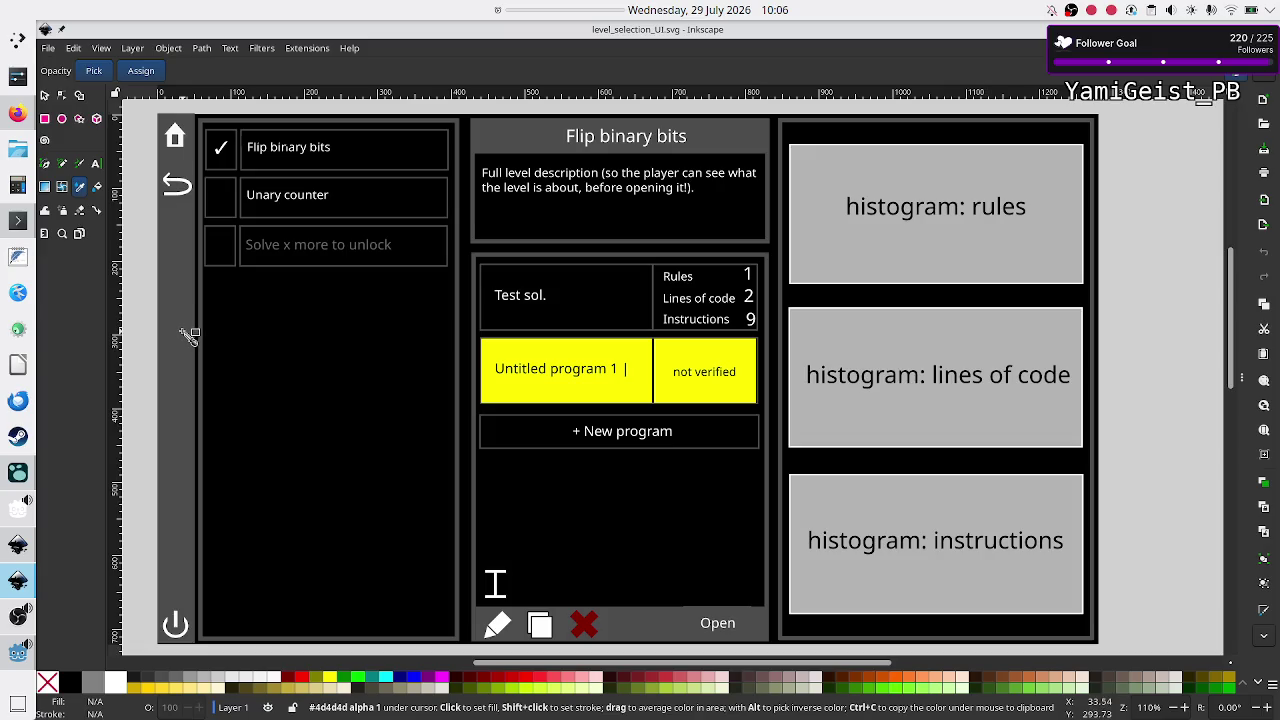
{"action": "left_click", "coordinate": [1151, 11]}
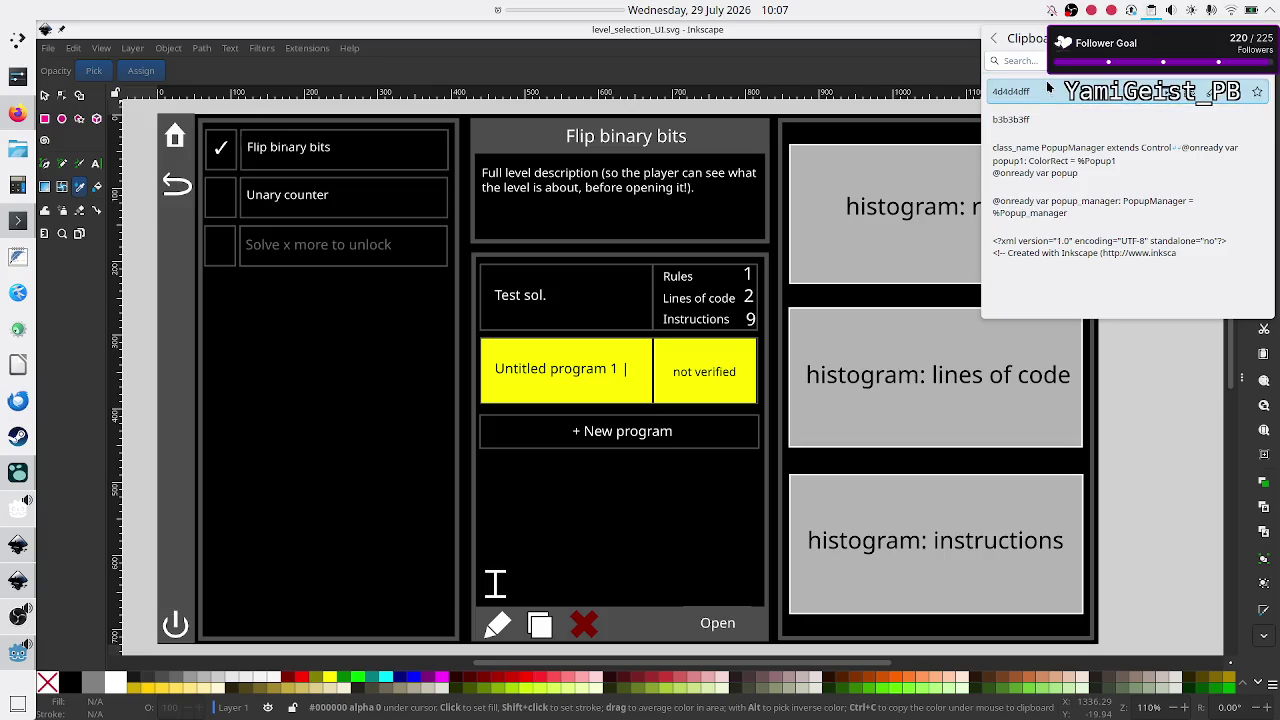
{"action": "left_click", "coordinate": [1078, 400]}
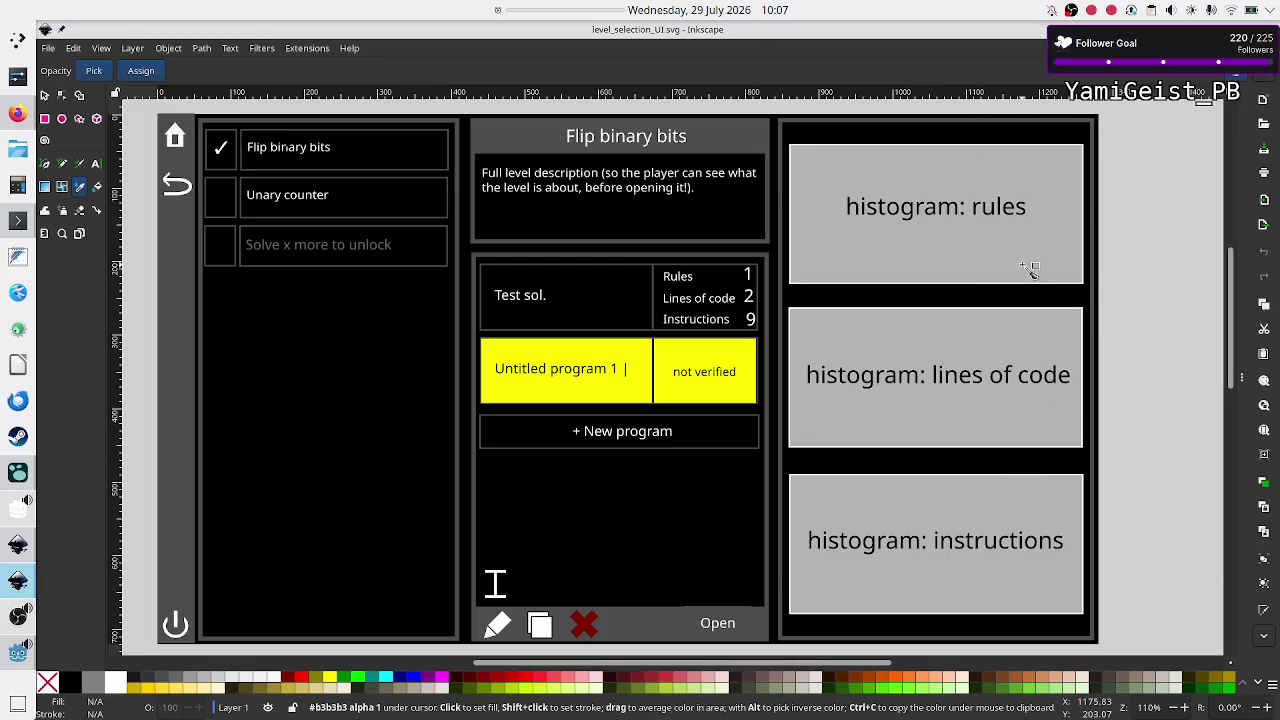
Step: Delete the XML header, popup_manager and class_name PopupManager entries from the clipboard history
{"action": "left_click", "coordinate": [1150, 9]}
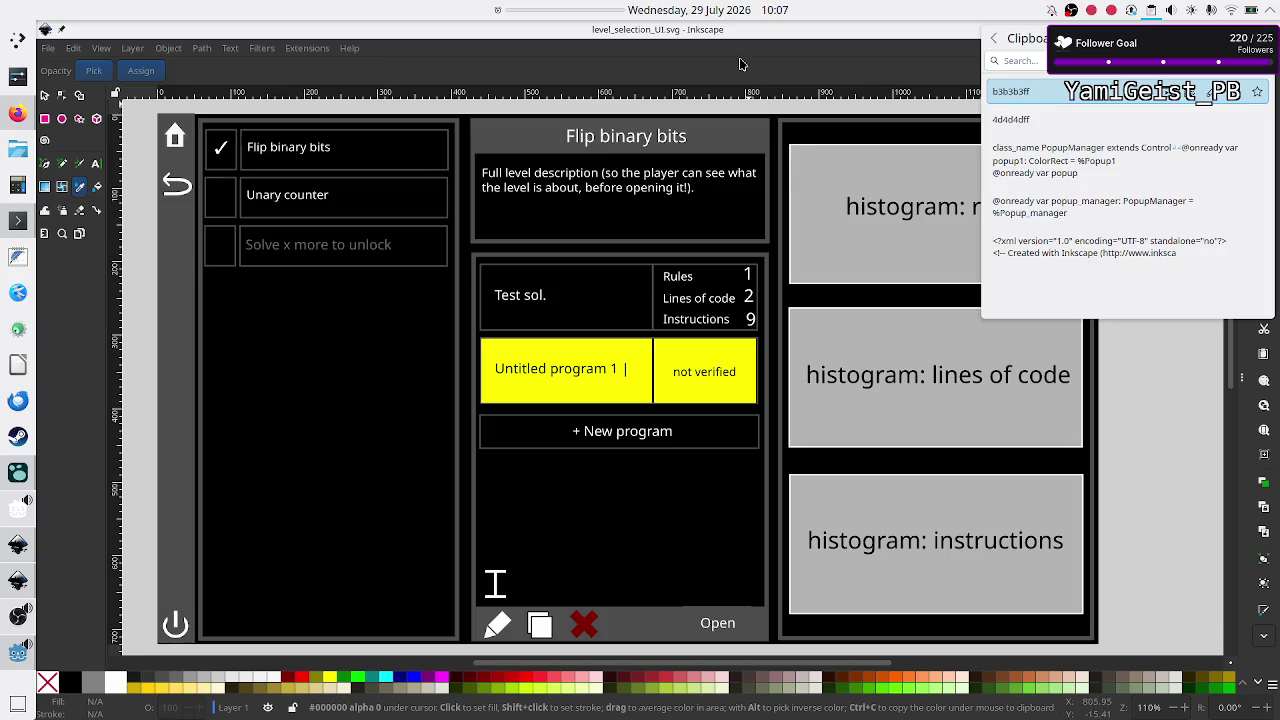
{"action": "mouse_move", "coordinate": [1066, 252]}
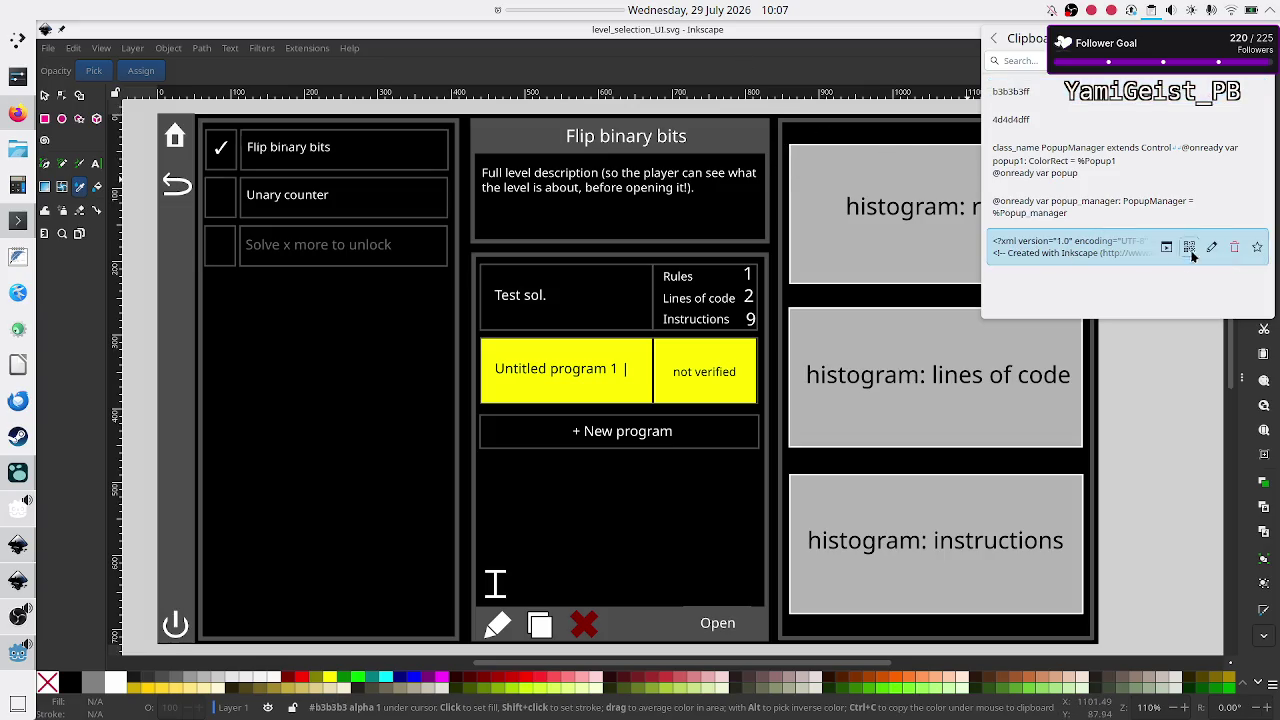
{"action": "left_click", "coordinate": [1234, 247]}
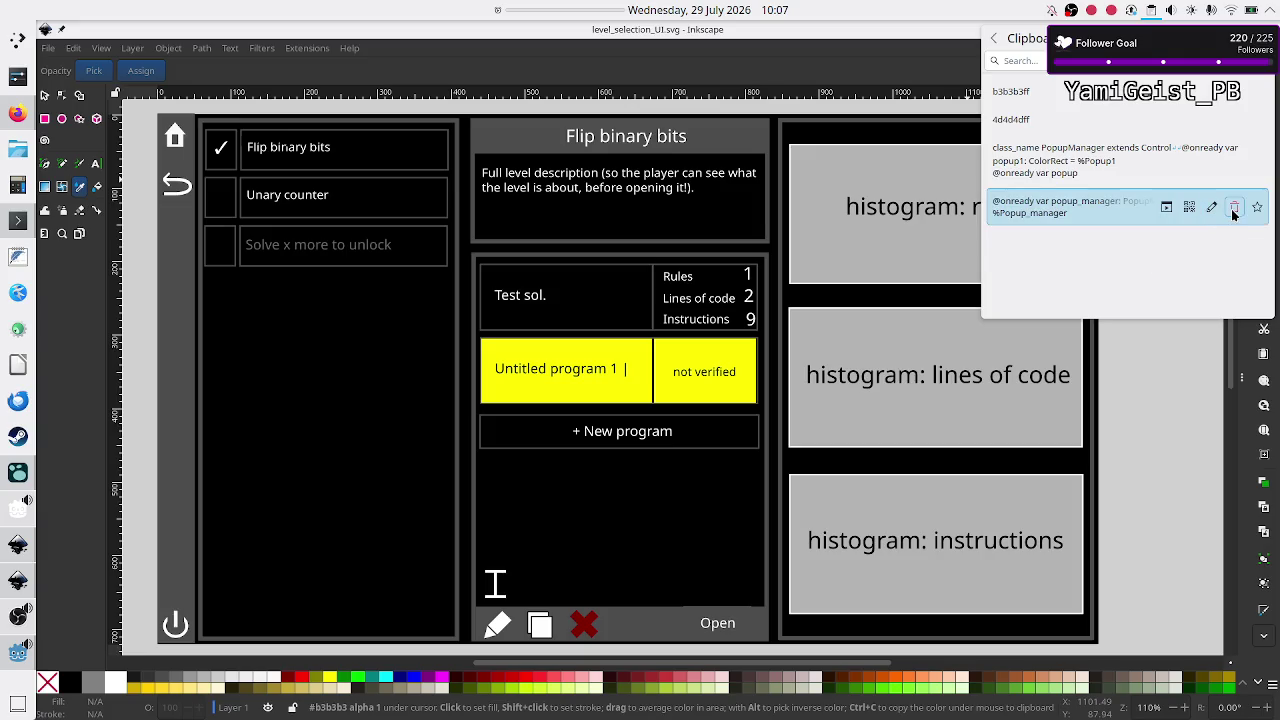
{"action": "left_click", "coordinate": [1234, 207]}
{"action": "left_click", "coordinate": [1234, 160]}
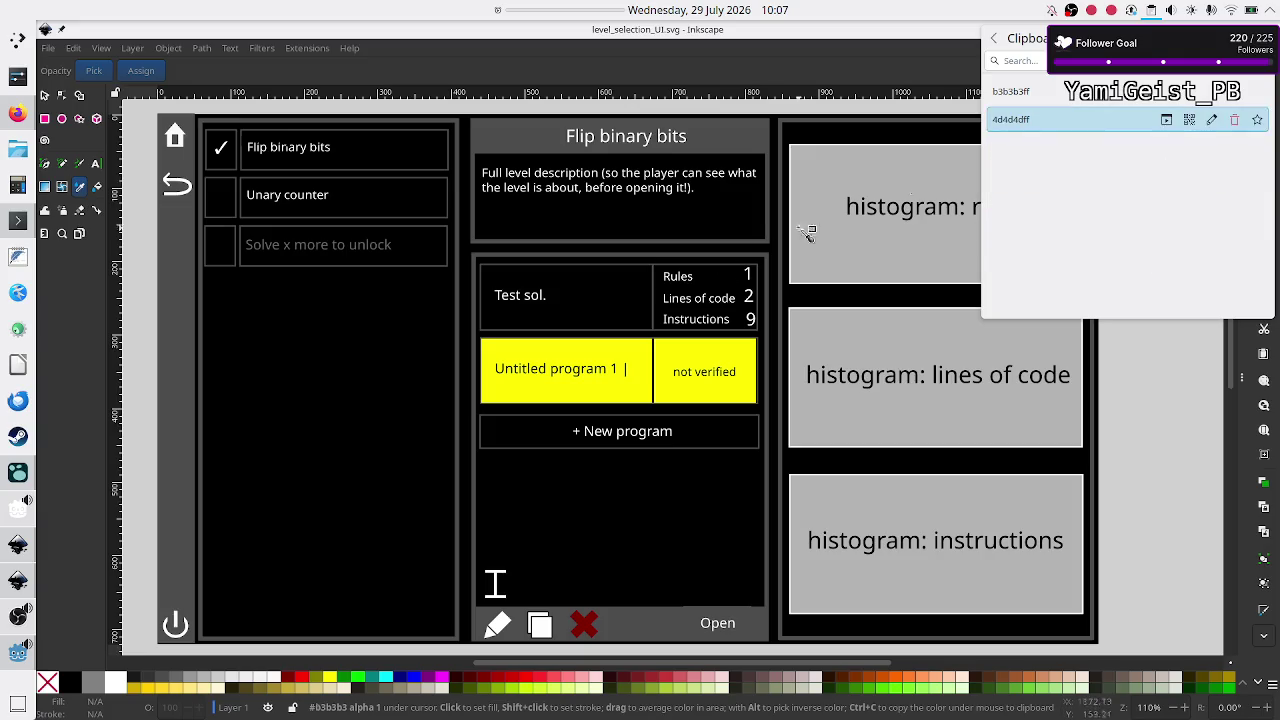
{"action": "left_click", "coordinate": [71, 308]}
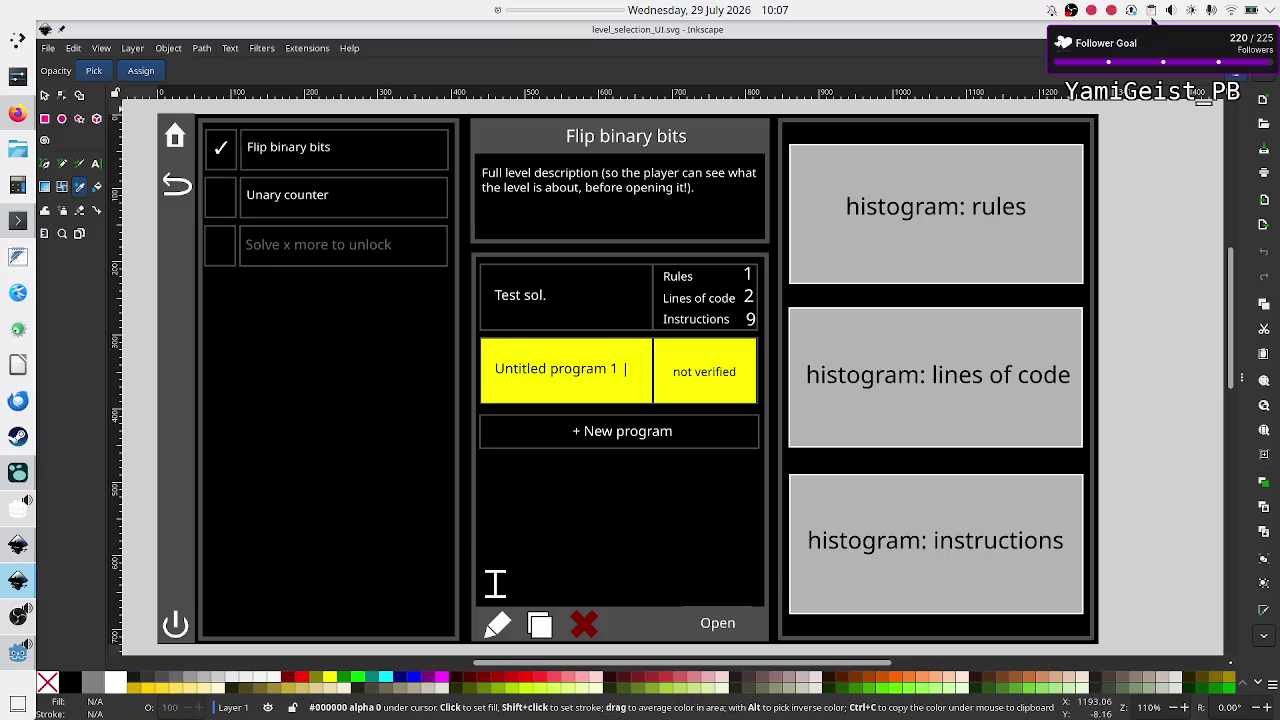
Step: Confirm colours 4d4d4dff and b3b3b3ff are in the clipboard, then return to Godot Engine
{"action": "left_click", "coordinate": [1153, 10]}
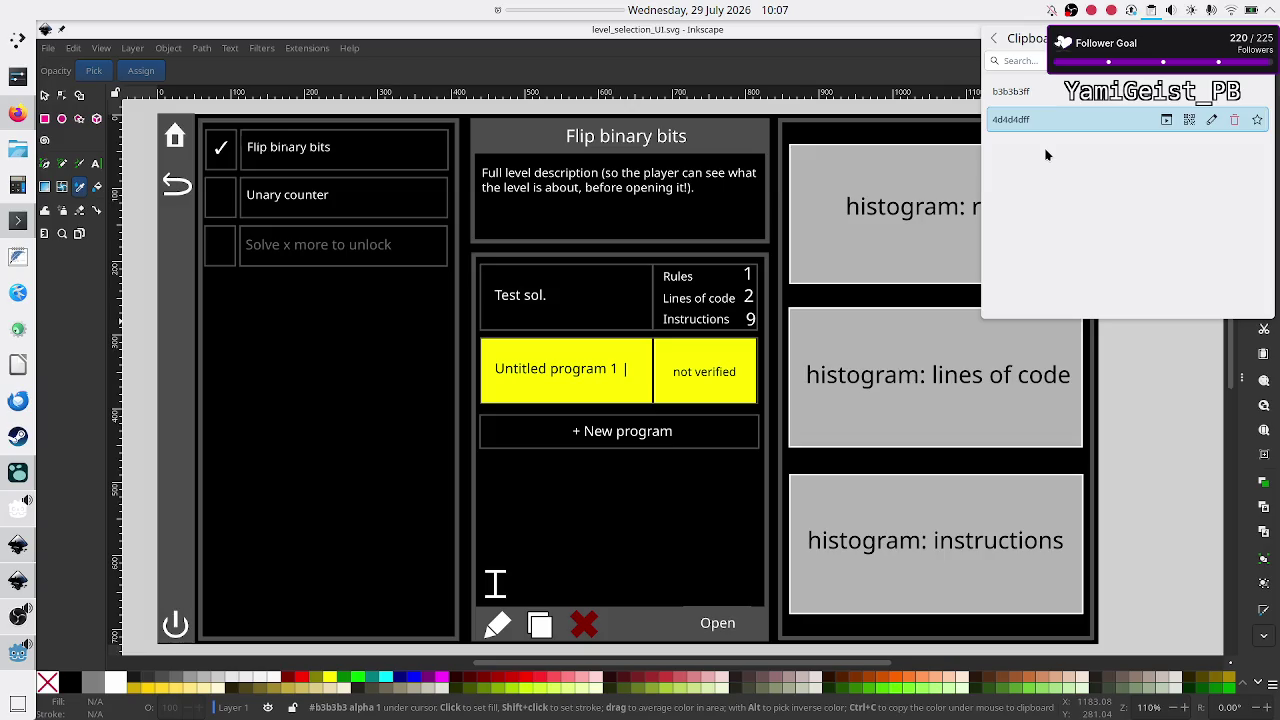
{"action": "left_click", "coordinate": [1039, 92]}
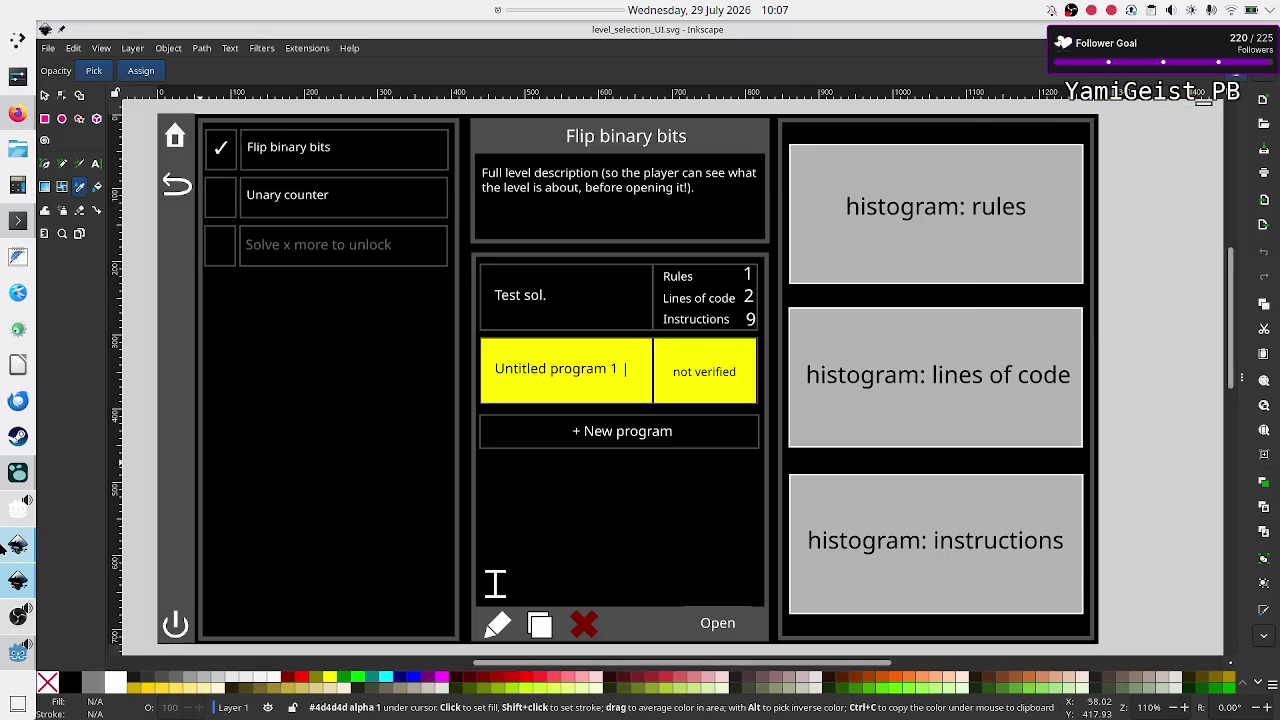
{"action": "left_click", "coordinate": [15, 652]}
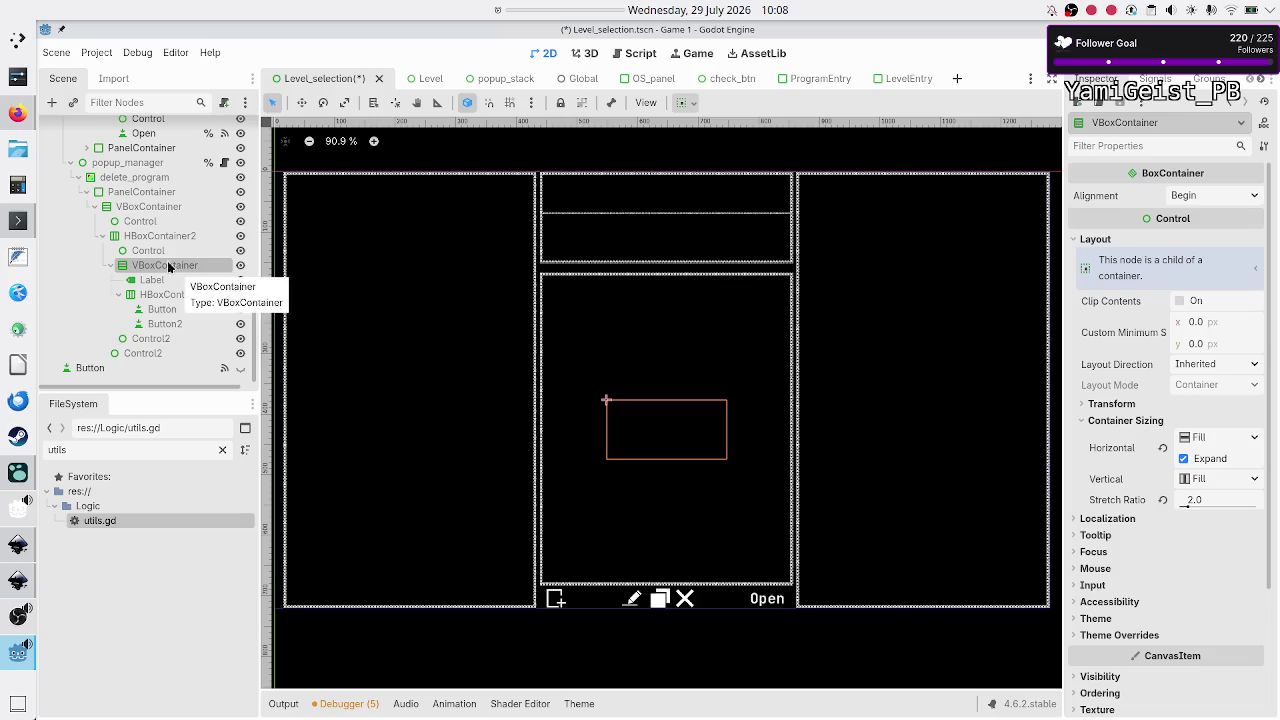
Step: Add a PanelContainer under HBoxContainer2 and move it up beside the VBoxContainer
{"action": "left_click", "coordinate": [132, 235]}
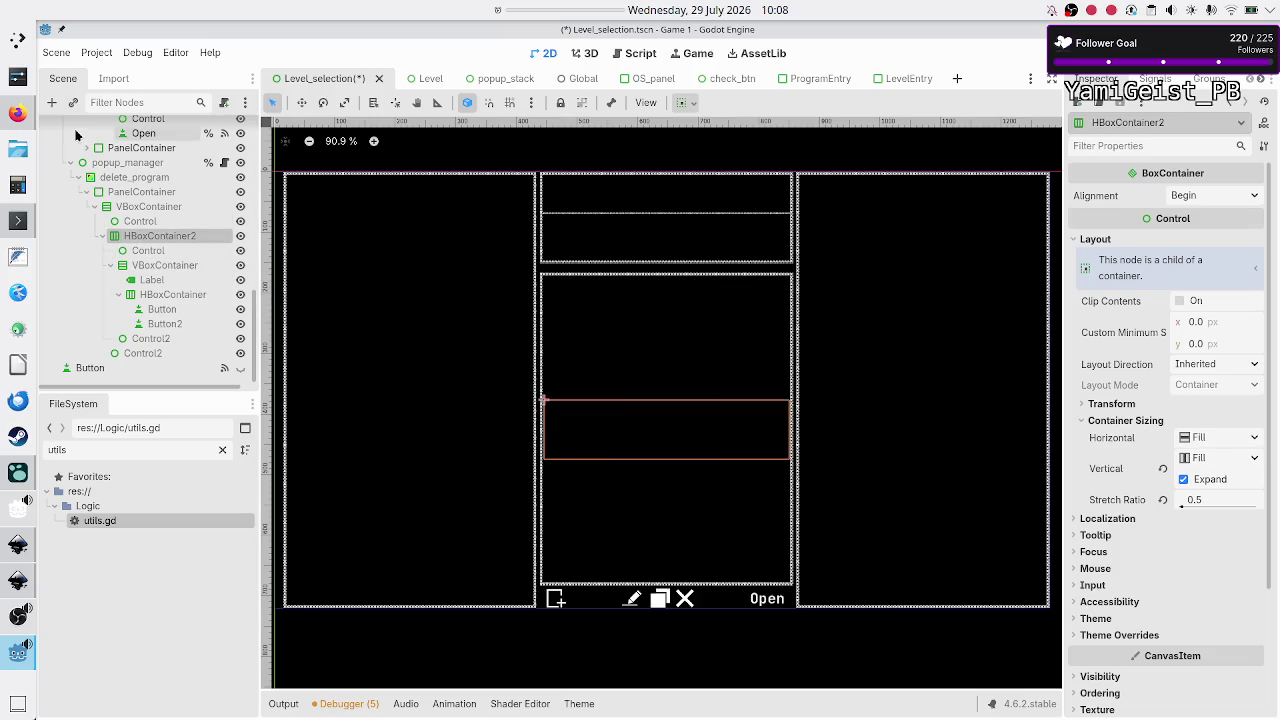
{"action": "left_click", "coordinate": [53, 103]}
{"action": "type", "text": "panelc"}
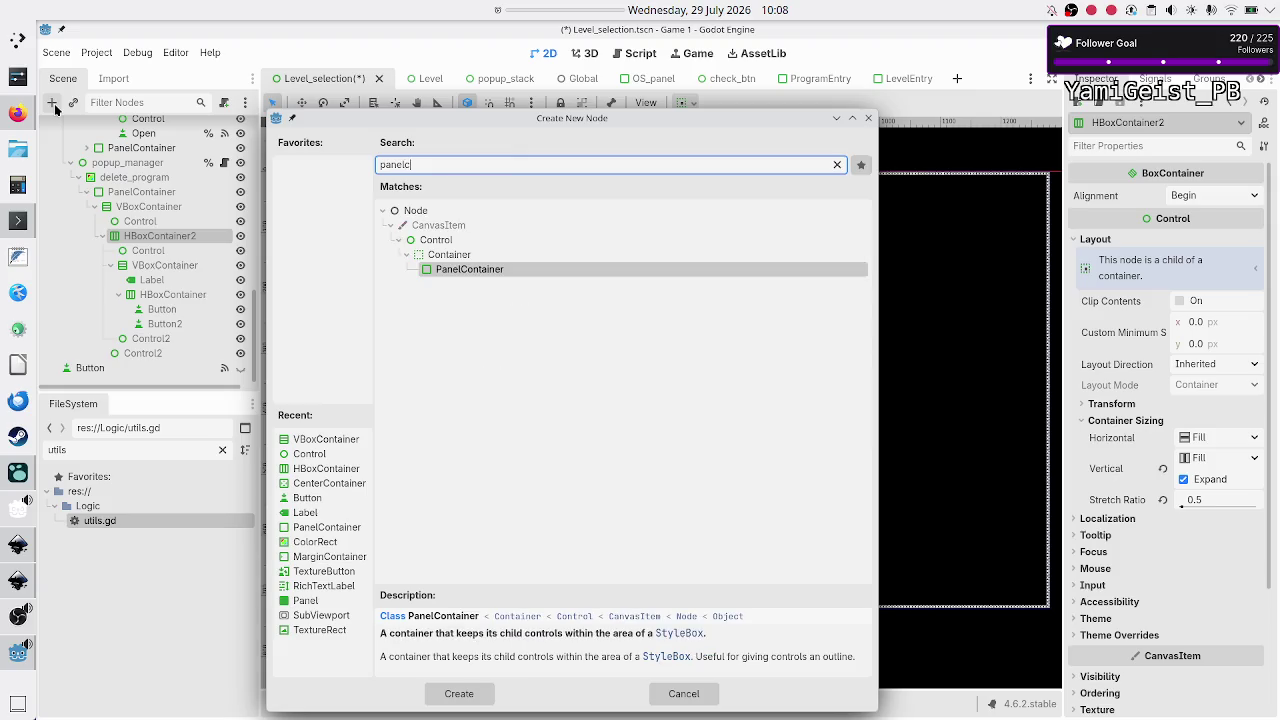
{"action": "key", "text": "Return"}
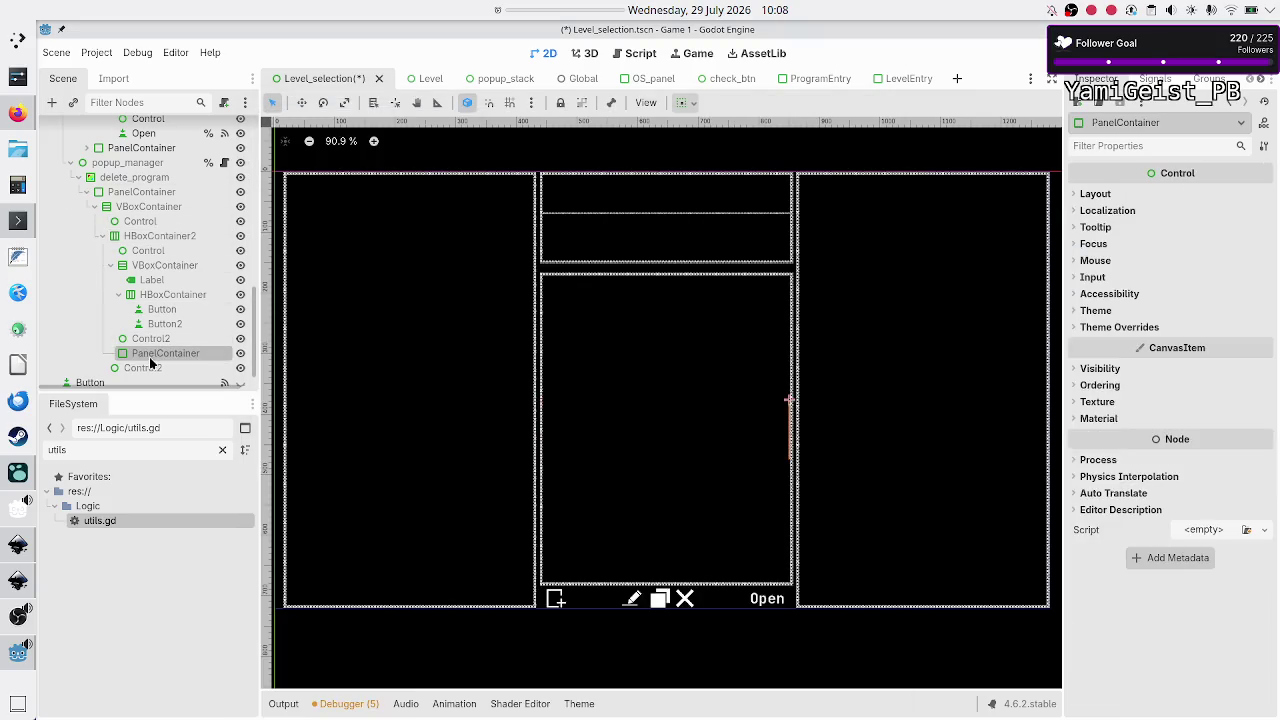
{"action": "mouse_move", "coordinate": [152, 354]}
{"action": "left_mouse_down"}
{"action": "mouse_move", "coordinate": [166, 332]}
{"action": "mouse_move", "coordinate": [158, 259]}
{"action": "mouse_move", "coordinate": [178, 268]}
{"action": "left_mouse_up"}
Step: Reset the VBoxContainer's stretch ratio to 1.0
{"action": "left_click", "coordinate": [158, 283]}
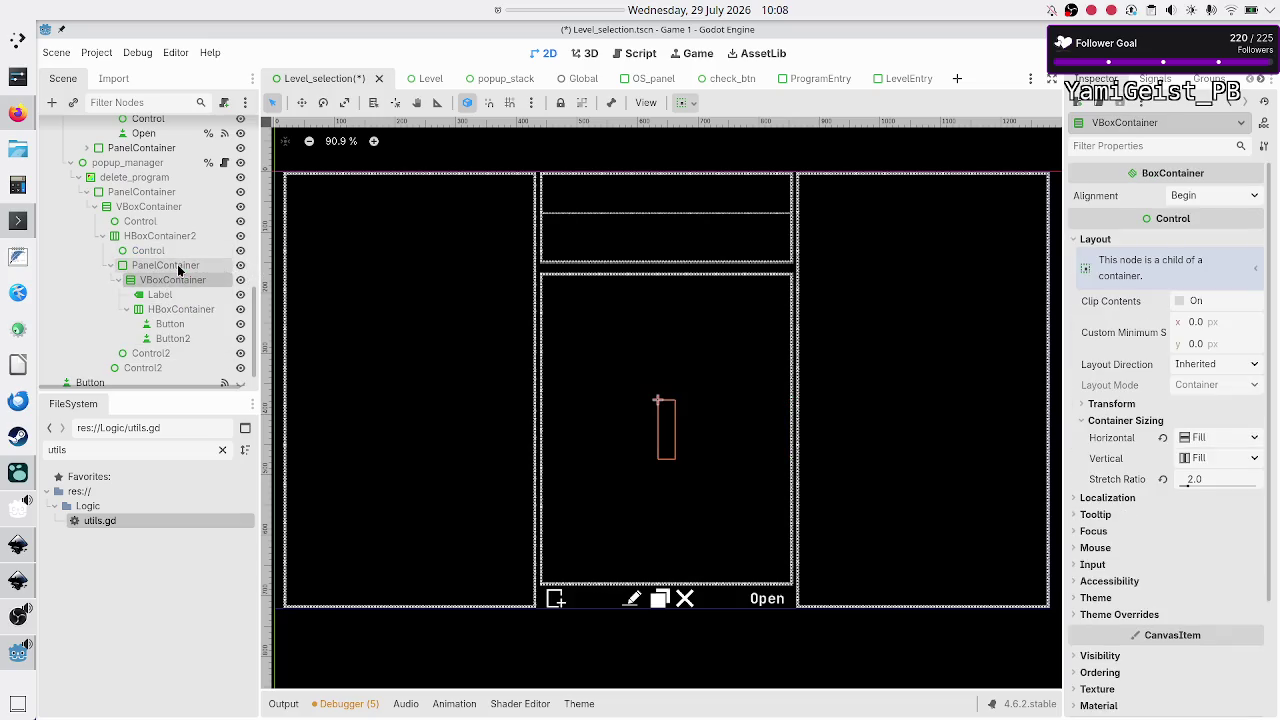
{"action": "left_click", "coordinate": [178, 266]}
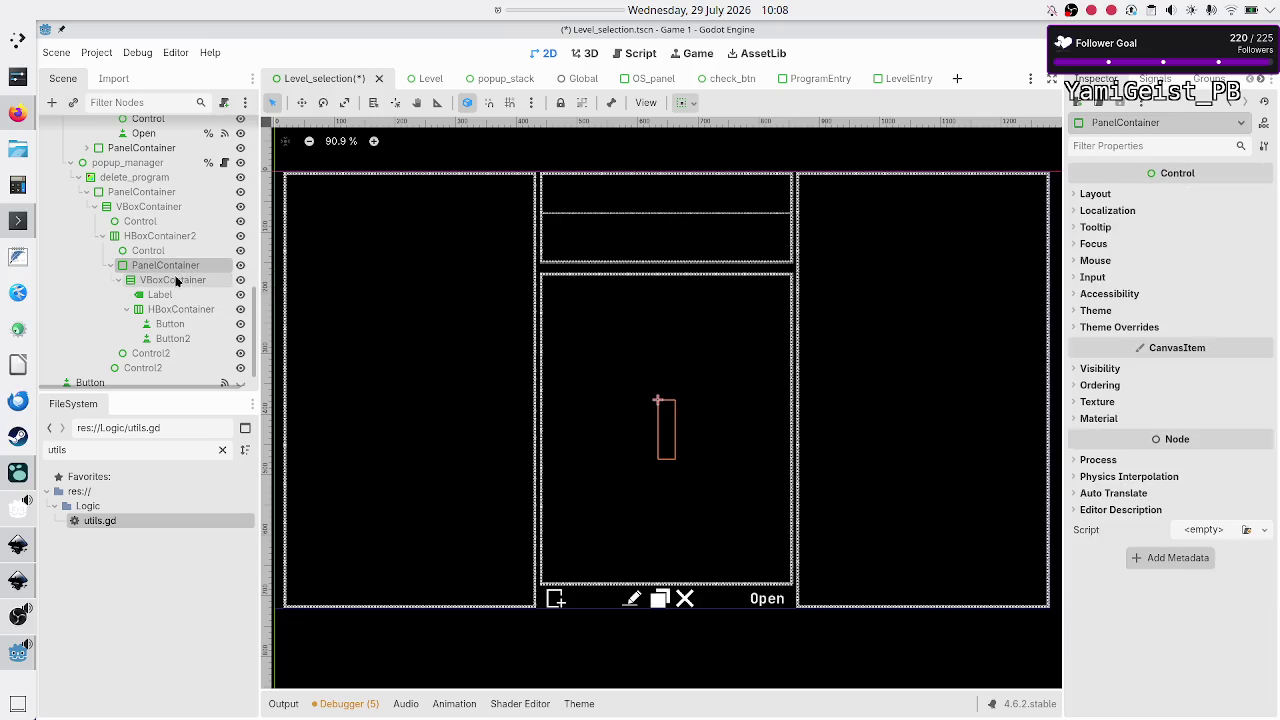
{"action": "left_click", "coordinate": [175, 280]}
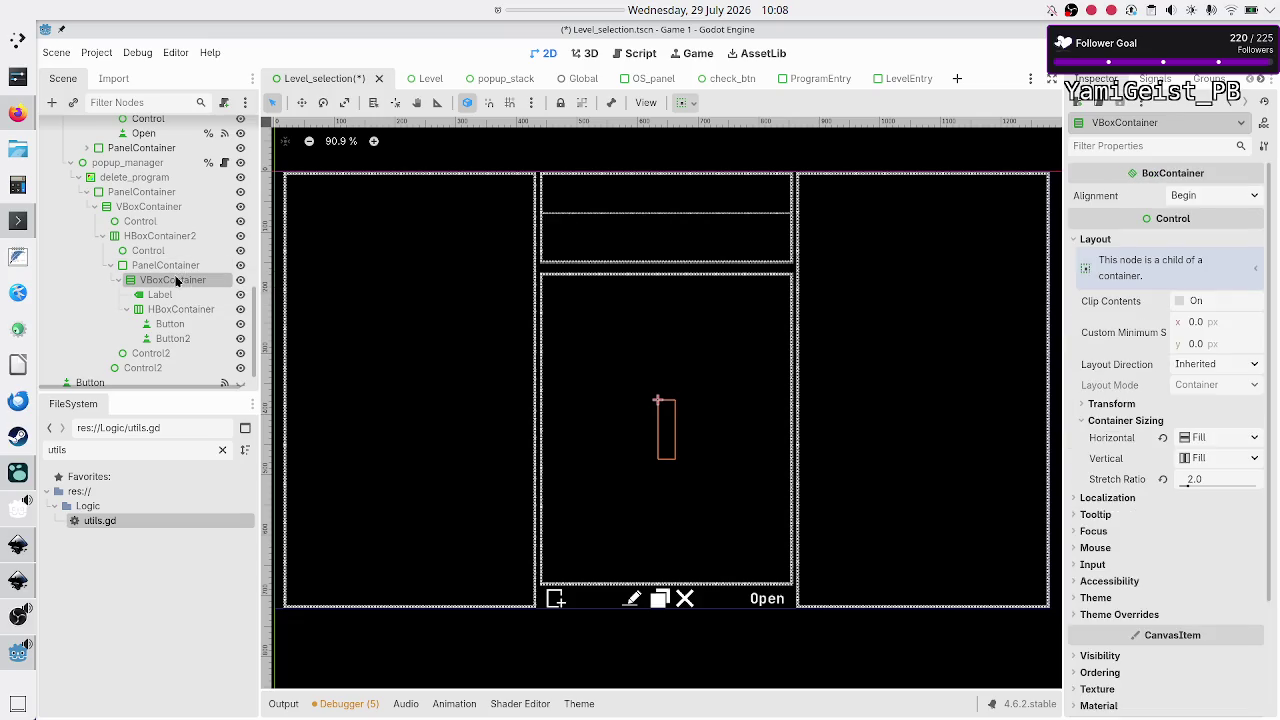
{"action": "left_click", "coordinate": [1164, 479]}
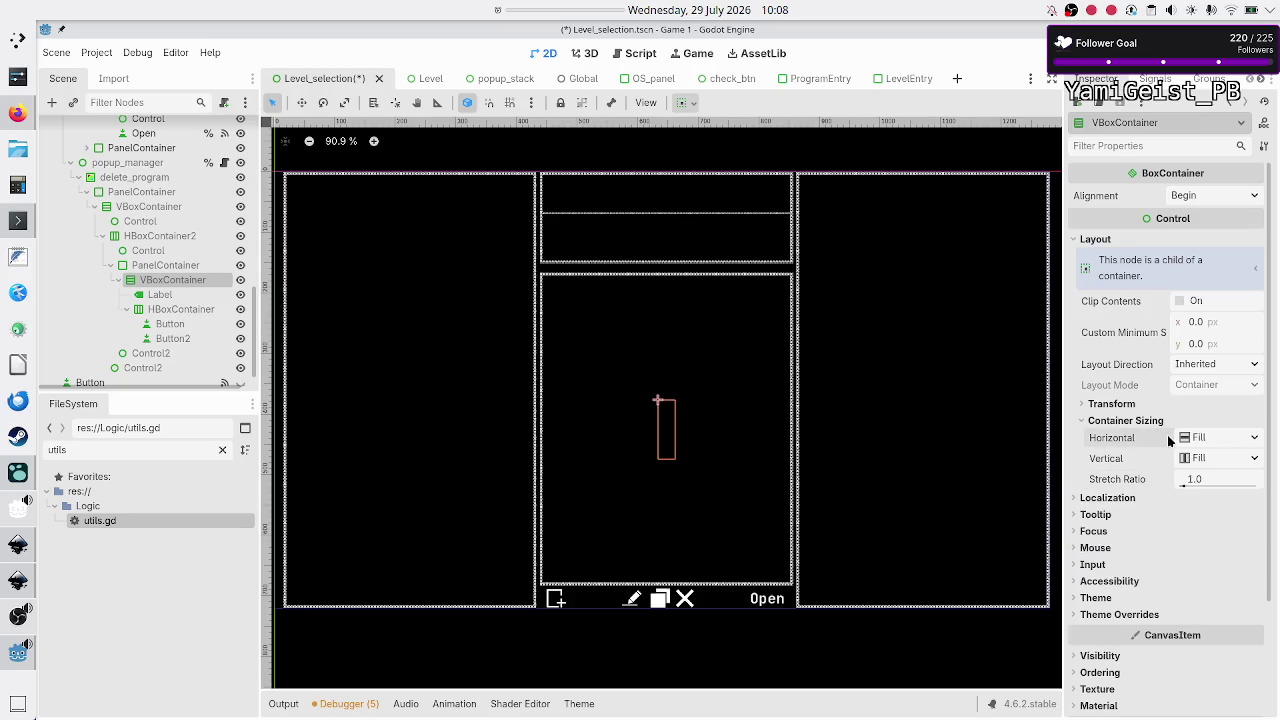
Step: Turn on Horizontal Expand for the new PanelContainer with a stretch ratio of 2
{"action": "left_click", "coordinate": [166, 265]}
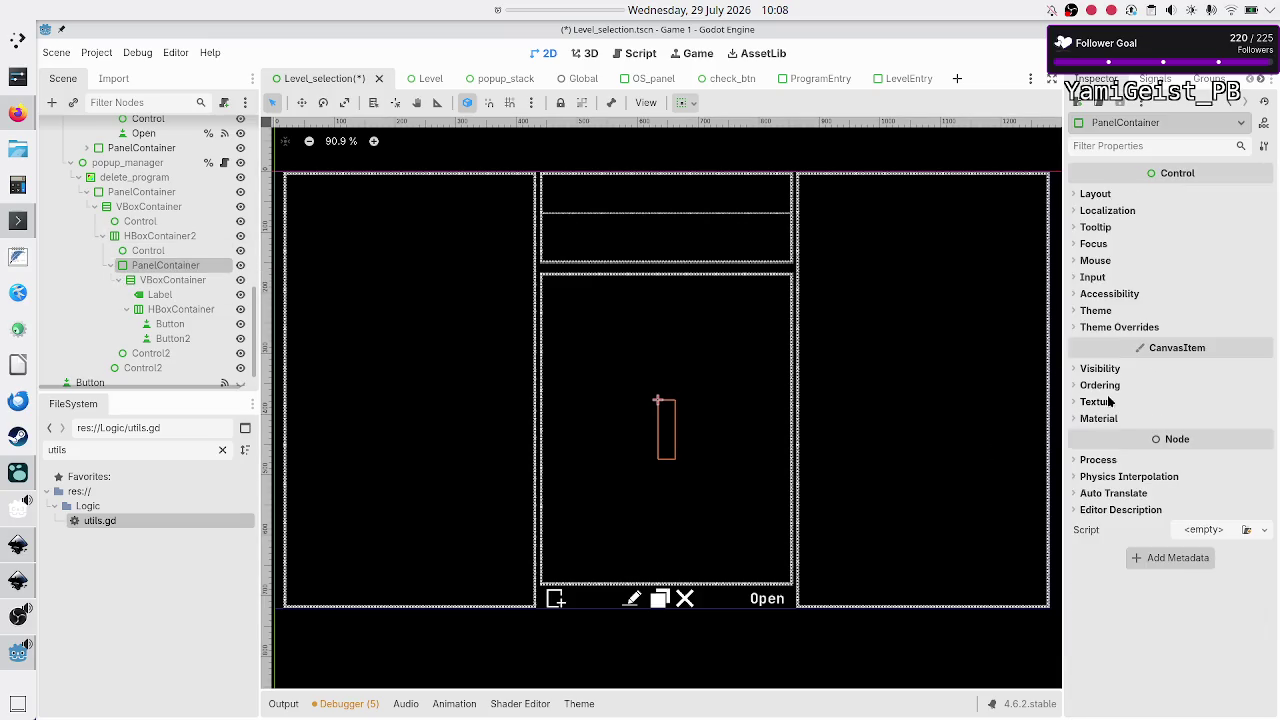
{"action": "left_click", "coordinate": [1112, 196]}
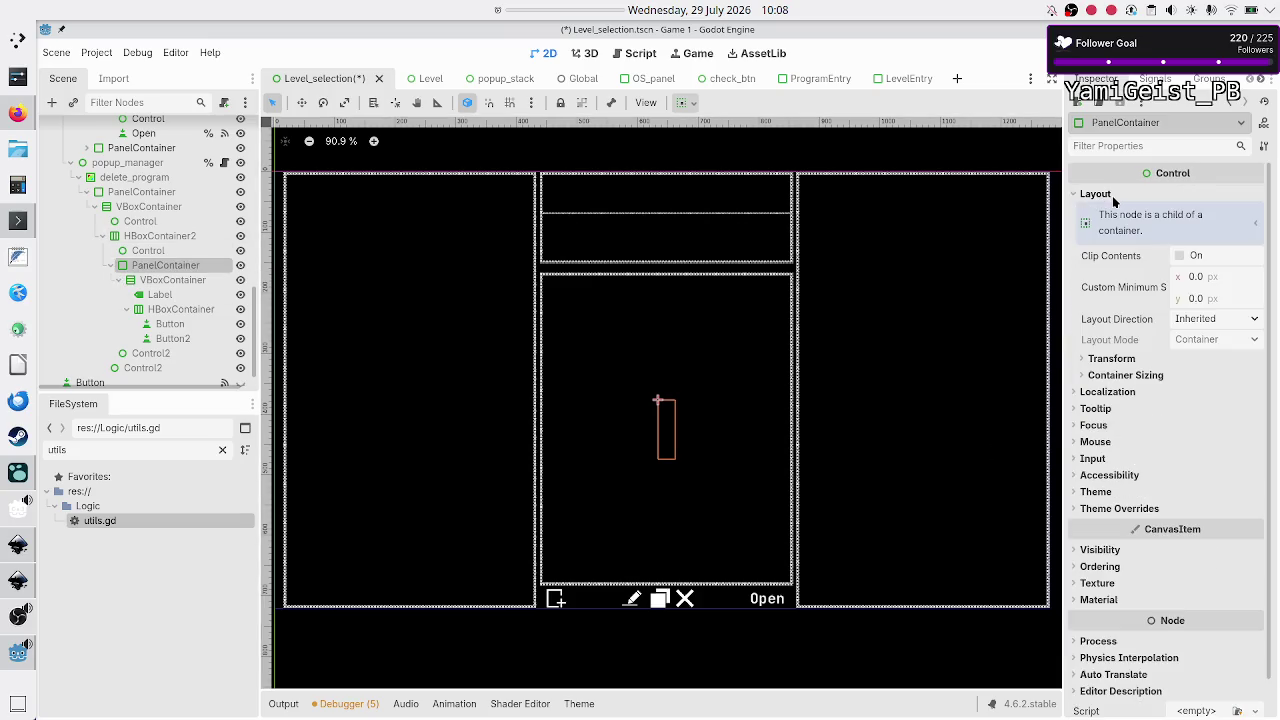
{"action": "left_click", "coordinate": [1142, 378]}
{"action": "left_click", "coordinate": [1186, 413]}
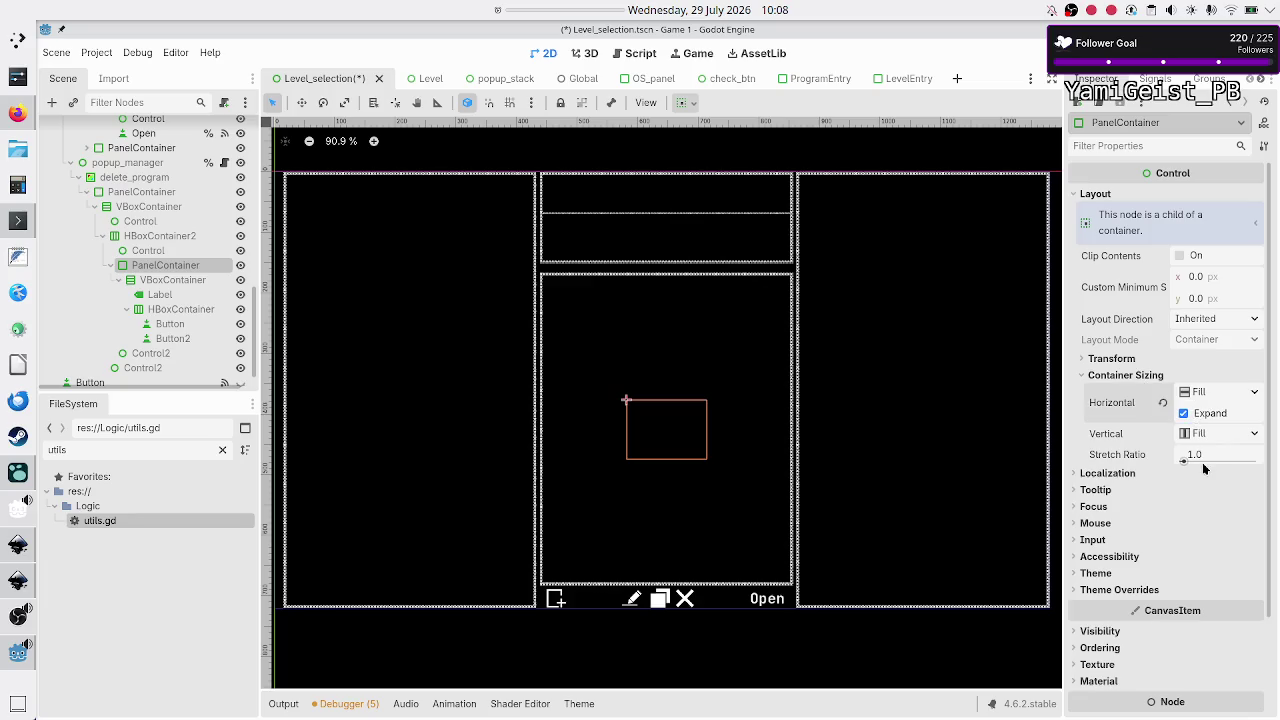
{"action": "left_click", "coordinate": [1215, 456]}
{"action": "type", "text": "2"}
{"action": "key", "text": "Return"}
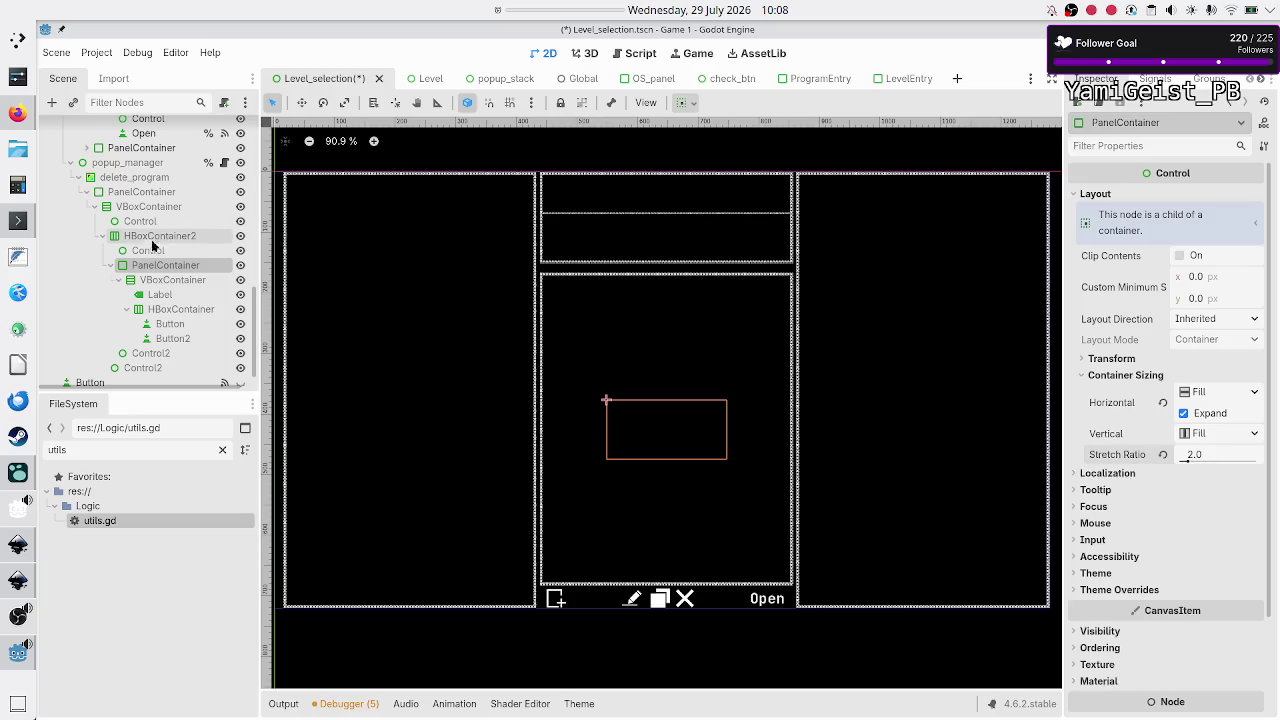
{"action": "scroll", "coordinate": [1130, 534], "scroll_direction": "down", "scroll_amount": 3}
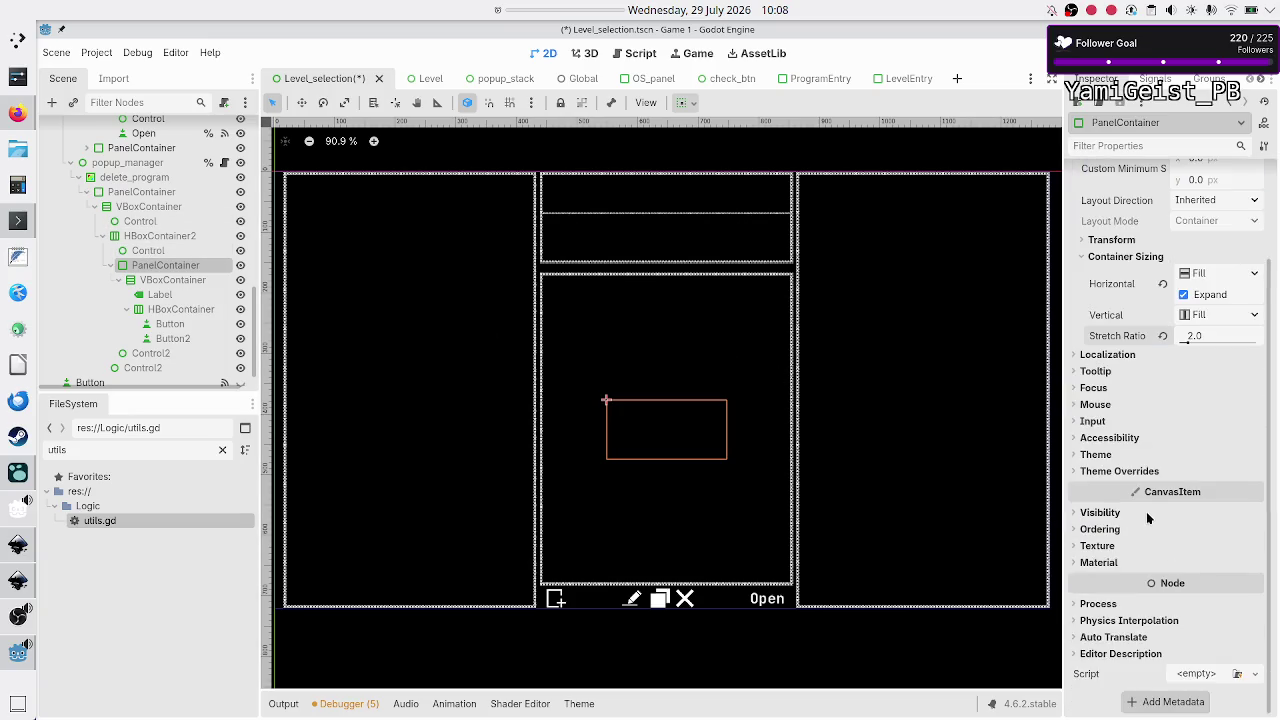
Step: Give the PanelContainer a new StyleBoxFlat panel override and review its BG Color and Content Margins
{"action": "left_click", "coordinate": [1147, 469]}
{"action": "left_click", "coordinate": [1104, 487]}
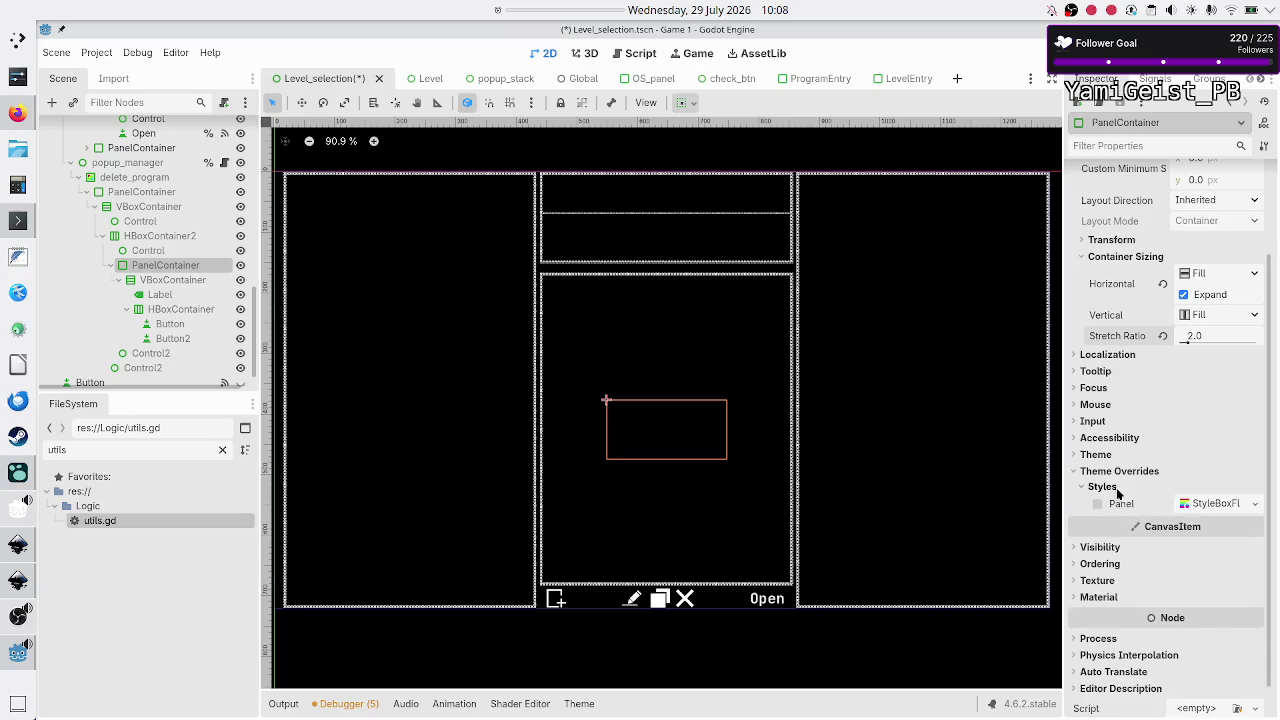
{"action": "left_click", "coordinate": [1254, 505]}
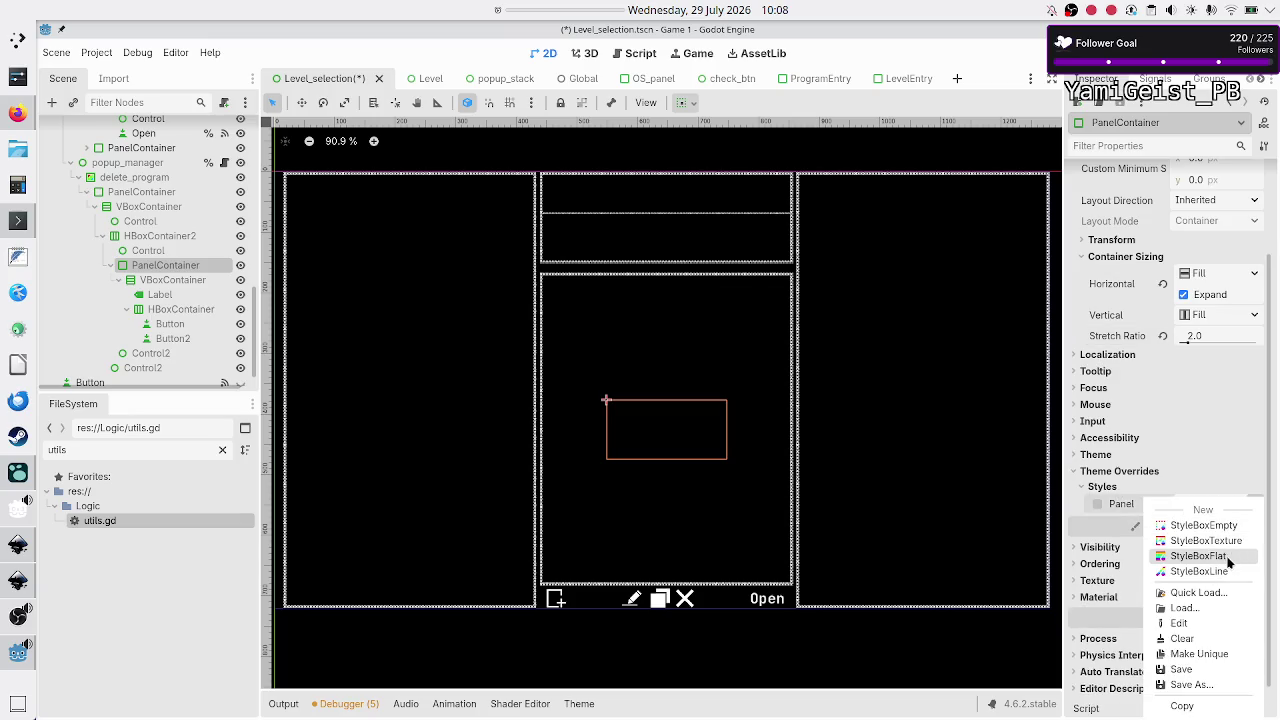
{"action": "left_click", "coordinate": [1220, 556]}
{"action": "left_click", "coordinate": [1211, 502]}
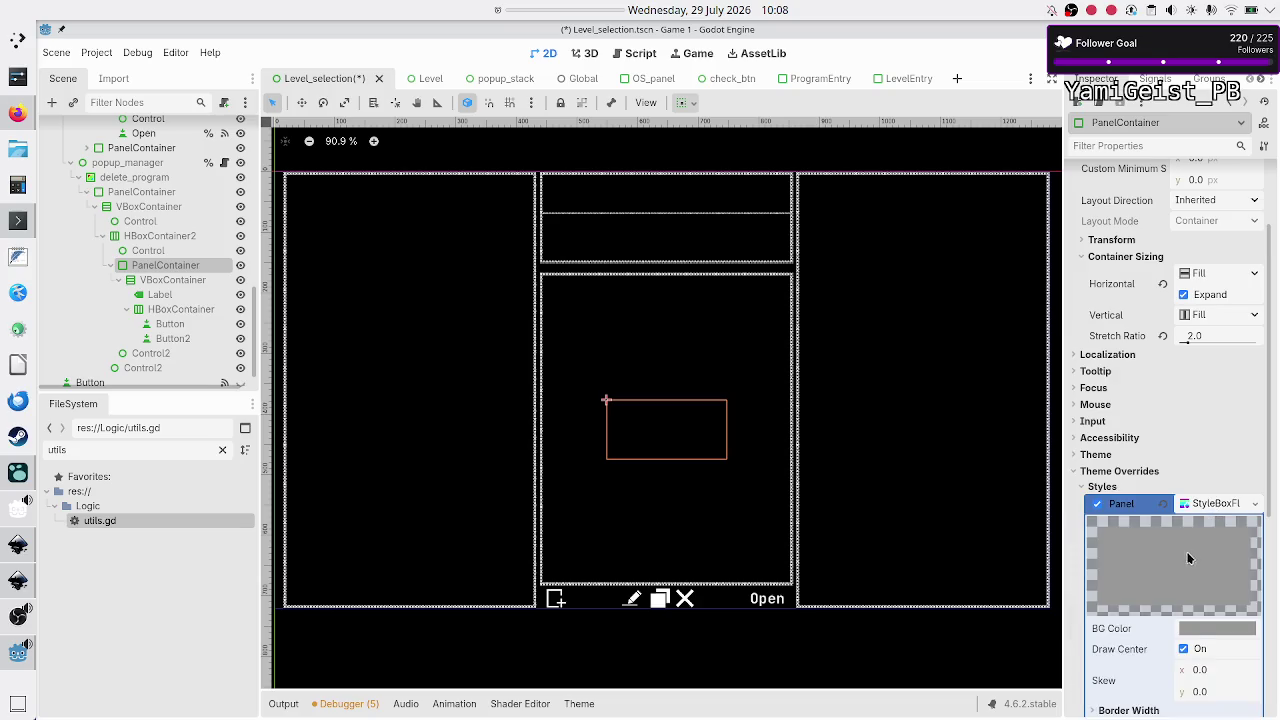
{"action": "left_click", "coordinate": [1202, 630]}
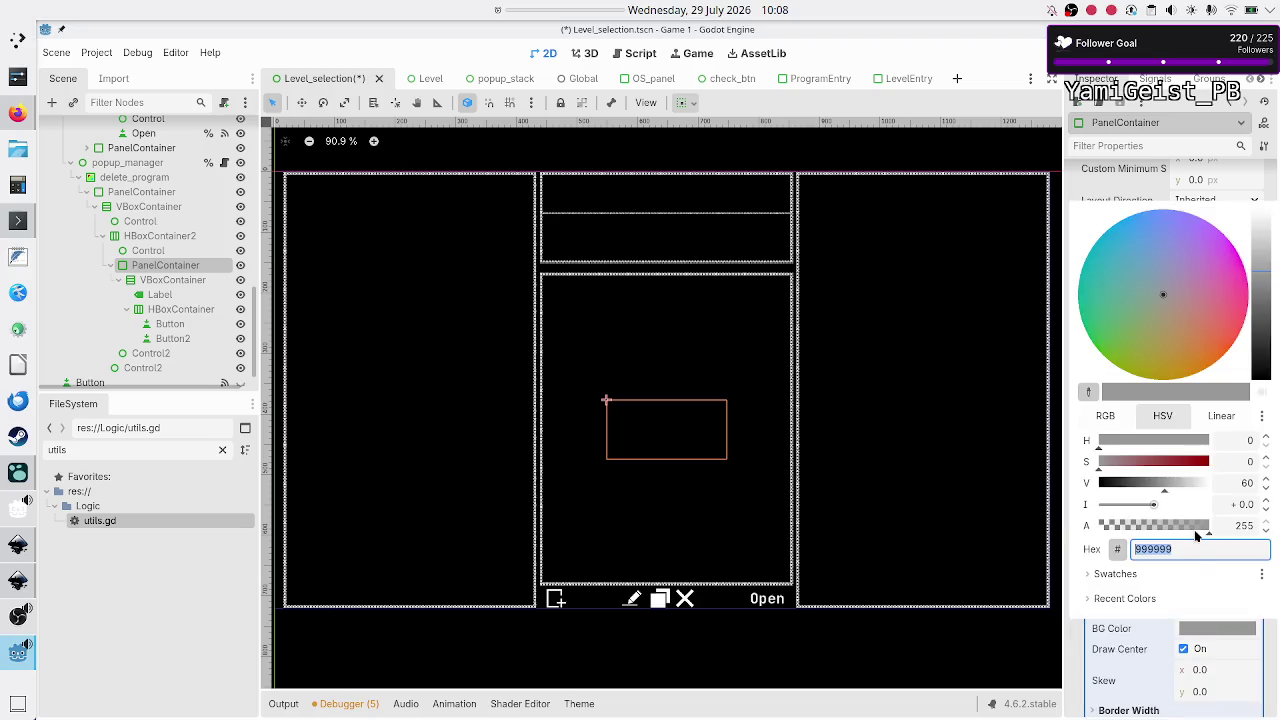
{"action": "key", "text": "Escape"}
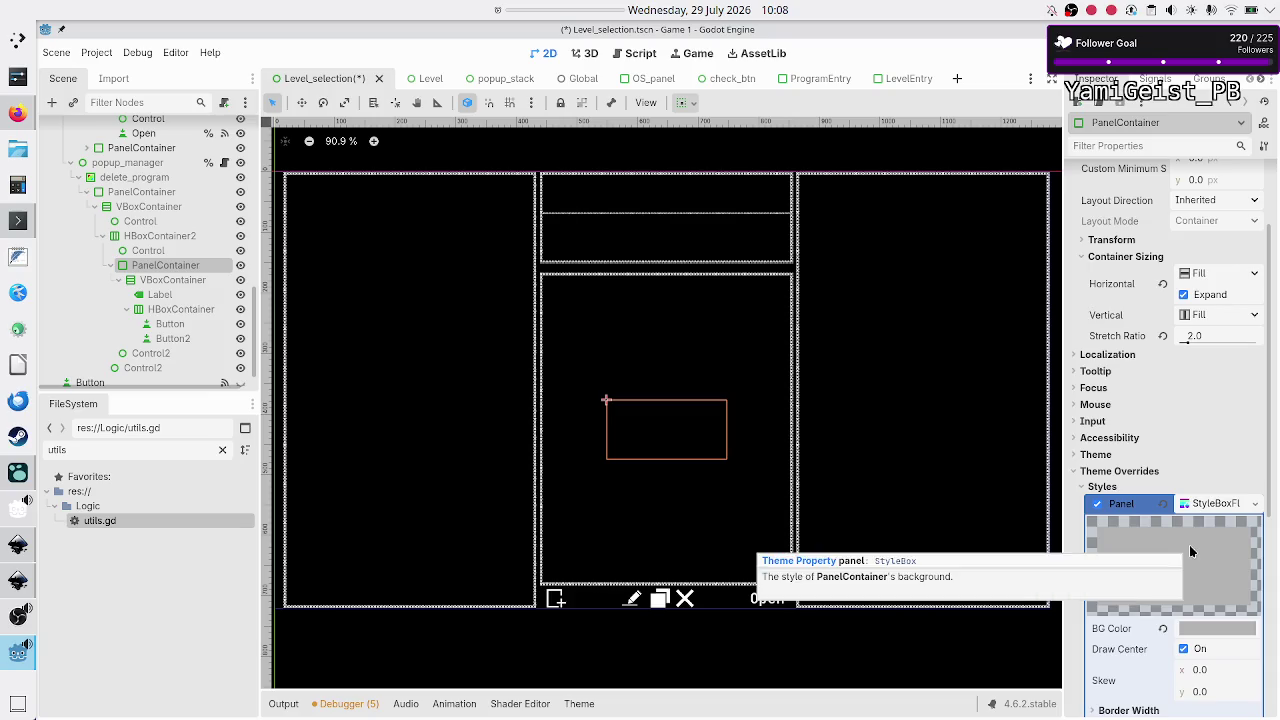
{"action": "scroll", "coordinate": [1192, 622], "scroll_direction": "down", "scroll_amount": 5}
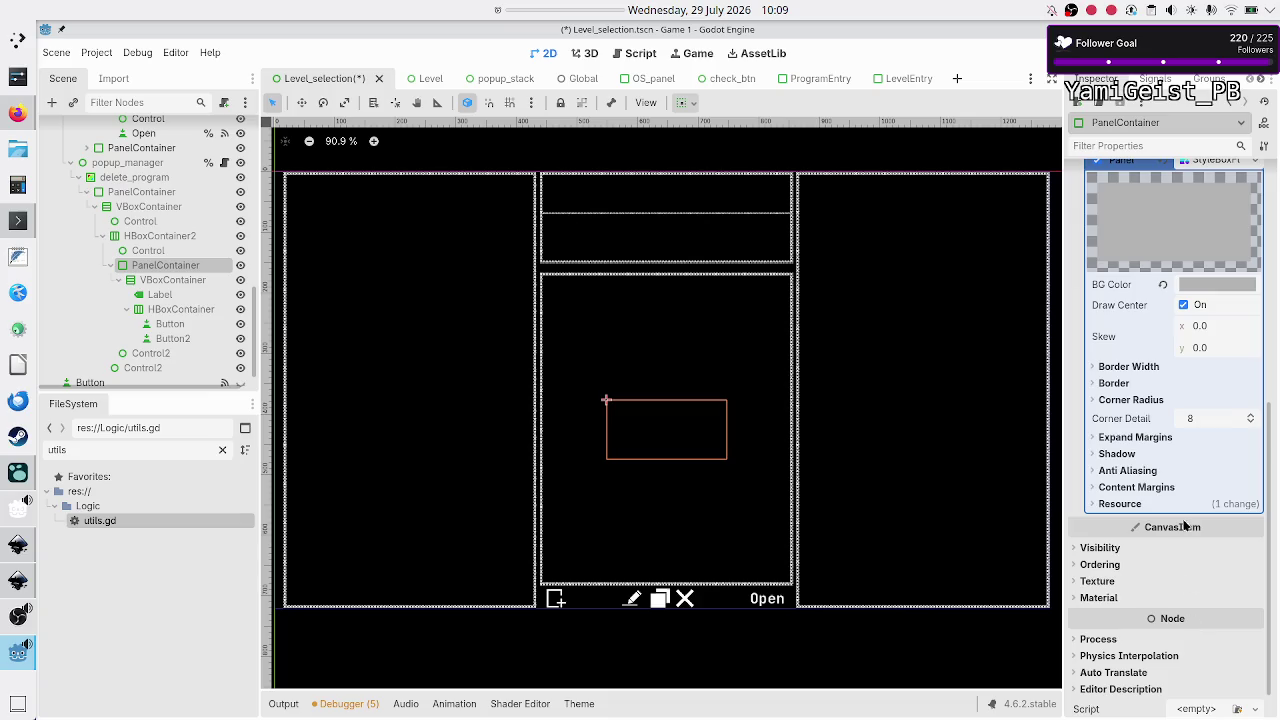
{"action": "left_click", "coordinate": [1176, 487]}
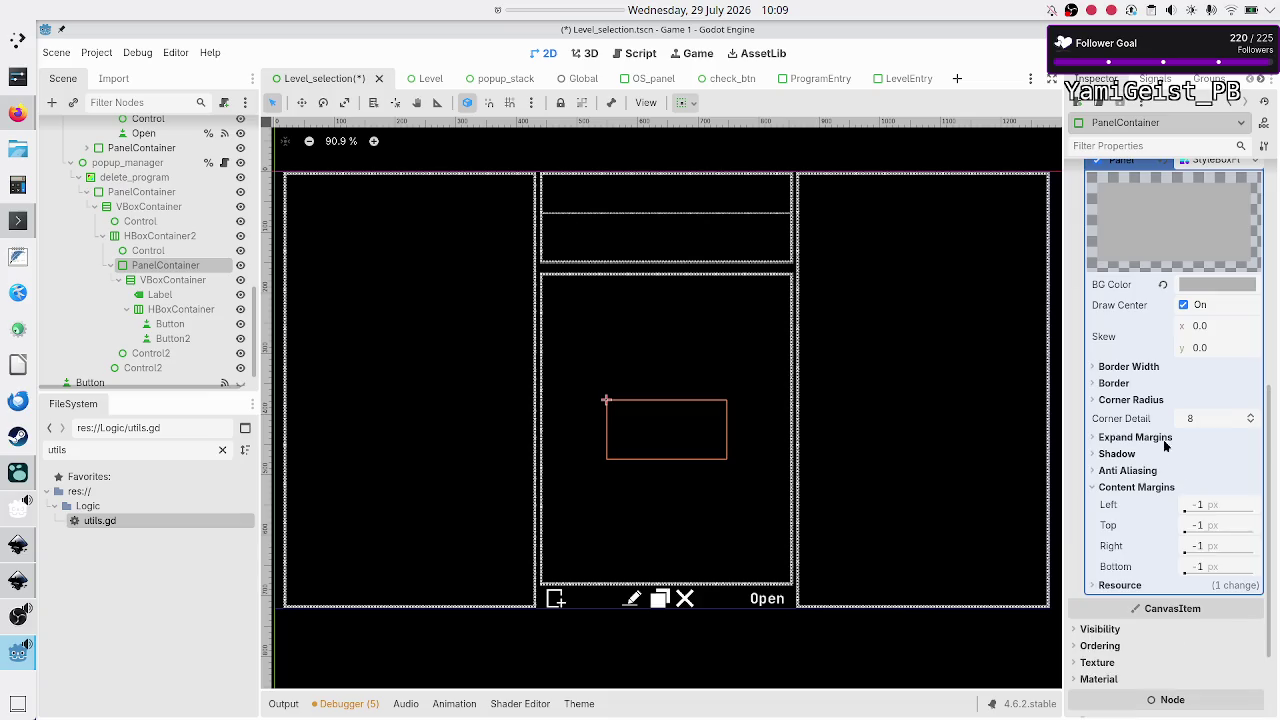
{"action": "scroll", "coordinate": [1155, 374], "scroll_direction": "up", "scroll_amount": 3}
Step: Save the Level_selection scene
{"action": "key", "text": "ctrl+s"}
{"action": "scroll", "coordinate": [1154, 367], "scroll_direction": "up", "scroll_amount": 5}
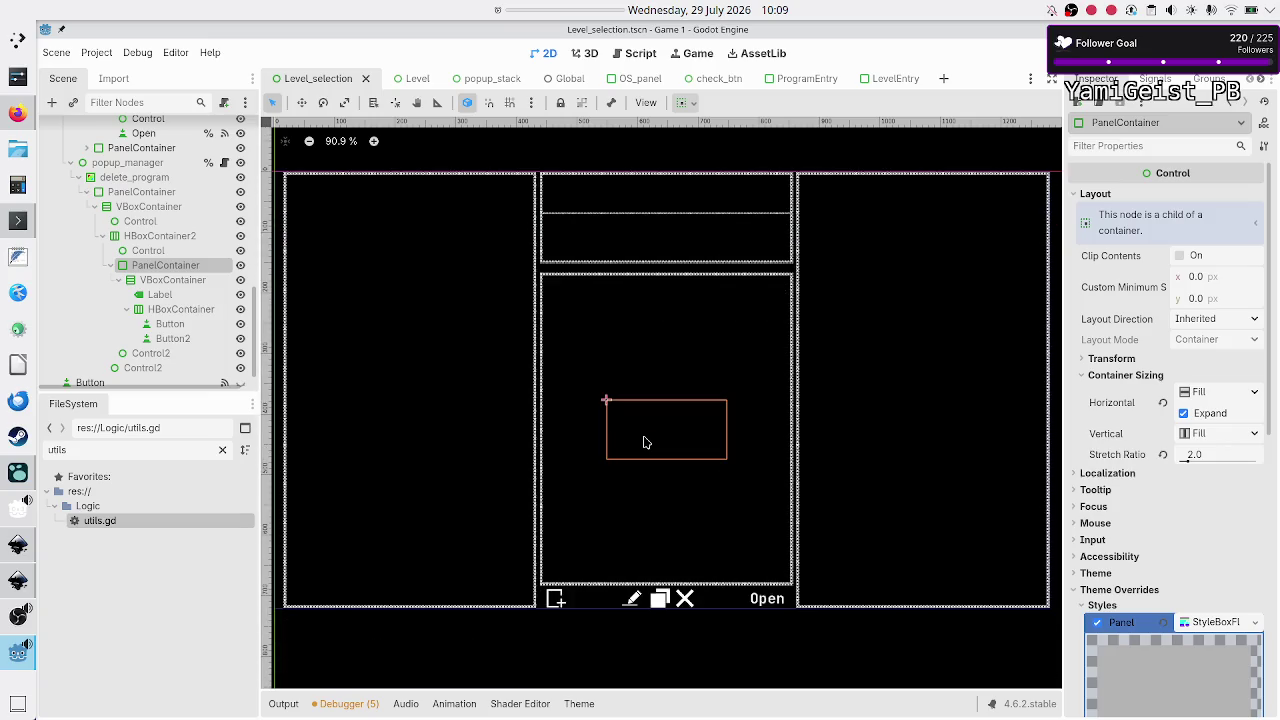
{"action": "scroll", "coordinate": [645, 442], "scroll_direction": "up", "scroll_amount": 6}
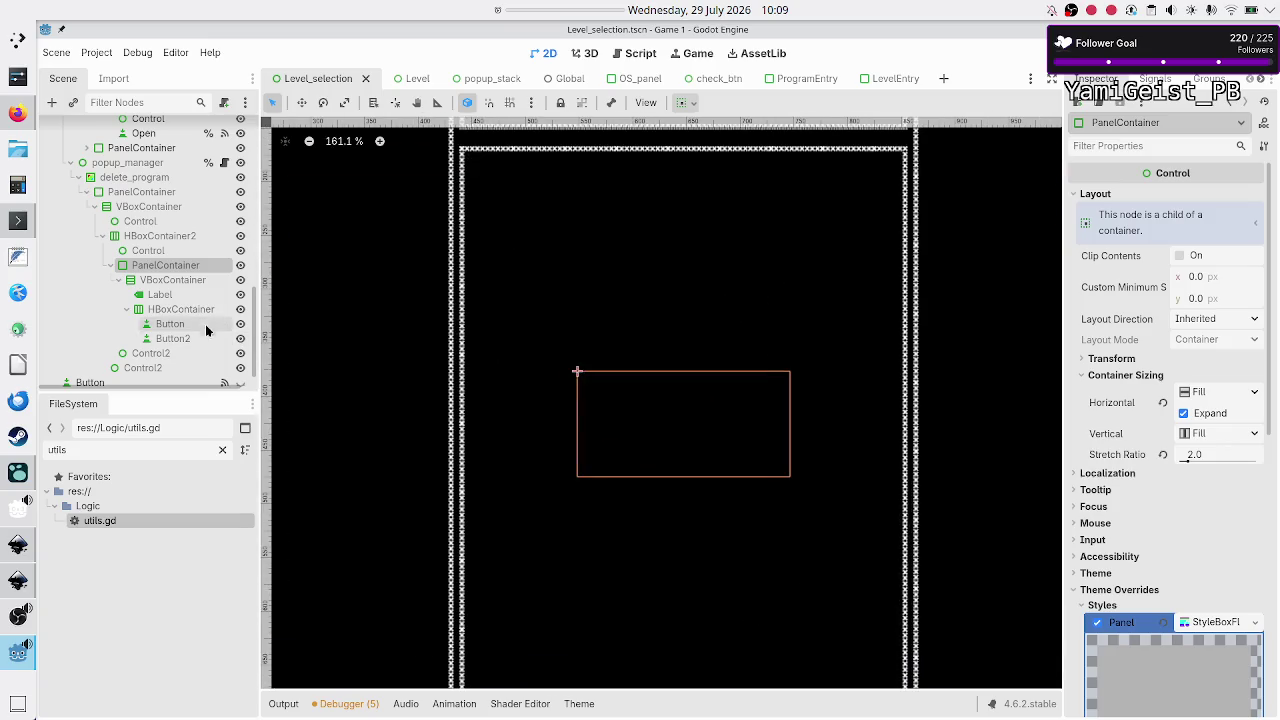
Step: Select the popup's Label and set its text to 'hello'
{"action": "left_click", "coordinate": [164, 295]}
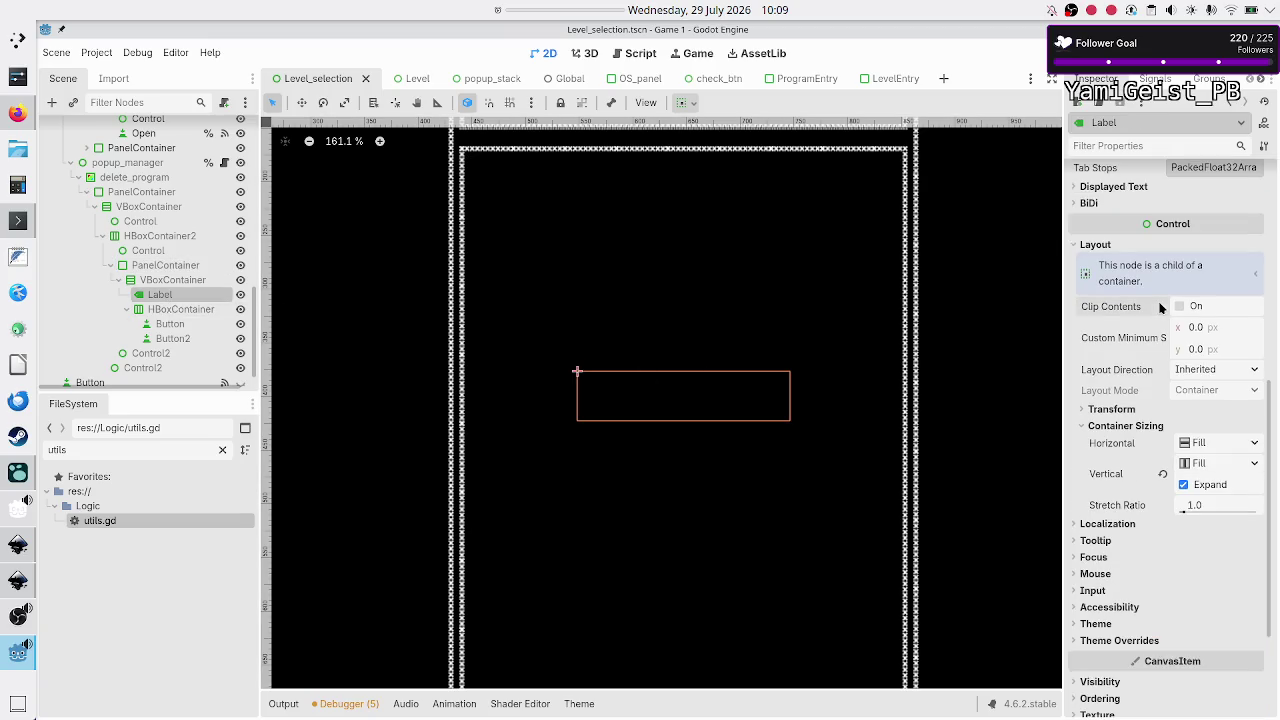
{"action": "scroll", "coordinate": [1160, 308], "scroll_direction": "up", "scroll_amount": 5}
{"action": "left_click", "coordinate": [1144, 233]}
{"action": "type", "text": "hello"}
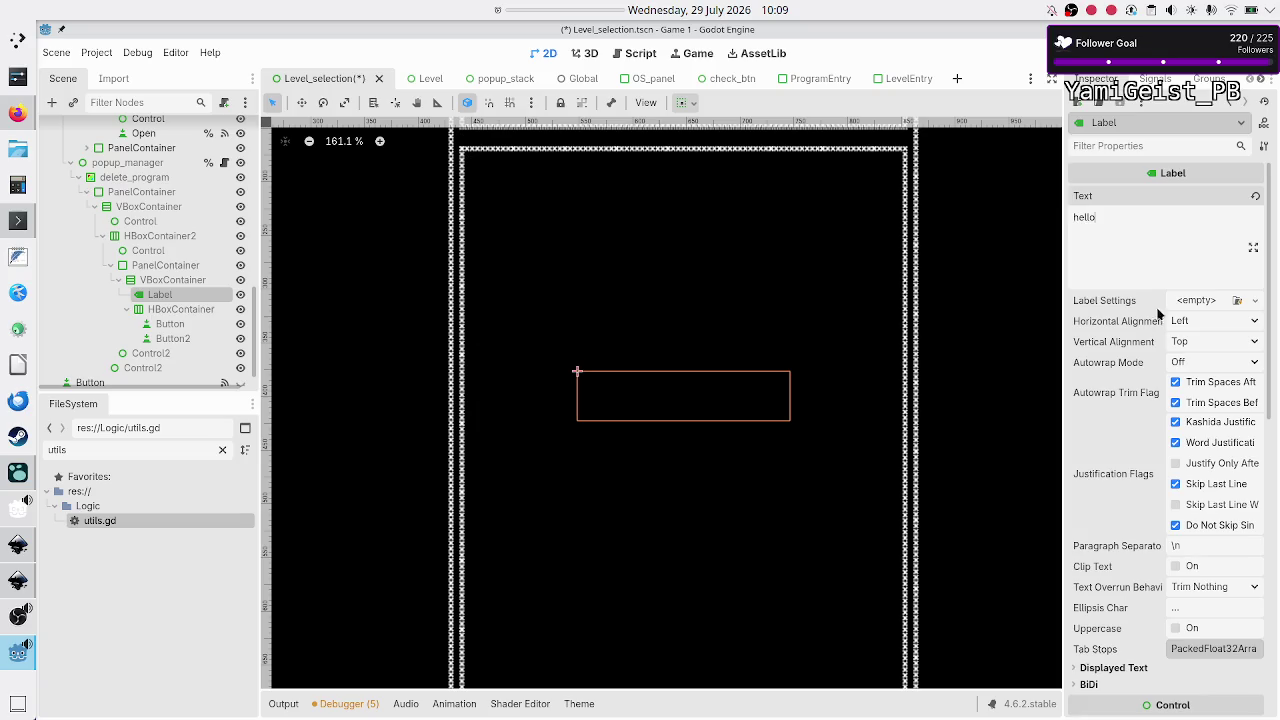
Step: Center the Label text vertically and horizontally, leaving Autowrap Mode Off
{"action": "left_click", "coordinate": [1215, 341]}
{"action": "left_click", "coordinate": [1205, 380]}
{"action": "left_click", "coordinate": [1200, 362]}
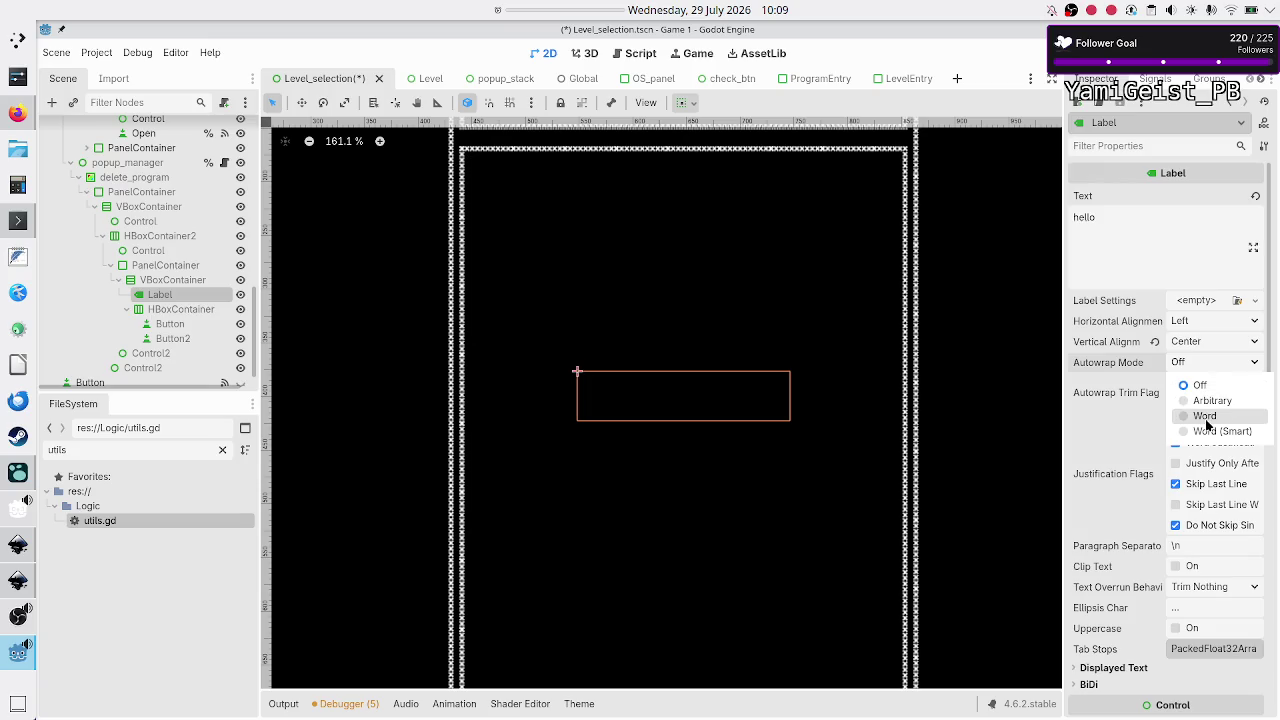
{"action": "left_click", "coordinate": [1212, 318]}
{"action": "left_click", "coordinate": [1212, 318]}
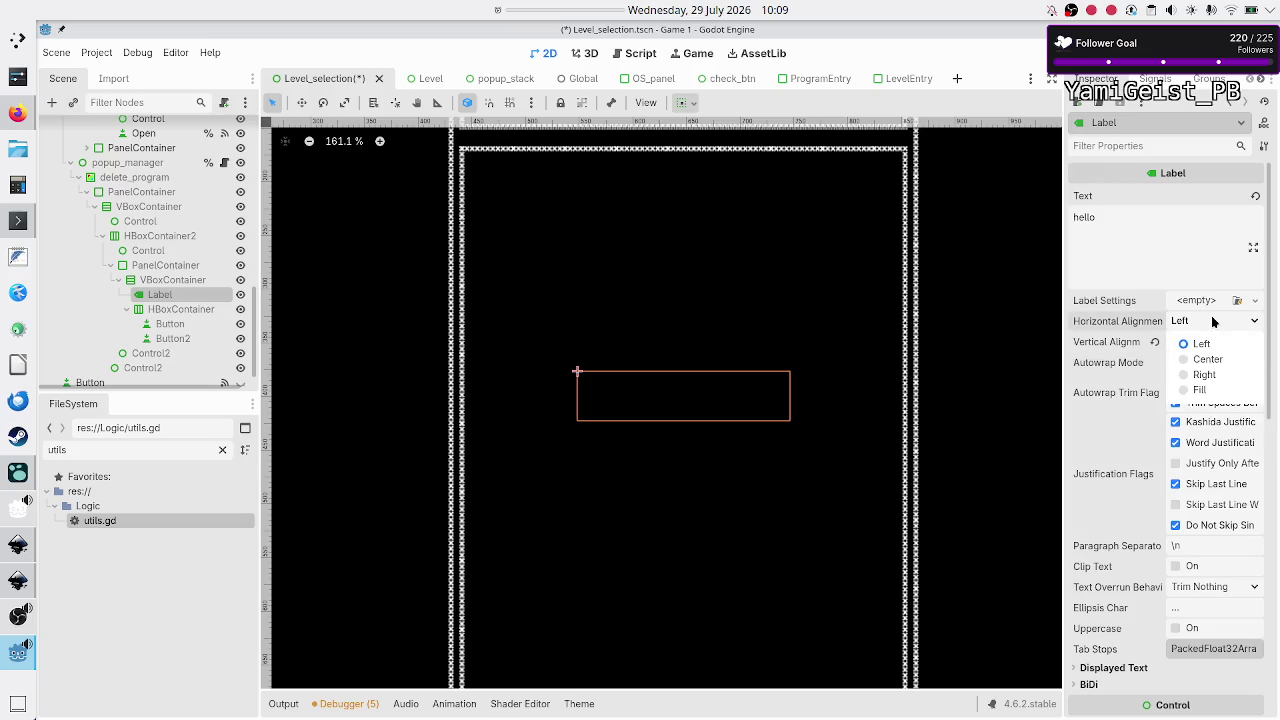
{"action": "left_click", "coordinate": [1206, 359]}
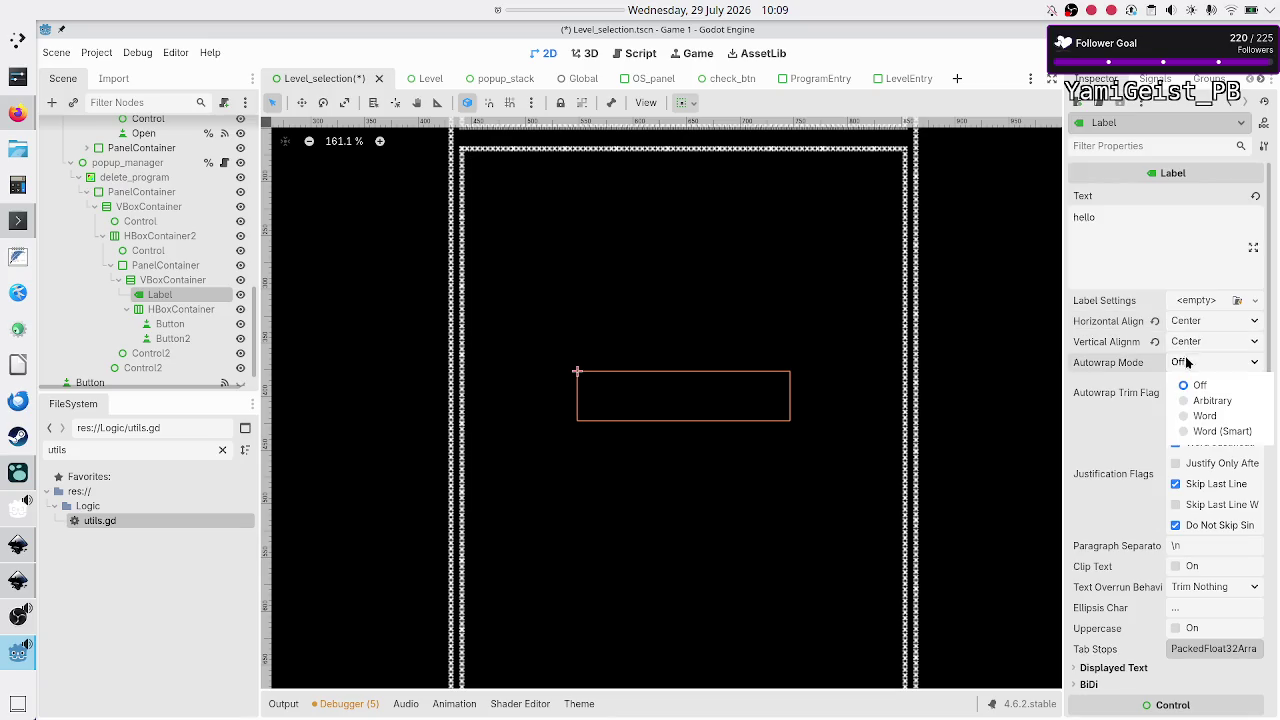
{"action": "left_click", "coordinate": [1190, 385]}
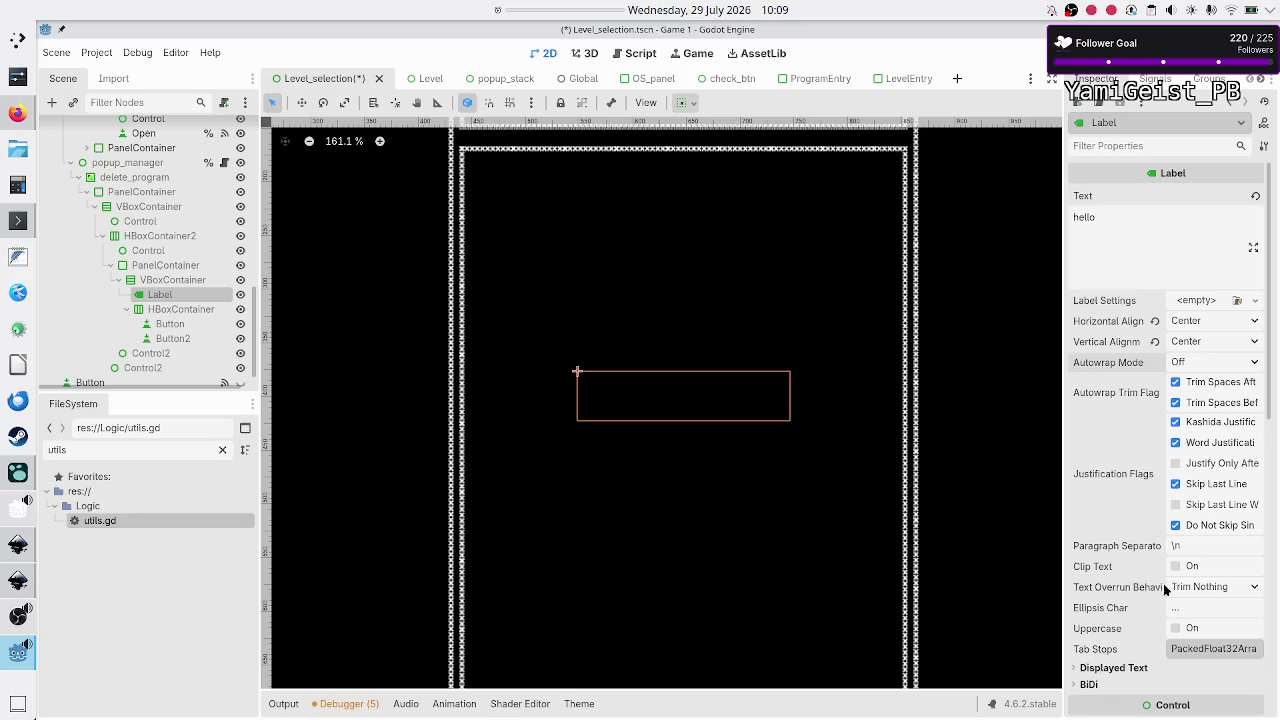
{"action": "left_click", "coordinate": [1208, 585]}
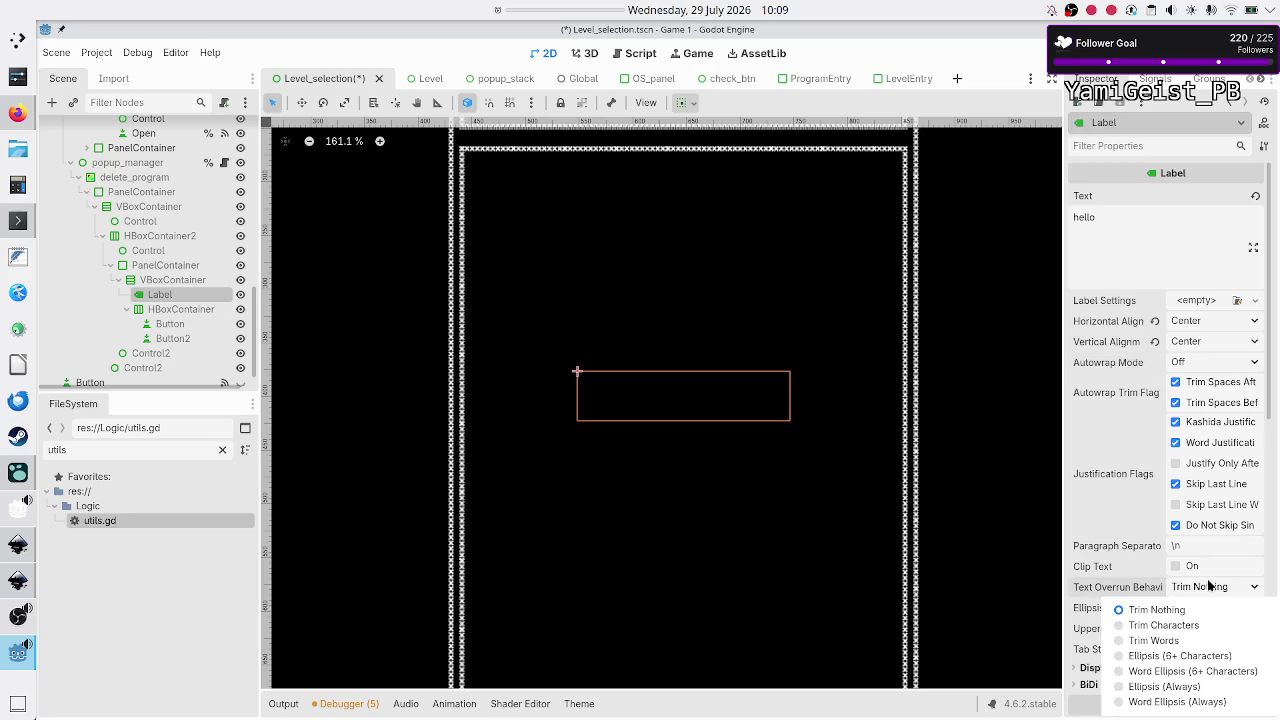
Step: Set the Label's Text Overrun Behavior to Ellipsis (Always) and Max Lines Visible to 1
{"action": "left_click", "coordinate": [1177, 690]}
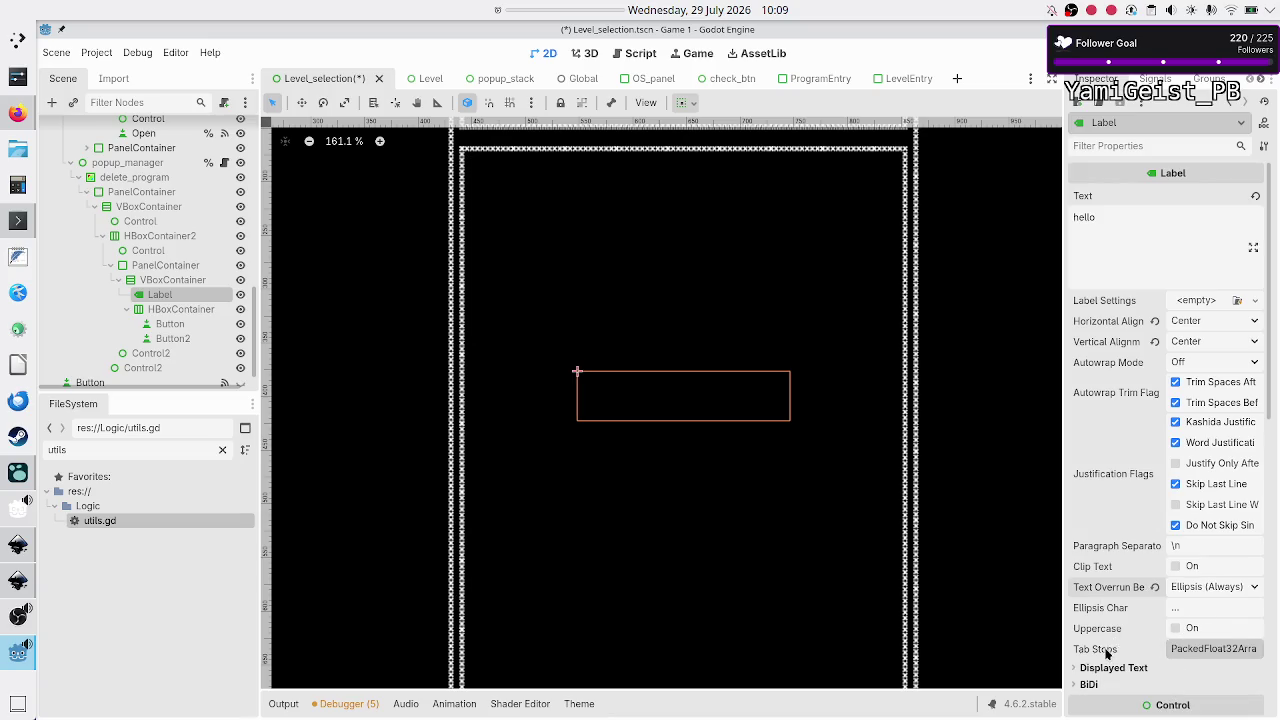
{"action": "scroll", "coordinate": [1107, 652], "scroll_direction": "down", "scroll_amount": 2}
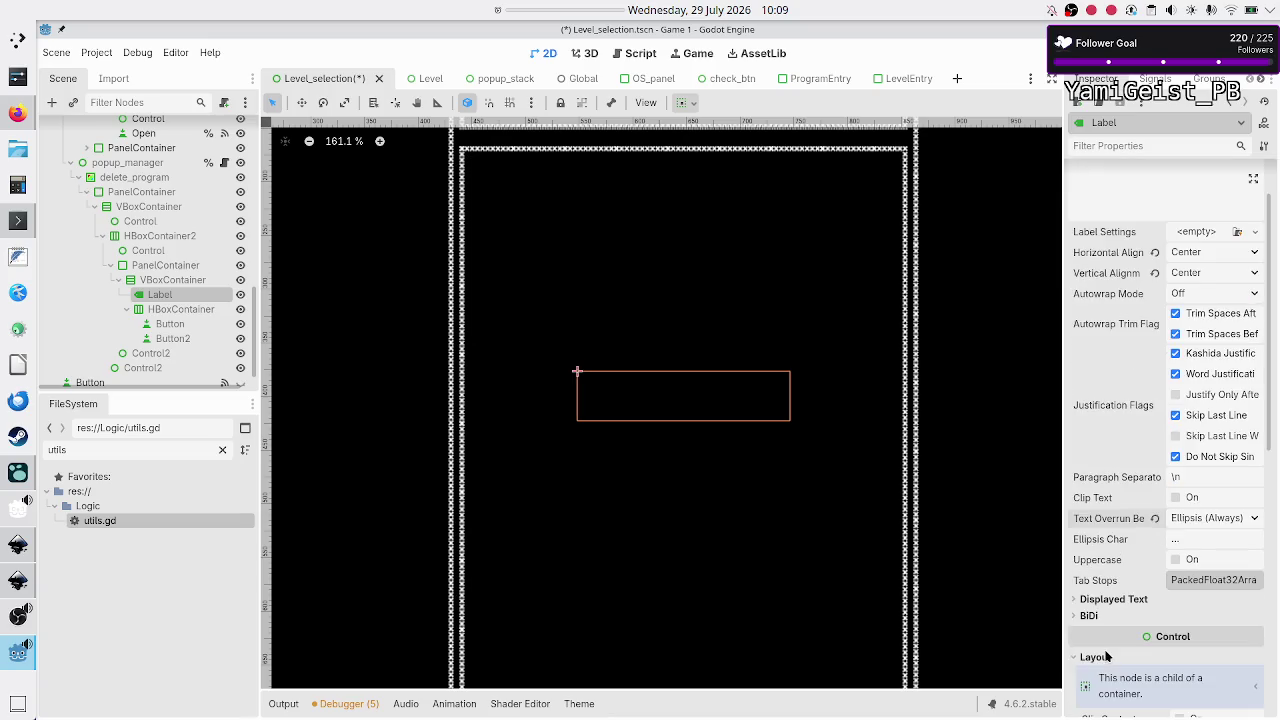
{"action": "left_click", "coordinate": [1126, 599]}
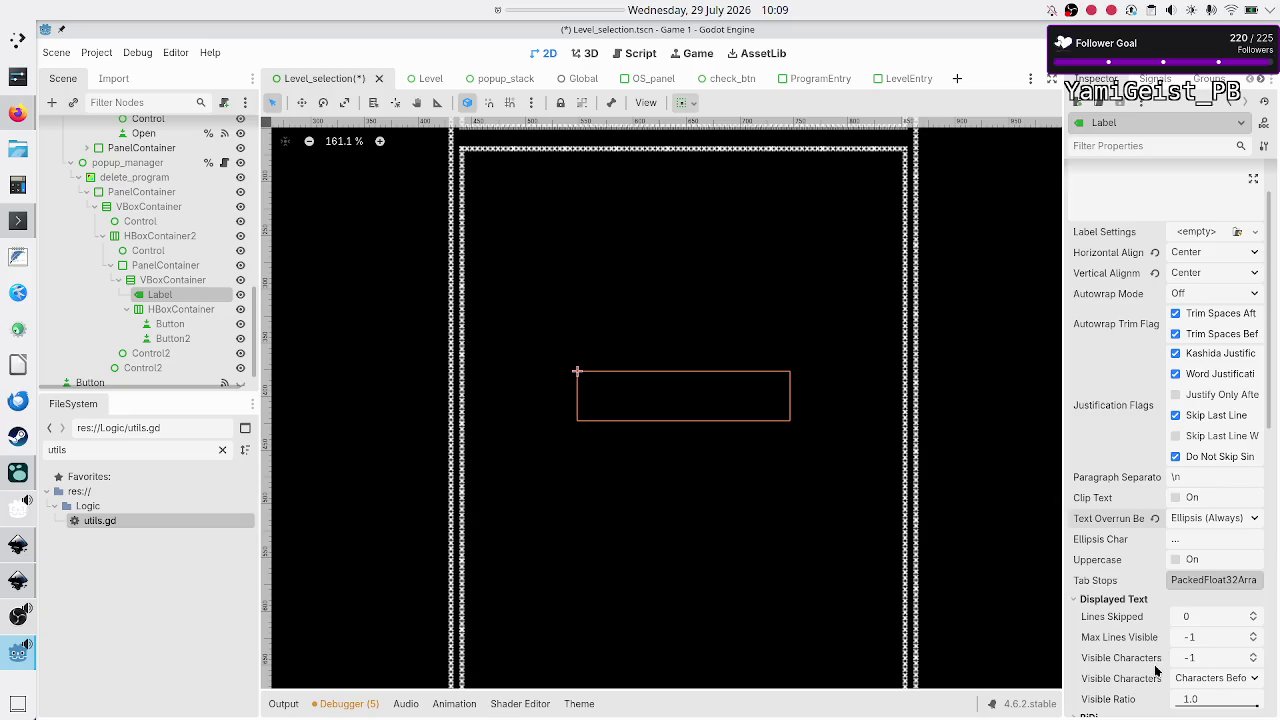
{"action": "mouse_move", "coordinate": [1119, 638]}
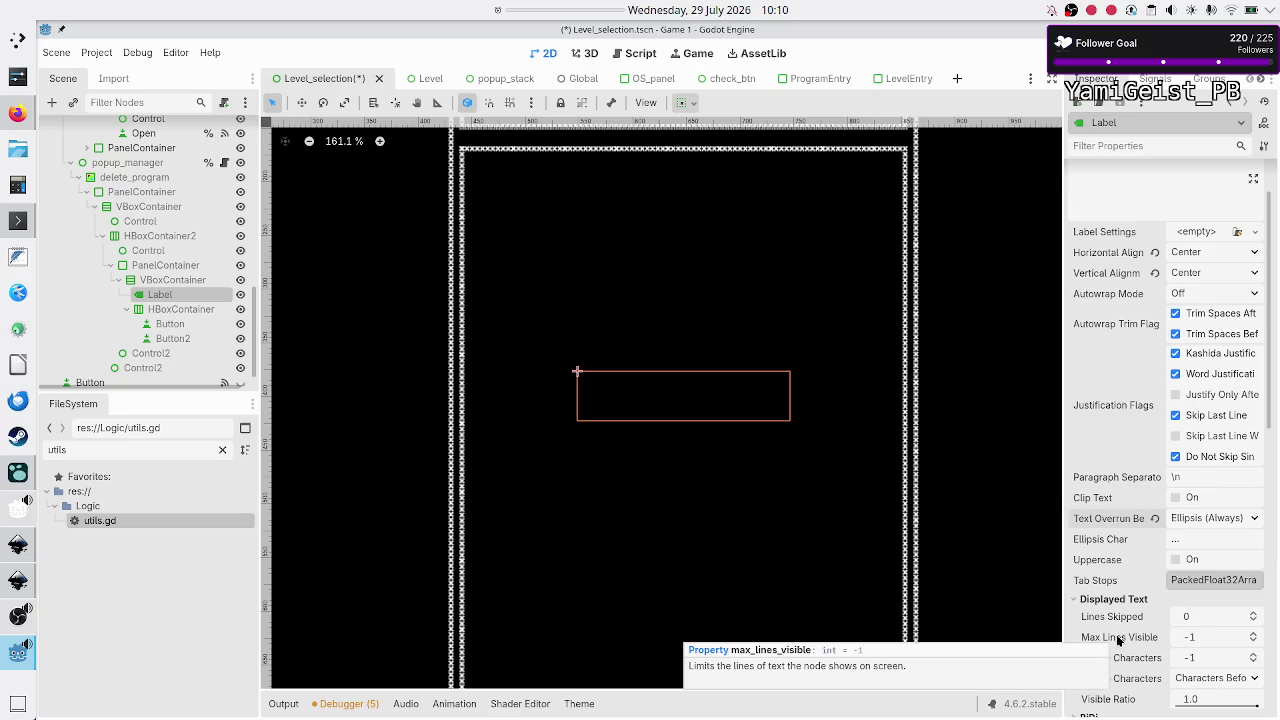
{"action": "left_click", "coordinate": [1197, 640]}
{"action": "type", "text": "1"}
{"action": "key", "text": "Return"}
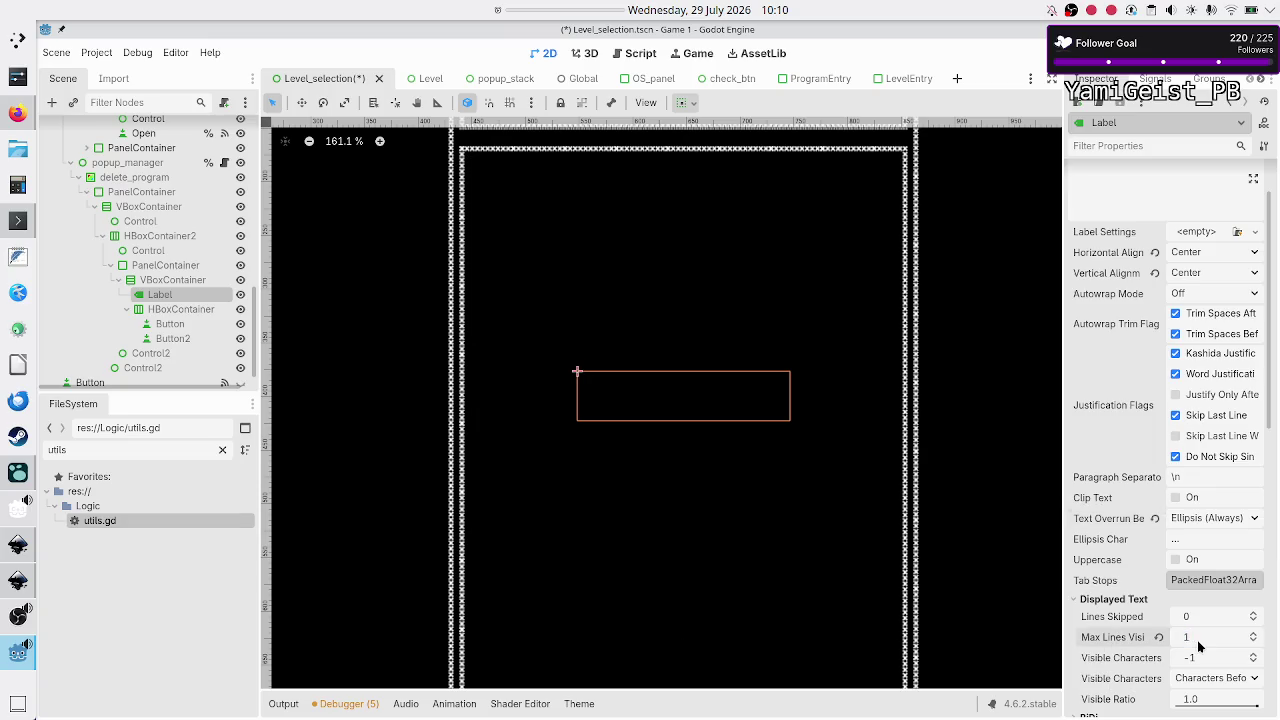
{"action": "scroll", "coordinate": [1119, 654], "scroll_direction": "down", "scroll_amount": 5}
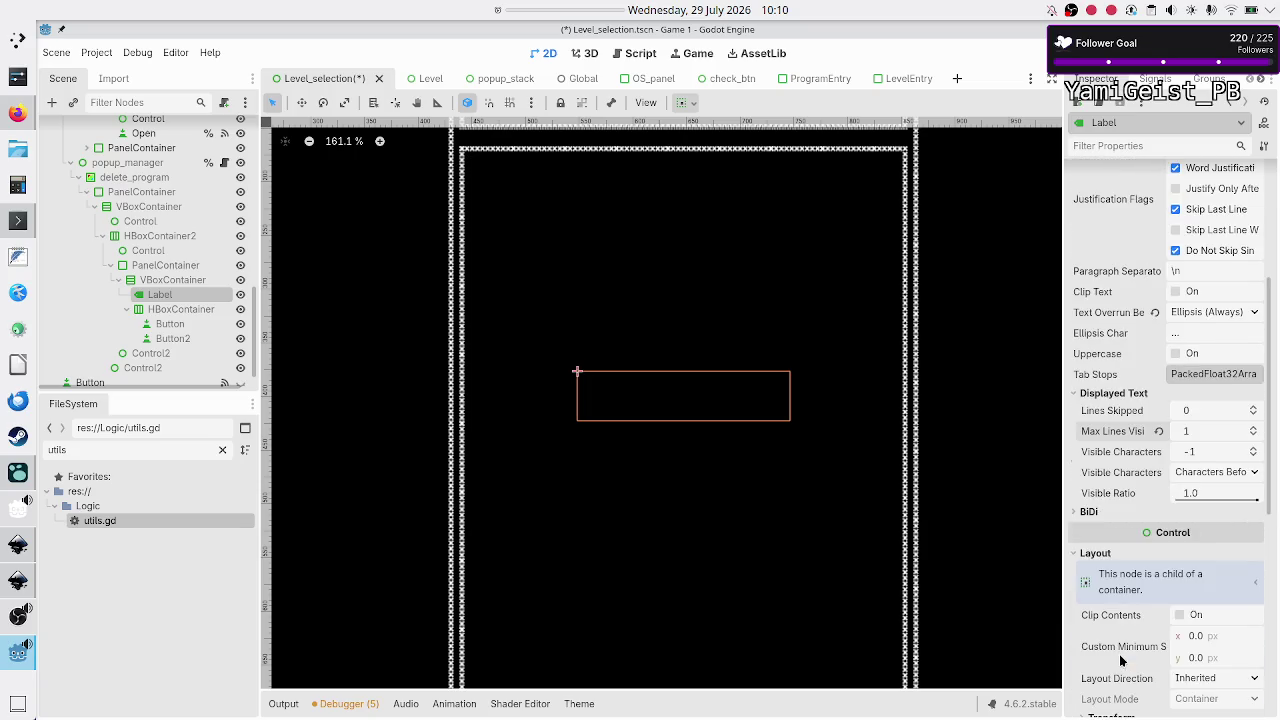
{"action": "scroll", "coordinate": [1119, 654], "scroll_direction": "up", "scroll_amount": 6}
Step: Select all of the Label's 'hello' text, then clear the selection
{"action": "left_click", "coordinate": [1157, 244]}
{"action": "key", "text": "ctrl+a"}
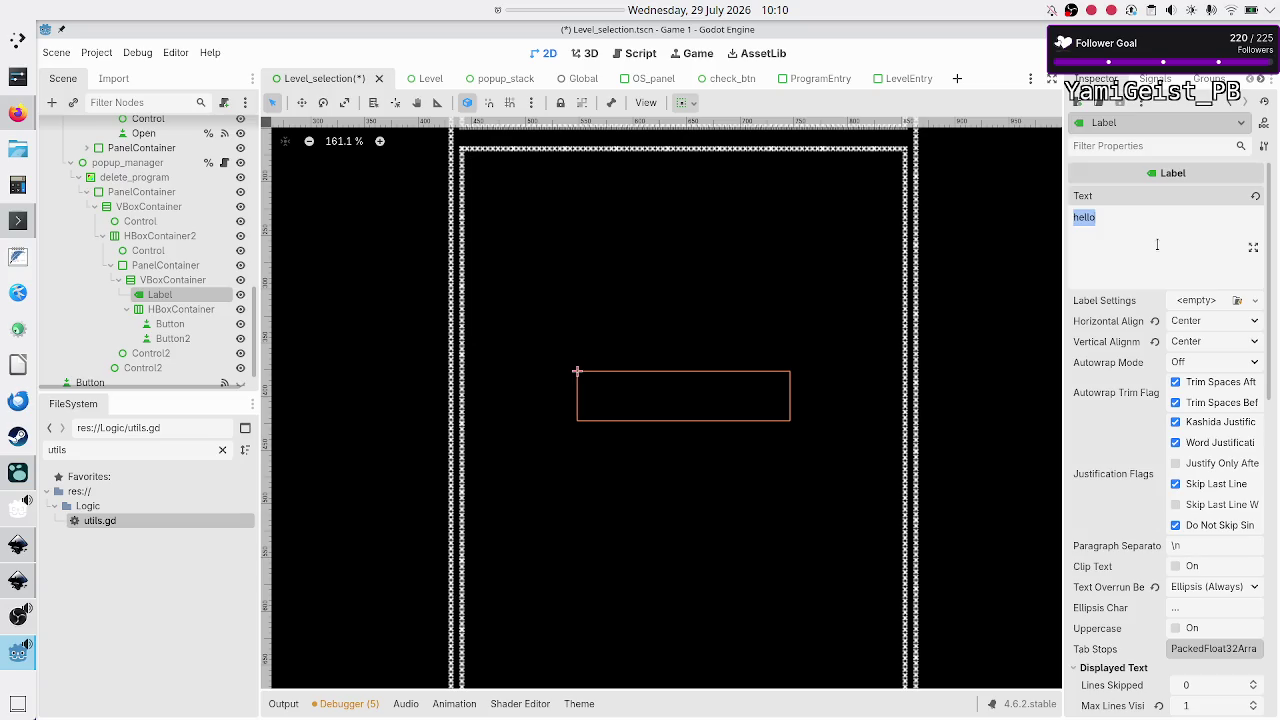
{"action": "left_click", "coordinate": [1157, 244]}
{"action": "scroll", "coordinate": [1138, 405], "scroll_direction": "down", "scroll_amount": 15}
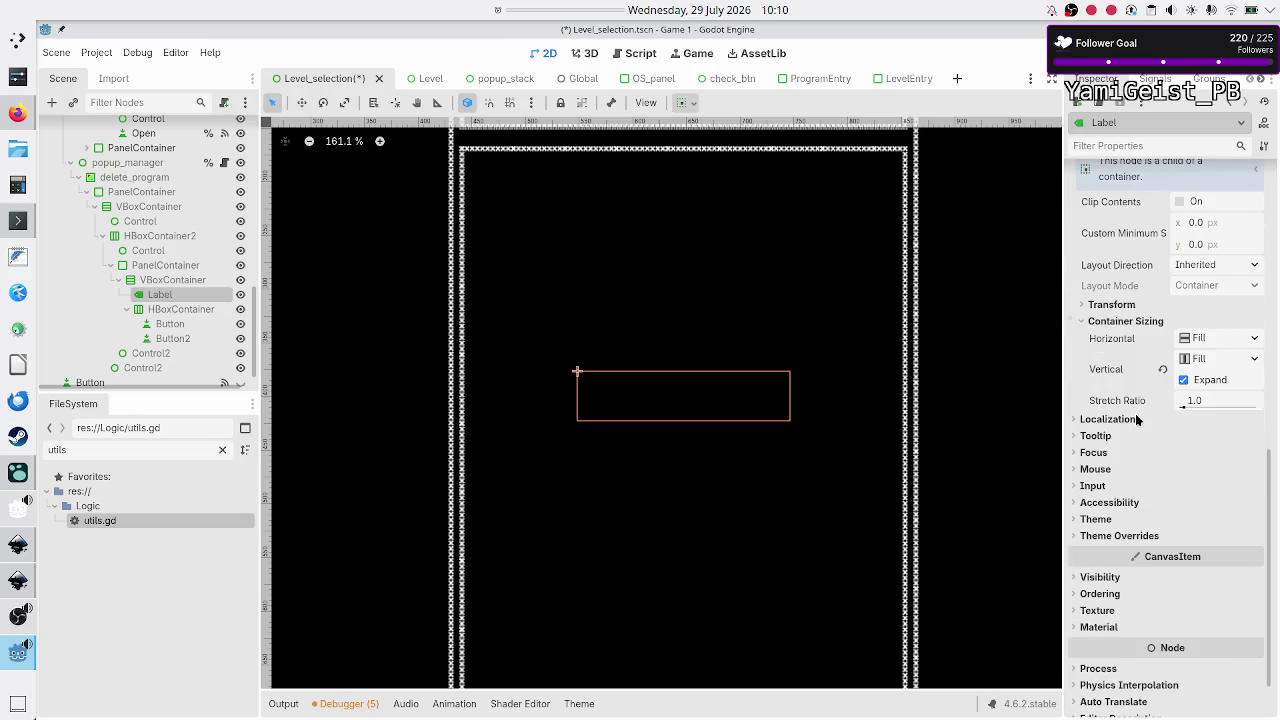
{"action": "scroll", "coordinate": [1137, 420], "scroll_direction": "down", "scroll_amount": 2}
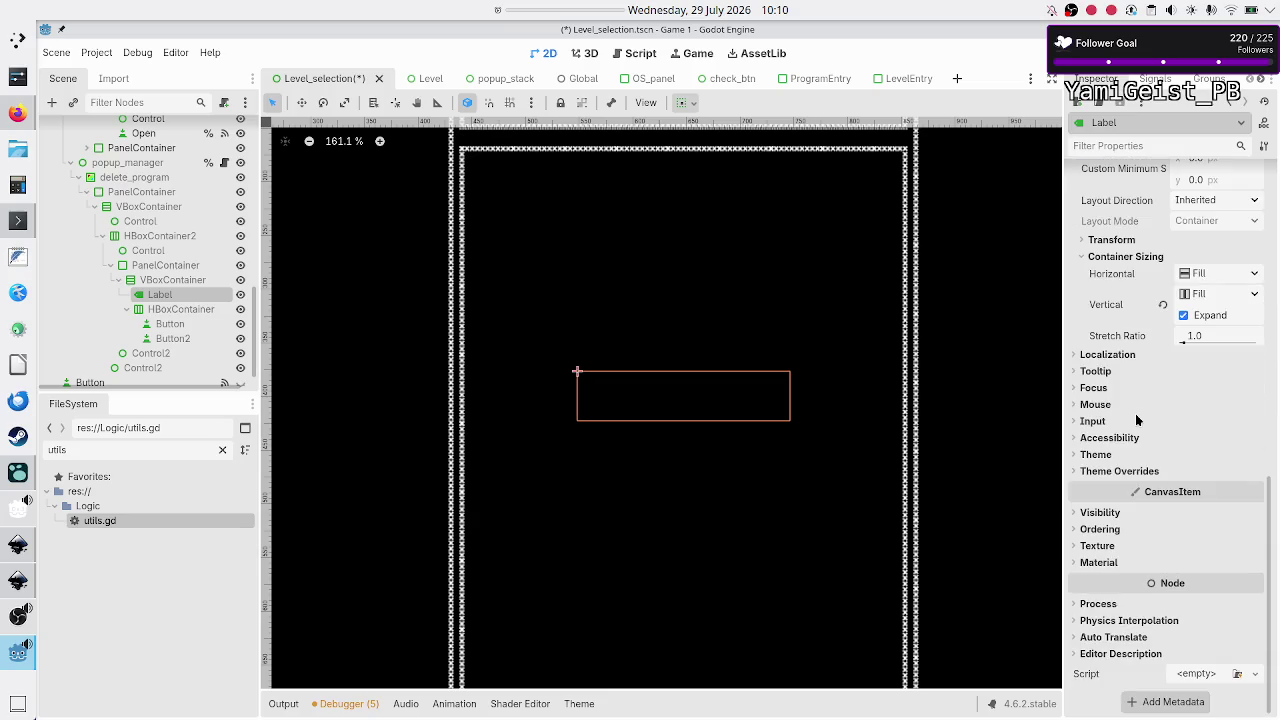
{"action": "left_click", "coordinate": [1105, 474]}
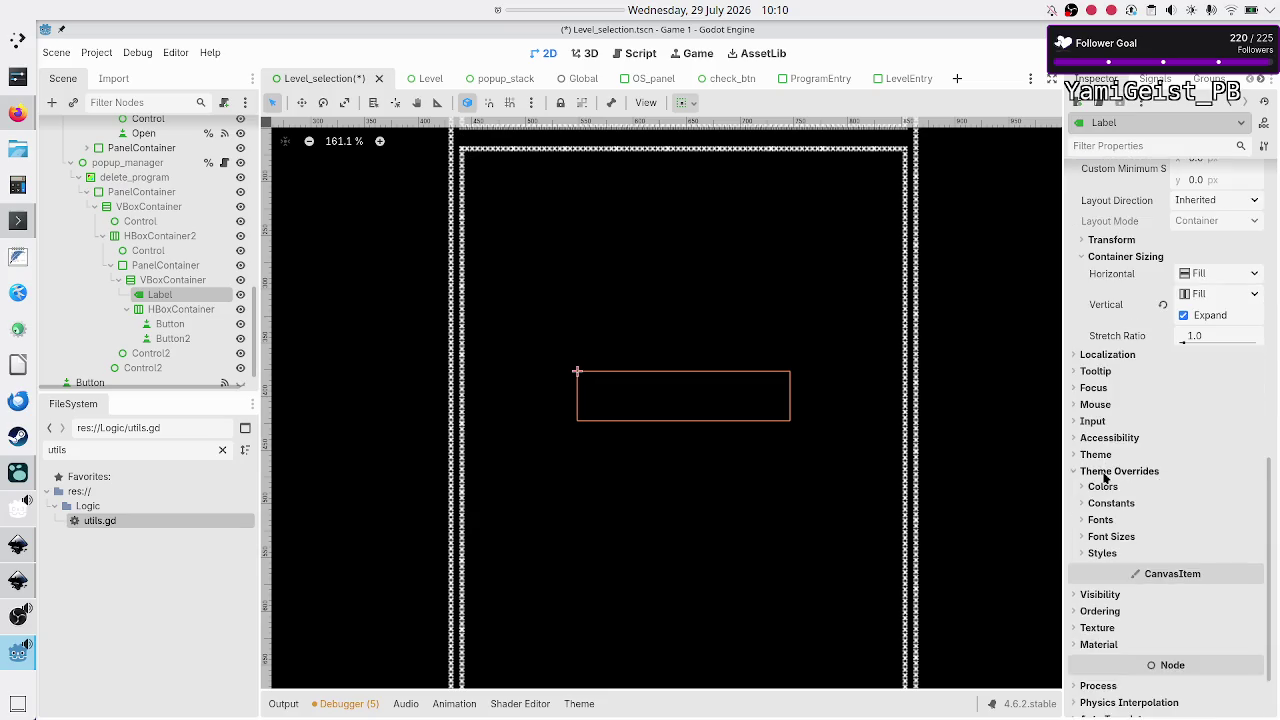
{"action": "left_click", "coordinate": [1097, 487]}
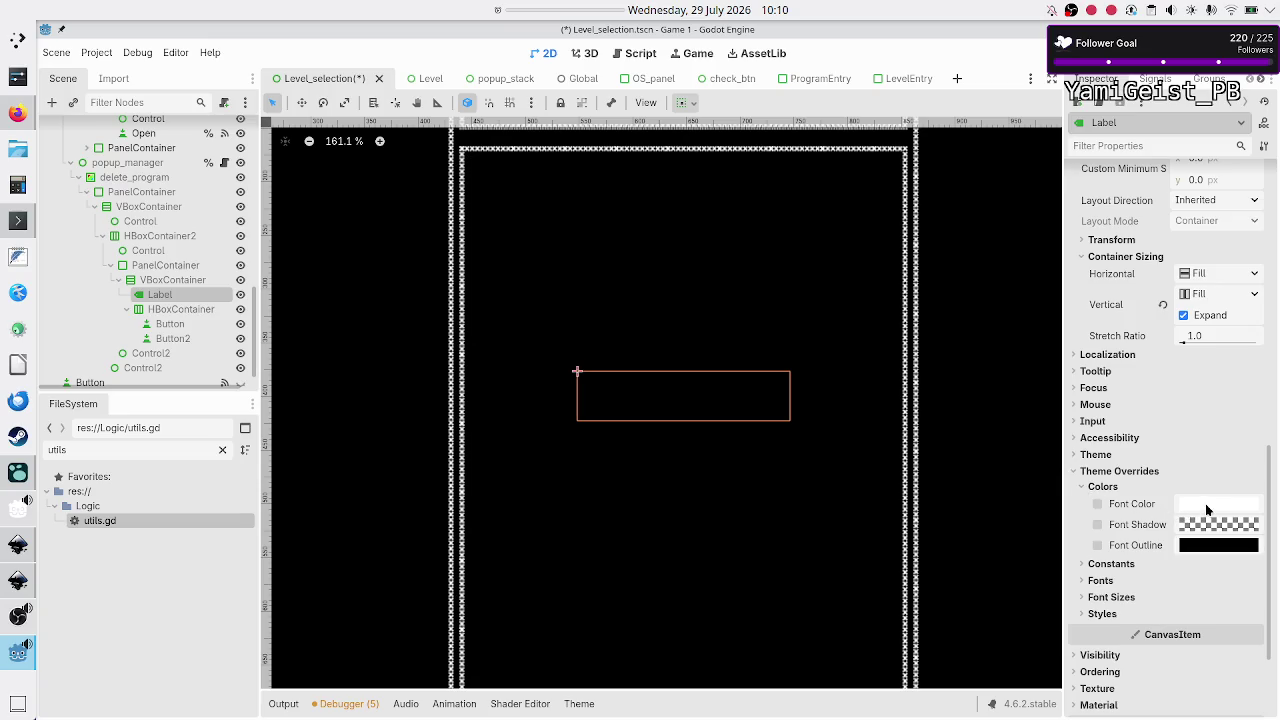
{"action": "left_click", "coordinate": [1098, 504]}
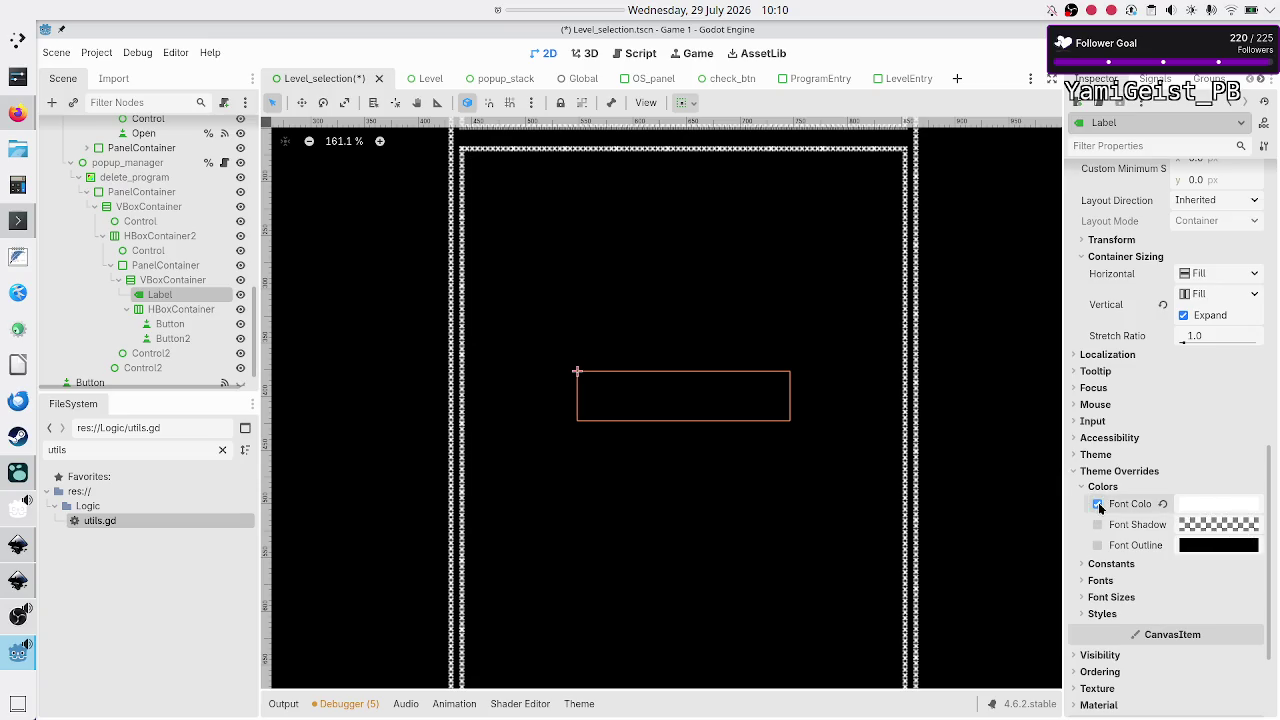
{"action": "left_click", "coordinate": [1098, 504]}
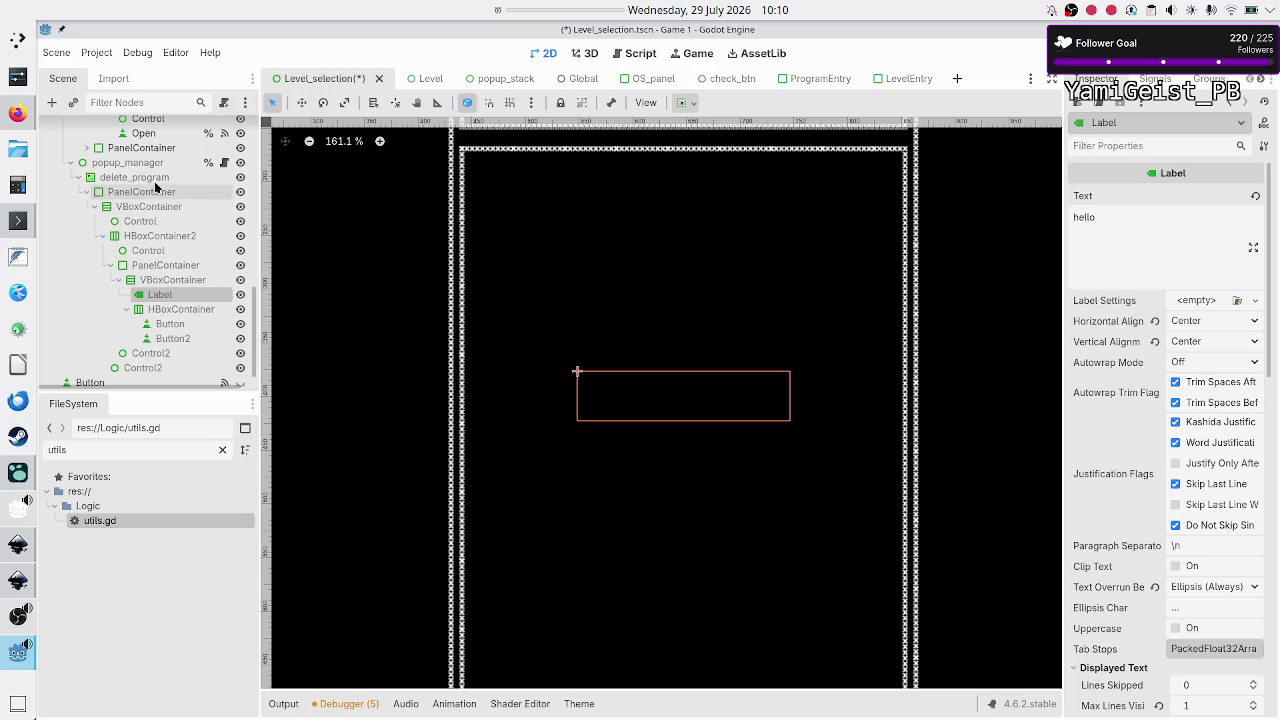
Step: Inspect popup_manager, delete_program, its outer PanelContainer and VBoxContainer
{"action": "left_click", "coordinate": [150, 163]}
{"action": "left_click", "coordinate": [145, 178]}
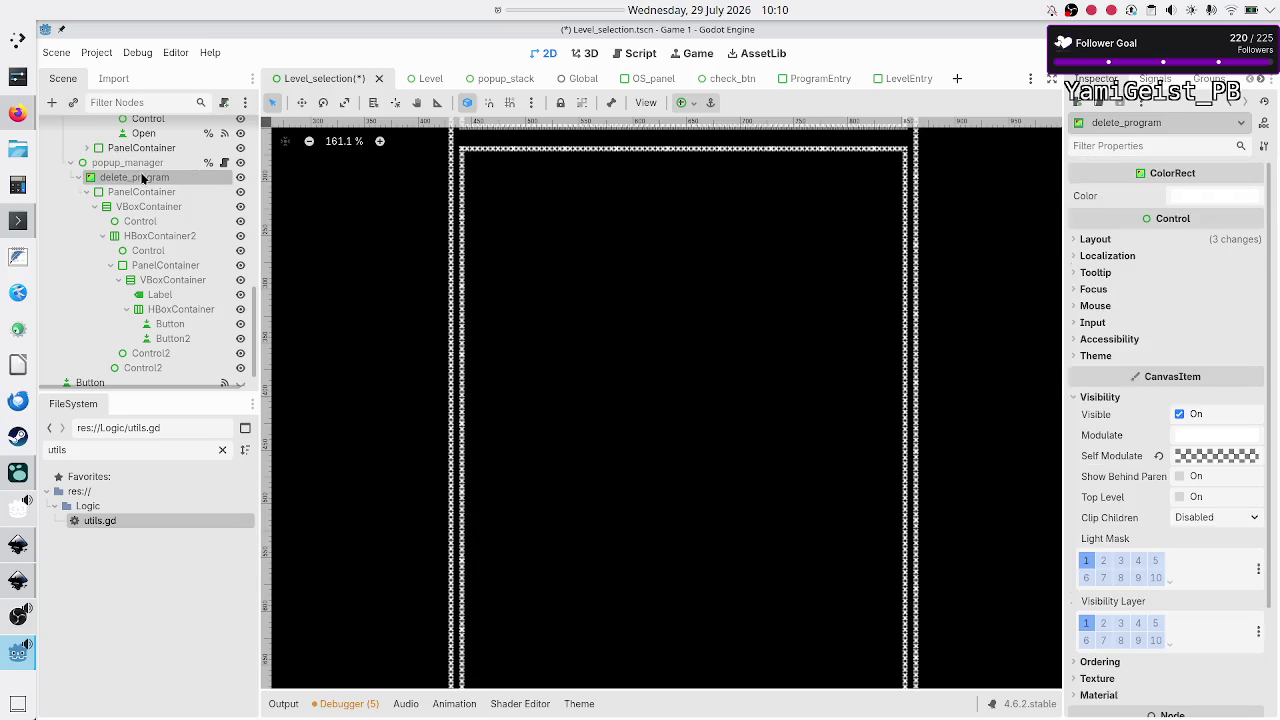
{"action": "left_click", "coordinate": [145, 193]}
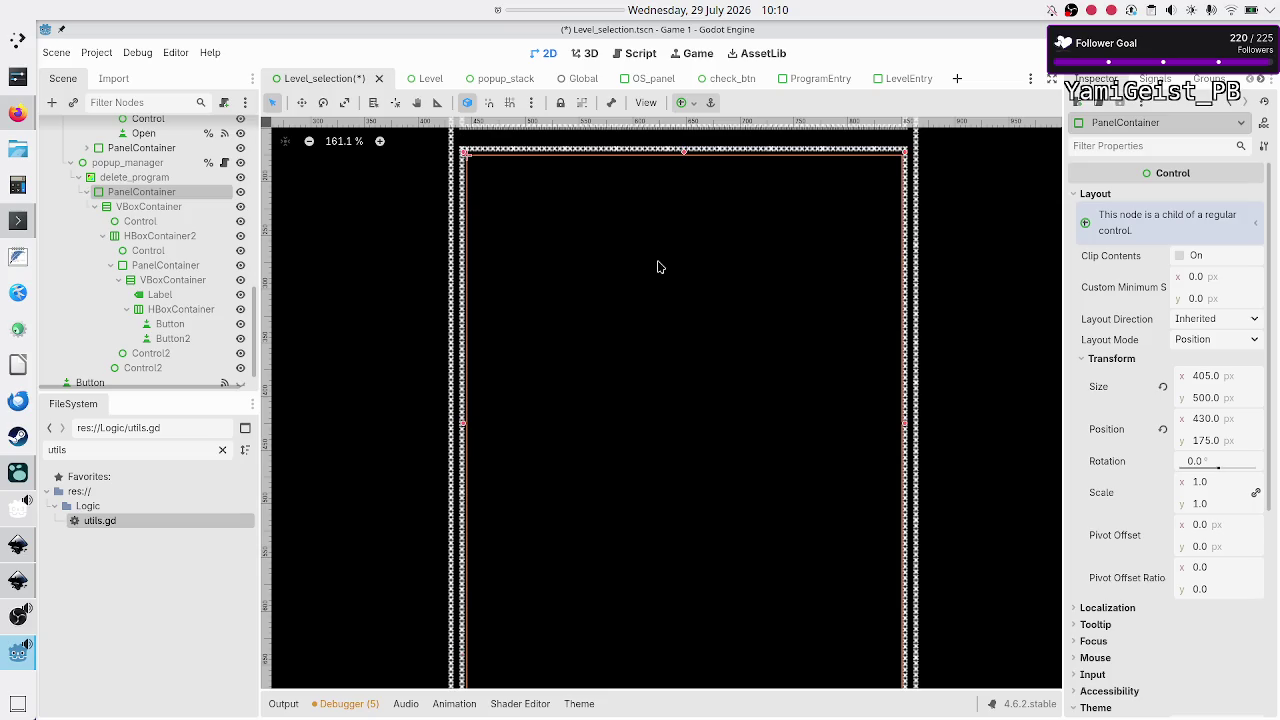
{"action": "scroll", "coordinate": [658, 267], "scroll_direction": "down", "scroll_amount": 5}
{"action": "scroll", "coordinate": [658, 267], "scroll_direction": "up", "scroll_amount": 5}
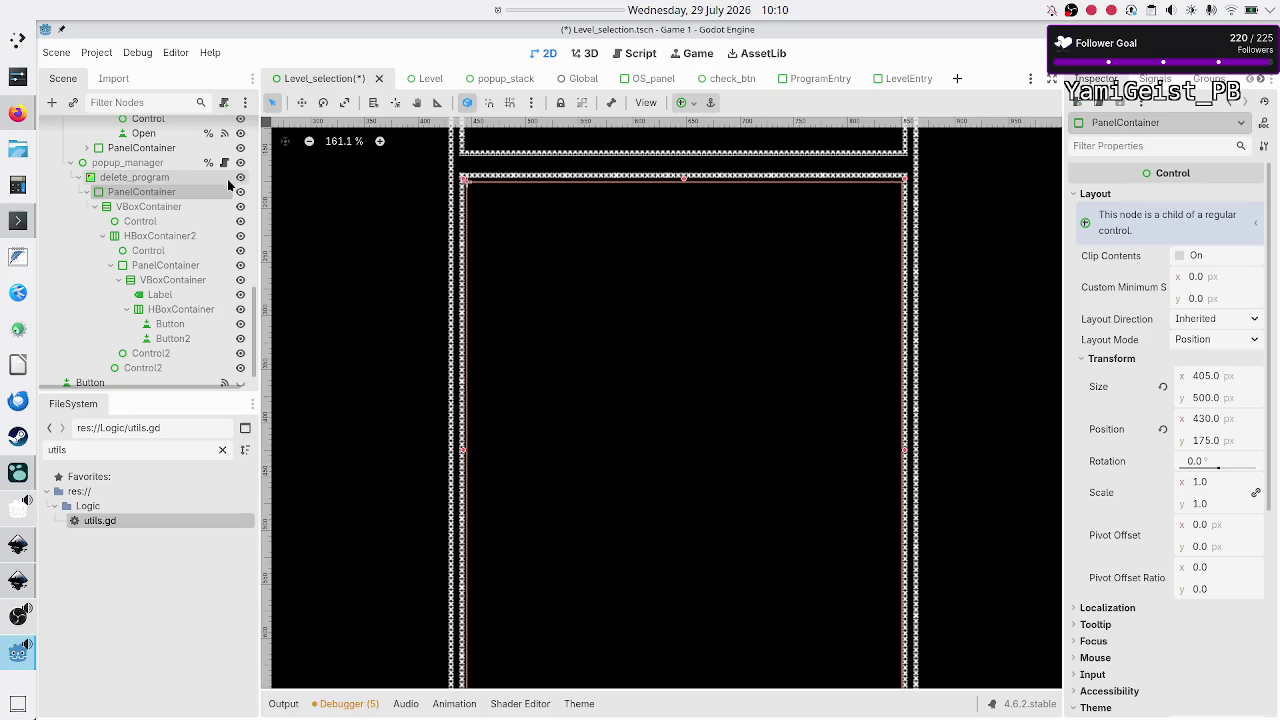
{"action": "left_click", "coordinate": [166, 206]}
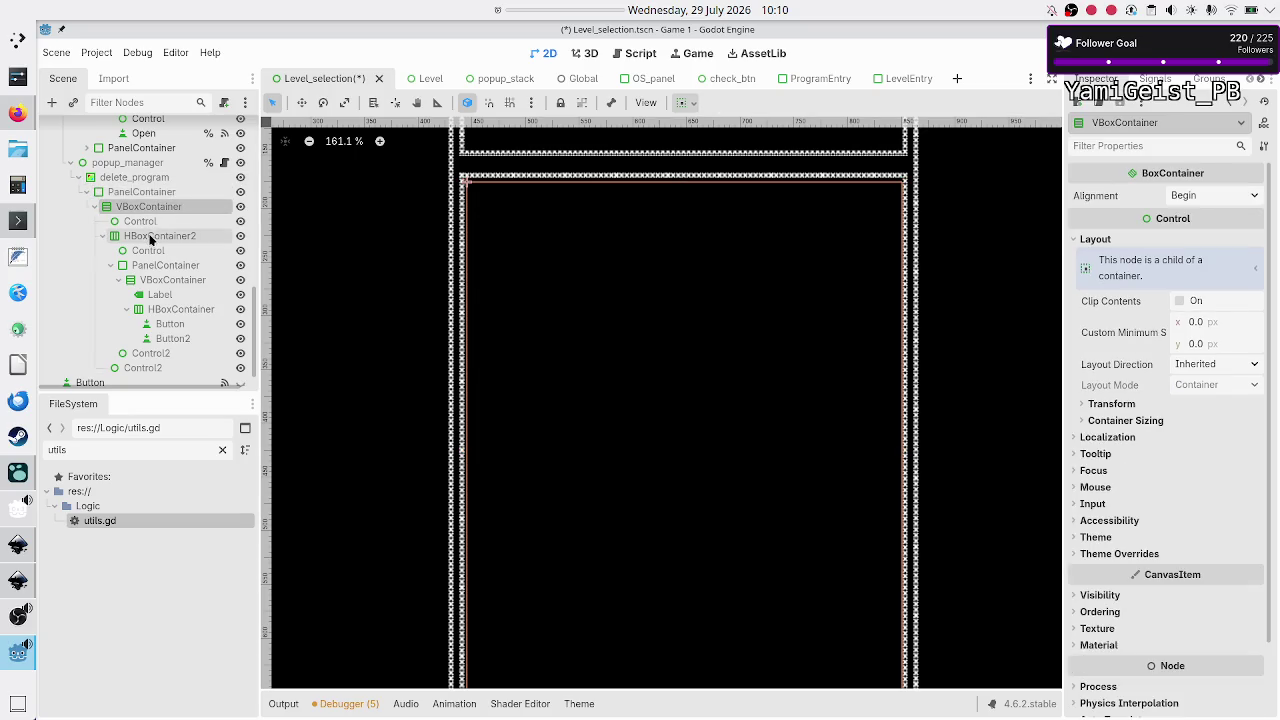
Step: Check sizing of the spacers, HBoxContainer2 row and inner containers, then save the scene
{"action": "left_click", "coordinate": [157, 225]}
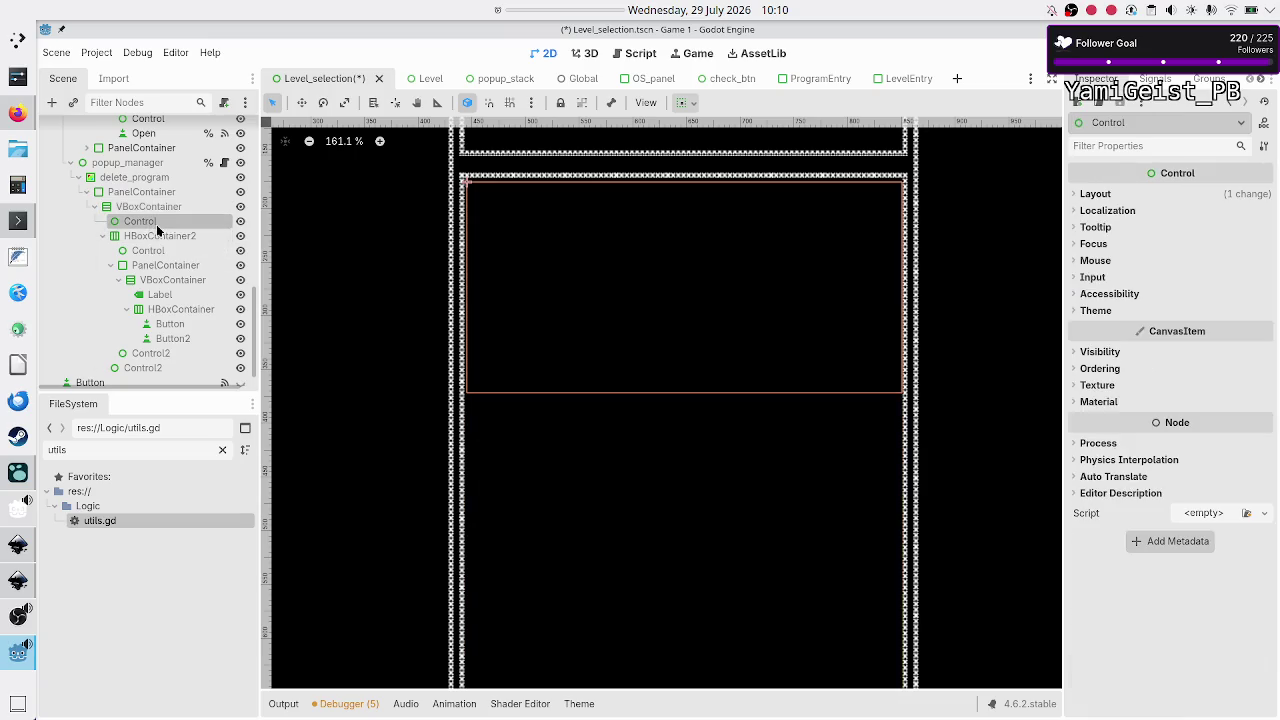
{"action": "left_click", "coordinate": [157, 236]}
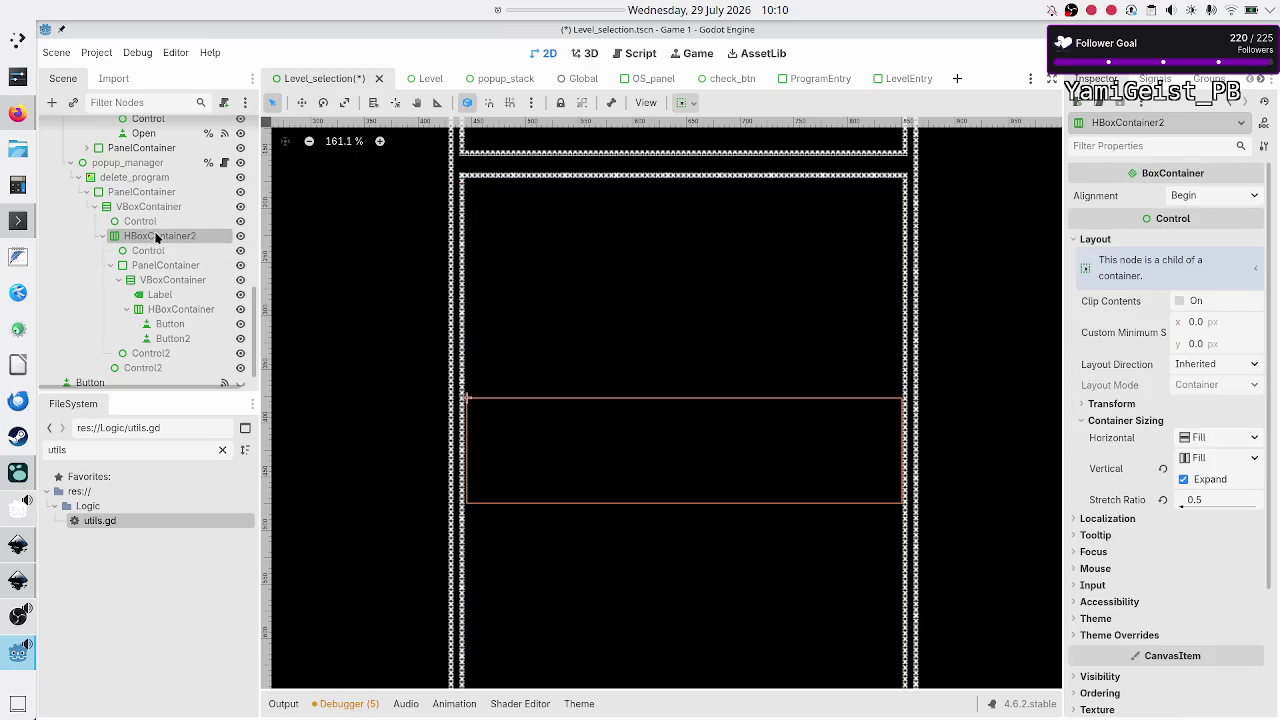
{"action": "left_click", "coordinate": [156, 254]}
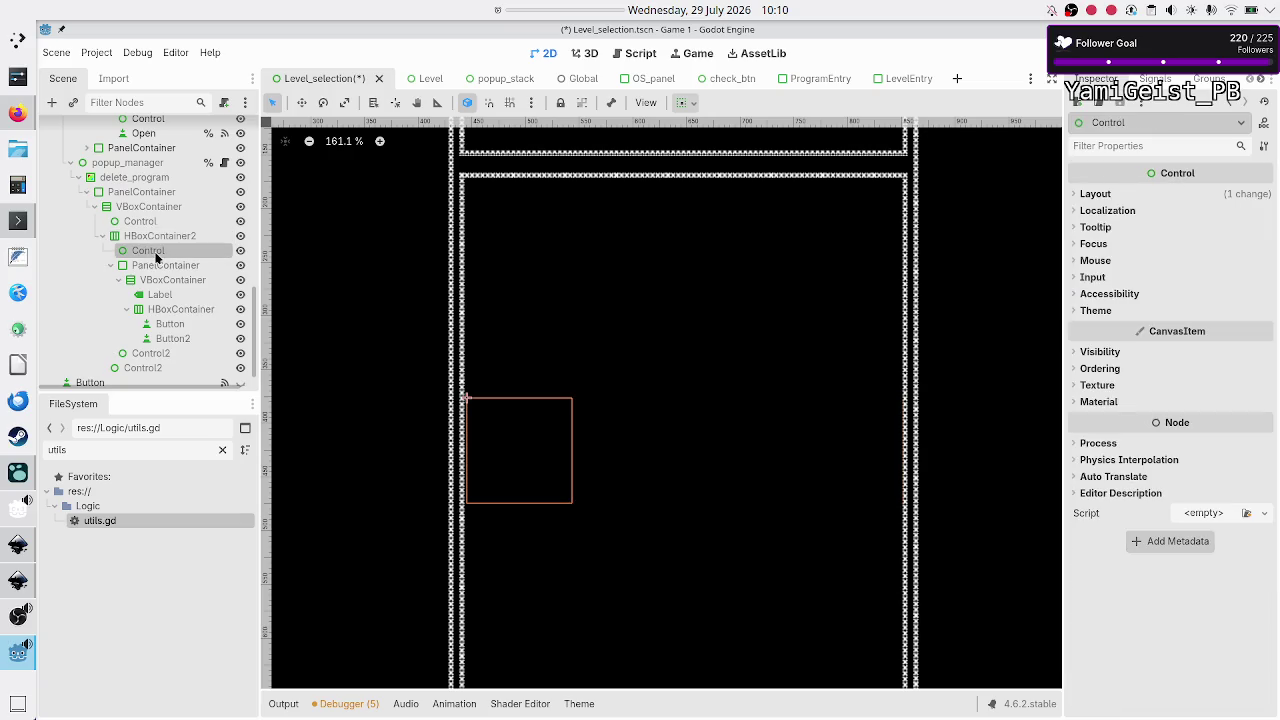
{"action": "left_click", "coordinate": [172, 280]}
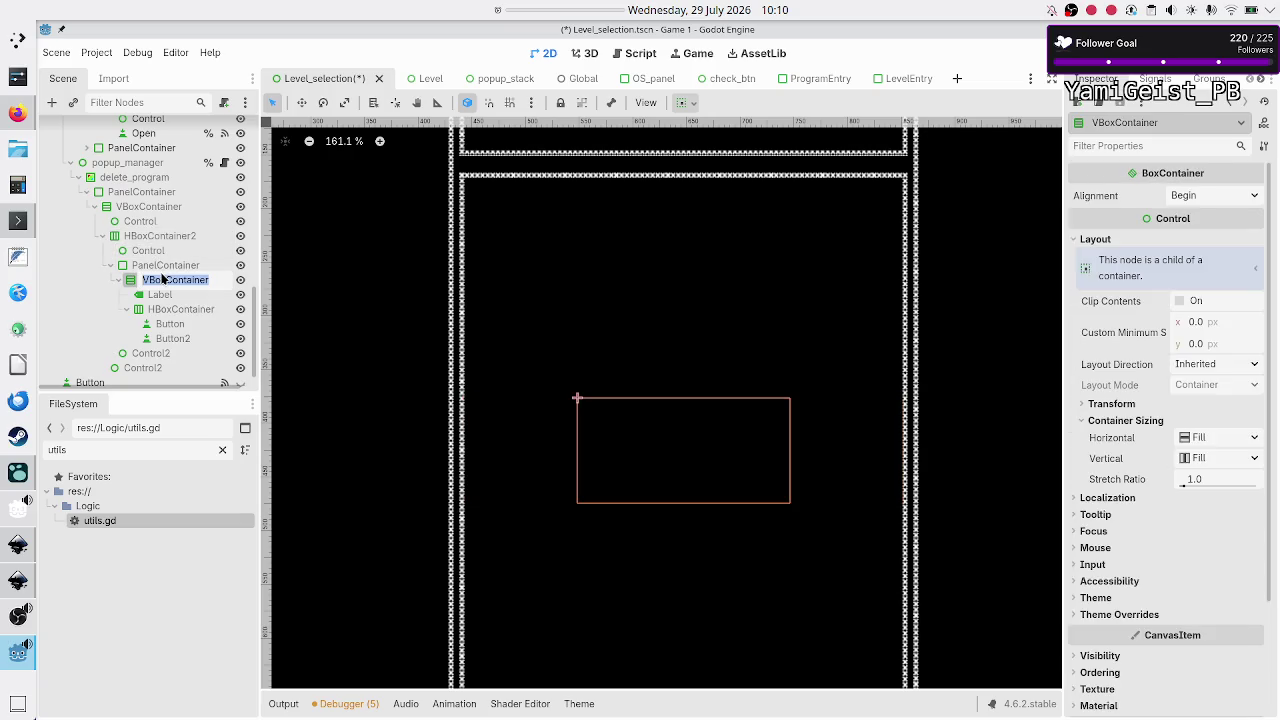
{"action": "left_click", "coordinate": [170, 266]}
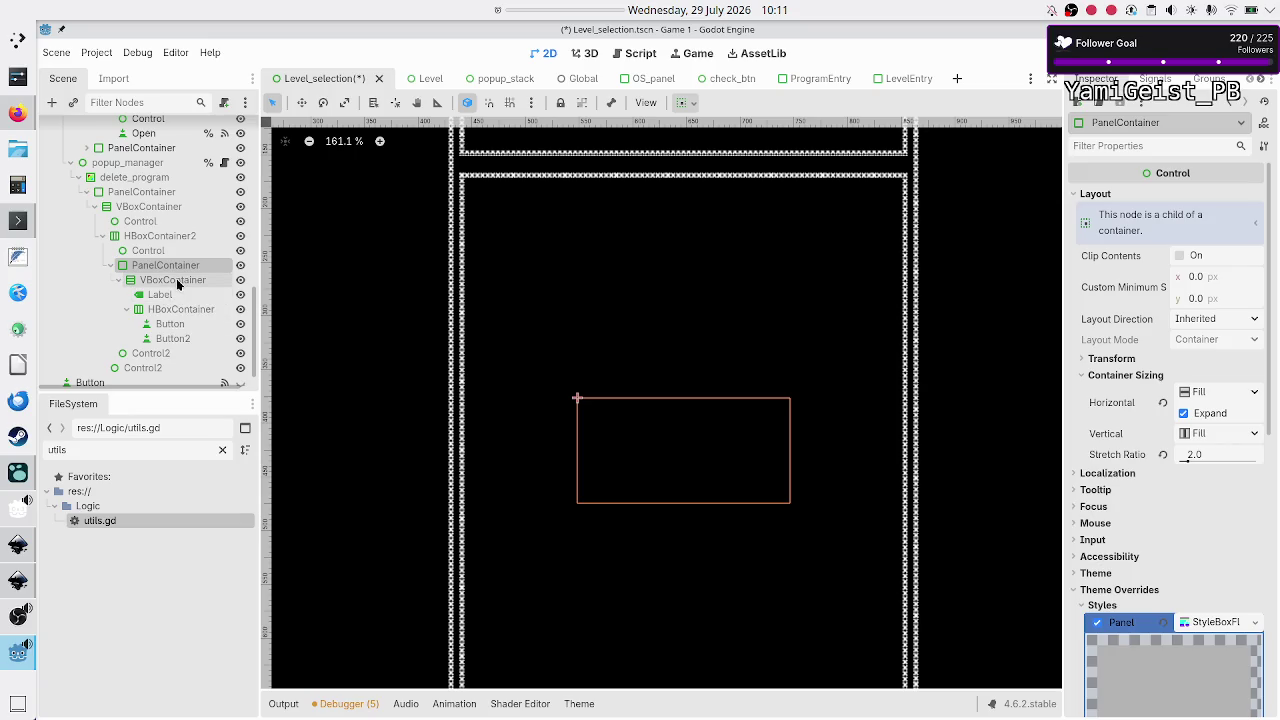
{"action": "left_click", "coordinate": [176, 279]}
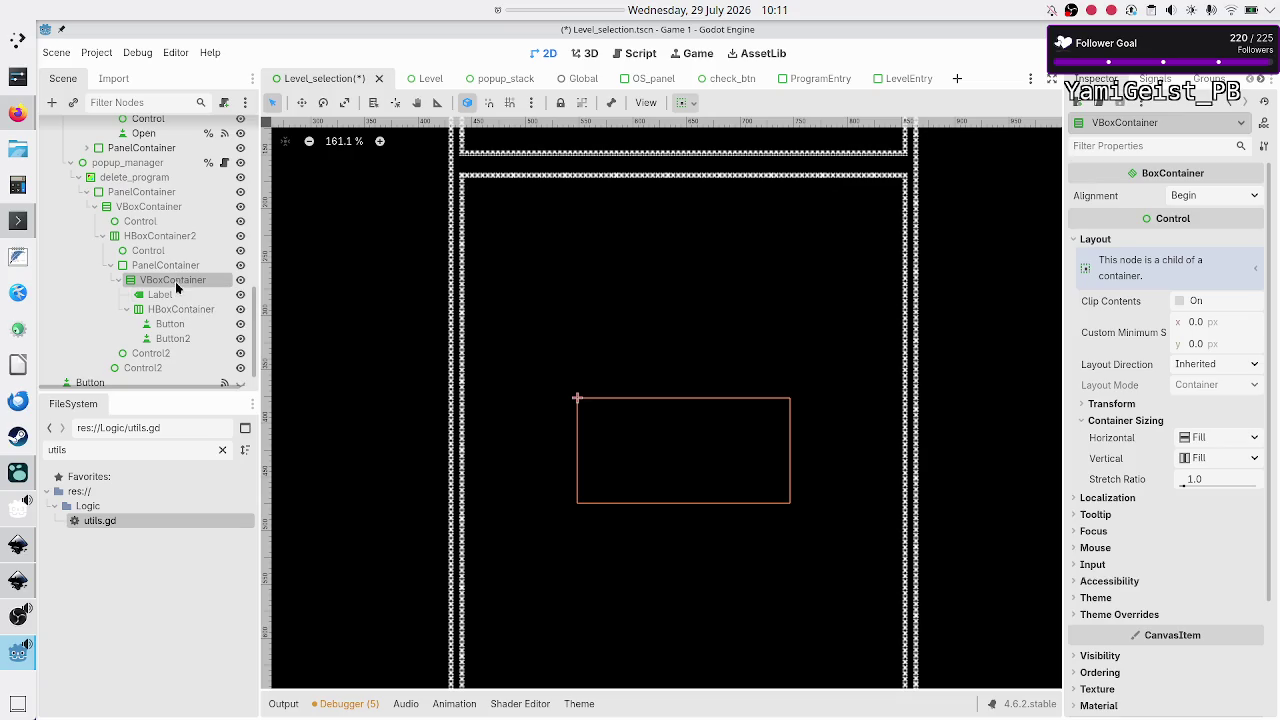
{"action": "left_click", "coordinate": [176, 265]}
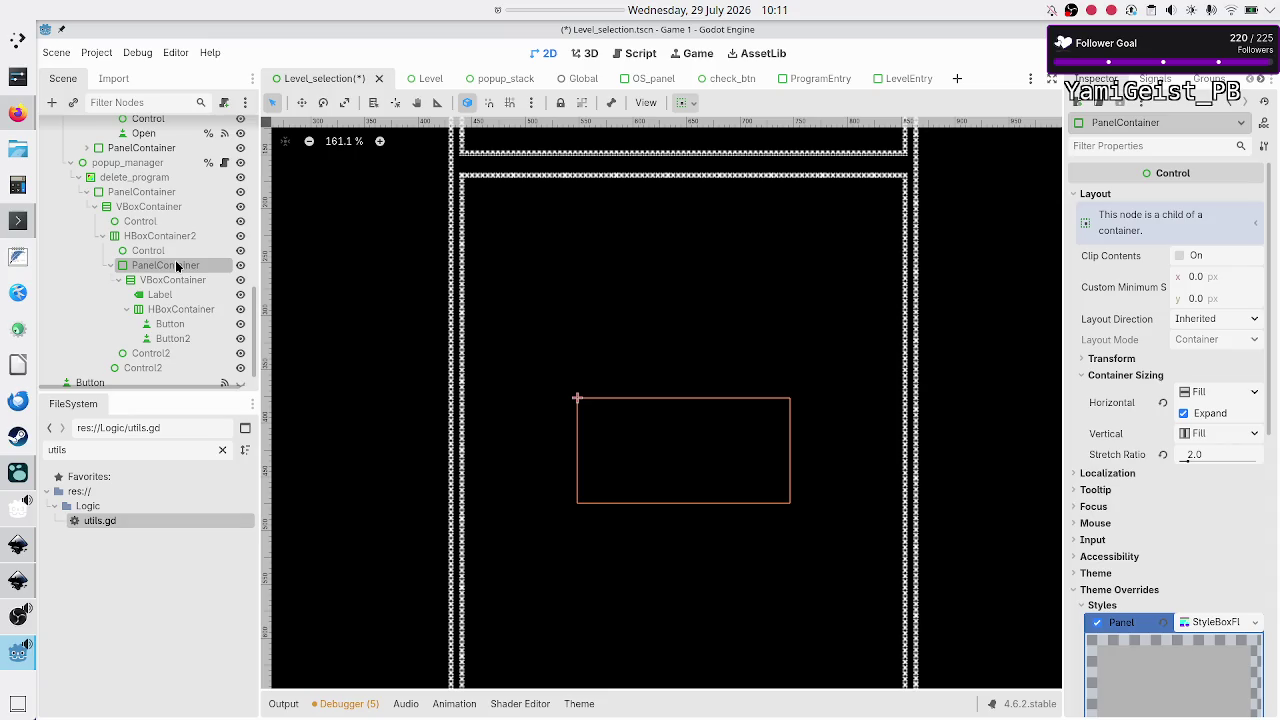
{"action": "key", "text": "ctrl+s"}
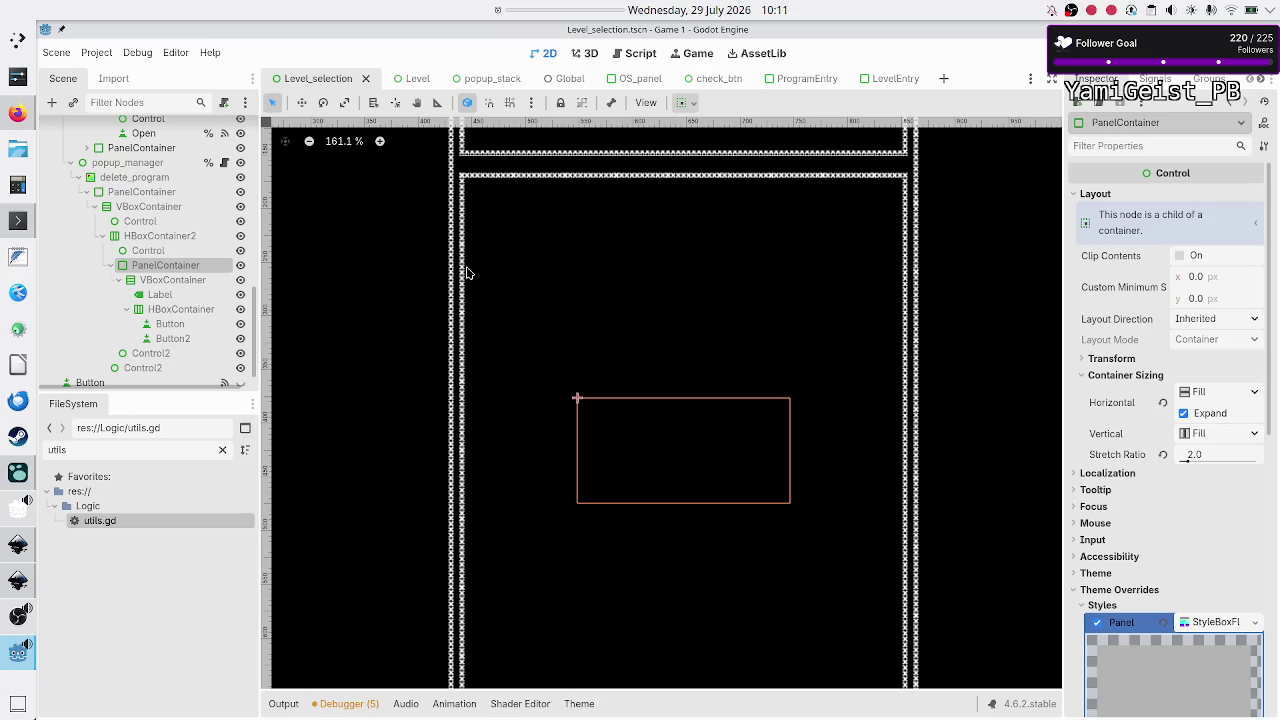
Step: Set the inner PanelContainer's Z Index to 9
{"action": "scroll", "coordinate": [1125, 552], "scroll_direction": "down", "scroll_amount": 3}
{"action": "scroll", "coordinate": [1124, 552], "scroll_direction": "down", "scroll_amount": 5}
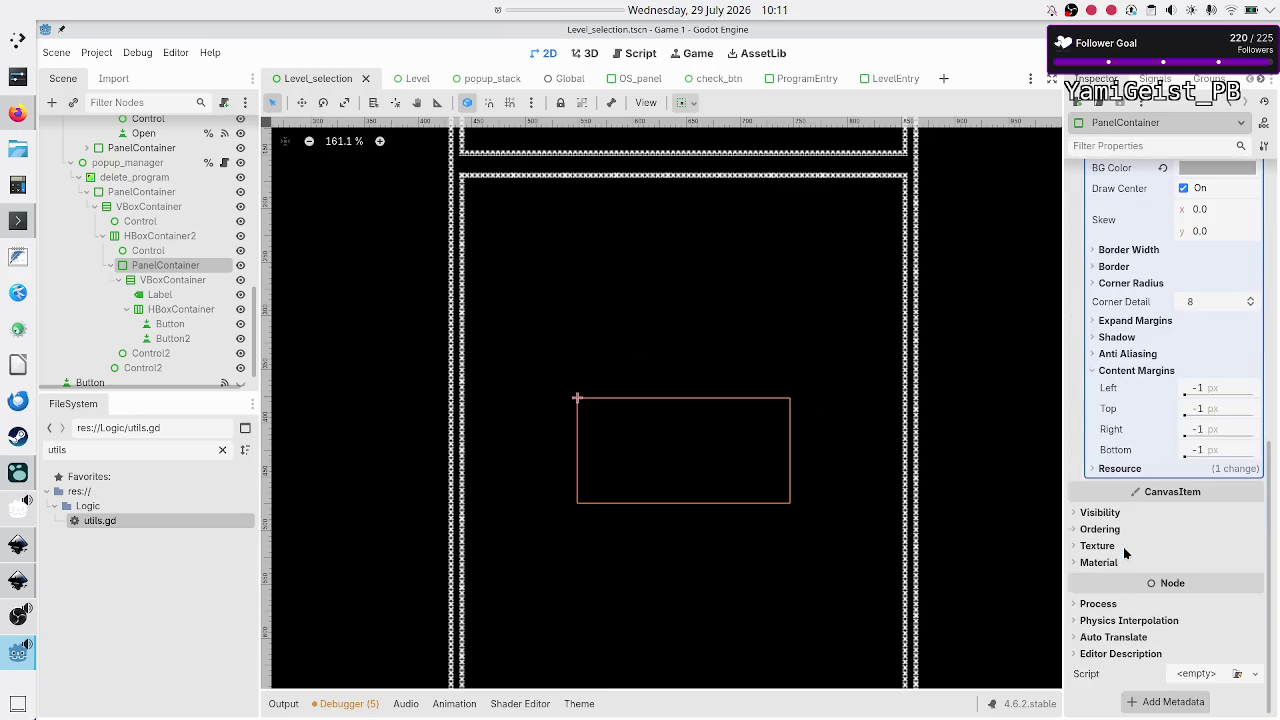
{"action": "left_click", "coordinate": [1117, 530]}
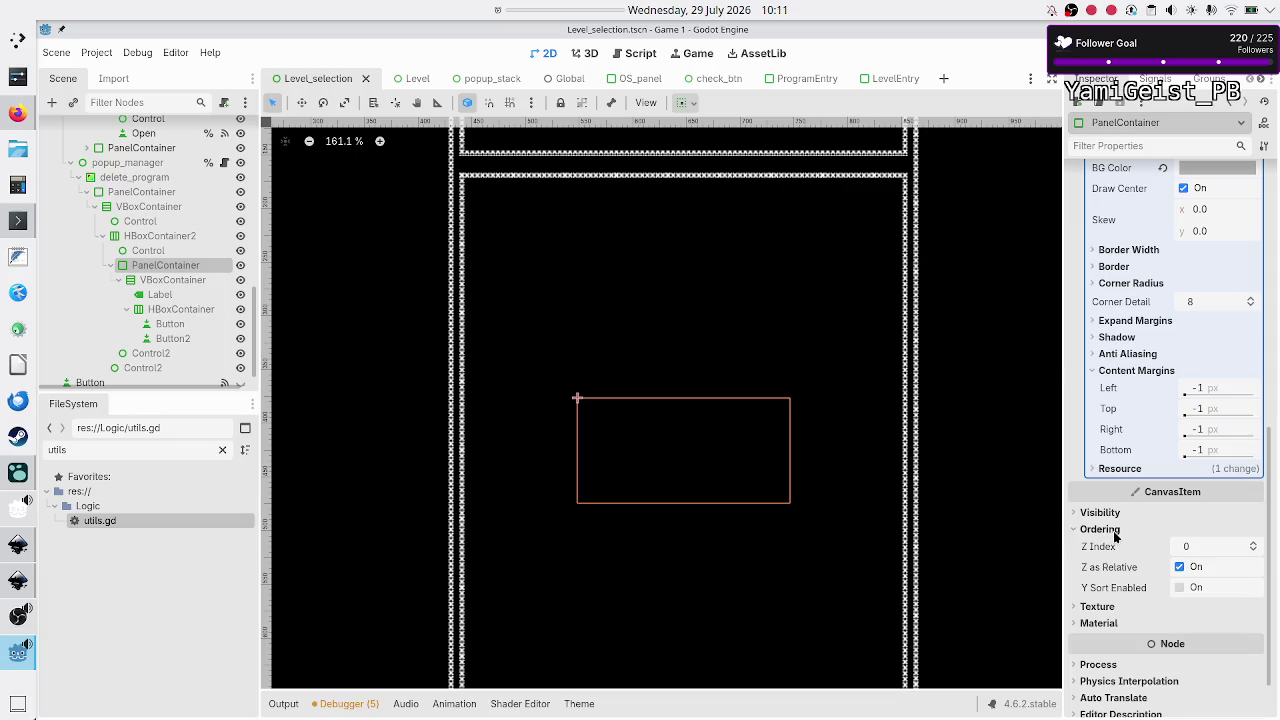
{"action": "left_click", "coordinate": [1195, 551]}
{"action": "type", "text": "9"}
{"action": "key", "text": "Return"}
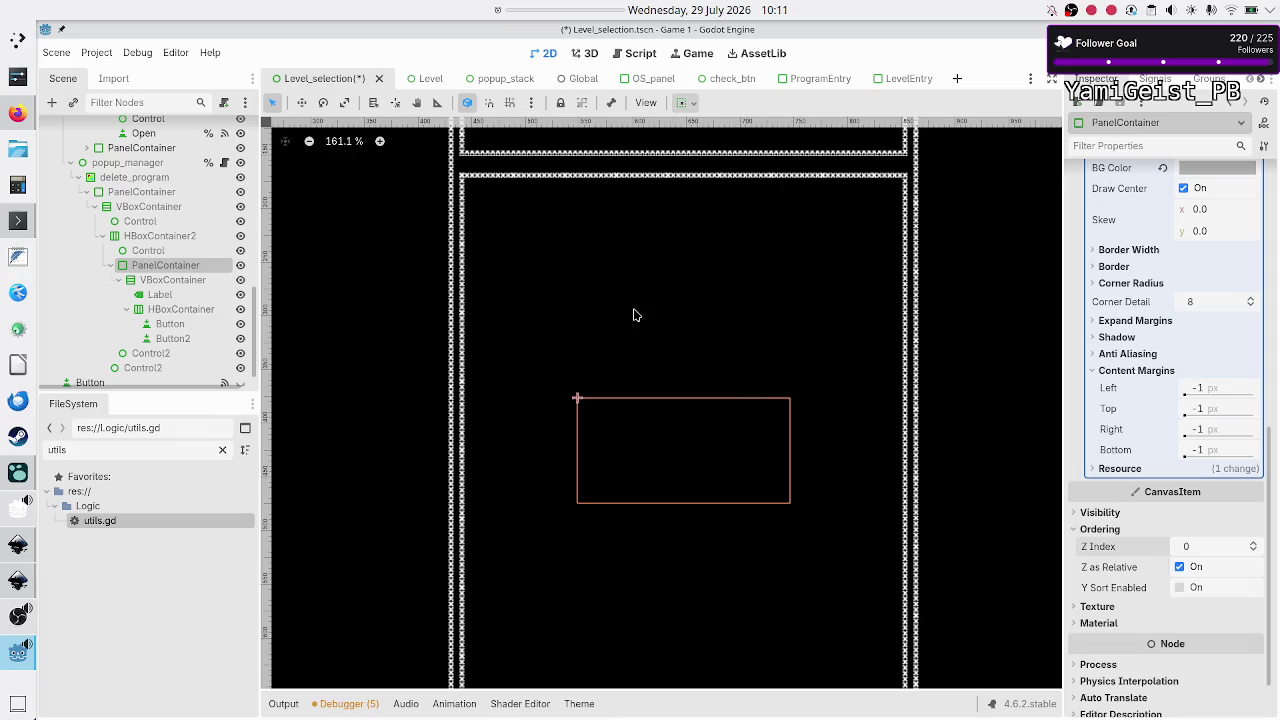
Step: Collapse the Ordering and Visibility sections, check the Label, and return to the PanelContainer
{"action": "scroll", "coordinate": [1137, 428], "scroll_direction": "up", "scroll_amount": 8}
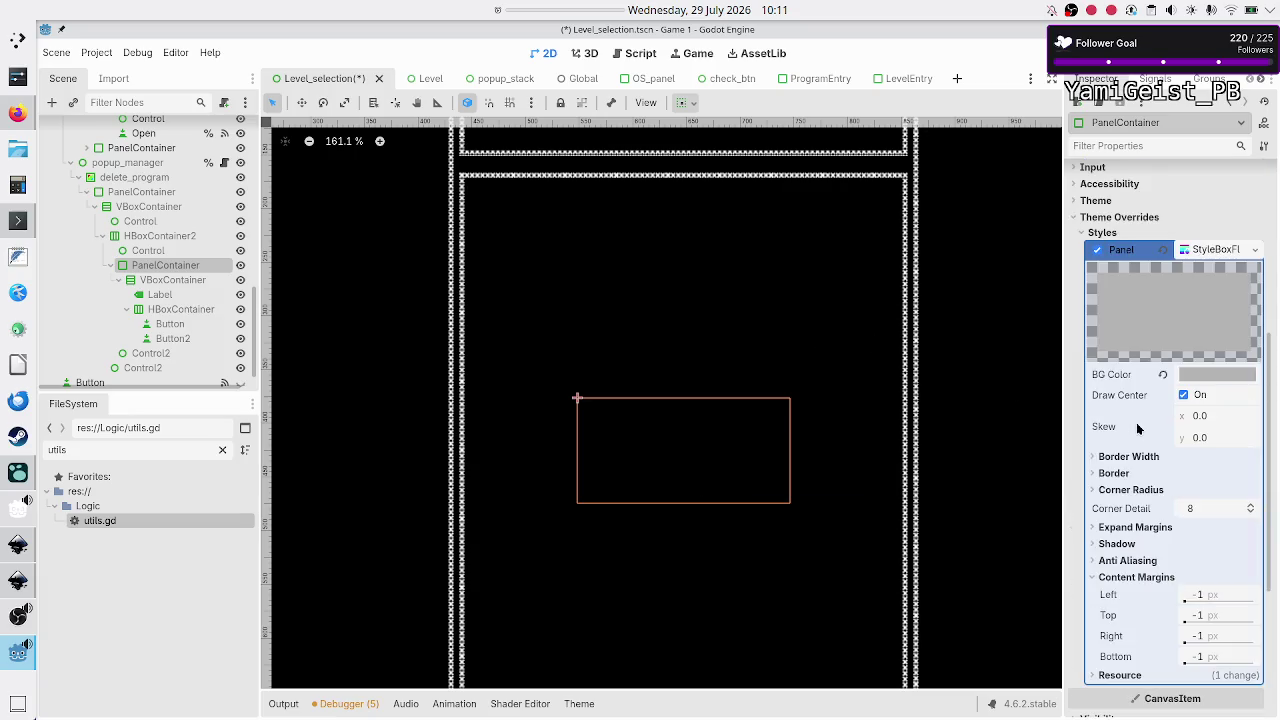
{"action": "scroll", "coordinate": [1134, 544], "scroll_direction": "down", "scroll_amount": 10}
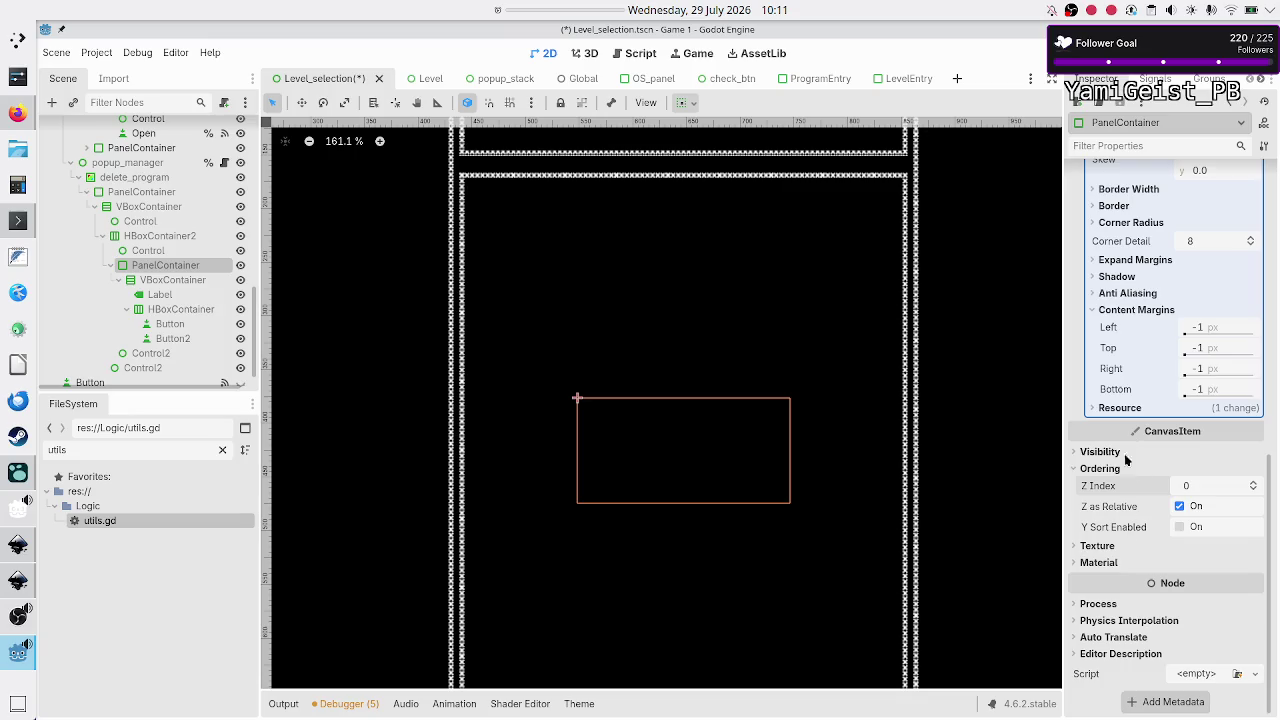
{"action": "left_click", "coordinate": [1108, 469]}
{"action": "left_click", "coordinate": [1104, 513]}
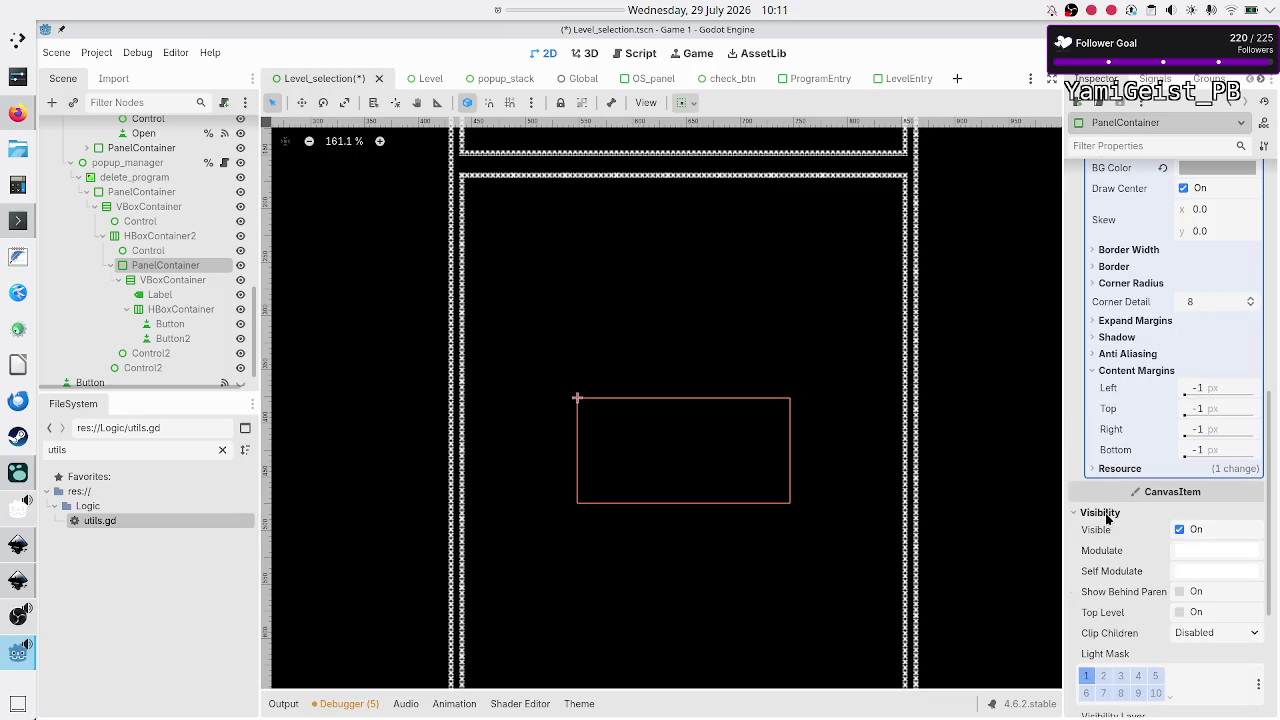
{"action": "left_click", "coordinate": [1106, 515]}
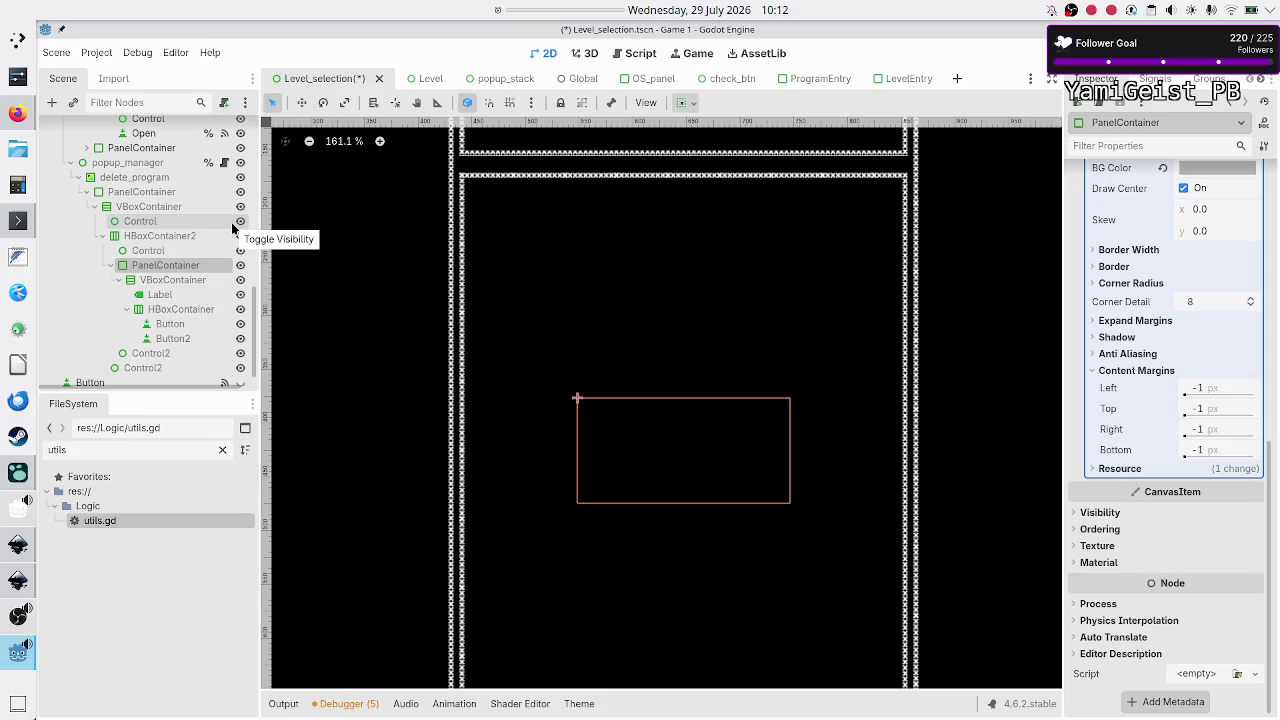
{"action": "left_click", "coordinate": [195, 294]}
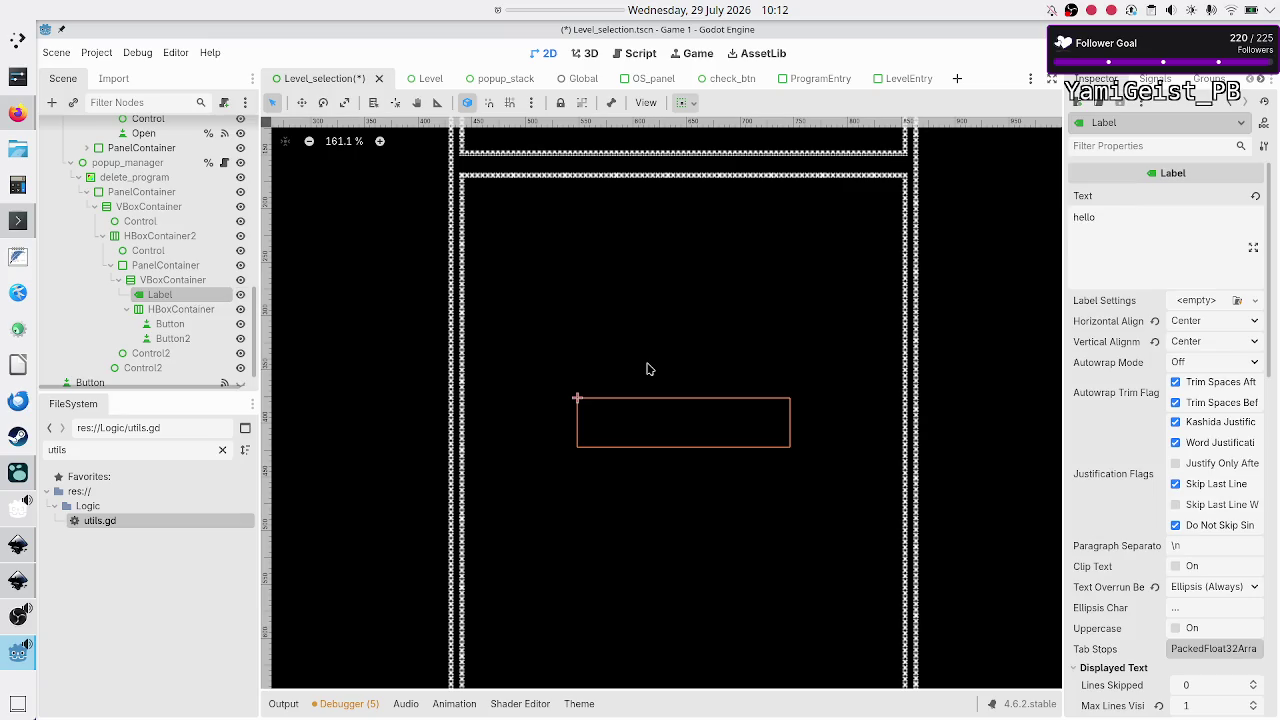
{"action": "left_click", "coordinate": [193, 268]}
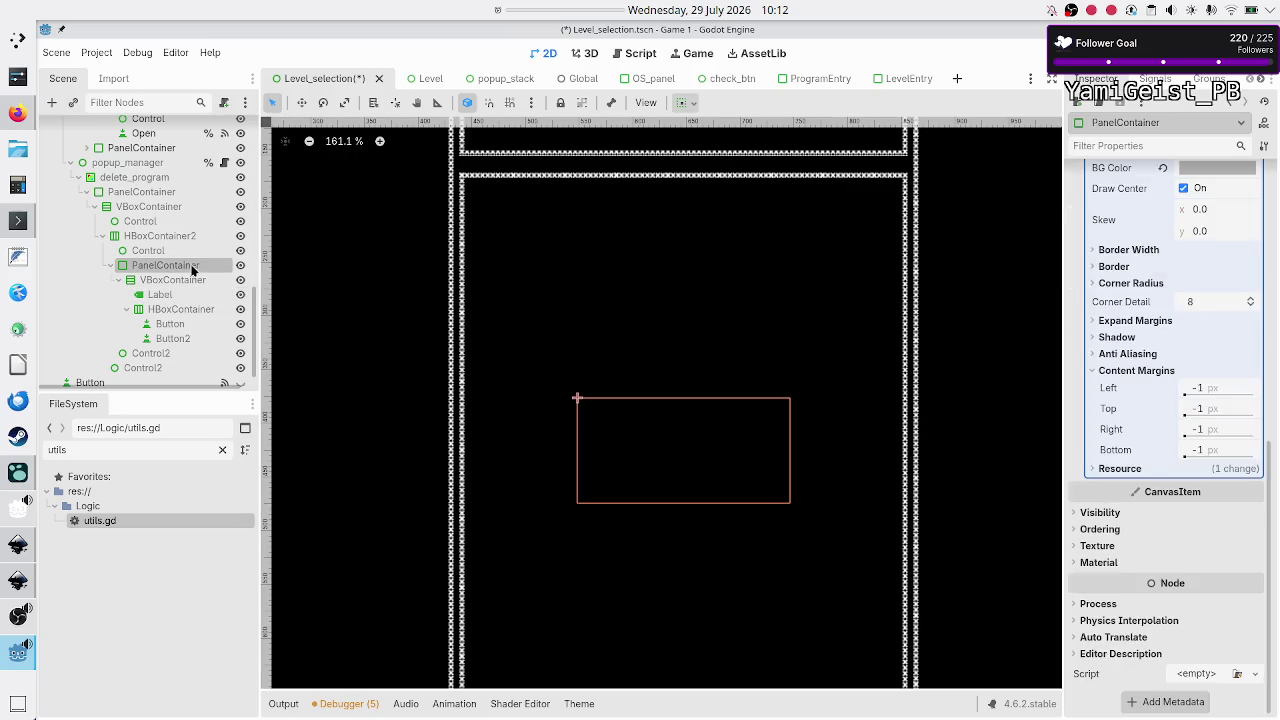
{"action": "scroll", "coordinate": [1180, 474], "scroll_direction": "up", "scroll_amount": 2}
{"action": "scroll", "coordinate": [1180, 474], "scroll_direction": "up", "scroll_amount": 4}
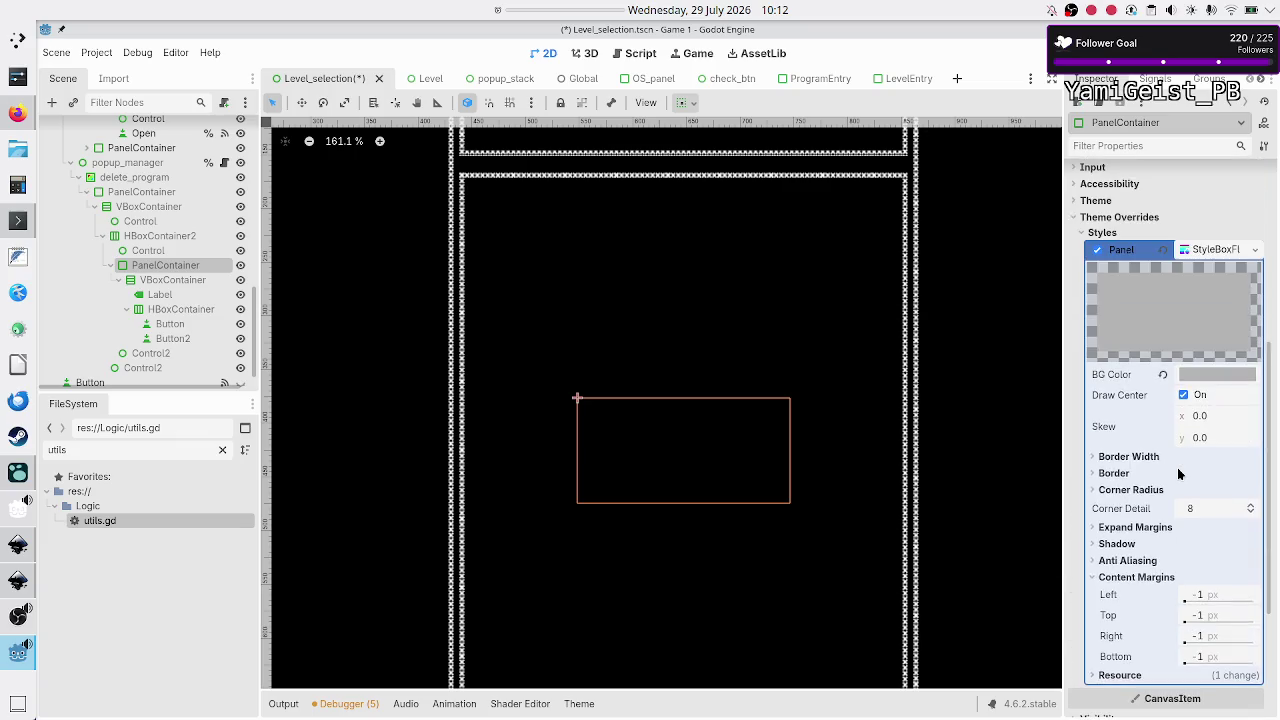
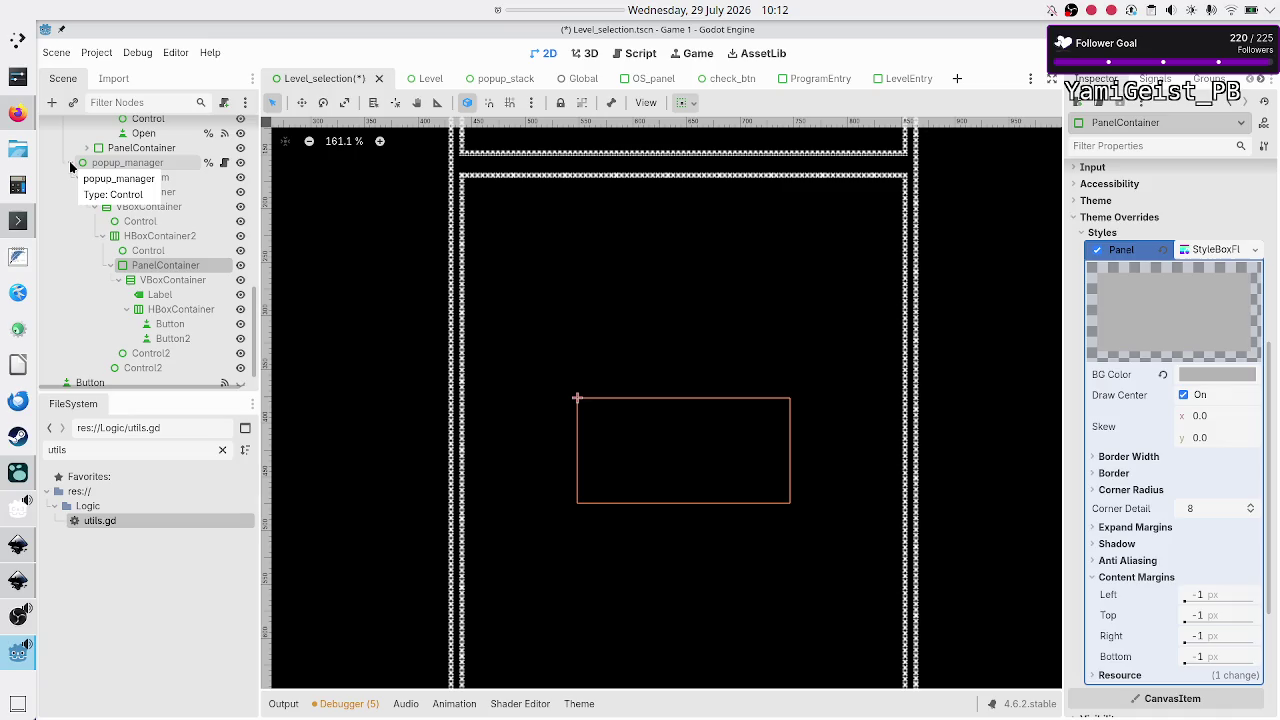
Step: Fold the popup_manager and MarginContainer branches in the Scene dock
{"action": "left_click", "coordinate": [70, 163]}
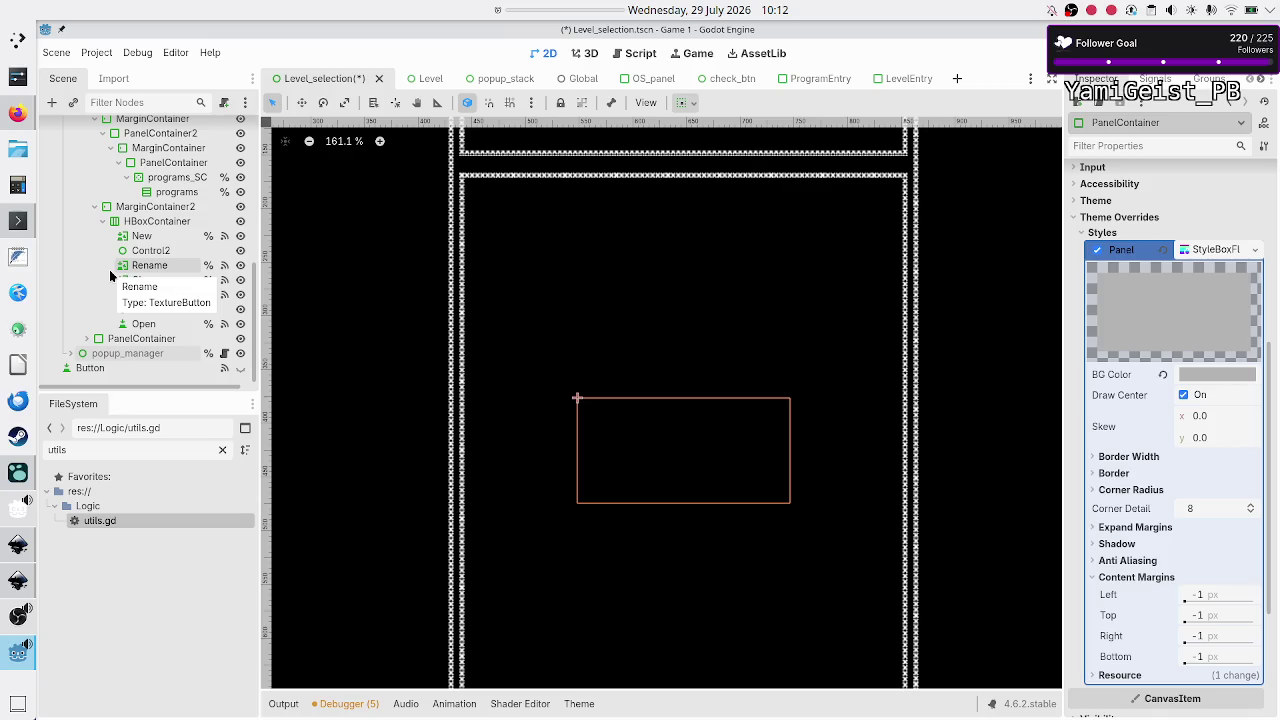
{"action": "scroll", "coordinate": [110, 272], "scroll_direction": "up", "scroll_amount": 10}
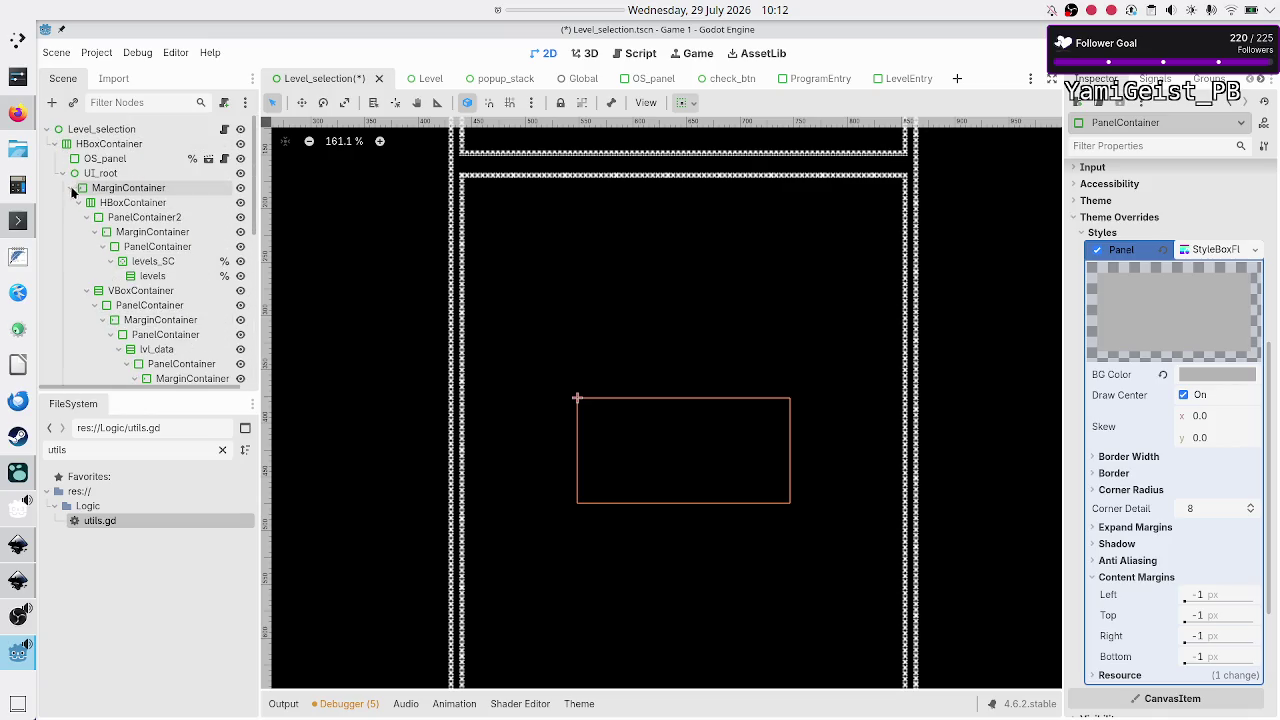
{"action": "left_click", "coordinate": [70, 188]}
Step: Inspect popup_manager, MarginContainer and UI_root in turn, ending with popup_manager selected
{"action": "left_click", "coordinate": [141, 206]}
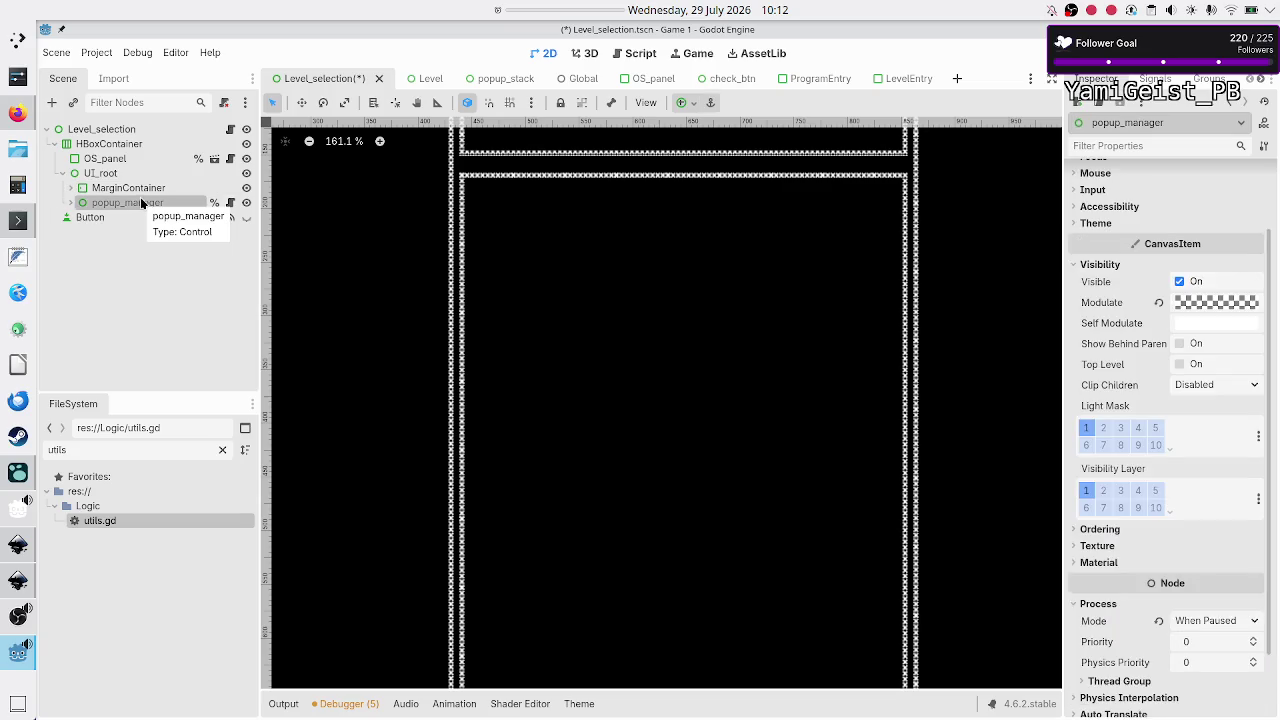
{"action": "left_click", "coordinate": [128, 189]}
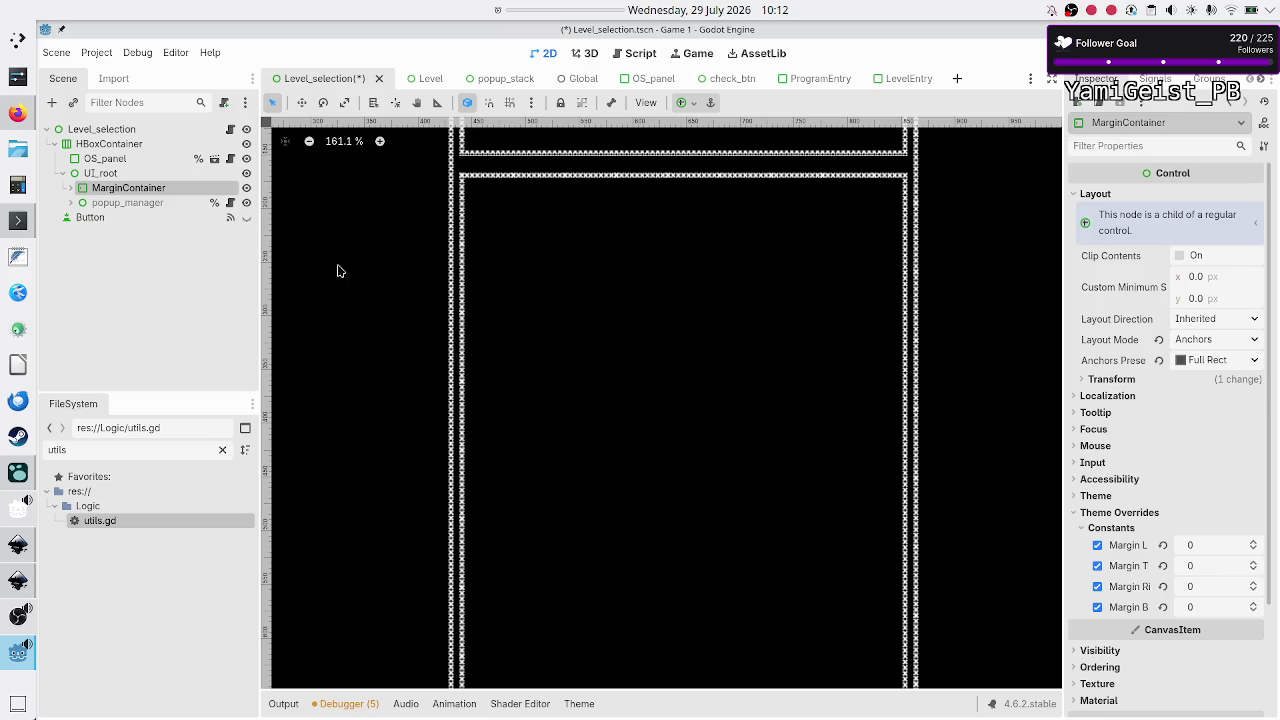
{"action": "left_click", "coordinate": [164, 203]}
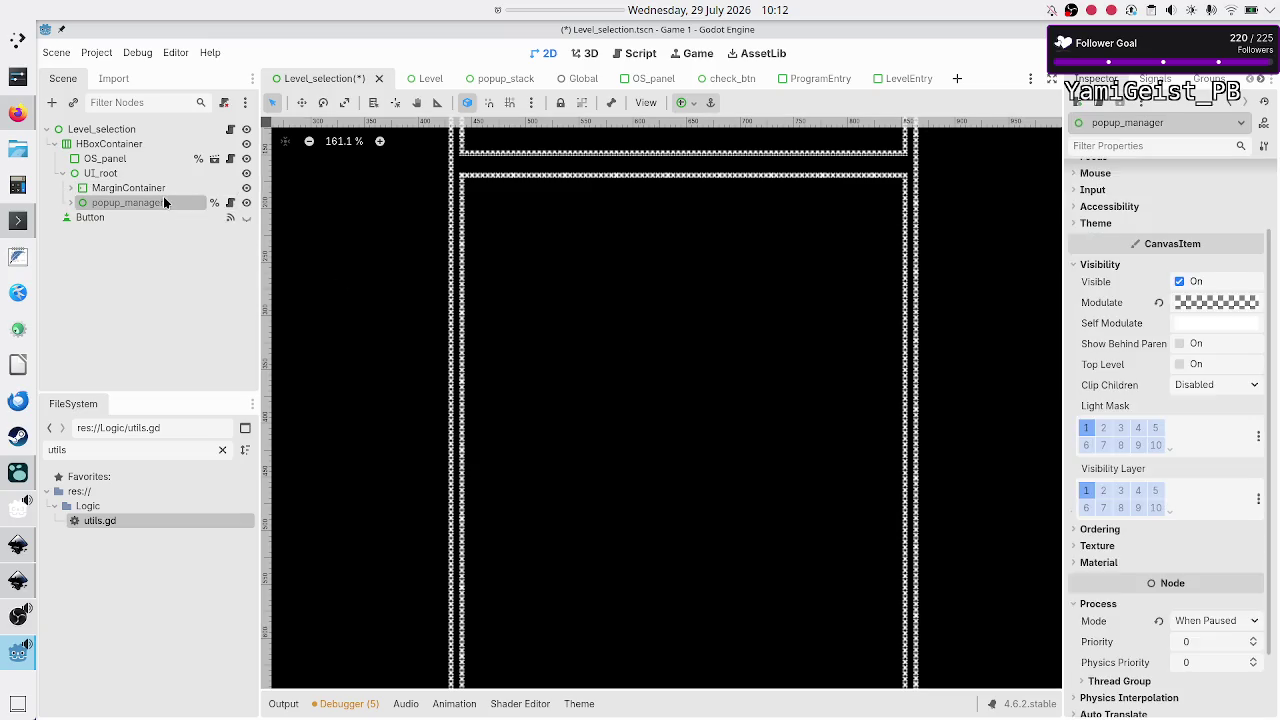
{"action": "left_click", "coordinate": [169, 185]}
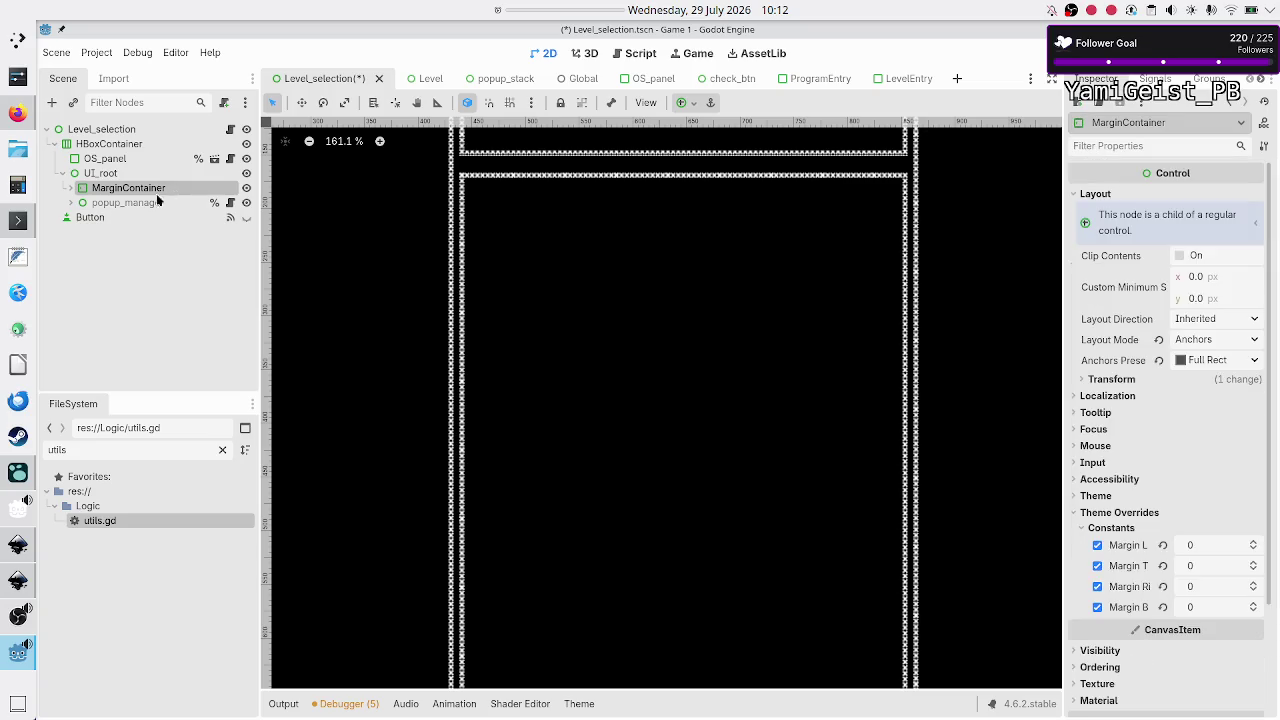
{"action": "left_click", "coordinate": [135, 205]}
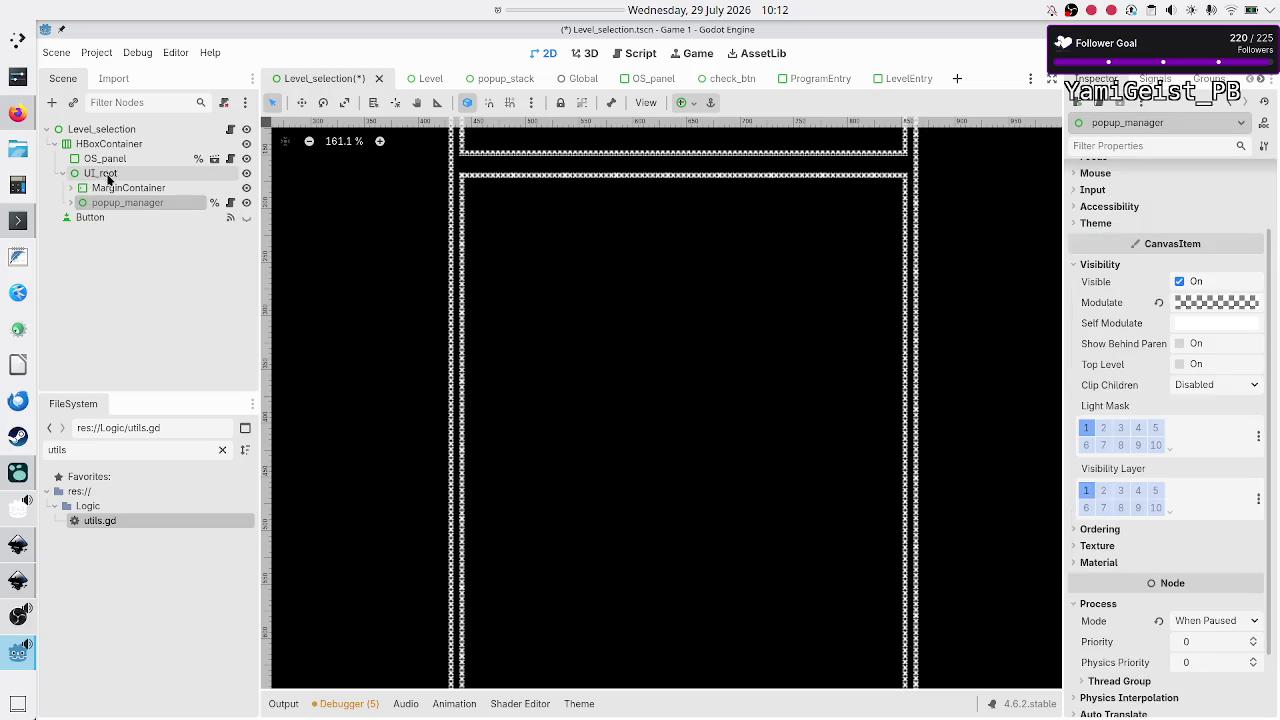
{"action": "left_click", "coordinate": [106, 176]}
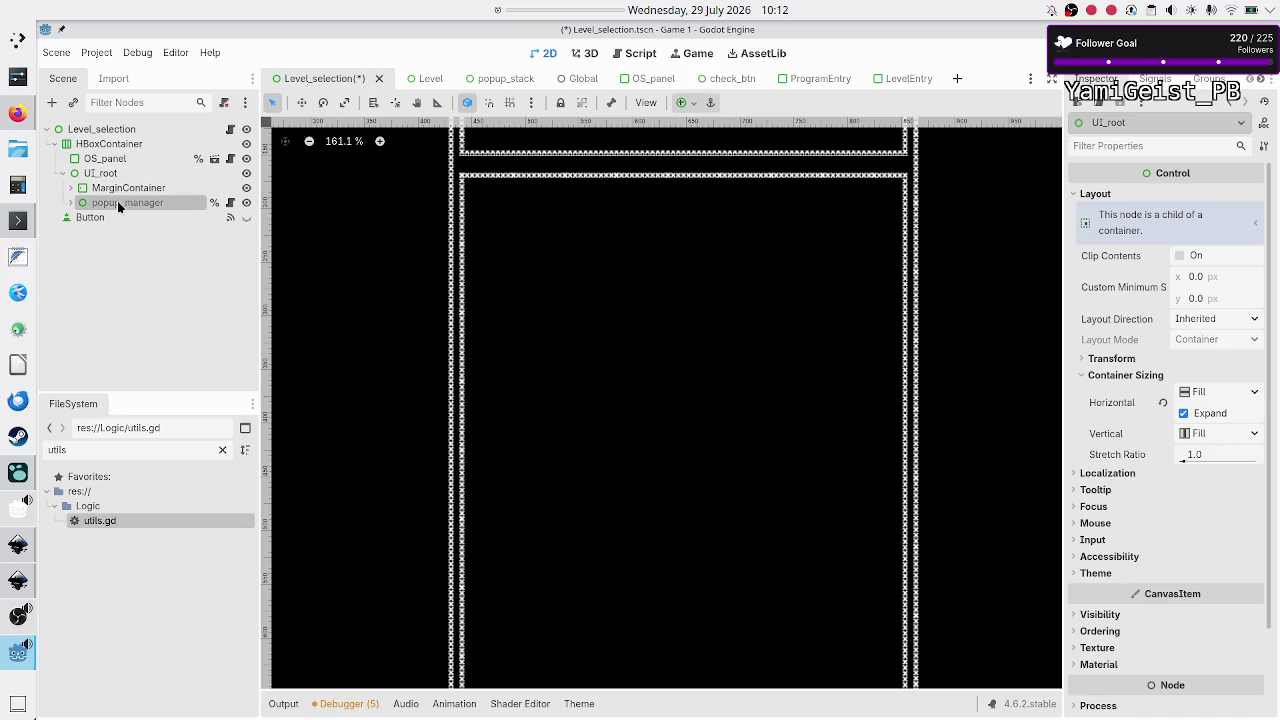
{"action": "left_click", "coordinate": [118, 204]}
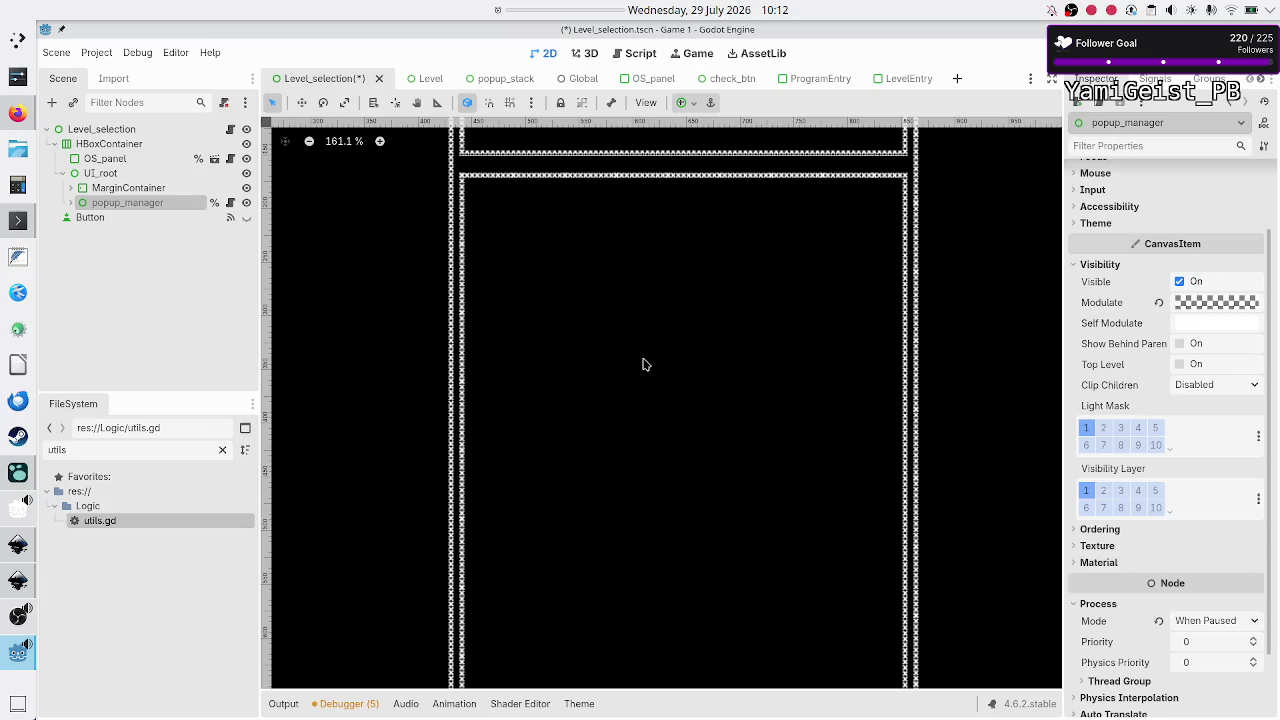
{"action": "scroll", "coordinate": [645, 364], "scroll_direction": "down", "scroll_amount": 4}
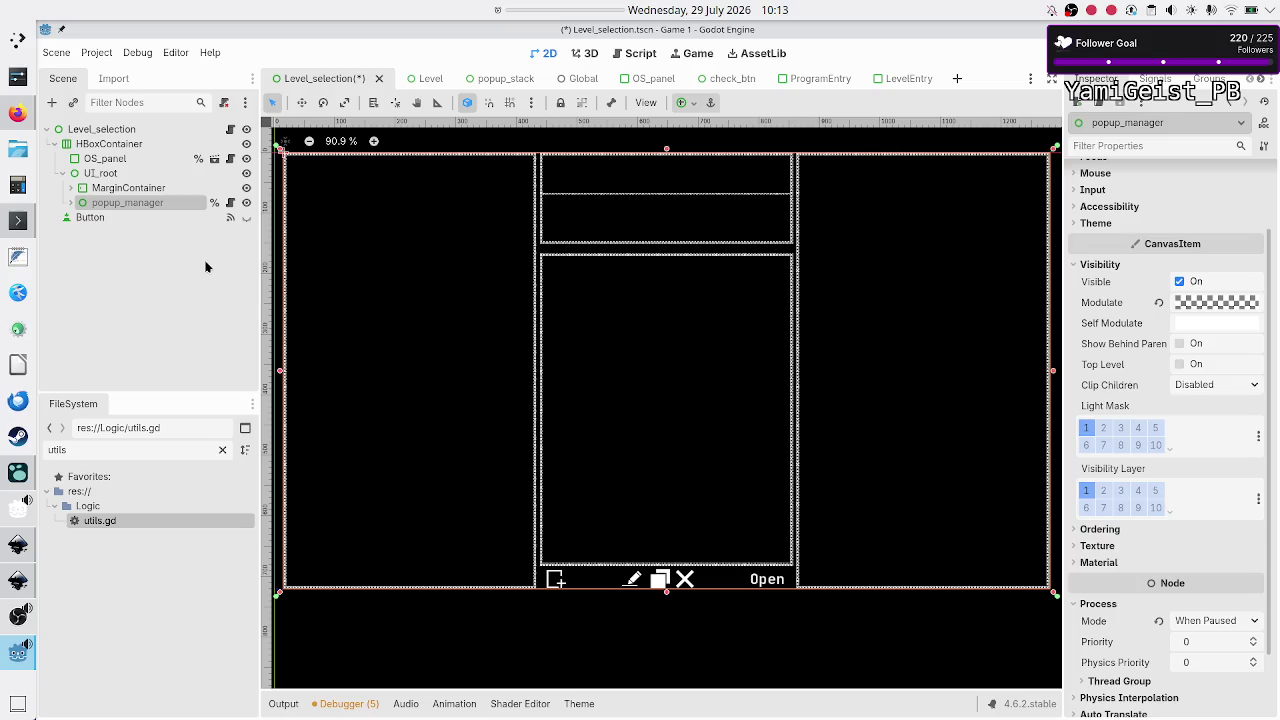
Step: Unfold popup_manager, select delete_program, save the scene, then select its outer PanelContainer
{"action": "left_click", "coordinate": [71, 202]}
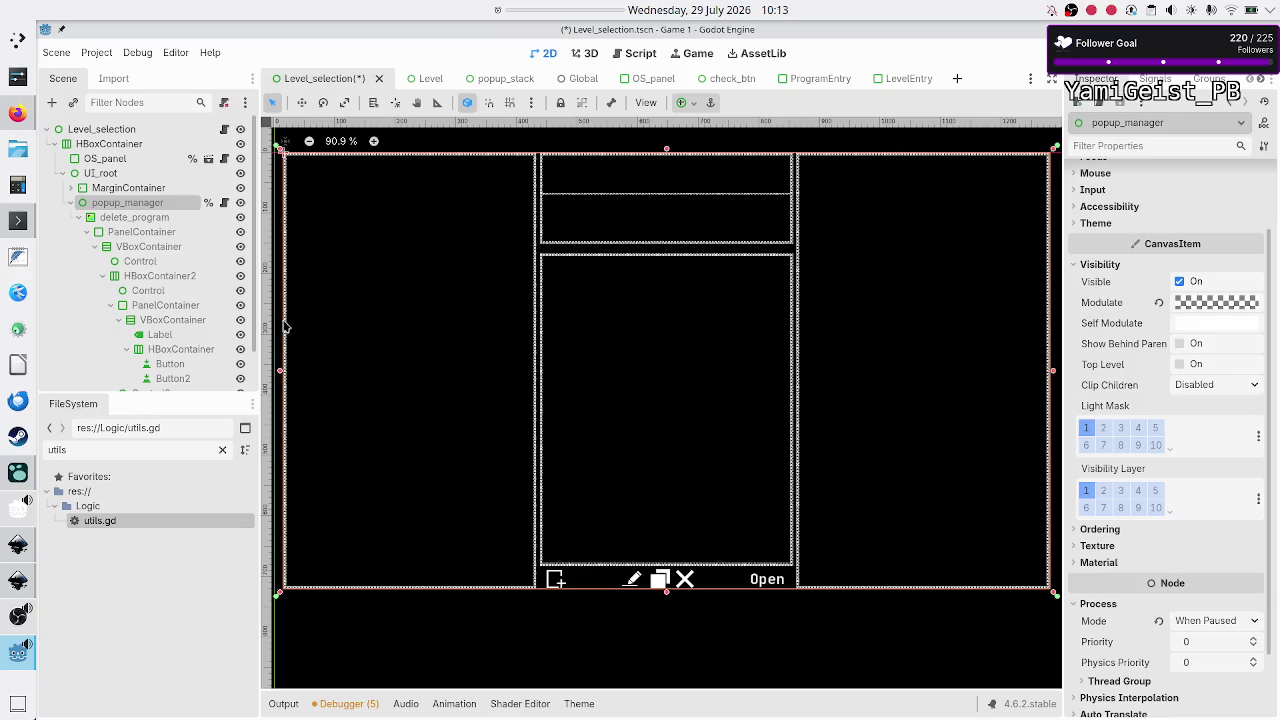
{"action": "left_click", "coordinate": [150, 219]}
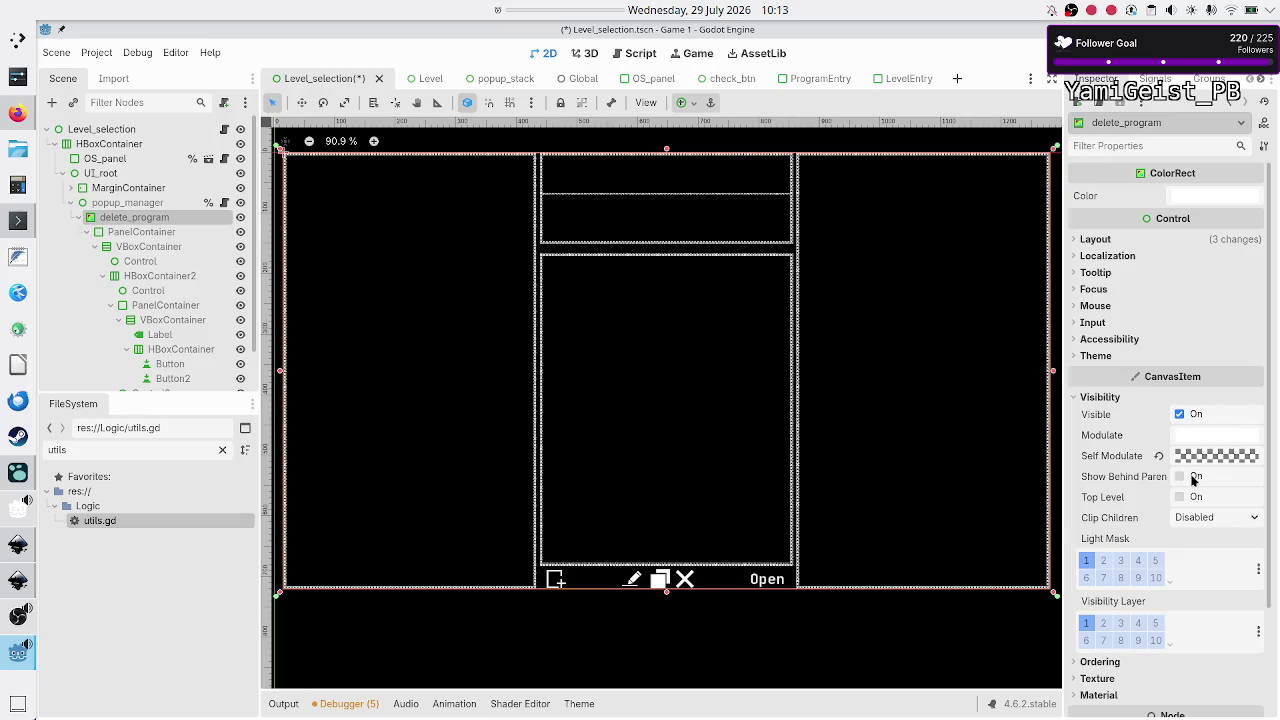
{"action": "key", "text": "ctrl+s"}
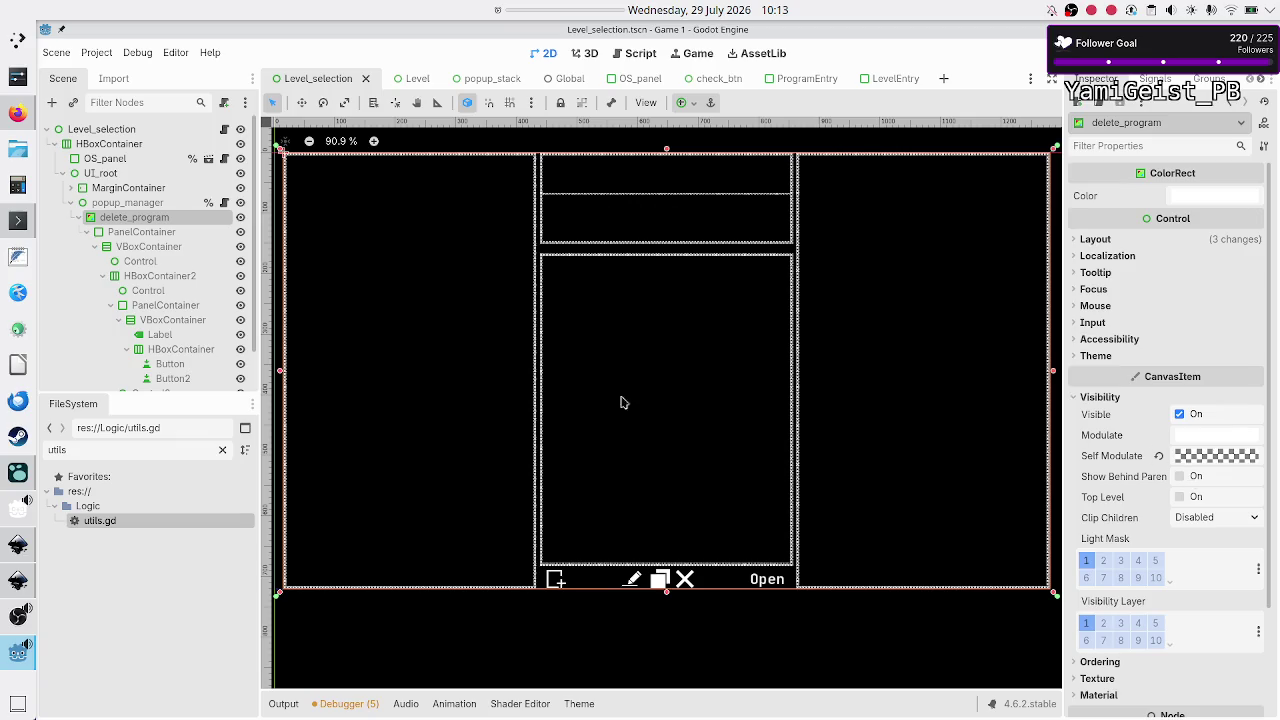
{"action": "left_click", "coordinate": [167, 234]}
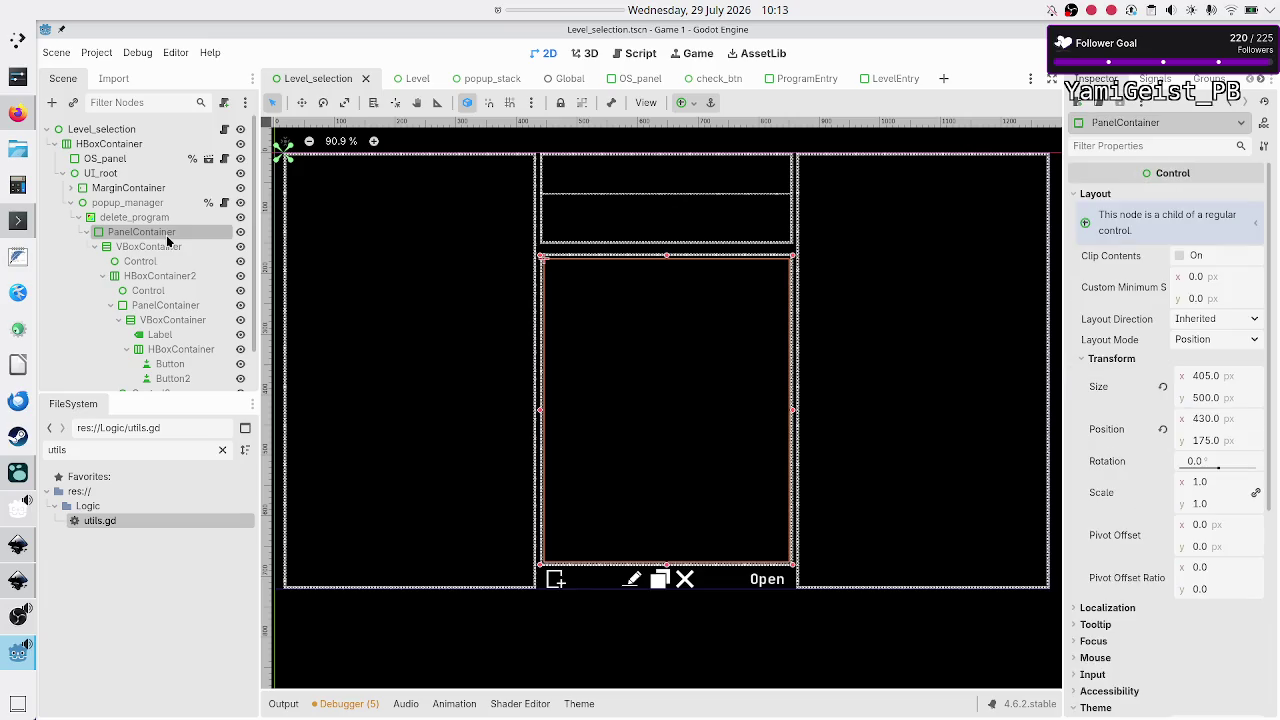
{"action": "left_click", "coordinate": [182, 333]}
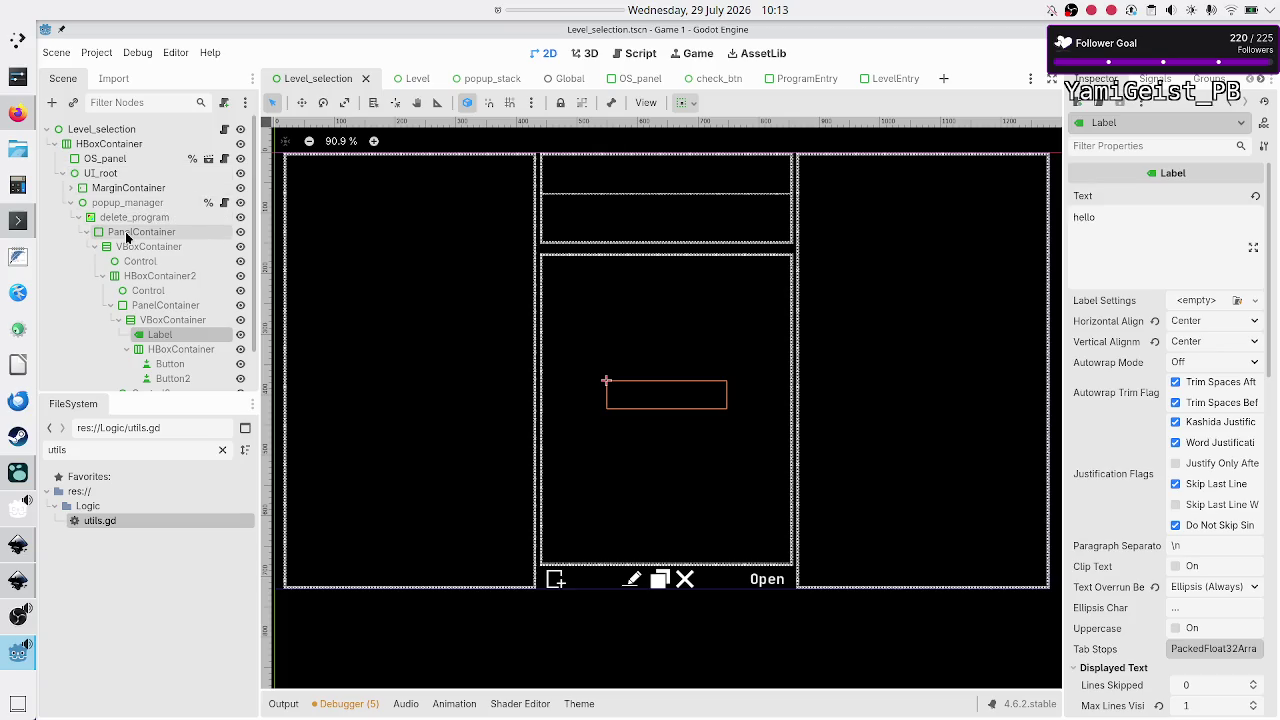
{"action": "left_click", "coordinate": [127, 236]}
{"action": "scroll", "coordinate": [1130, 600], "scroll_direction": "down", "scroll_amount": 5}
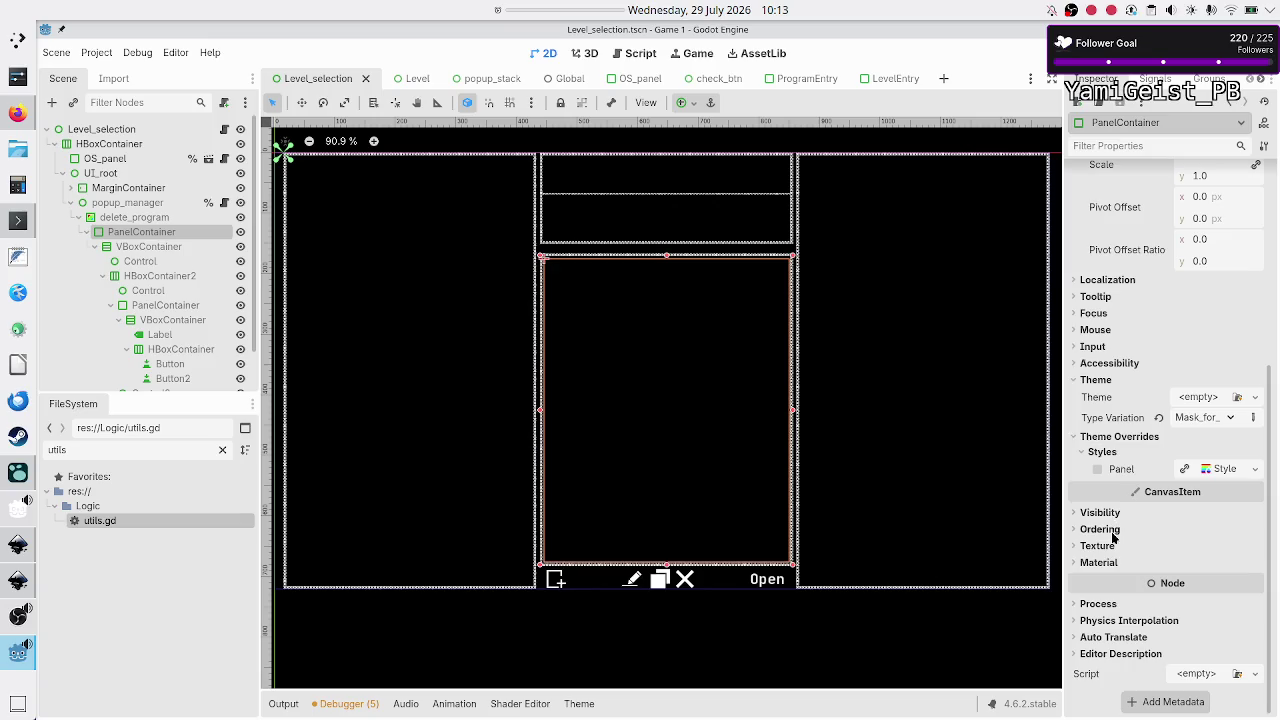
{"action": "left_click", "coordinate": [1113, 536]}
{"action": "left_click", "coordinate": [1222, 553]}
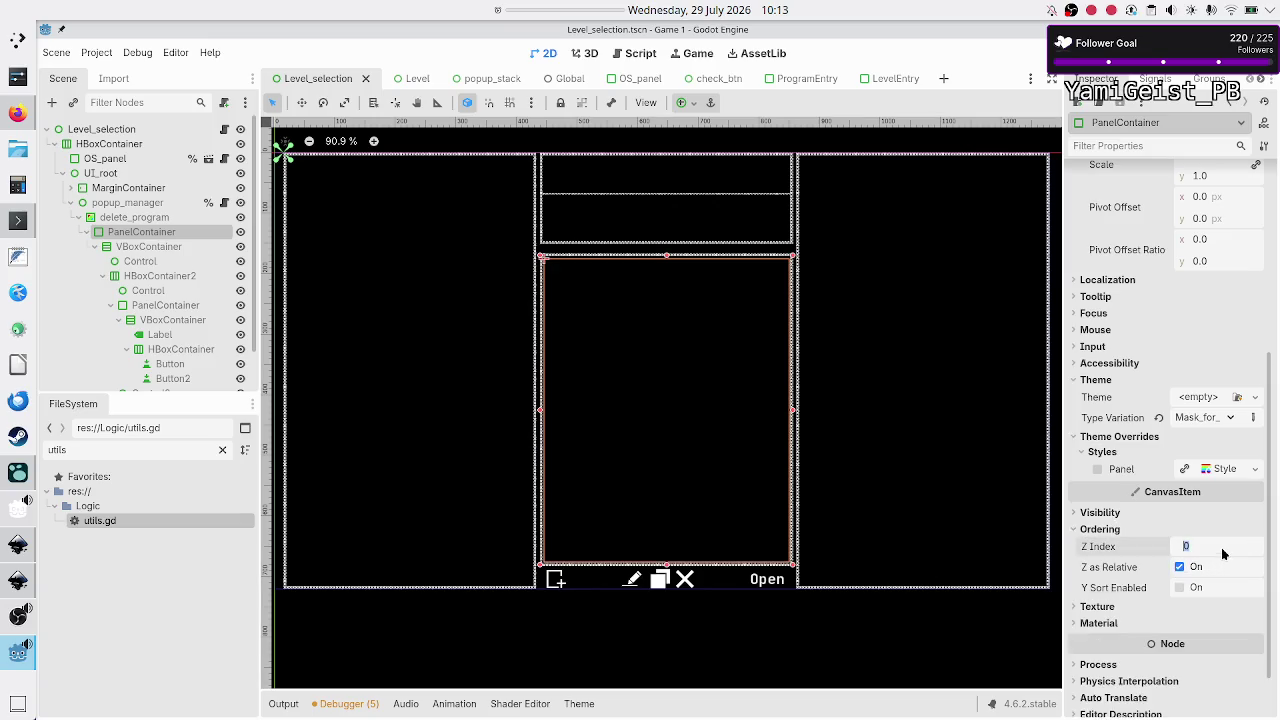
{"action": "type", "text": "99"}
{"action": "key", "text": "Return"}
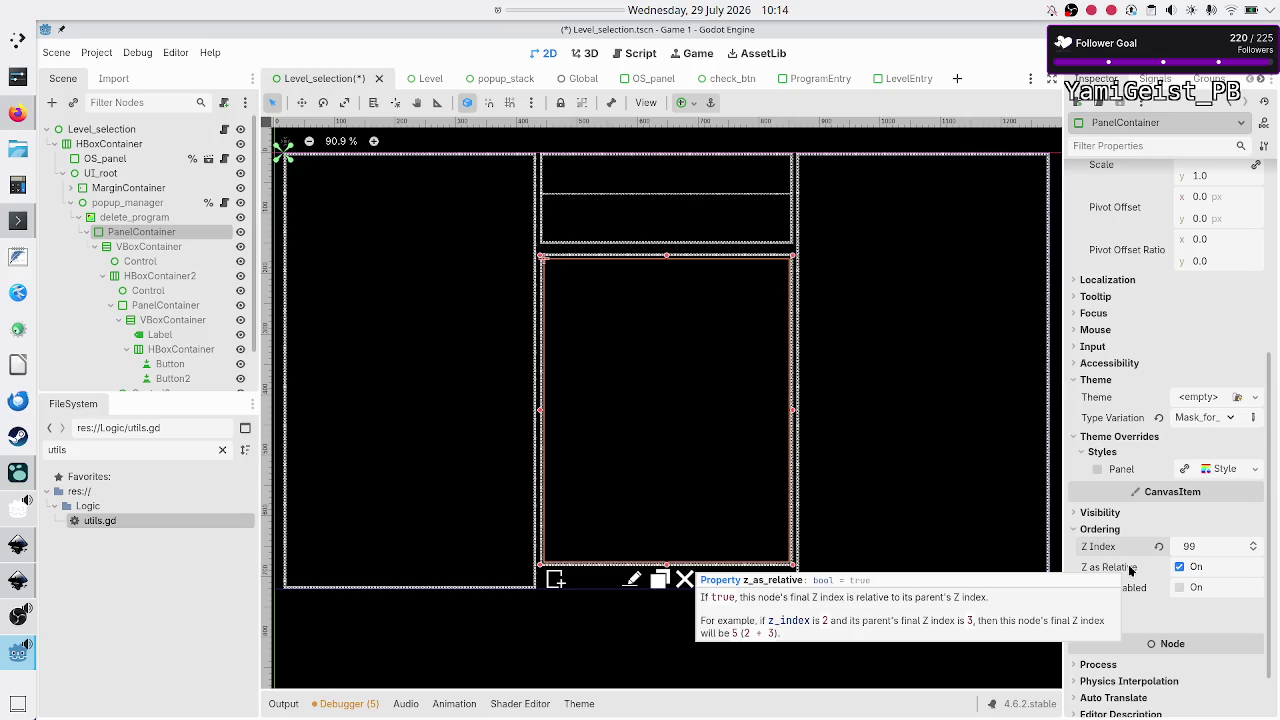
{"action": "left_click", "coordinate": [1180, 567]}
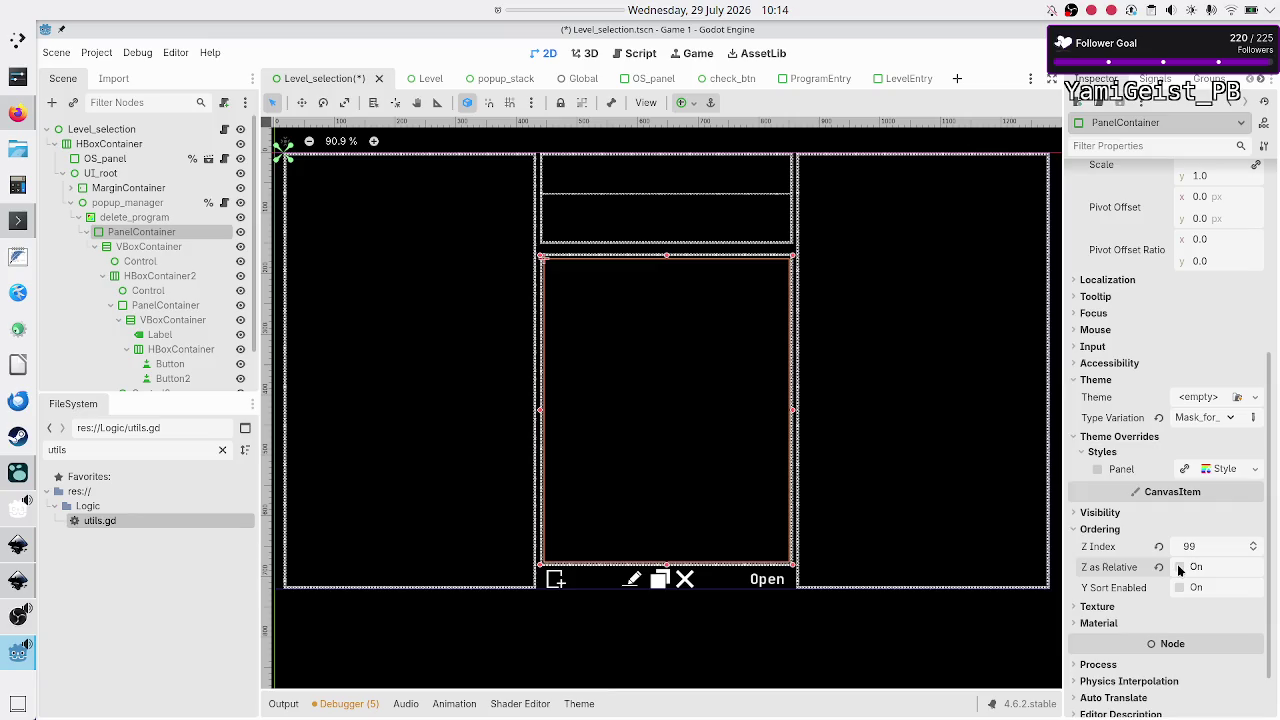
{"action": "left_click", "coordinate": [1179, 567]}
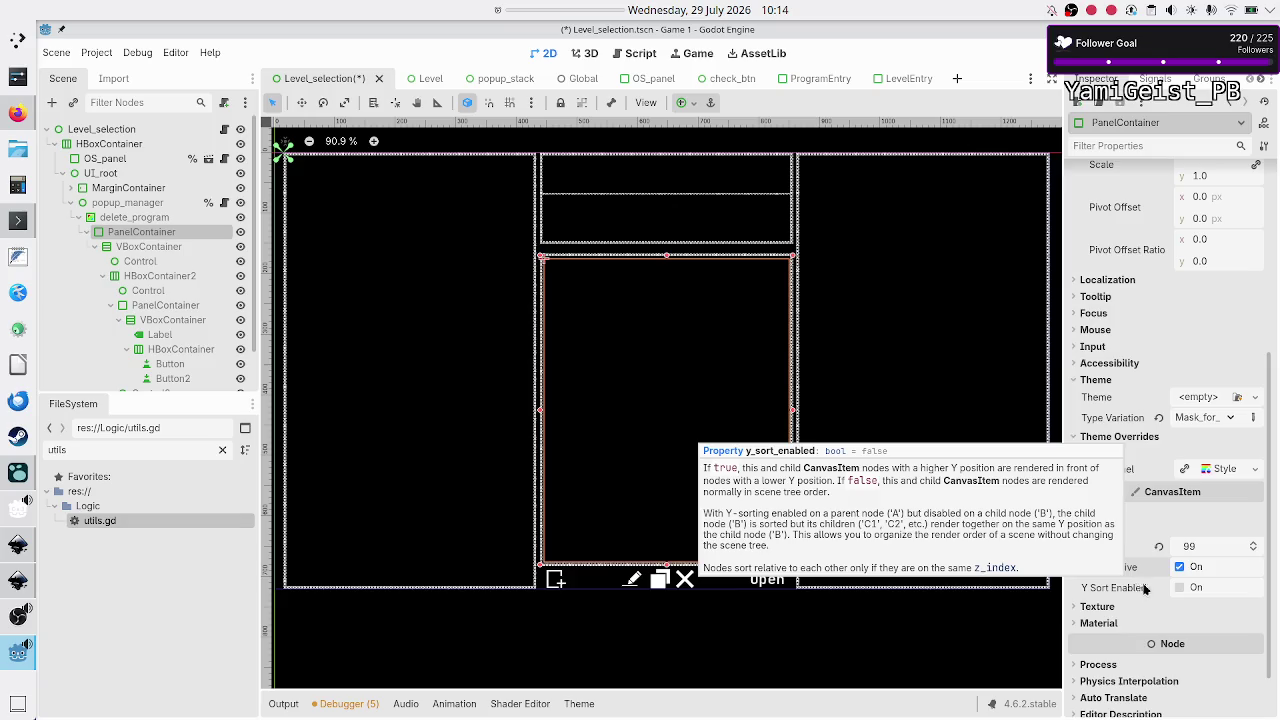
{"action": "left_click", "coordinate": [1179, 588]}
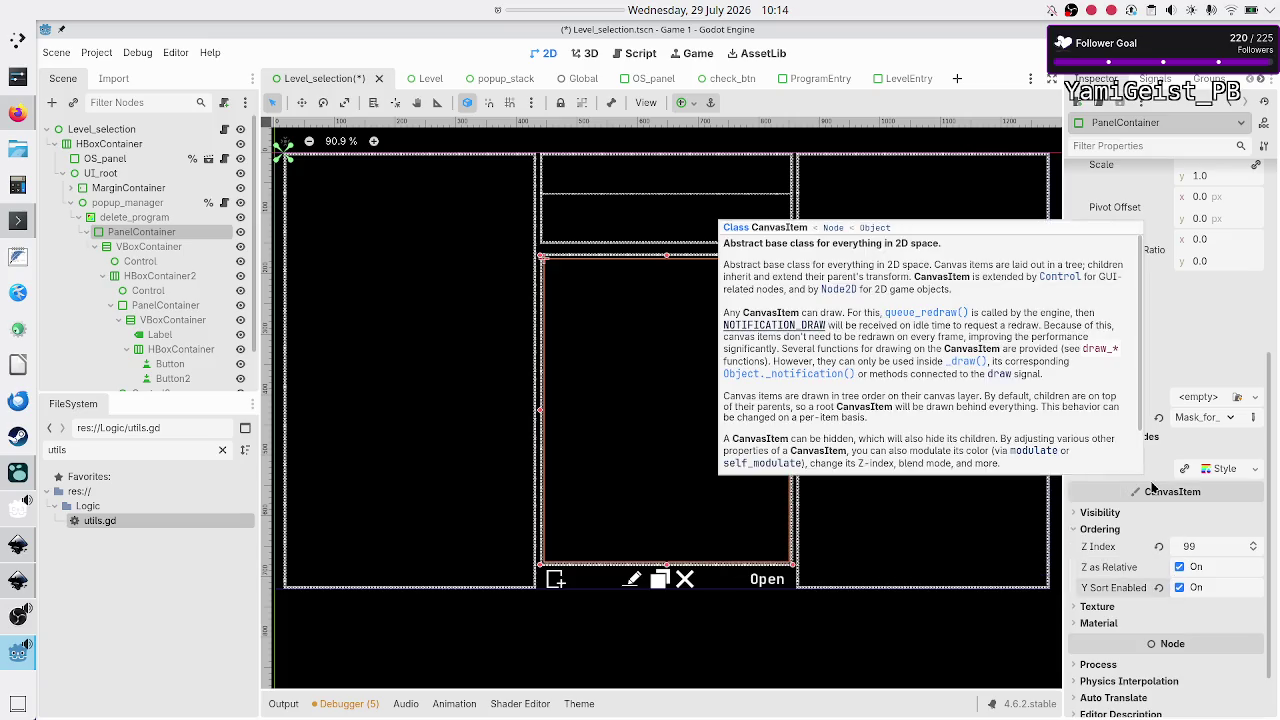
{"action": "left_click", "coordinate": [1180, 569]}
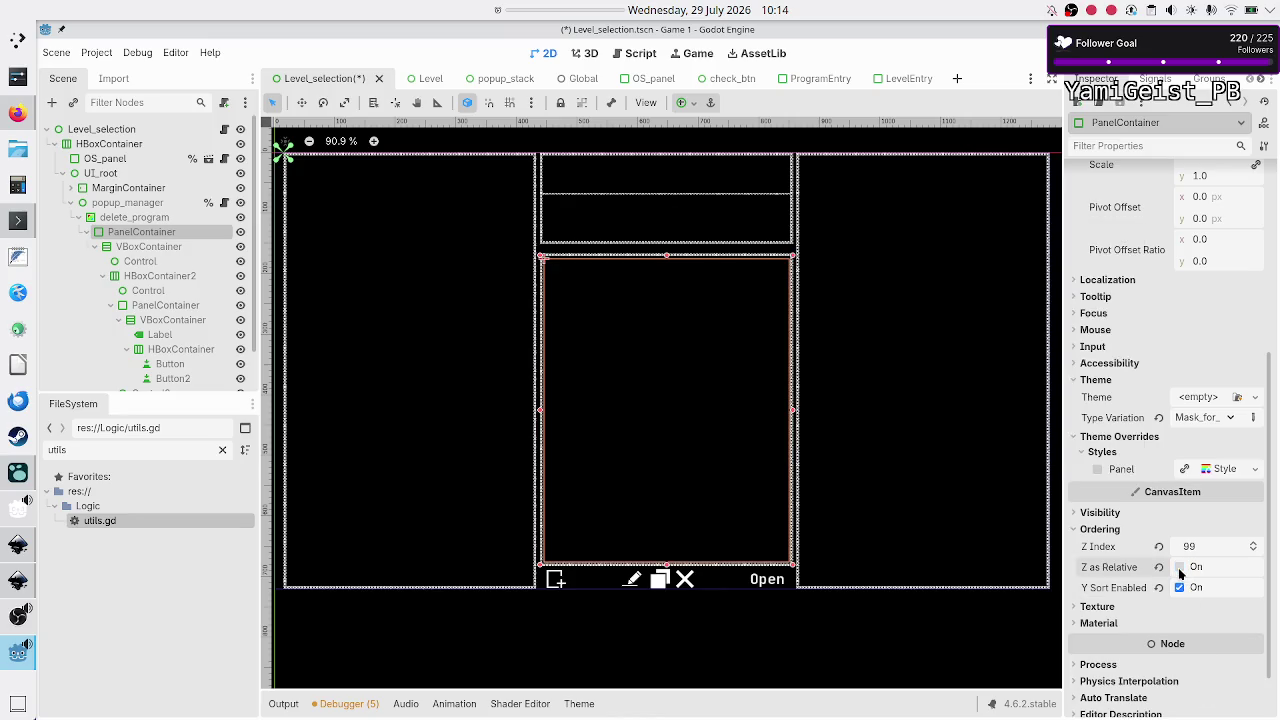
{"action": "scroll", "coordinate": [1144, 500], "scroll_direction": "up", "scroll_amount": 5}
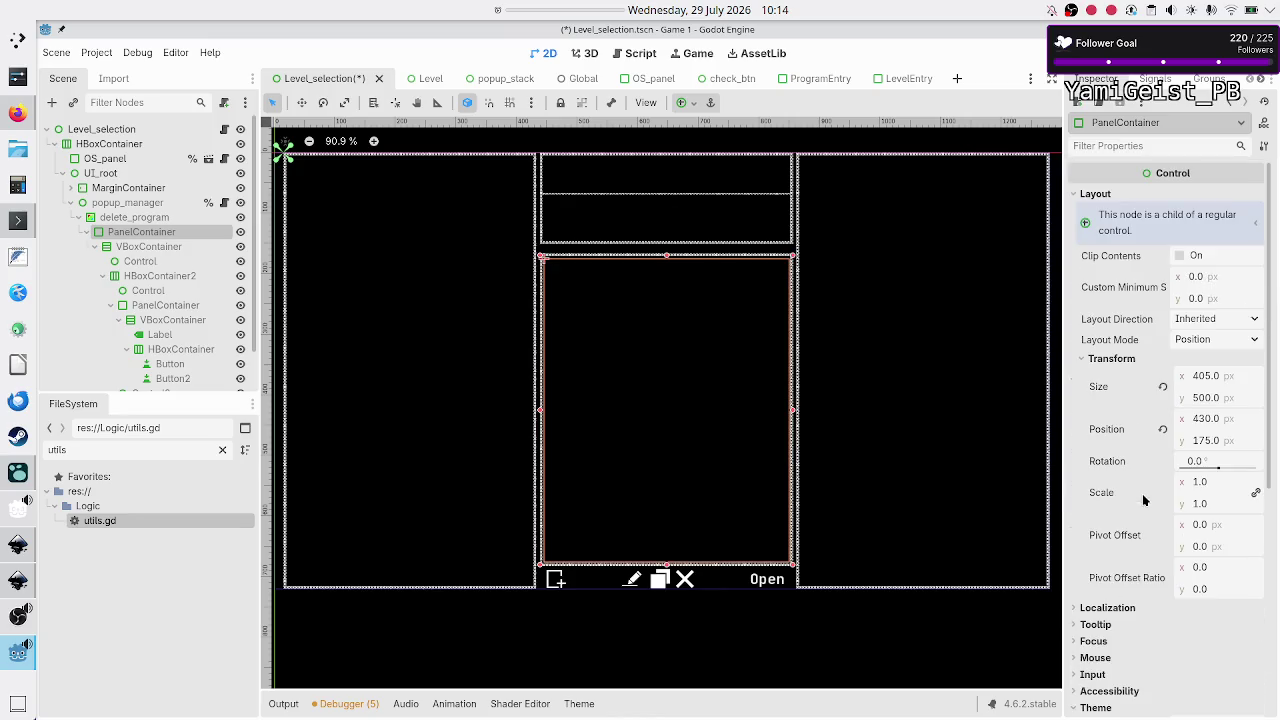
{"action": "scroll", "coordinate": [1144, 500], "scroll_direction": "down", "scroll_amount": 6}
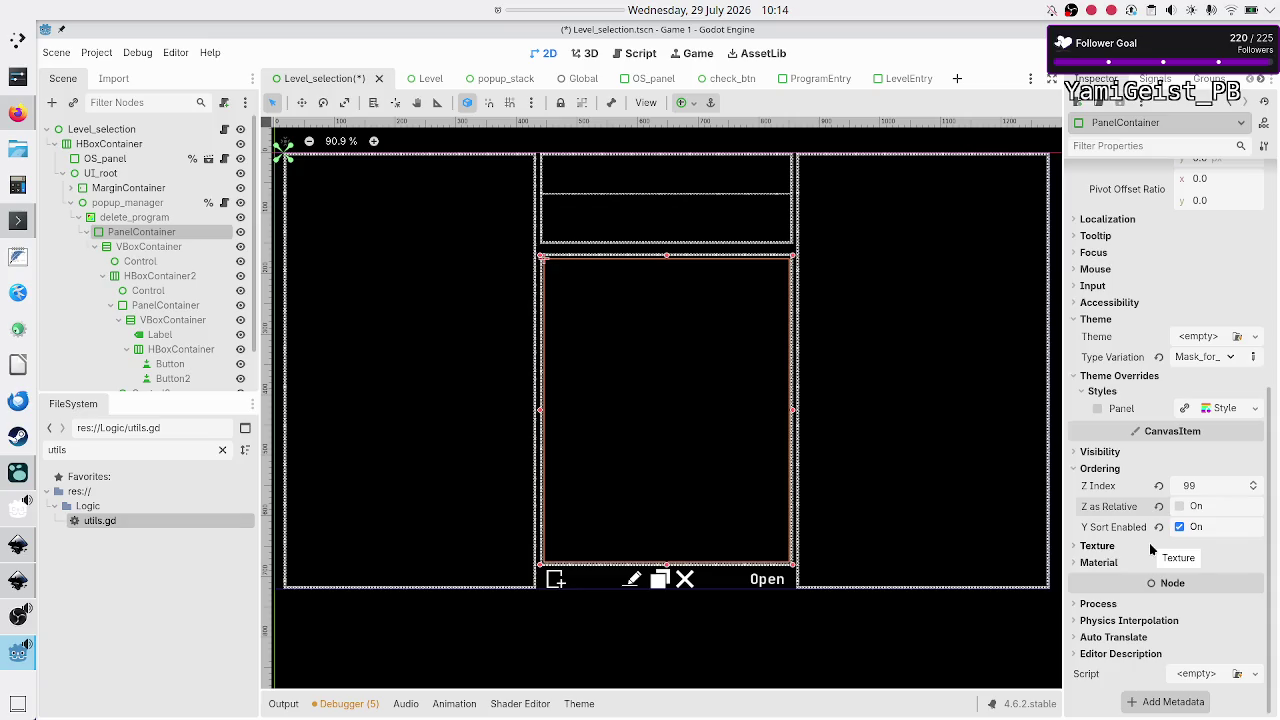
{"action": "left_click", "coordinate": [1159, 527]}
{"action": "left_click", "coordinate": [1159, 506]}
{"action": "left_click", "coordinate": [1159, 486]}
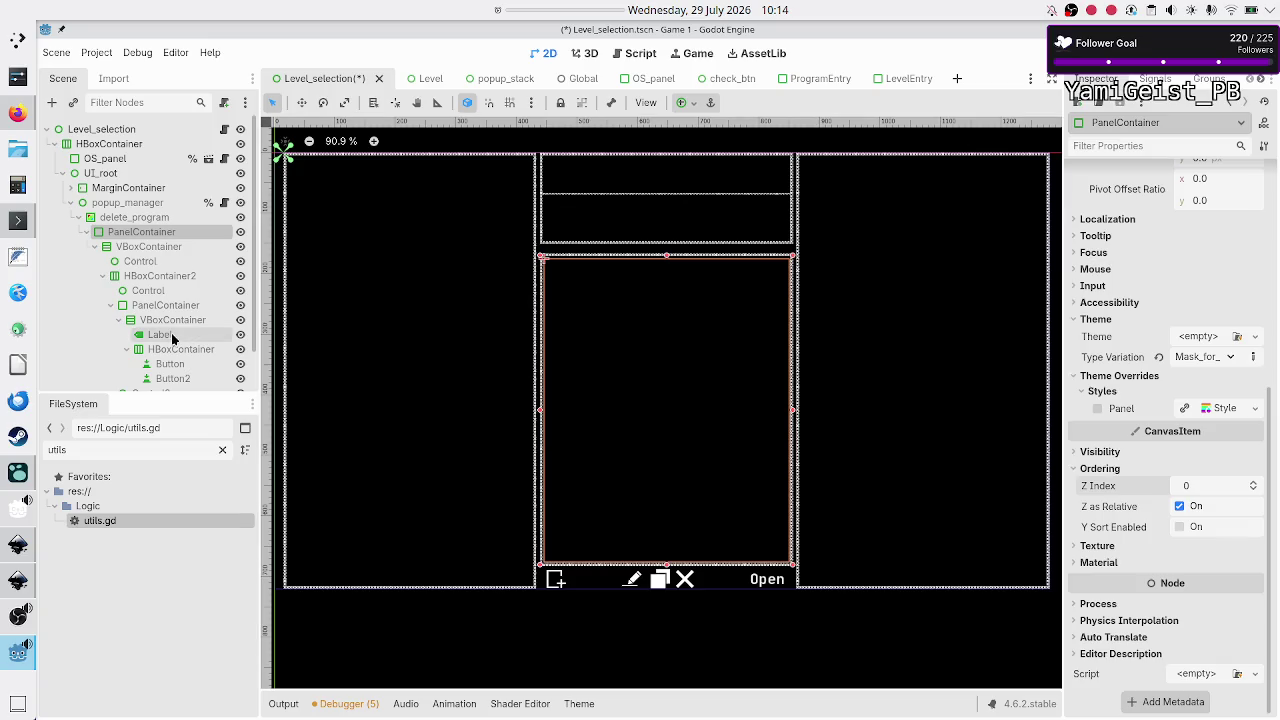
{"action": "scroll", "coordinate": [160, 290], "scroll_direction": "down", "scroll_amount": 2}
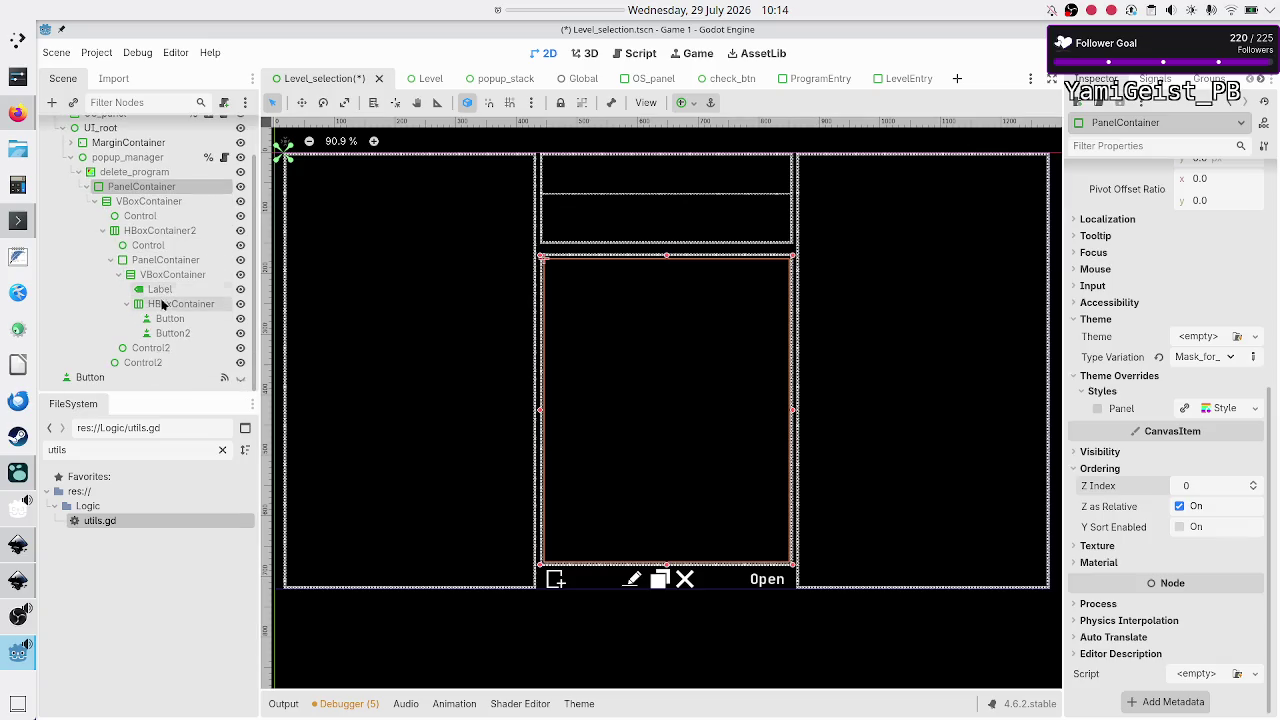
Step: Set the popup's first Button text to 'hello'
{"action": "left_click", "coordinate": [169, 320]}
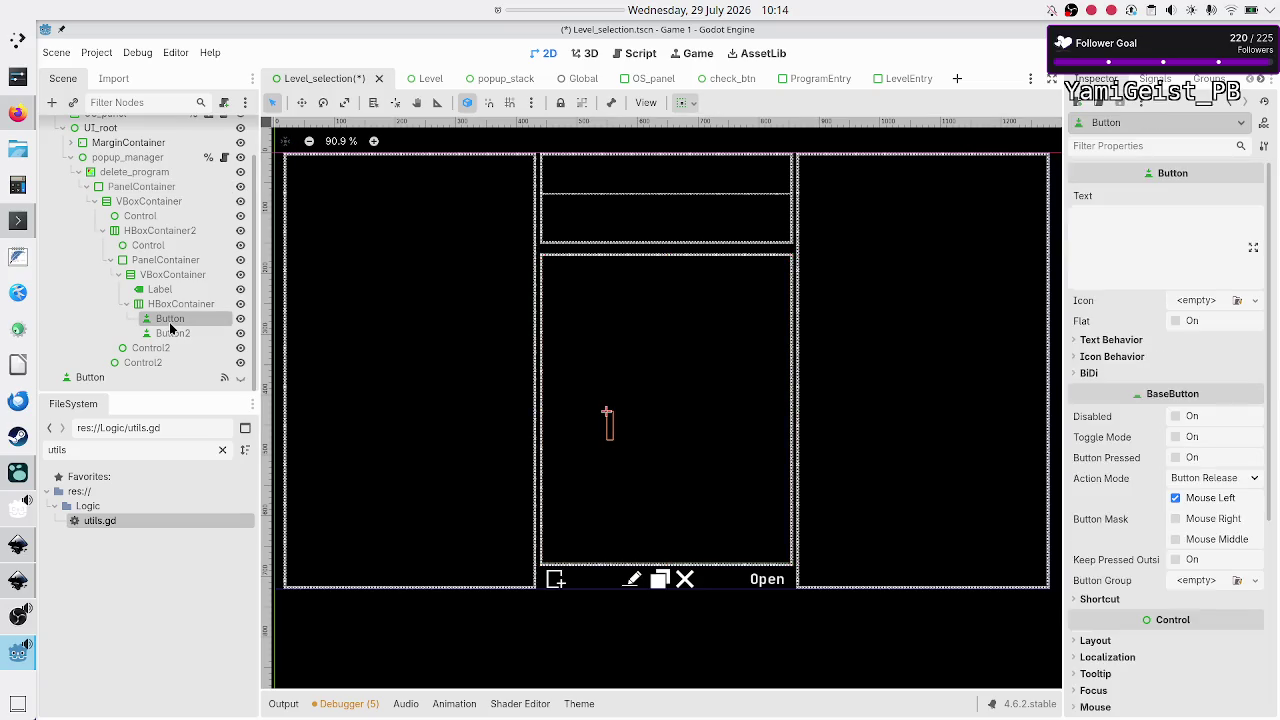
{"action": "left_click", "coordinate": [1108, 270]}
{"action": "type", "text": "hello"}
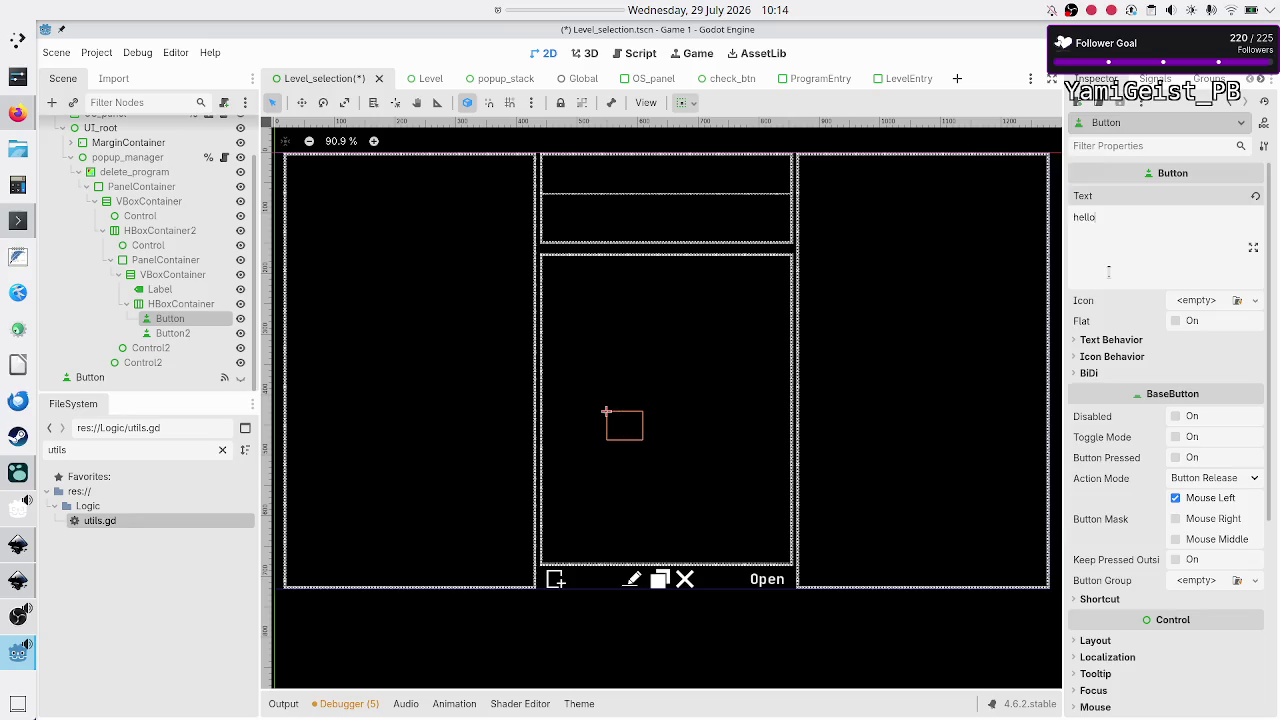
{"action": "scroll", "coordinate": [1132, 468], "scroll_direction": "down", "scroll_amount": 5}
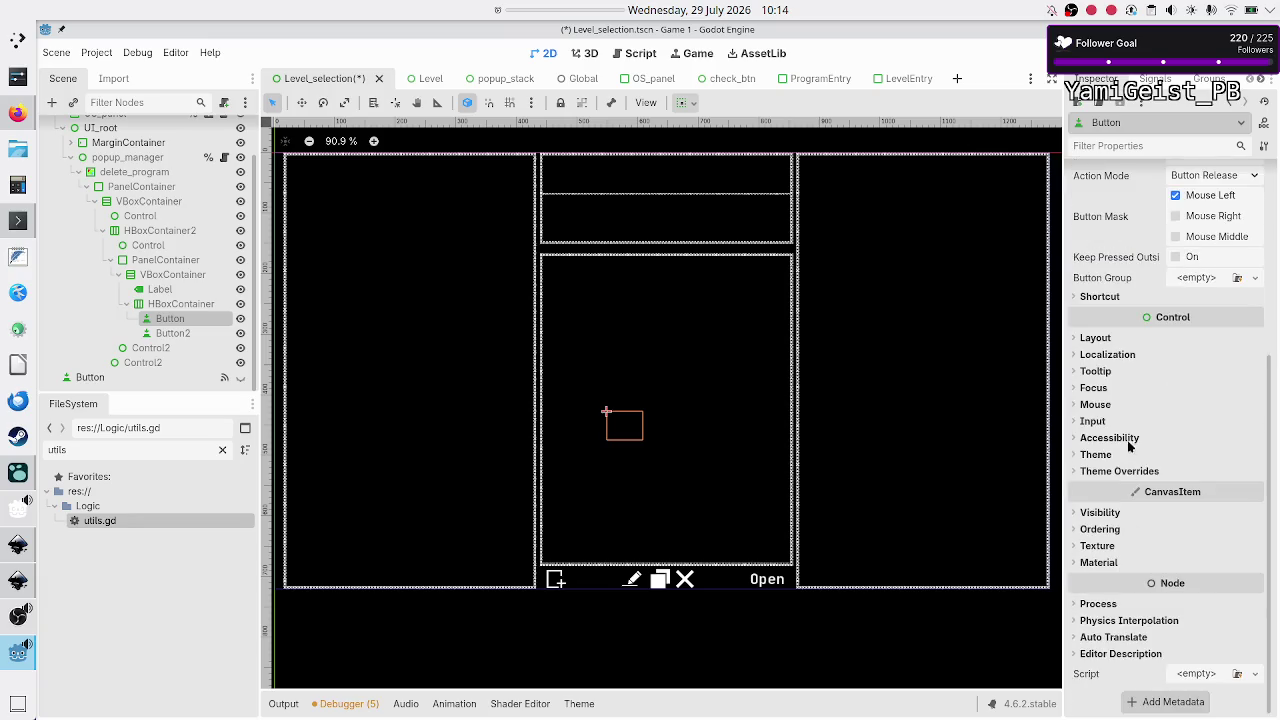
Step: Check the Button's Theme Overrides Font Color without changing it, then save Level_selection
{"action": "left_click", "coordinate": [1120, 470]}
{"action": "left_click", "coordinate": [1118, 487]}
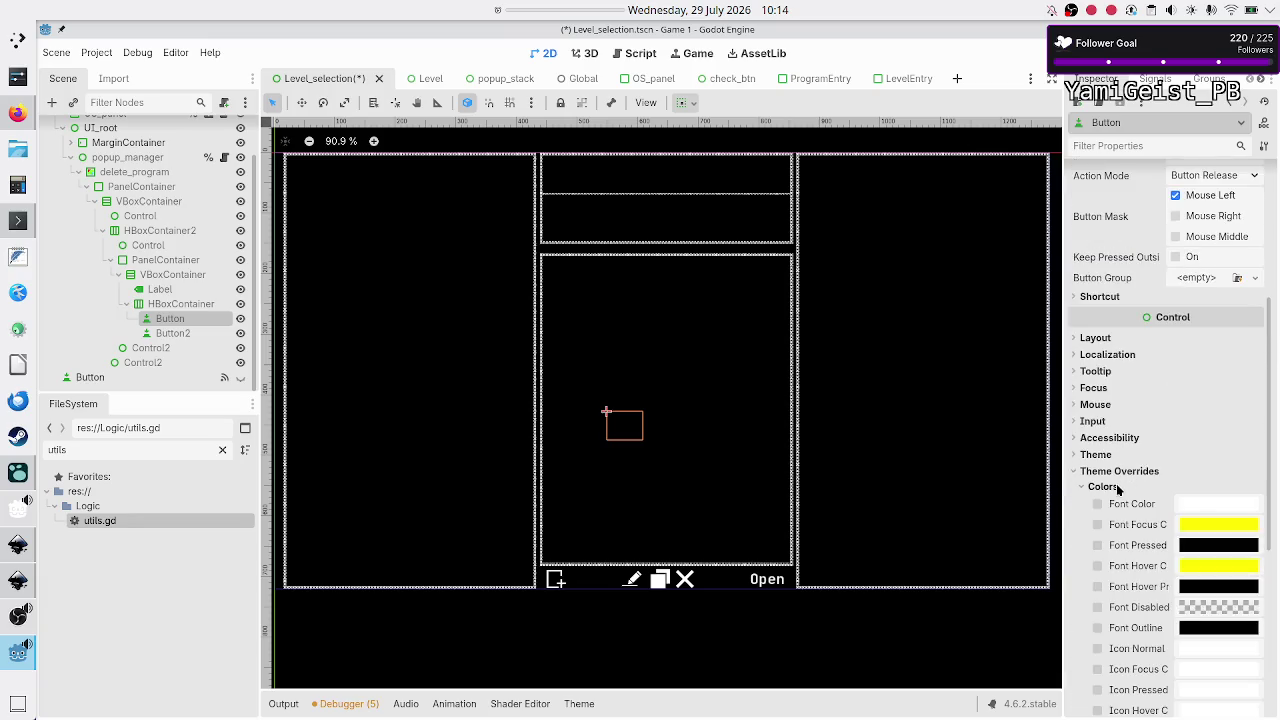
{"action": "left_click", "coordinate": [1204, 508]}
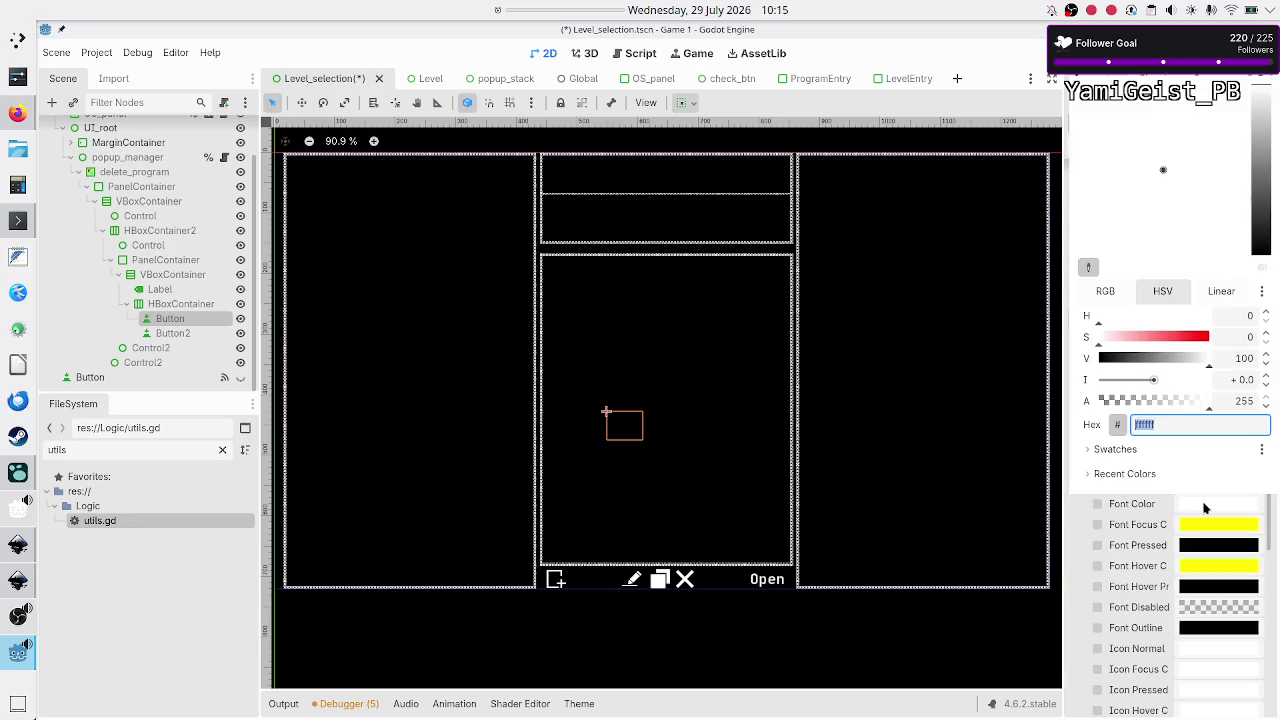
{"action": "left_click", "coordinate": [1183, 419]}
{"action": "key", "text": "Escape"}
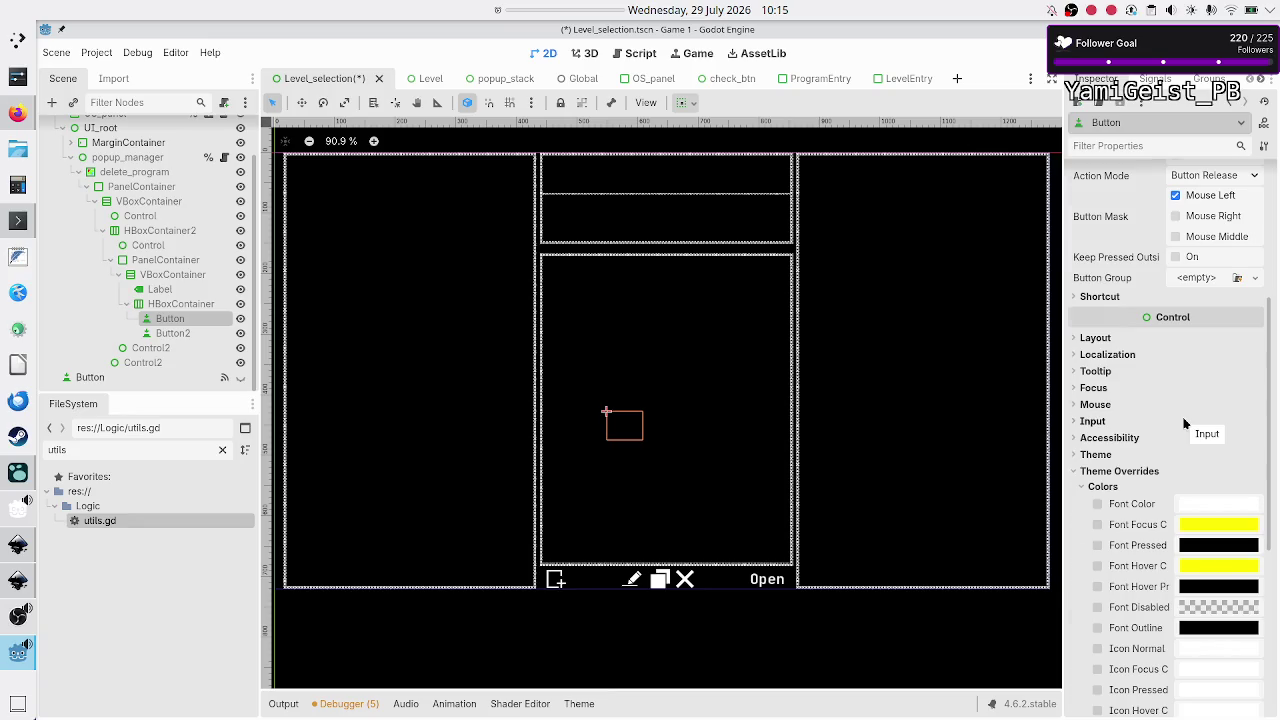
{"action": "scroll", "coordinate": [1184, 424], "scroll_direction": "up", "scroll_amount": 5}
{"action": "left_click", "coordinate": [1160, 262]}
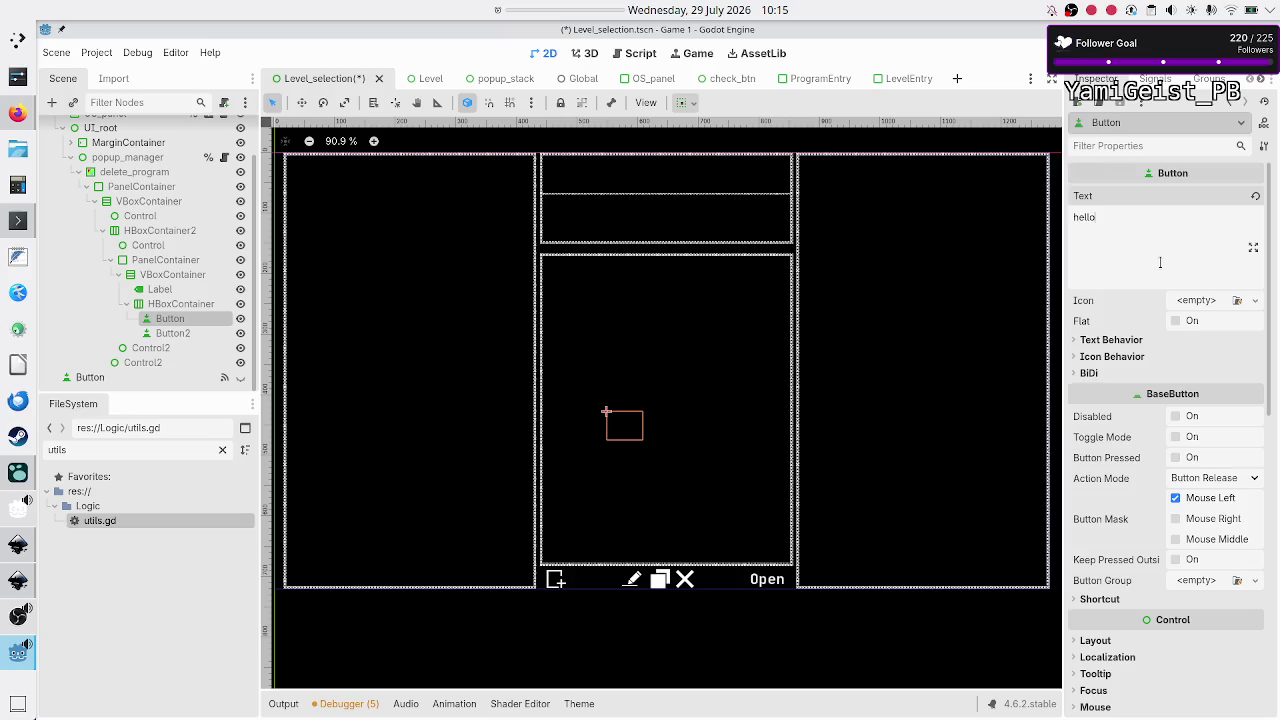
{"action": "key", "text": "ctrl+s"}
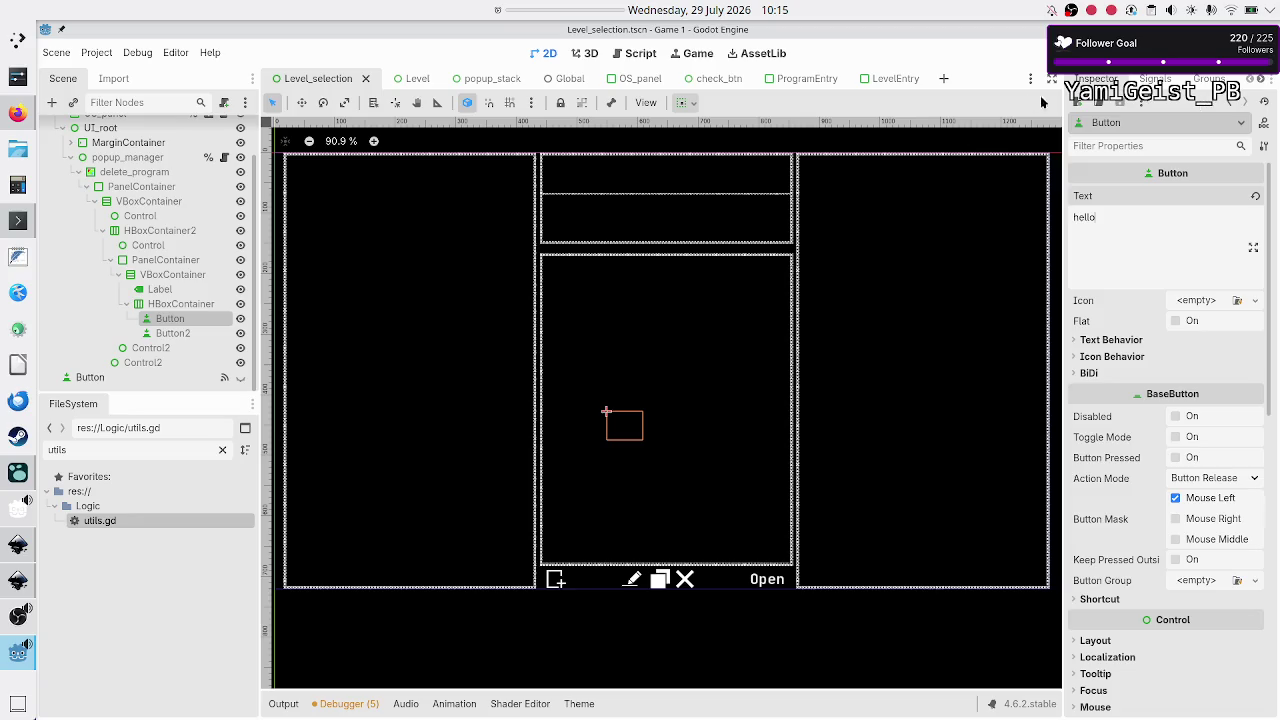
Step: Select the popup's Label node, then its Button node
{"action": "left_click", "coordinate": [135, 584]}
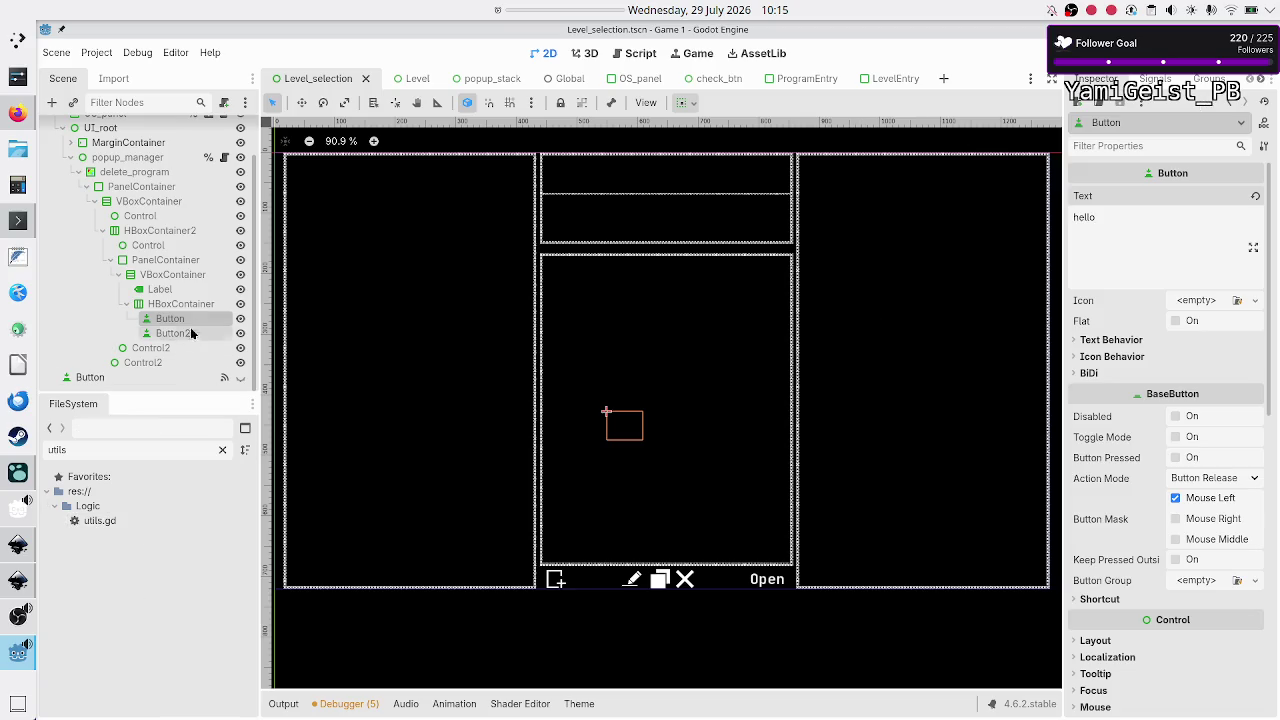
{"action": "scroll", "coordinate": [175, 341], "scroll_direction": "up", "scroll_amount": 2}
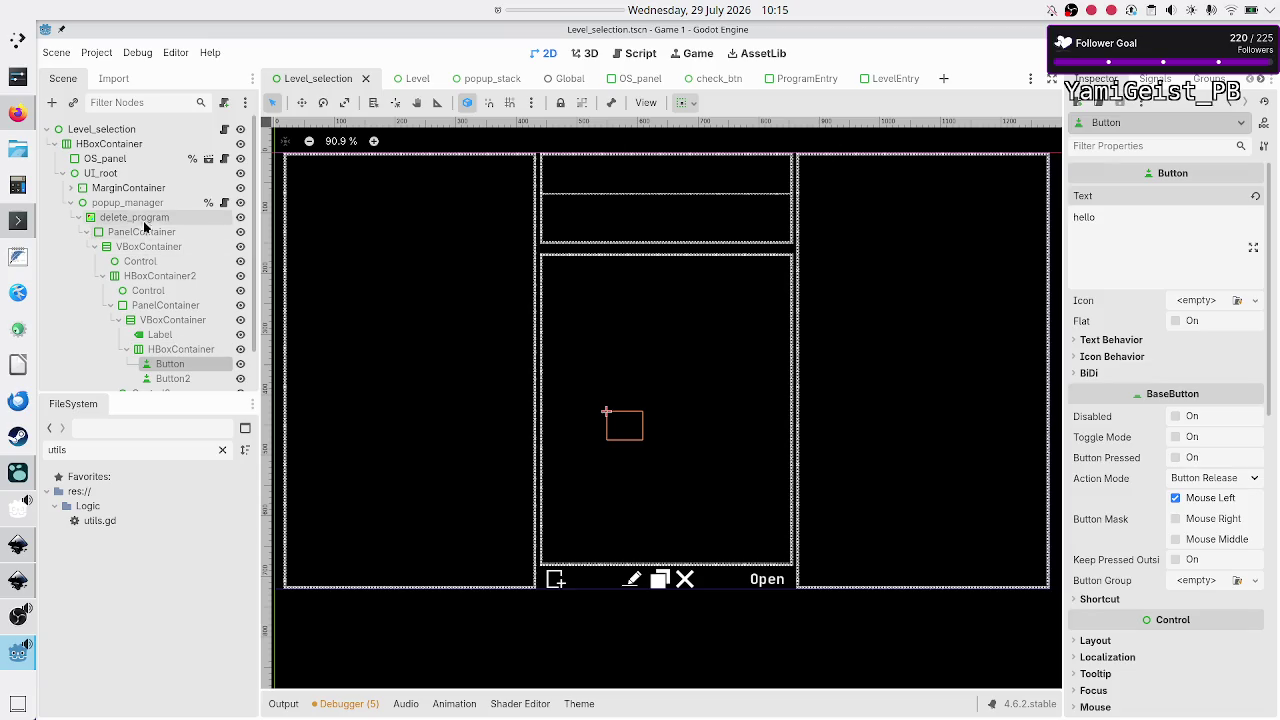
{"action": "left_click", "coordinate": [146, 338]}
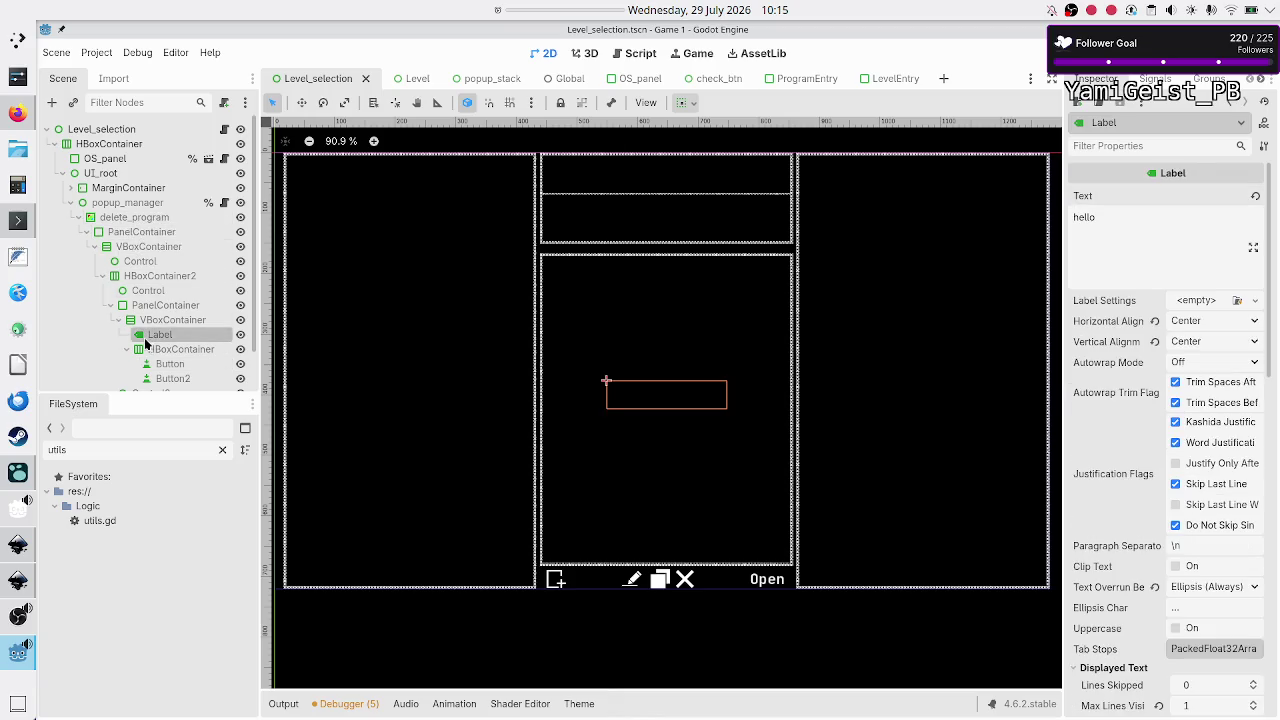
{"action": "left_click", "coordinate": [178, 349]}
{"action": "left_click", "coordinate": [169, 365]}
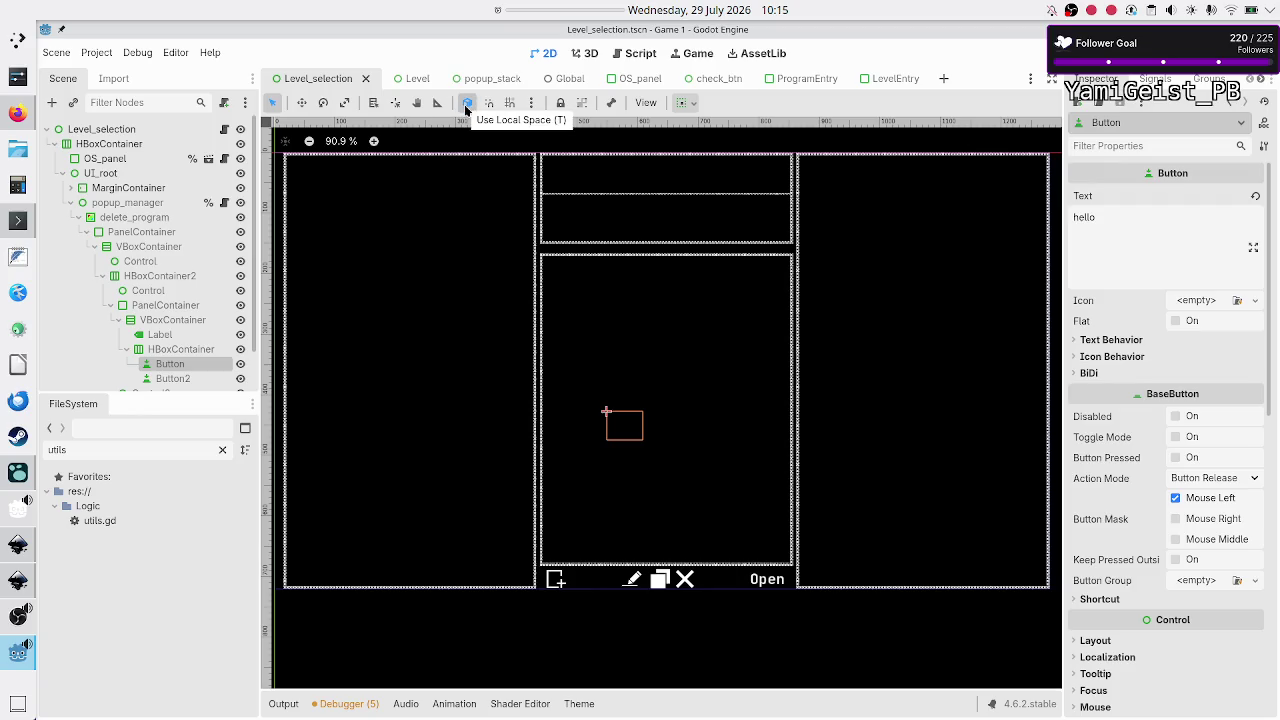
Step: Switch to local space, glance at snapping and View options, then run the project
{"action": "left_click", "coordinate": [466, 108]}
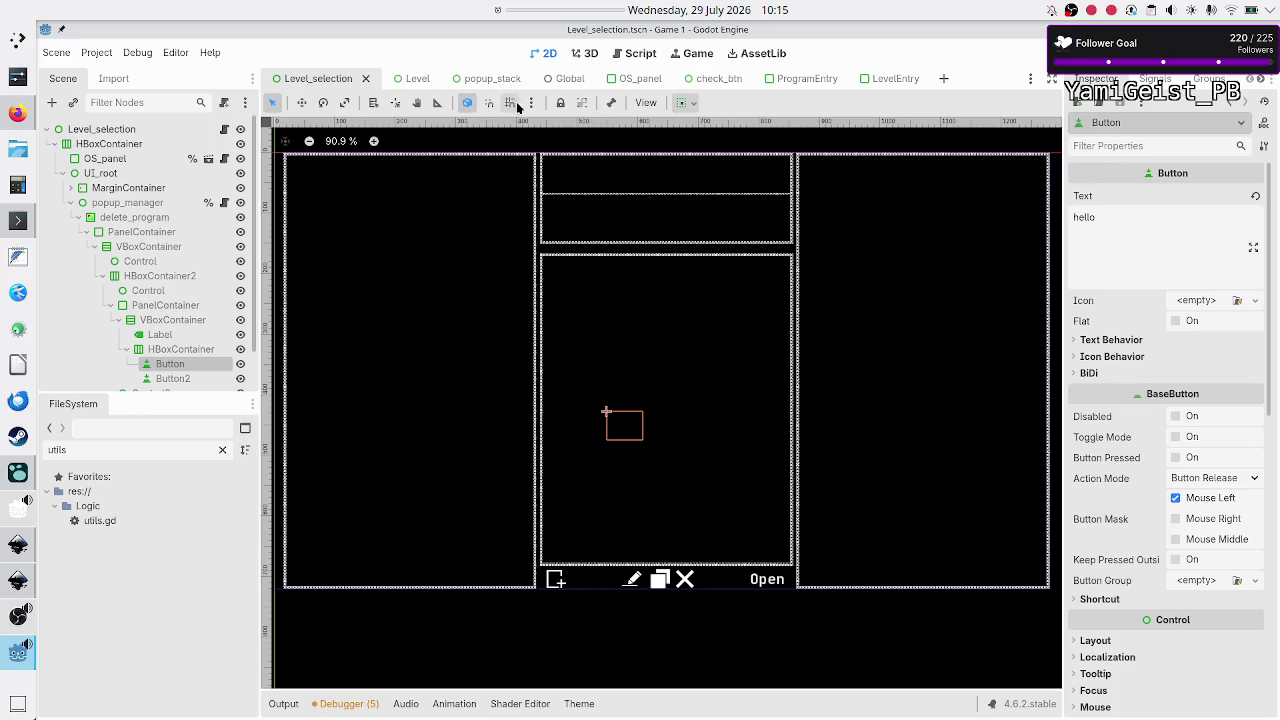
{"action": "left_click", "coordinate": [533, 103]}
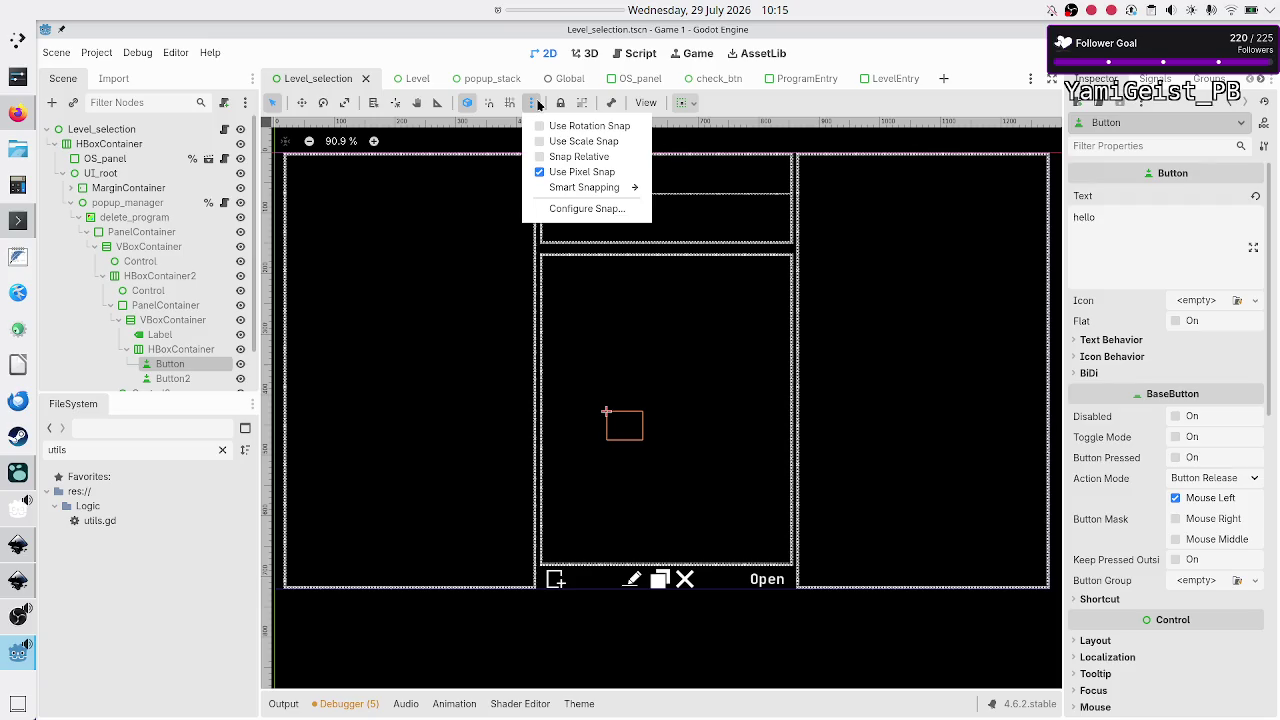
{"action": "left_click", "coordinate": [538, 104]}
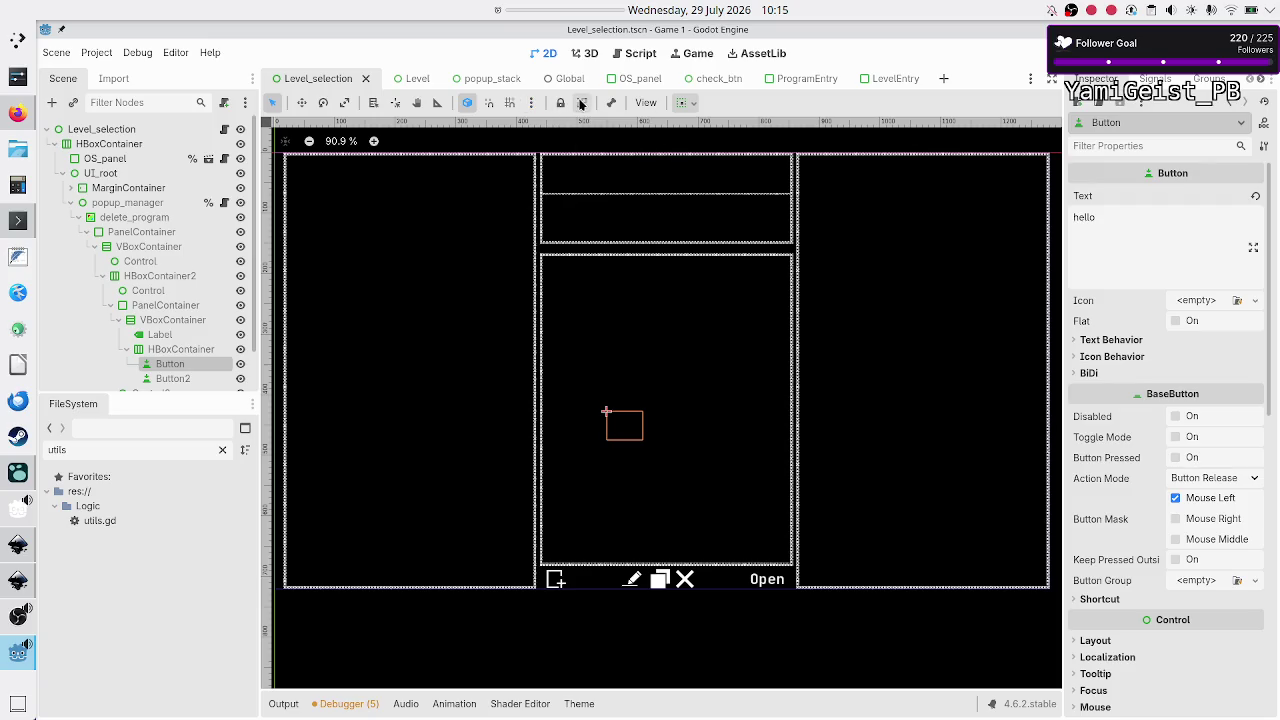
{"action": "left_click", "coordinate": [645, 104]}
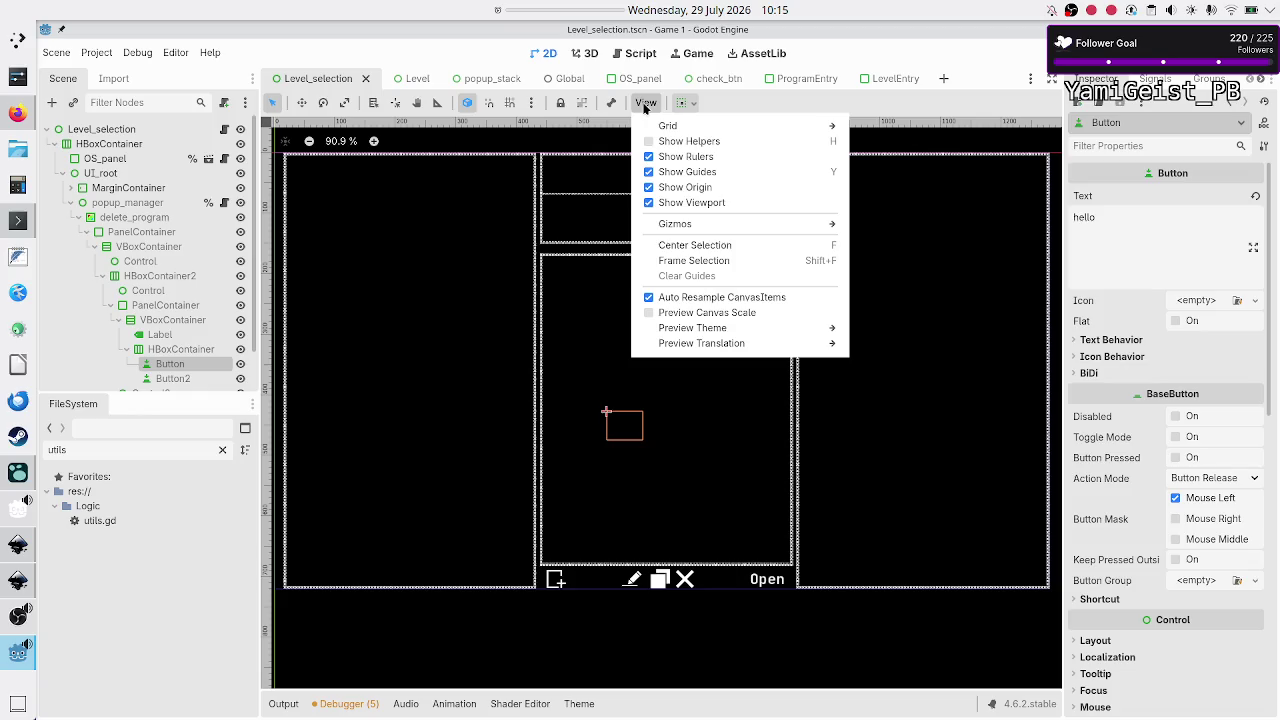
{"action": "left_click", "coordinate": [645, 106]}
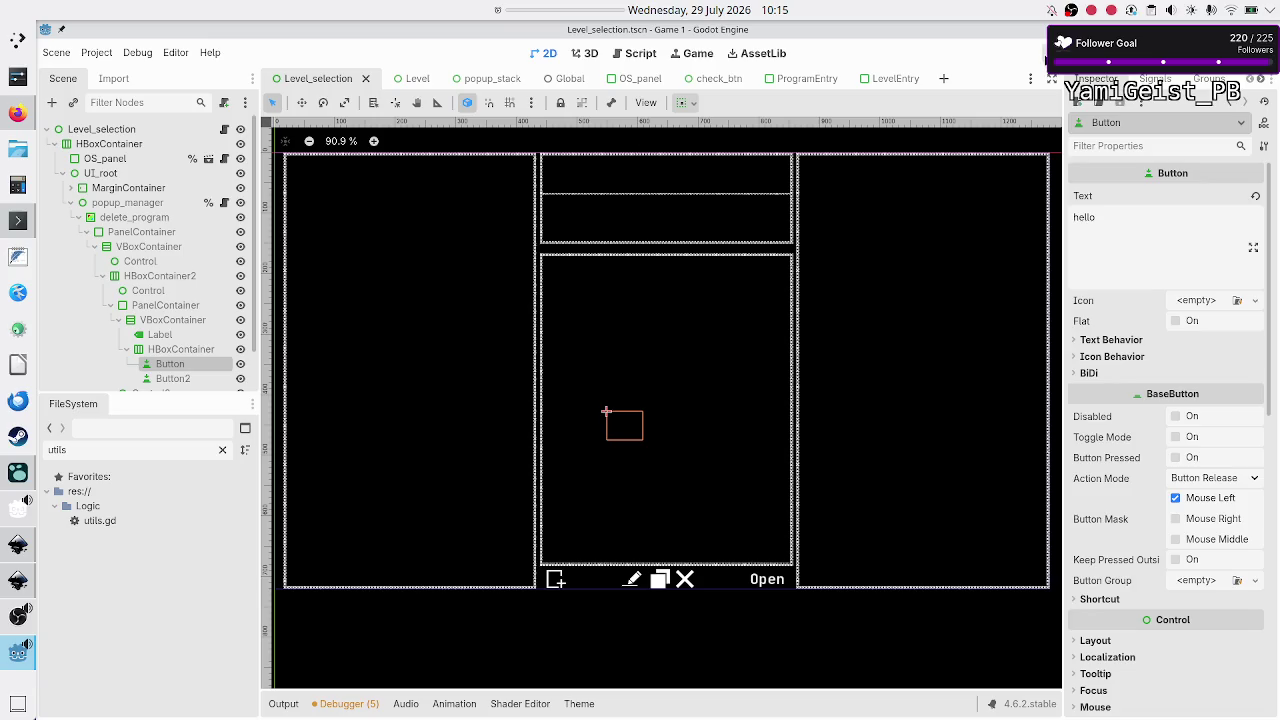
{"action": "left_click", "coordinate": [1045, 57]}
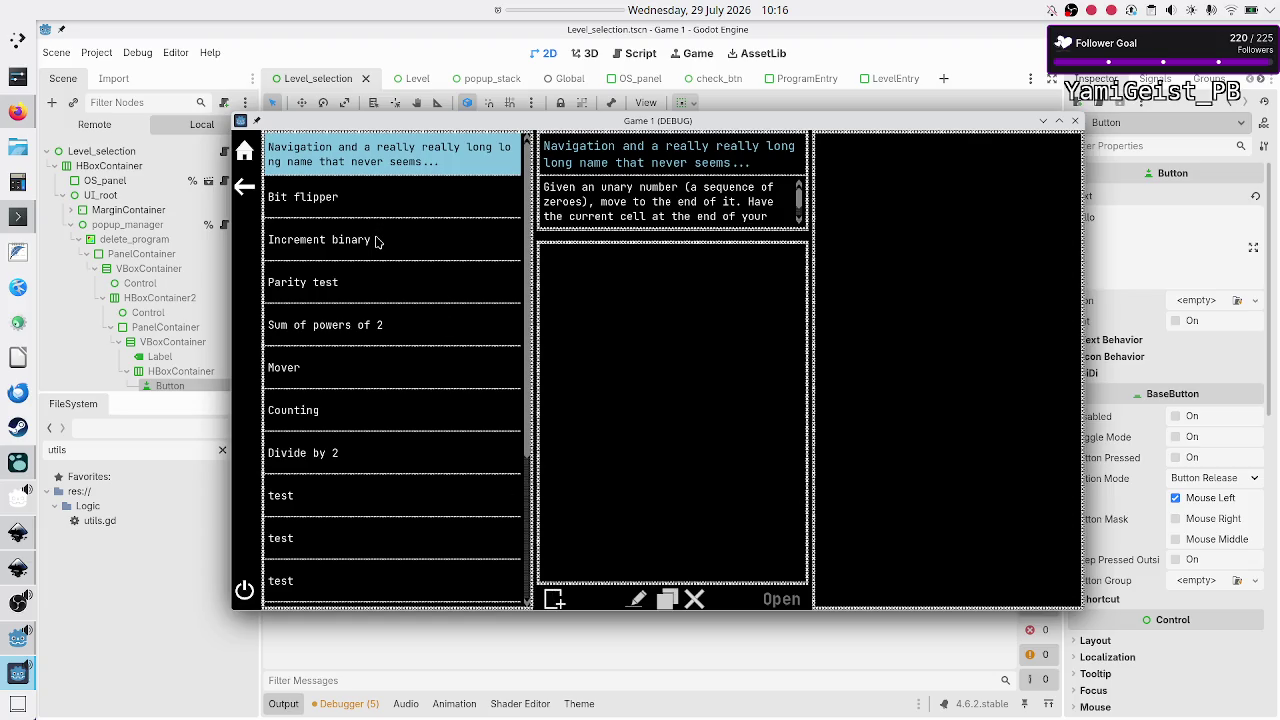
Step: Close the Game 1 (DEBUG) window and select UI_root in the Scene dock
{"action": "left_click", "coordinate": [1075, 121]}
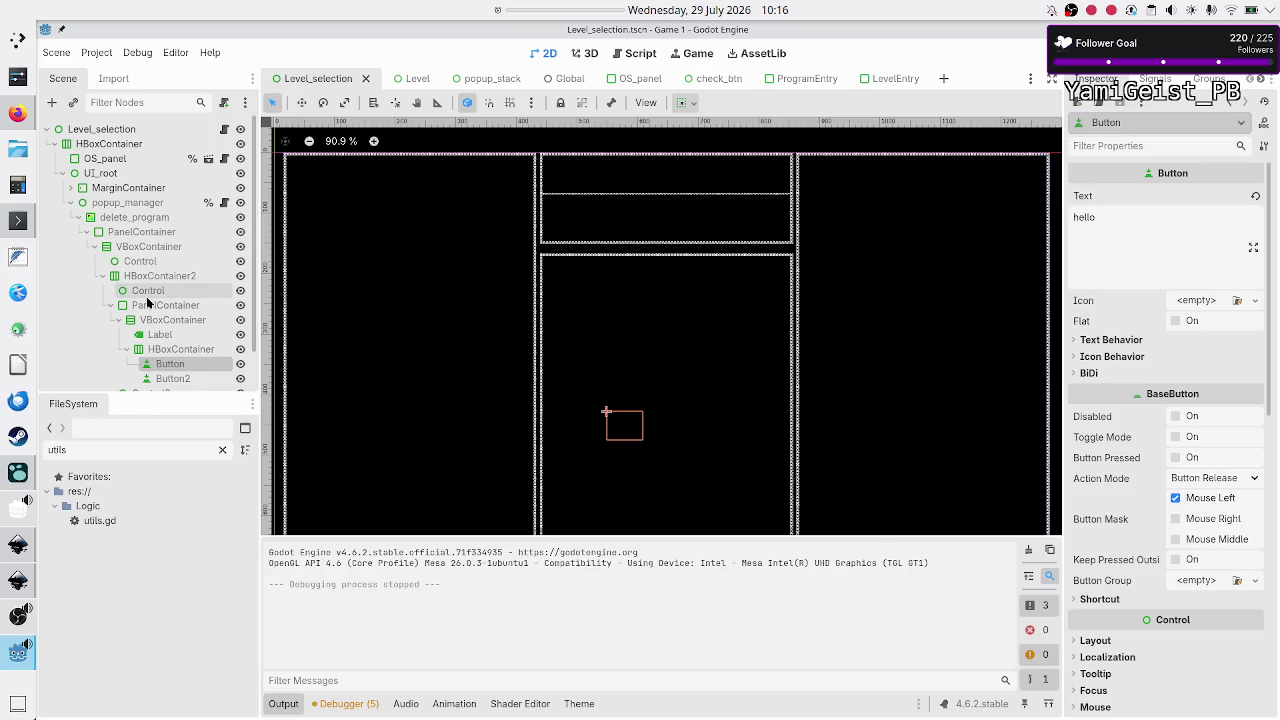
{"action": "scroll", "coordinate": [141, 306], "scroll_direction": "down", "scroll_amount": 2}
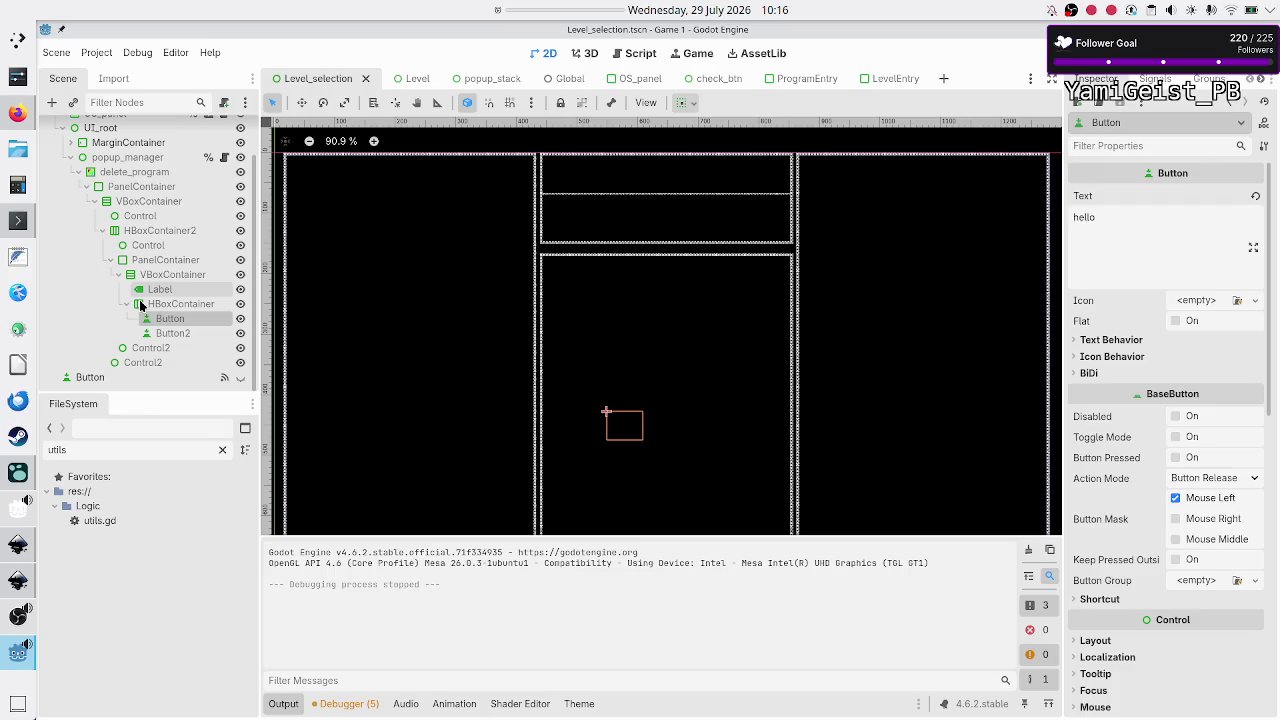
{"action": "scroll", "coordinate": [141, 306], "scroll_direction": "up", "scroll_amount": 2}
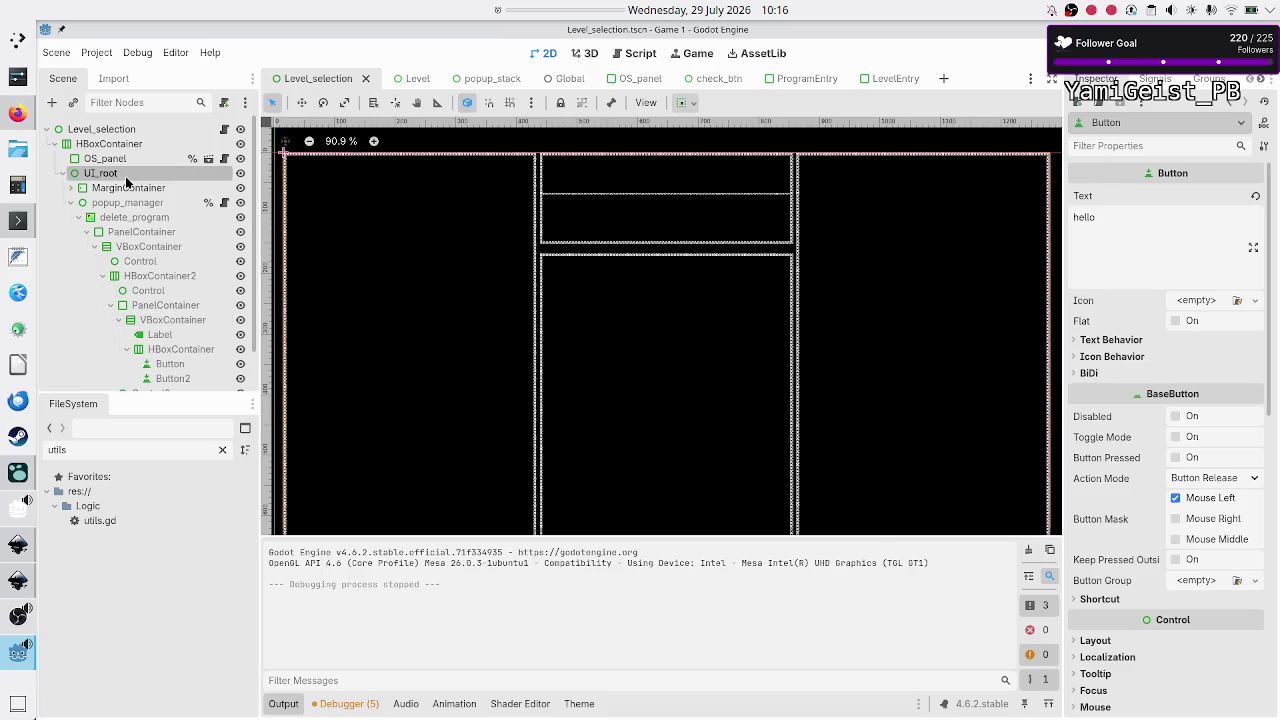
{"action": "left_click", "coordinate": [125, 176]}
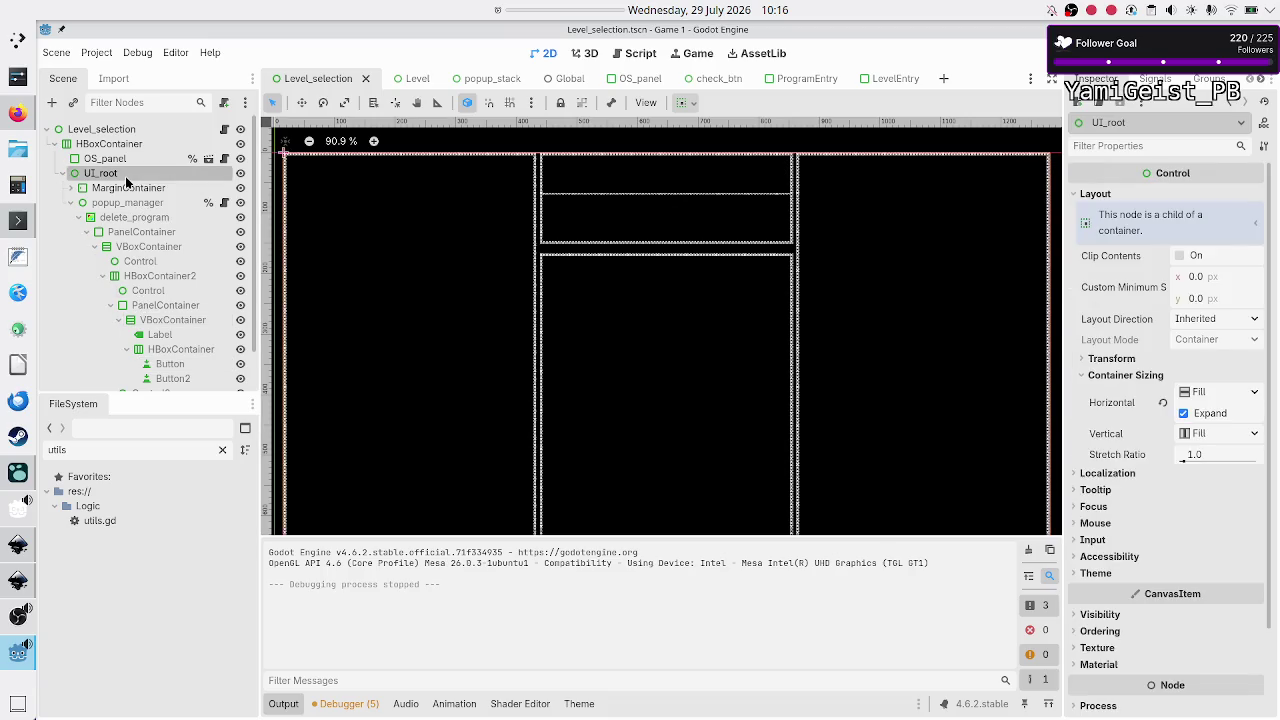
Step: Expand Process for UI_root and MarginContainer, then select popup_manager showing When Paused
{"action": "left_click", "coordinate": [1111, 523]}
{"action": "left_click", "coordinate": [1111, 523]}
{"action": "scroll", "coordinate": [1116, 627], "scroll_direction": "down", "scroll_amount": 2}
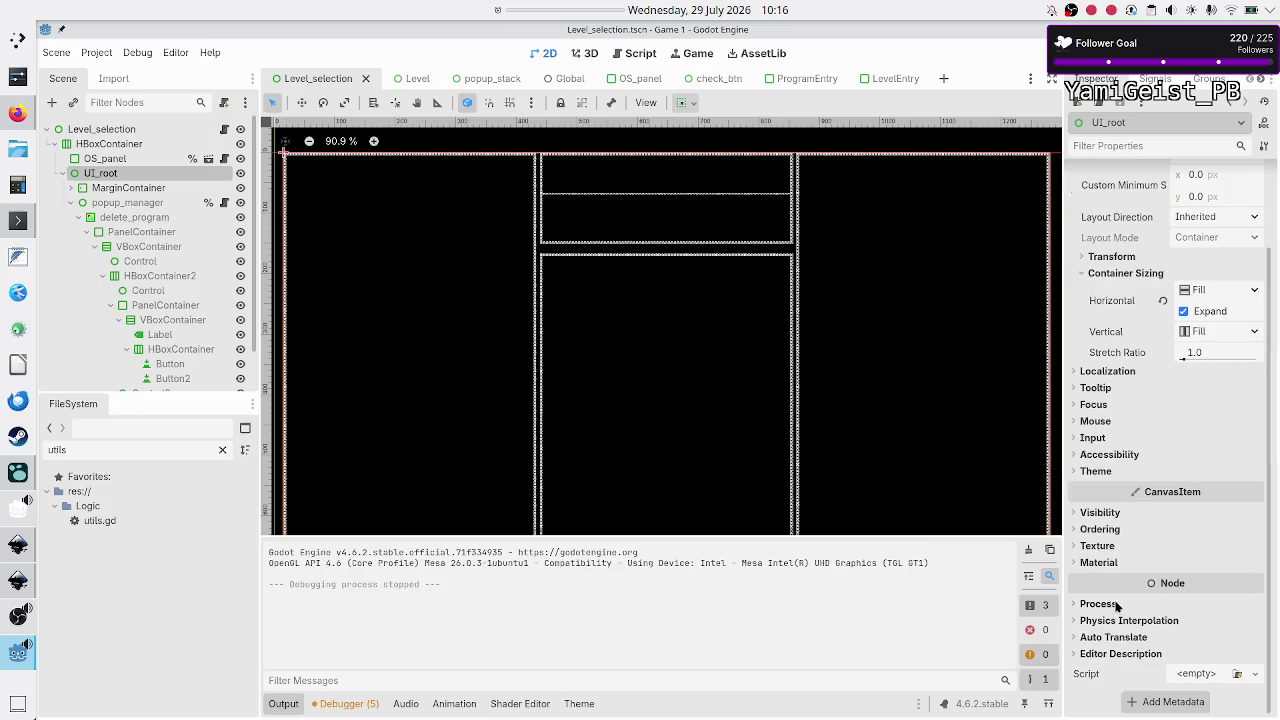
{"action": "left_click", "coordinate": [1115, 605]}
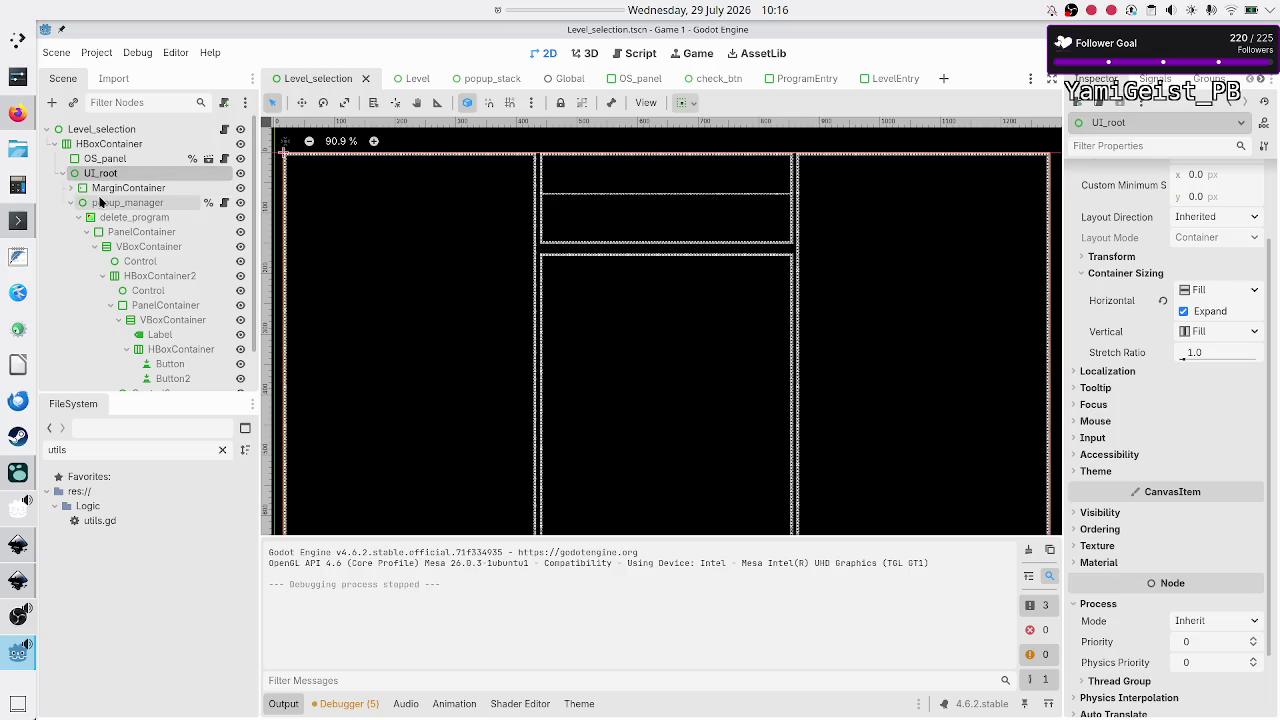
{"action": "left_click", "coordinate": [128, 190]}
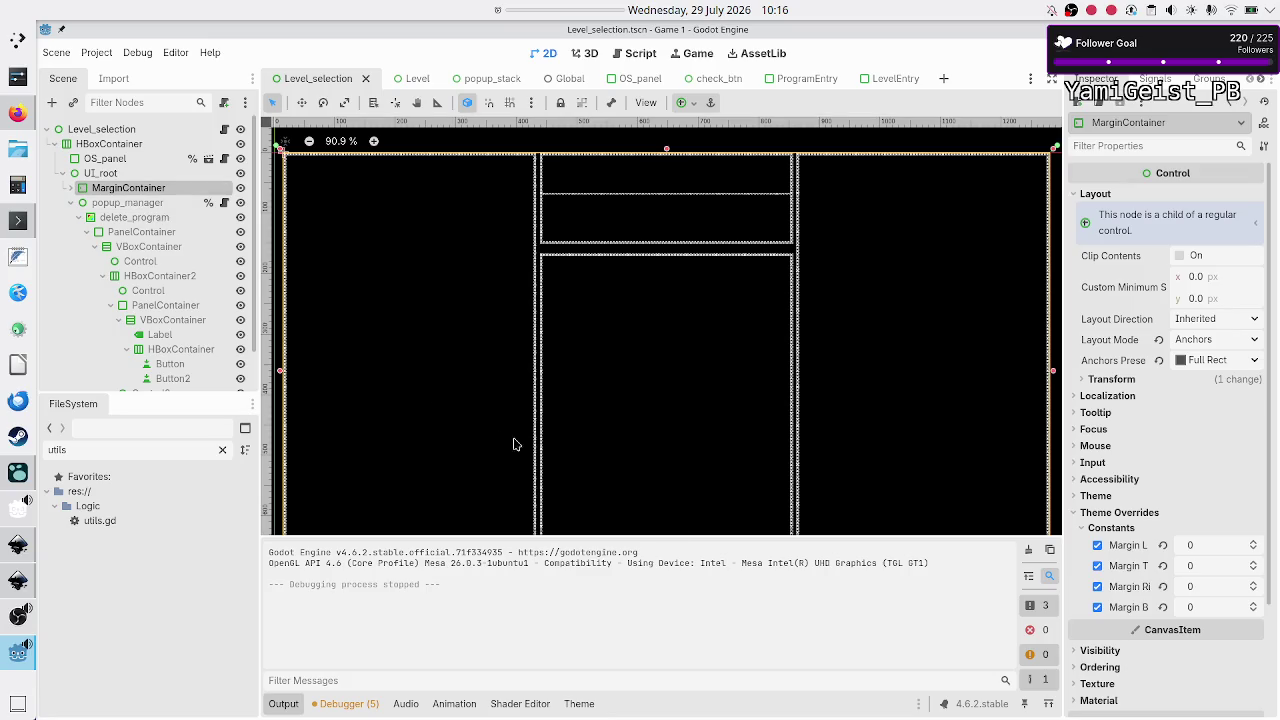
{"action": "scroll", "coordinate": [1137, 675], "scroll_direction": "down", "scroll_amount": 3}
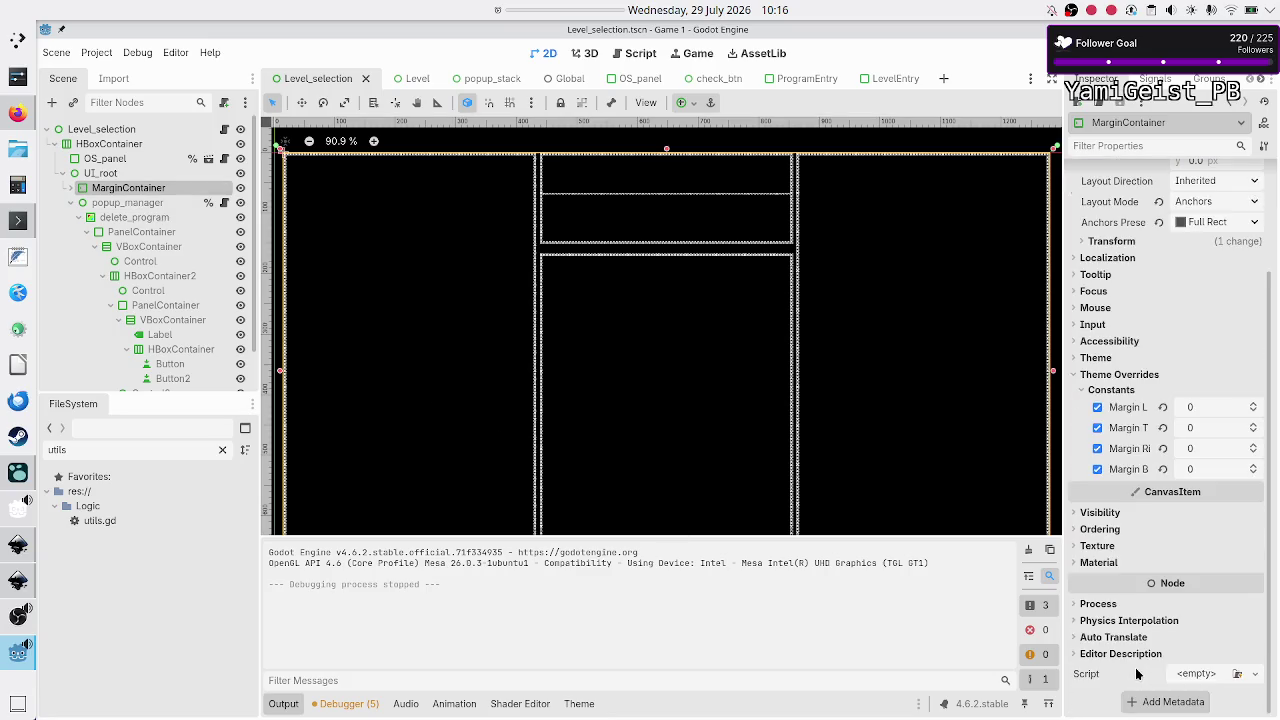
{"action": "left_click", "coordinate": [1100, 604]}
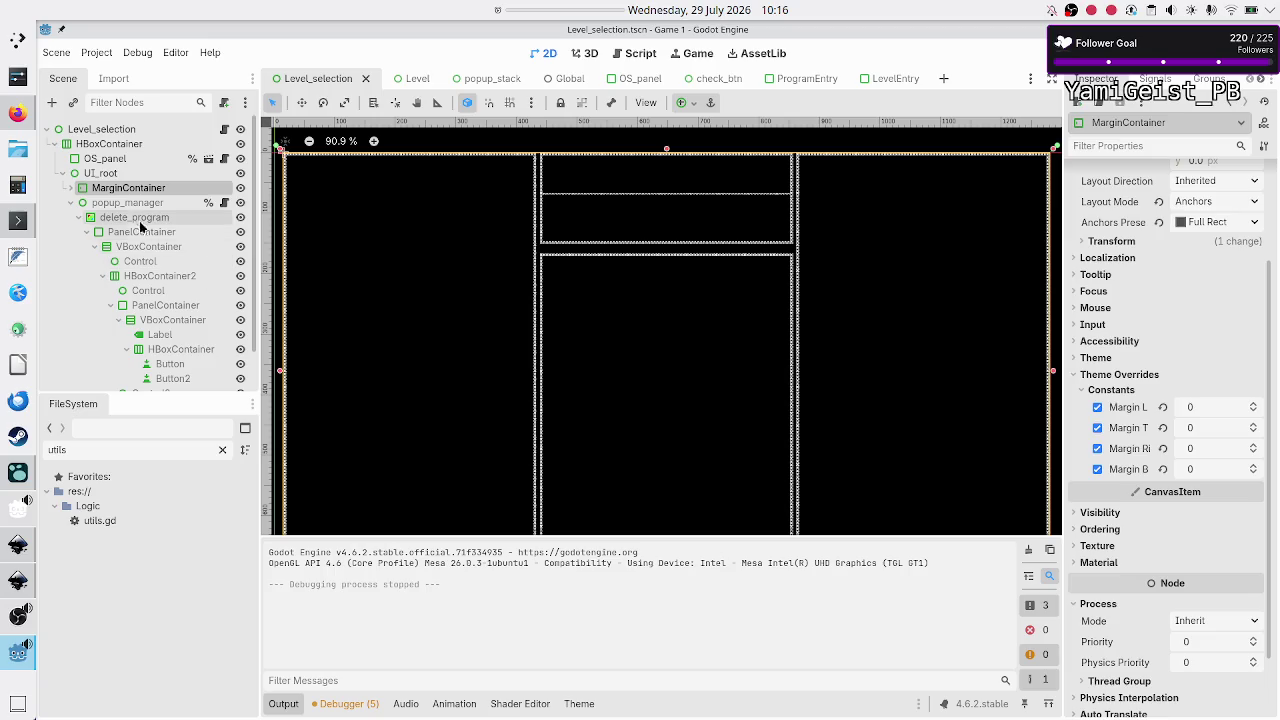
{"action": "left_click", "coordinate": [135, 202]}
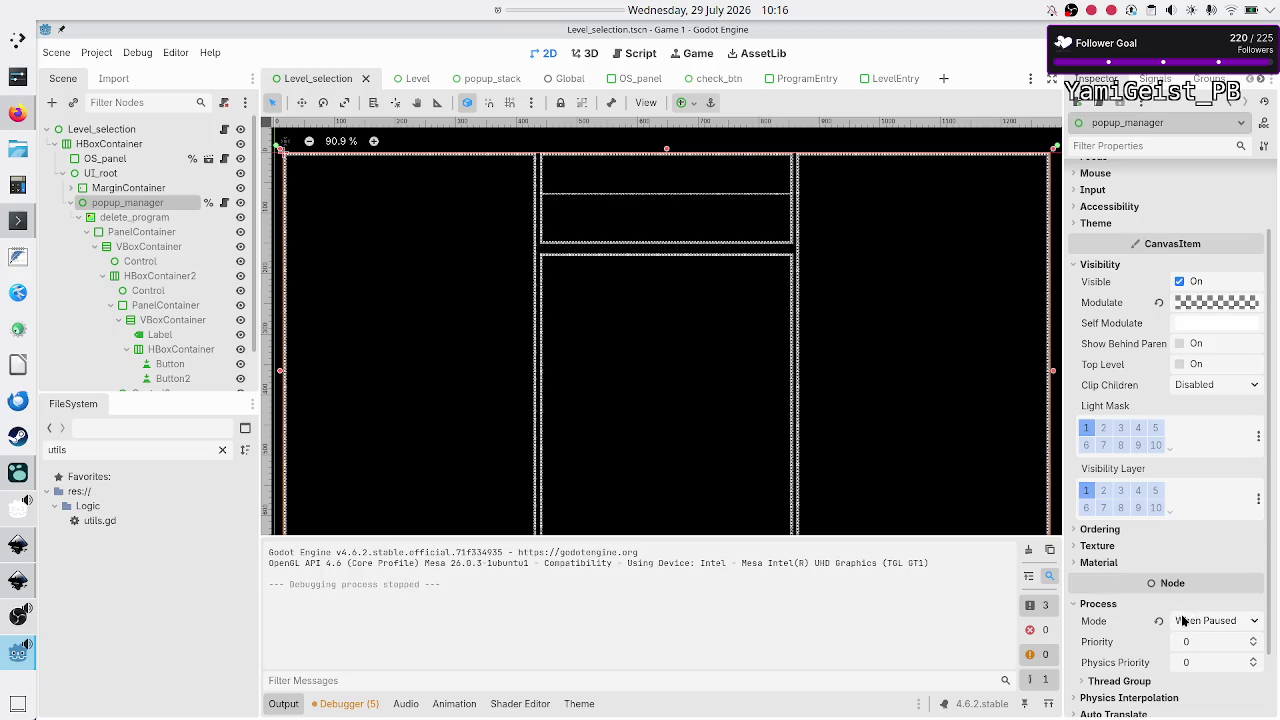
{"action": "left_click", "coordinate": [1257, 623]}
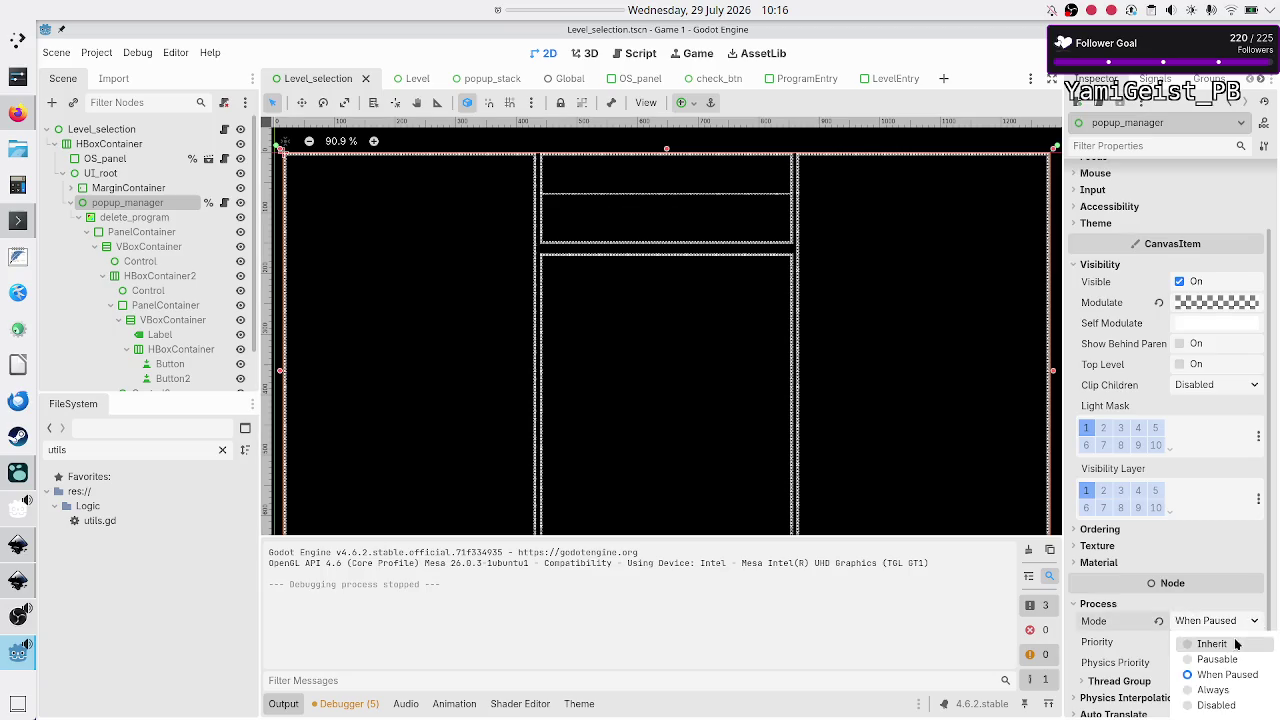
{"action": "left_click", "coordinate": [1213, 690]}
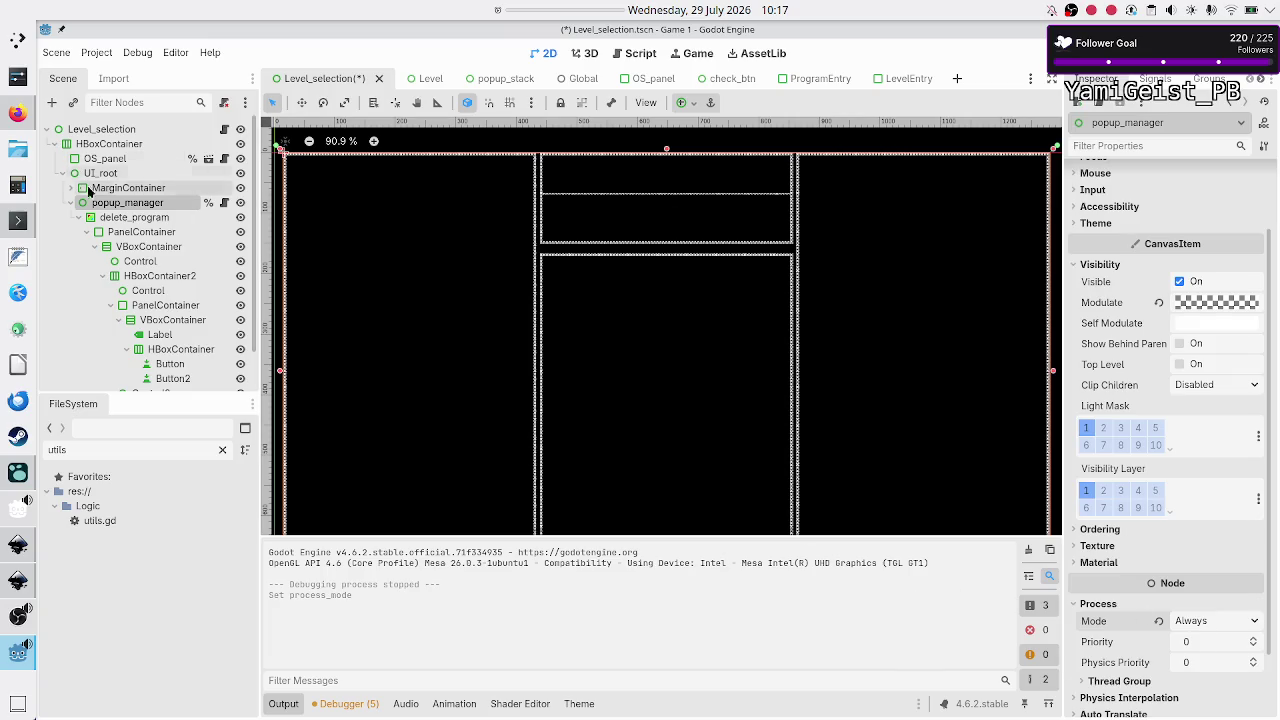
{"action": "left_click", "coordinate": [168, 217]}
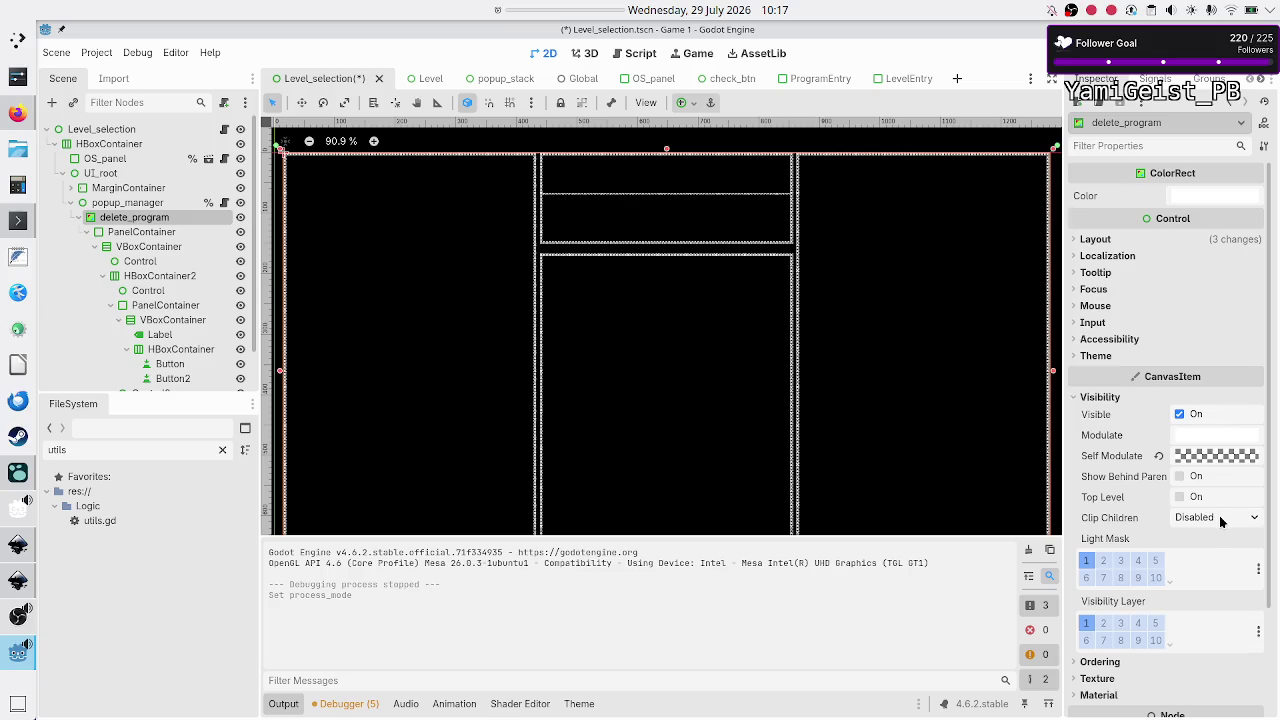
{"action": "scroll", "coordinate": [1192, 562], "scroll_direction": "down", "scroll_amount": 3}
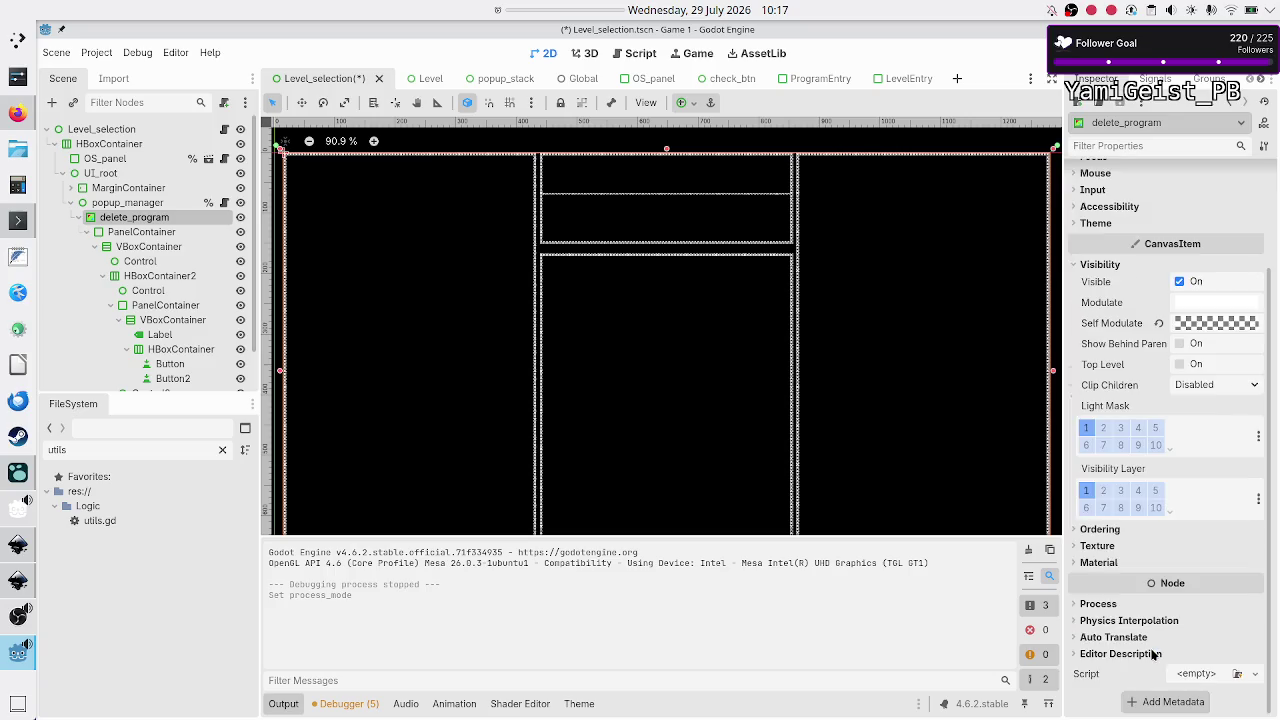
{"action": "left_click", "coordinate": [1108, 604]}
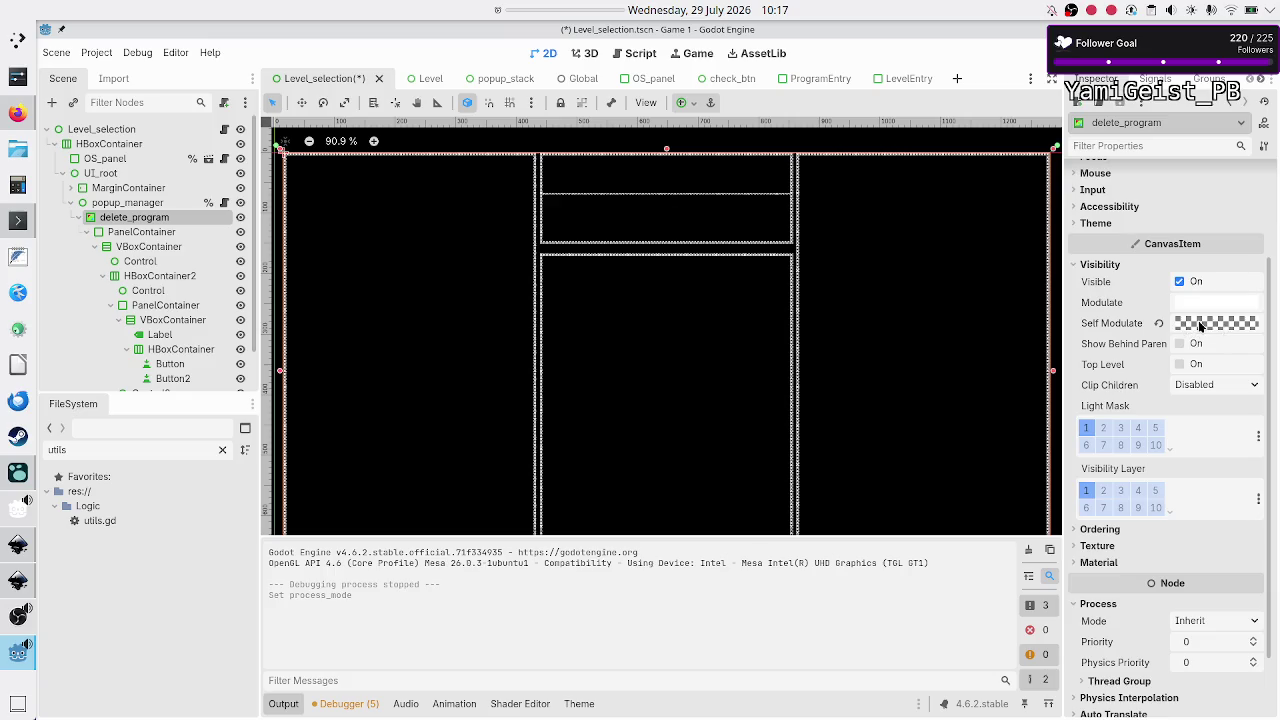
{"action": "left_click", "coordinate": [158, 233]}
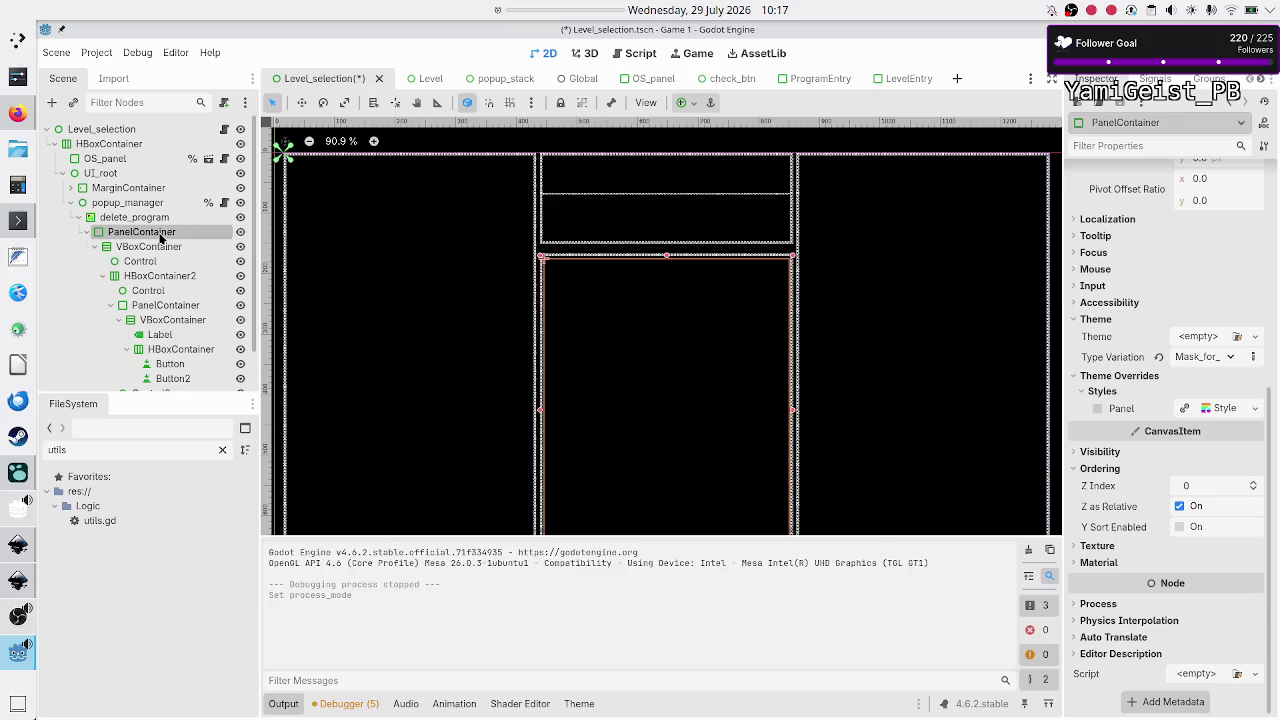
{"action": "left_click", "coordinate": [151, 220]}
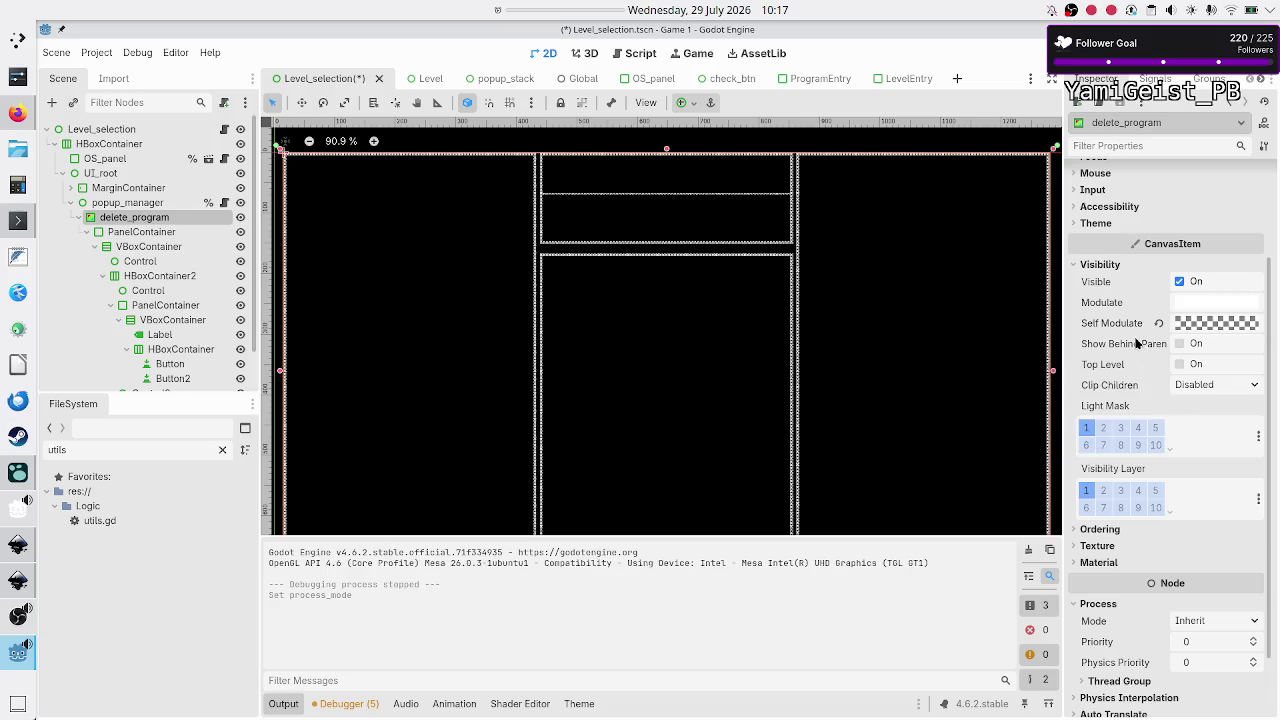
{"action": "mouse_move", "coordinate": [1136, 343]}
{"action": "left_click", "coordinate": [128, 202]}
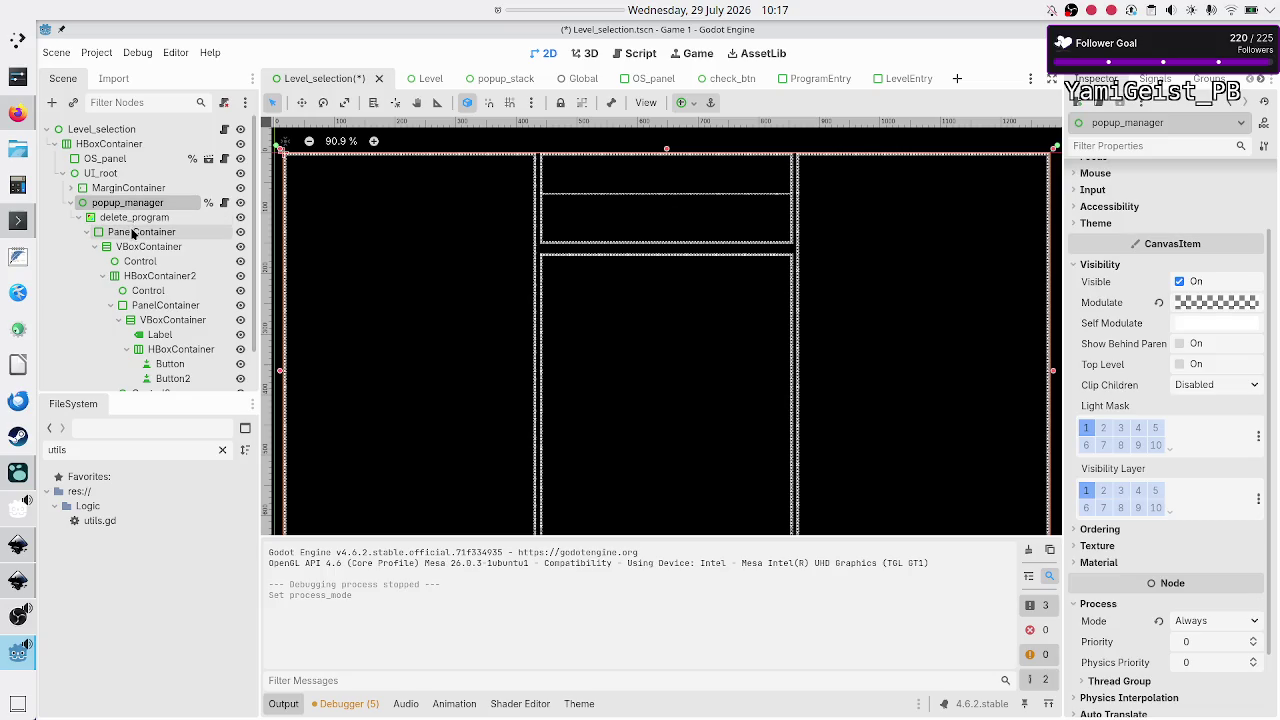
{"action": "left_click", "coordinate": [155, 220]}
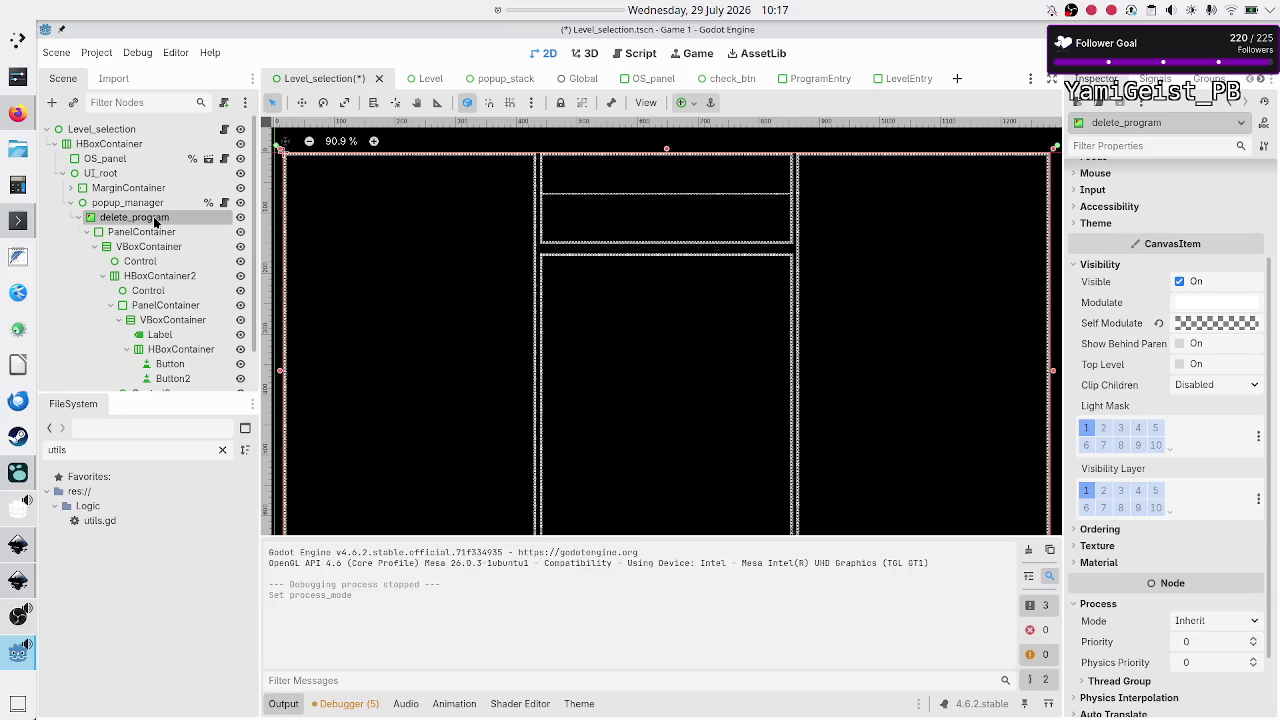
{"action": "left_click", "coordinate": [147, 205]}
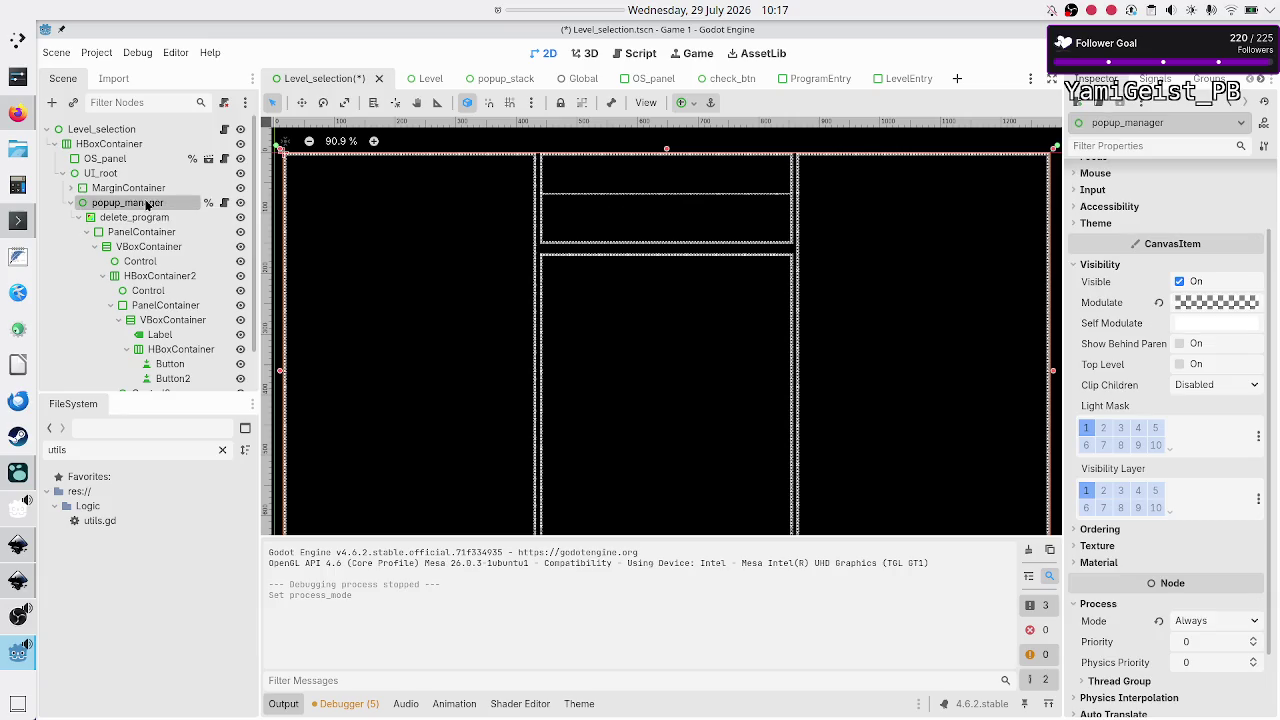
{"action": "left_click", "coordinate": [148, 217]}
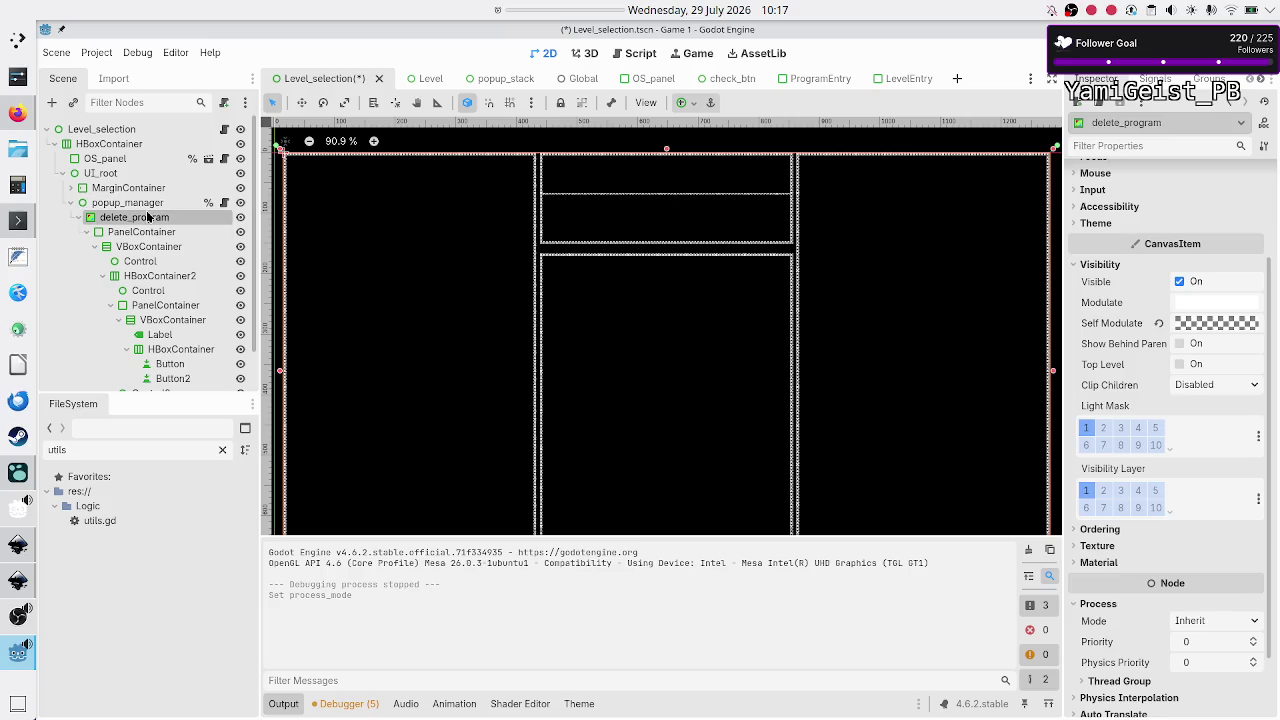
{"action": "left_click", "coordinate": [148, 205]}
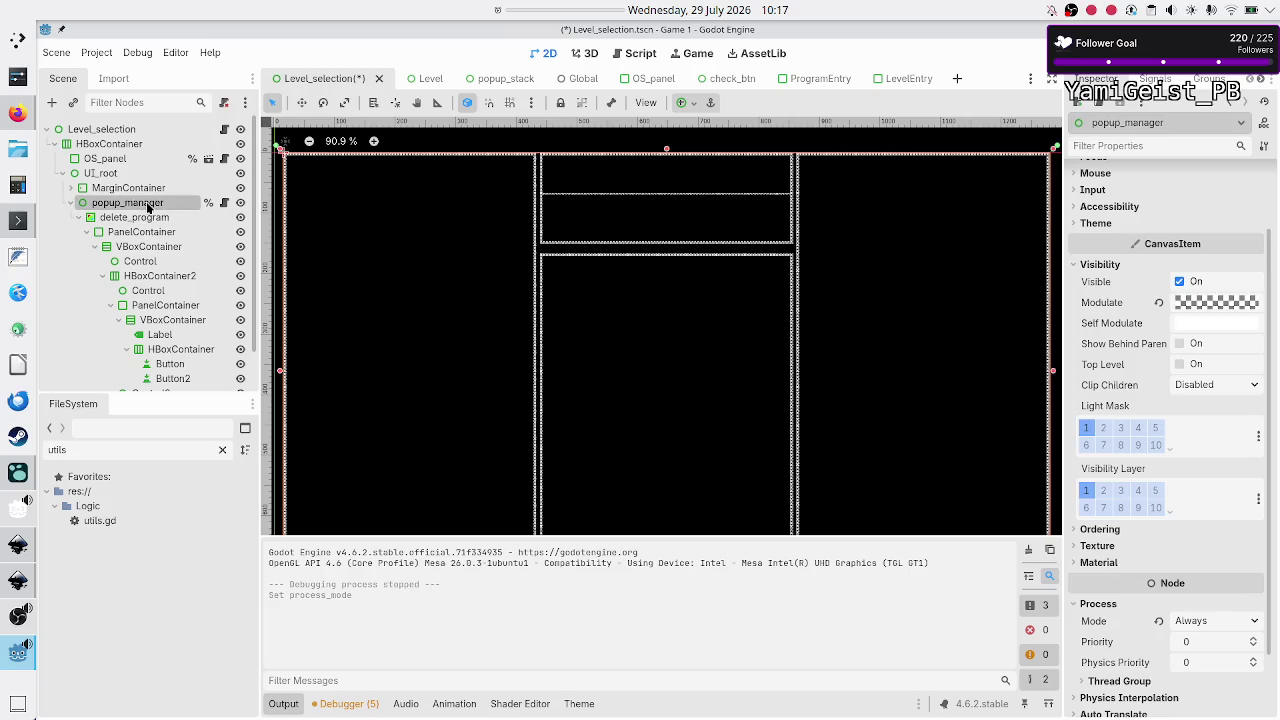
{"action": "left_click", "coordinate": [141, 231]}
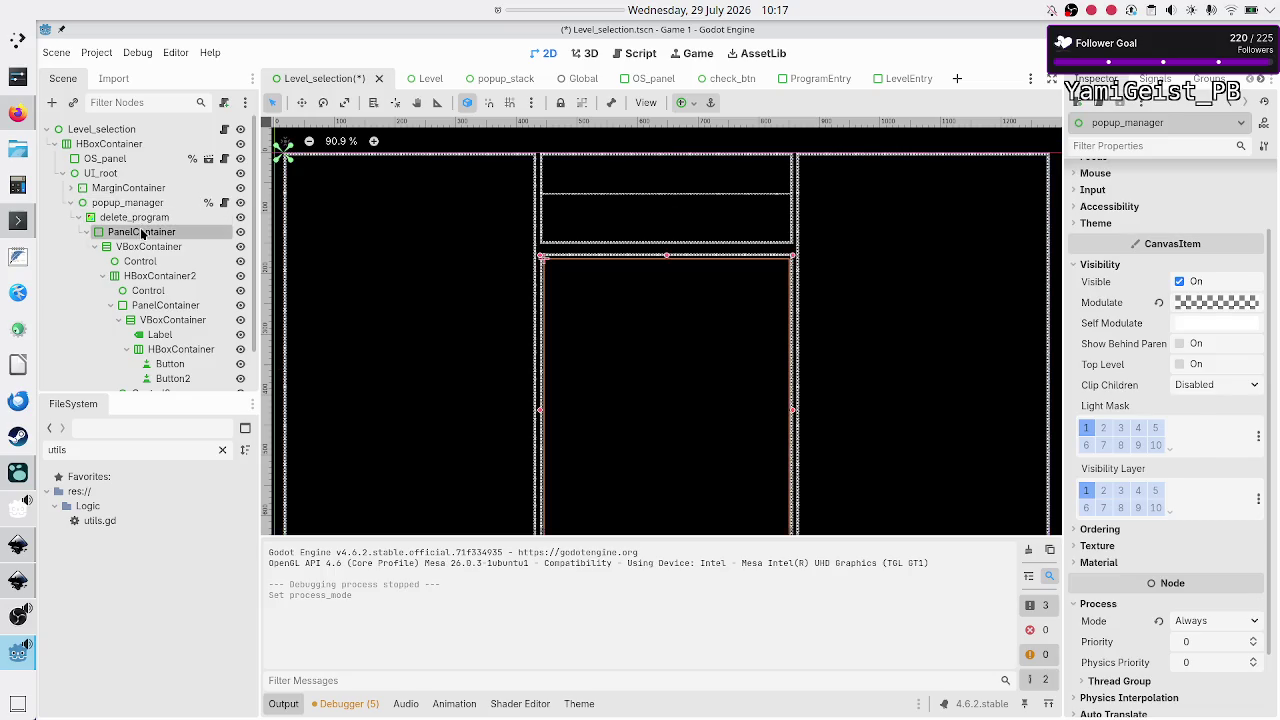
{"action": "left_click", "coordinate": [152, 218]}
{"action": "left_click", "coordinate": [151, 235]}
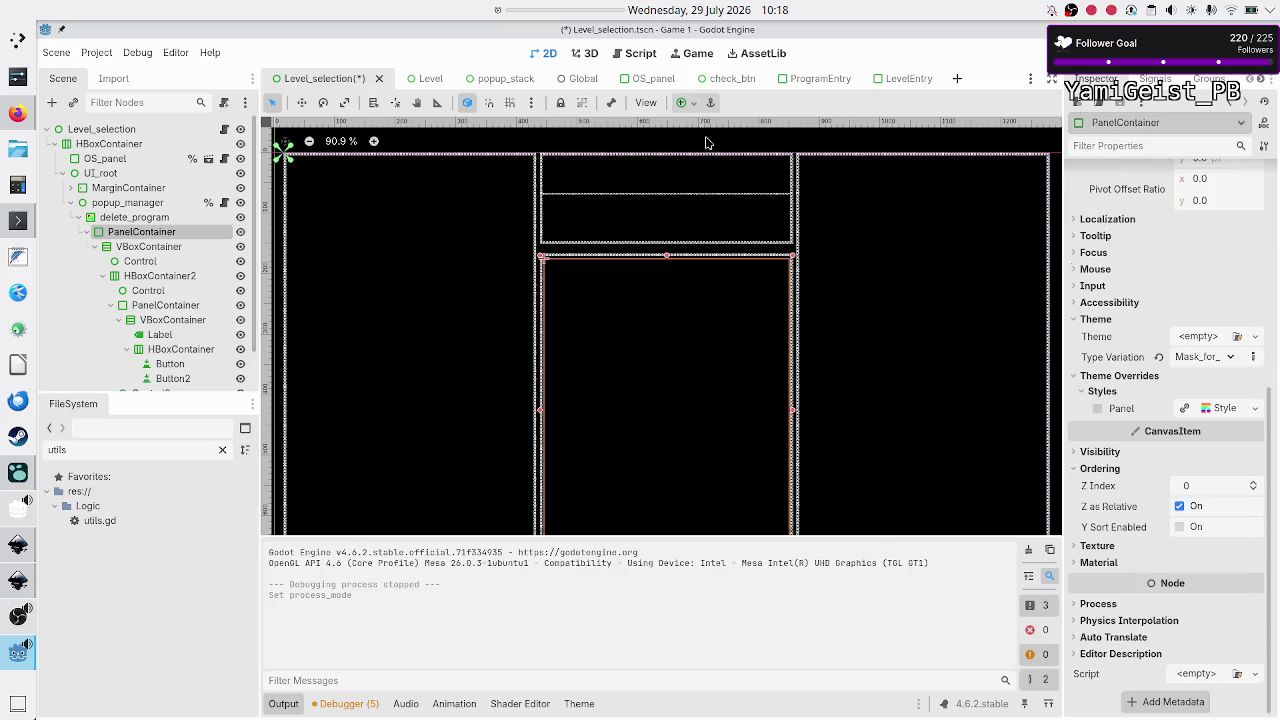
{"action": "scroll", "coordinate": [1157, 390], "scroll_direction": "up", "scroll_amount": 5}
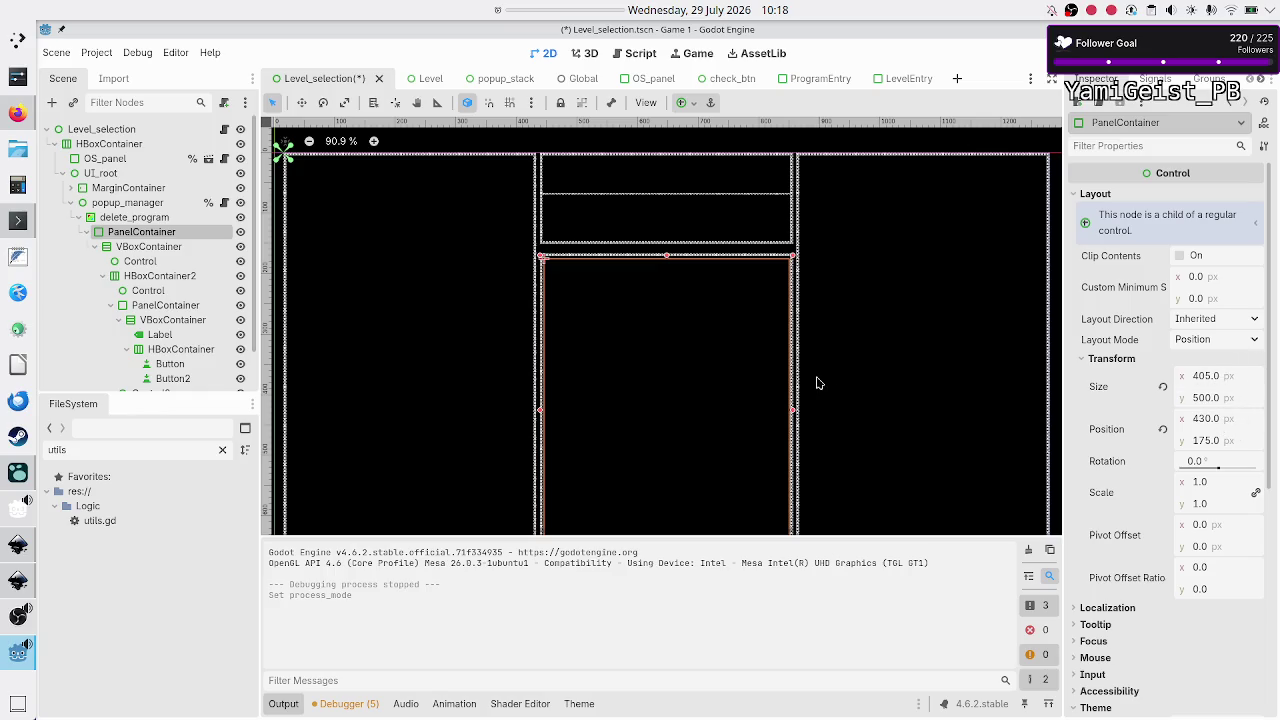
{"action": "left_click", "coordinate": [122, 219]}
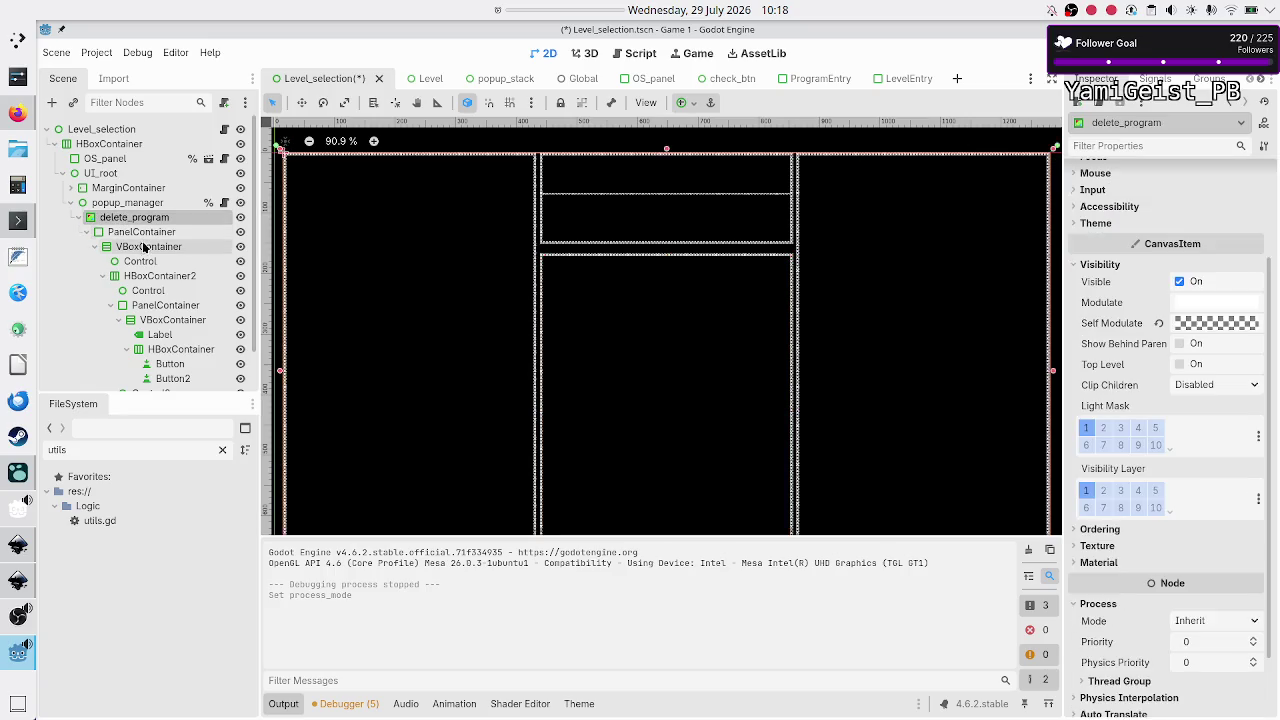
{"action": "left_click", "coordinate": [152, 234]}
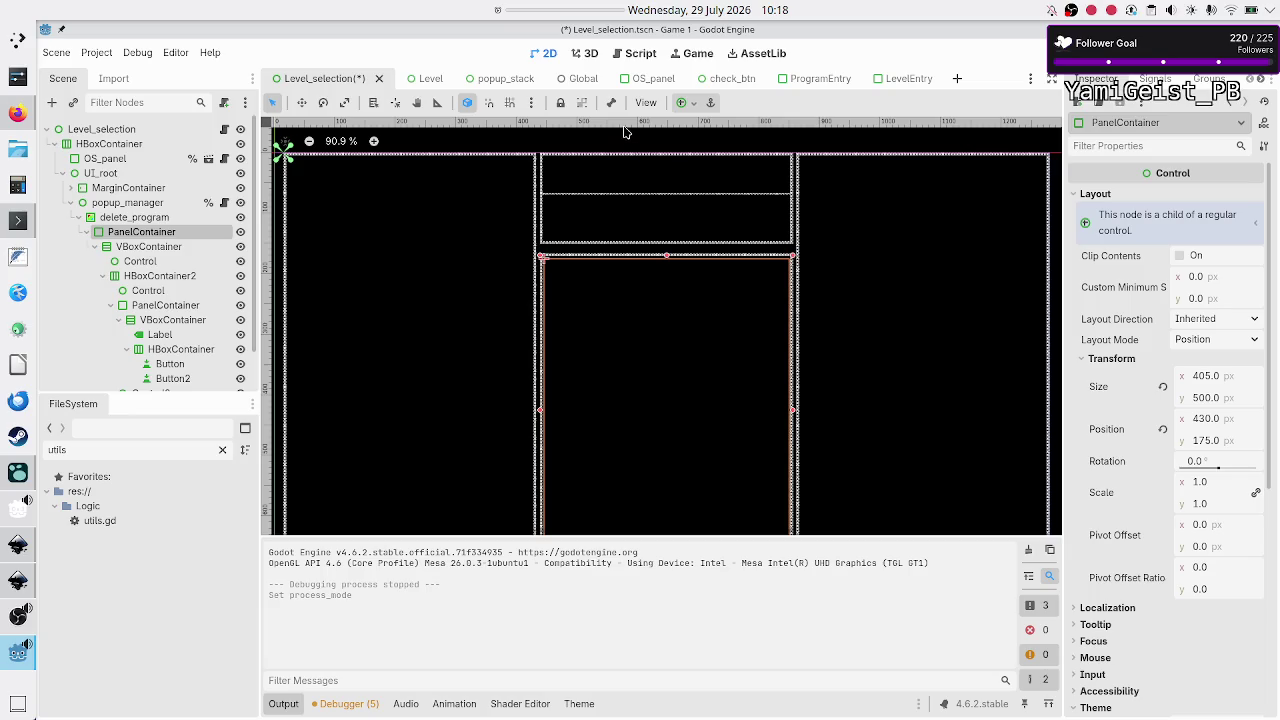
Step: Apply the Full Rect anchor preset to PanelContainer and inspect its VBoxContainer, spacer and Label
{"action": "left_click", "coordinate": [695, 106]}
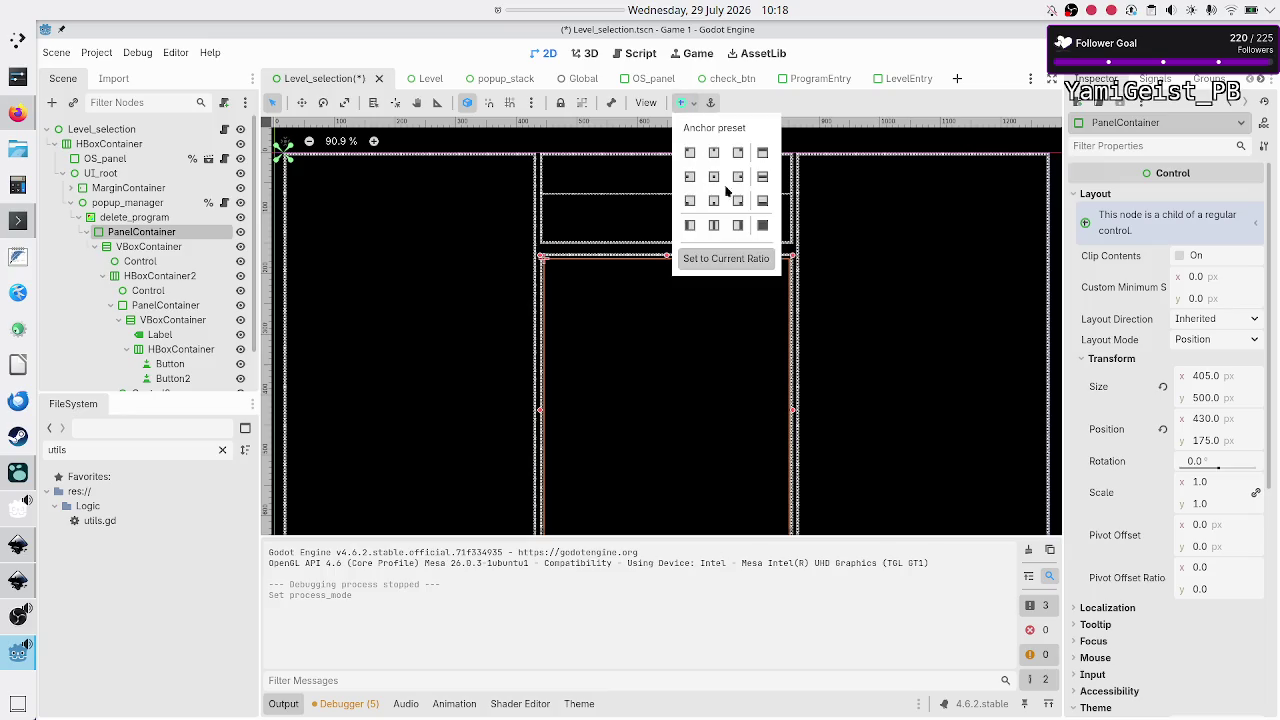
{"action": "left_click", "coordinate": [762, 225]}
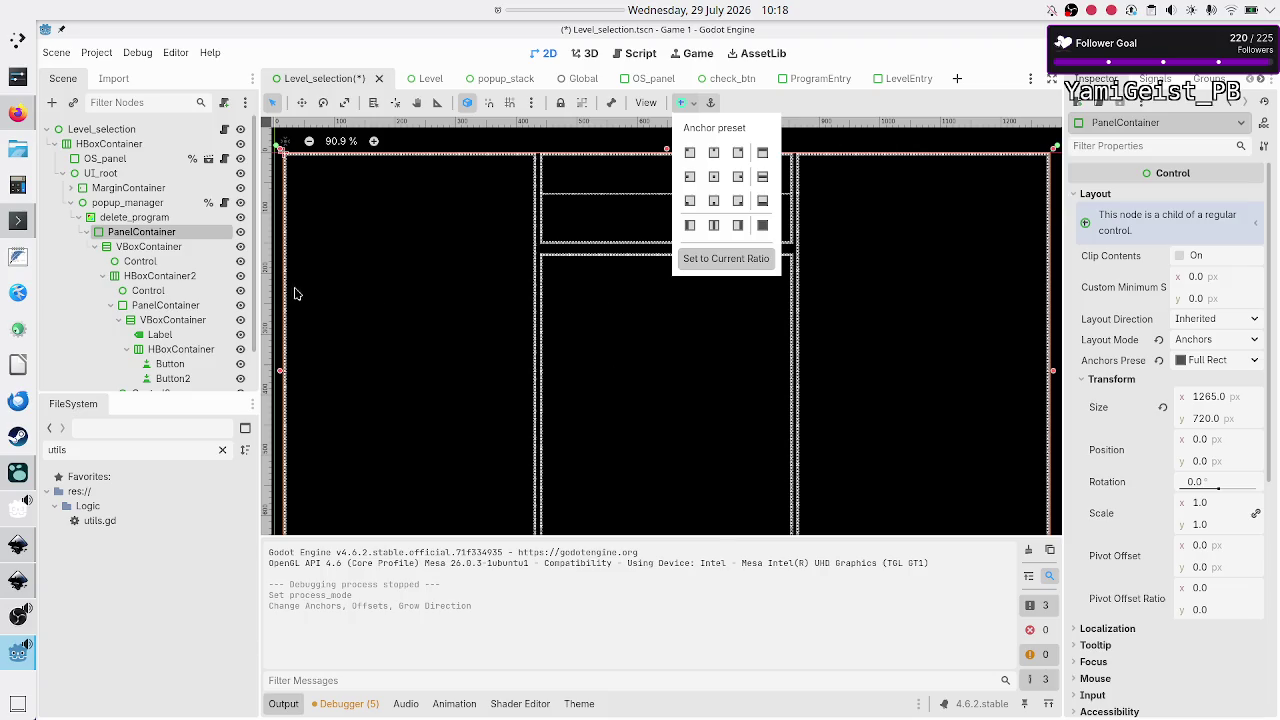
{"action": "left_click", "coordinate": [160, 236]}
{"action": "left_click", "coordinate": [155, 248]}
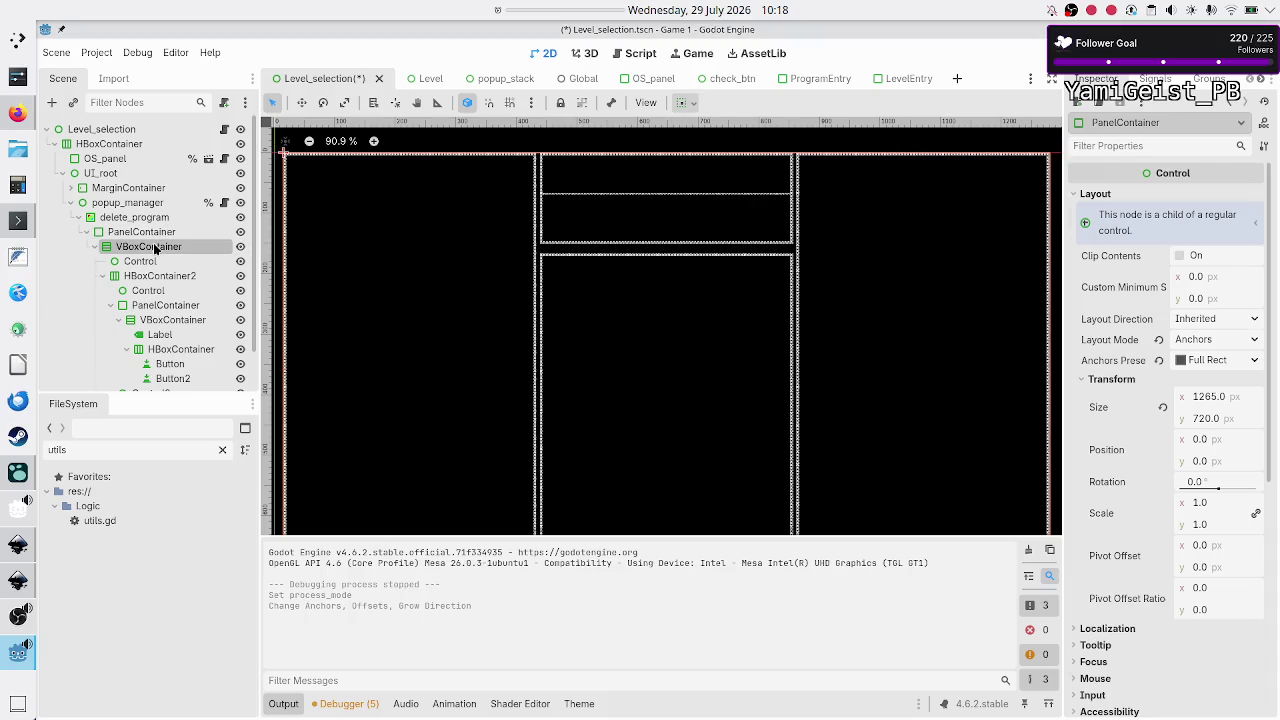
{"action": "left_click", "coordinate": [143, 261]}
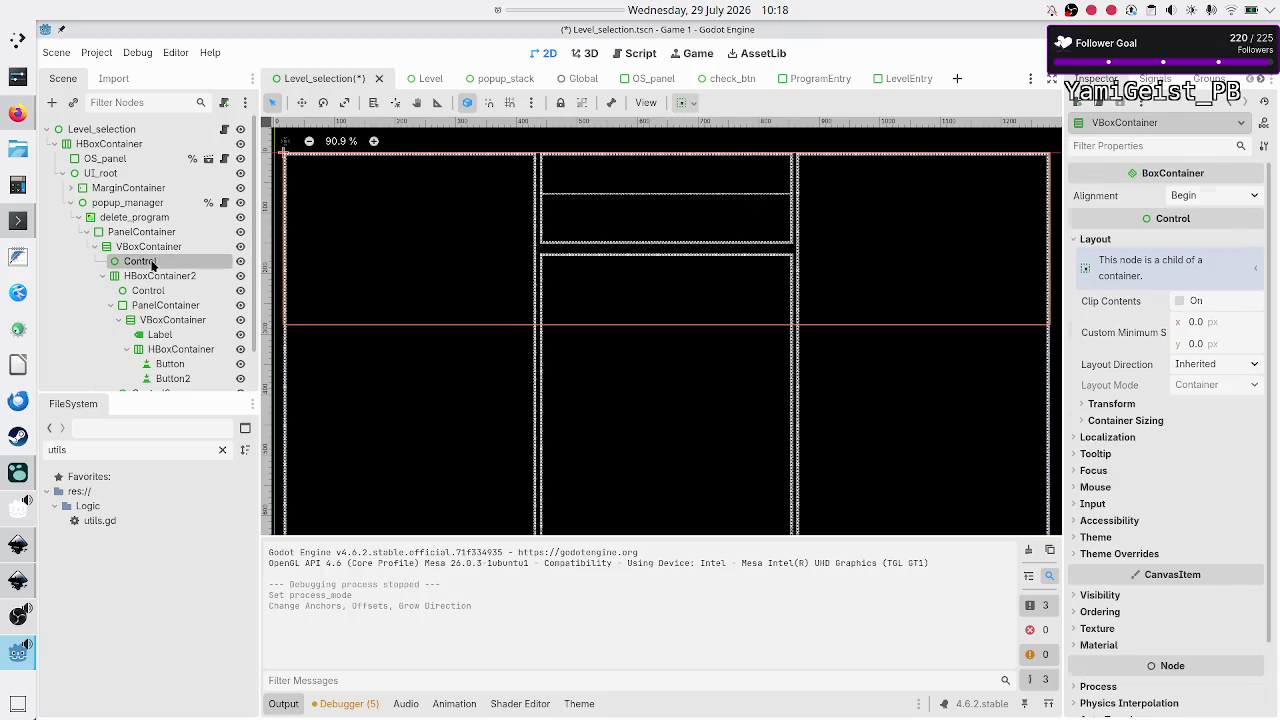
{"action": "left_click", "coordinate": [162, 323]}
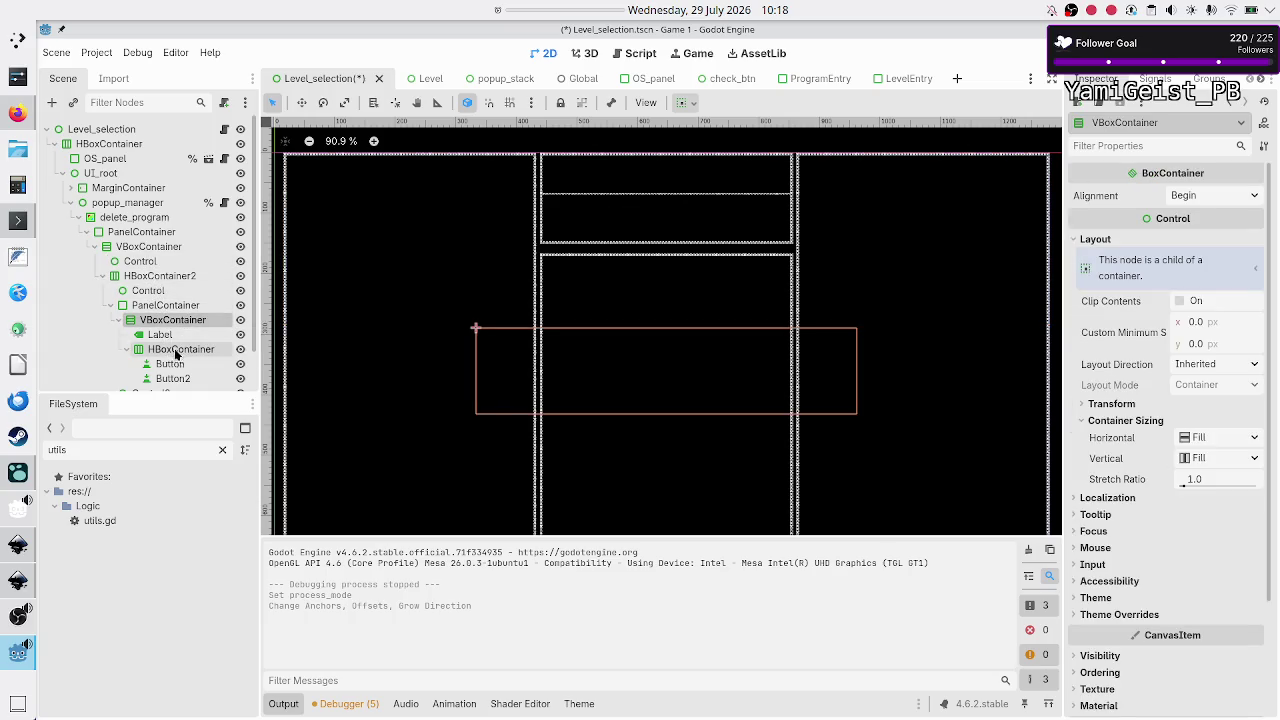
{"action": "left_click", "coordinate": [178, 350]}
{"action": "left_click", "coordinate": [174, 337]}
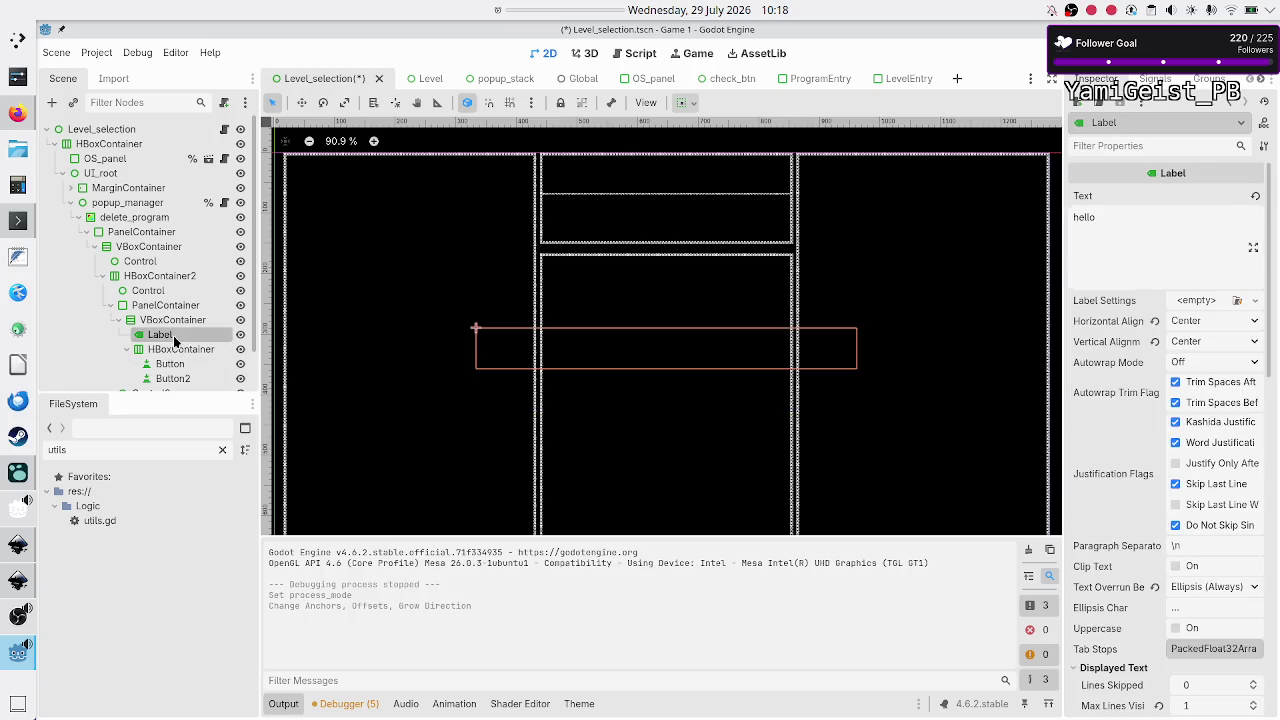
Step: Save the Level_selection scene with the full-screen panel
{"action": "scroll", "coordinate": [174, 342], "scroll_direction": "down", "scroll_amount": 1}
{"action": "scroll", "coordinate": [174, 342], "scroll_direction": "up", "scroll_amount": 1}
{"action": "scroll", "coordinate": [174, 342], "scroll_direction": "down", "scroll_amount": 1}
{"action": "scroll", "coordinate": [174, 342], "scroll_direction": "up", "scroll_amount": 1}
{"action": "scroll", "coordinate": [174, 342], "scroll_direction": "down", "scroll_amount": 1}
{"action": "scroll", "coordinate": [174, 342], "scroll_direction": "up", "scroll_amount": 1}
{"action": "scroll", "coordinate": [174, 342], "scroll_direction": "down", "scroll_amount": 1}
{"action": "key", "text": "ctrl+s"}
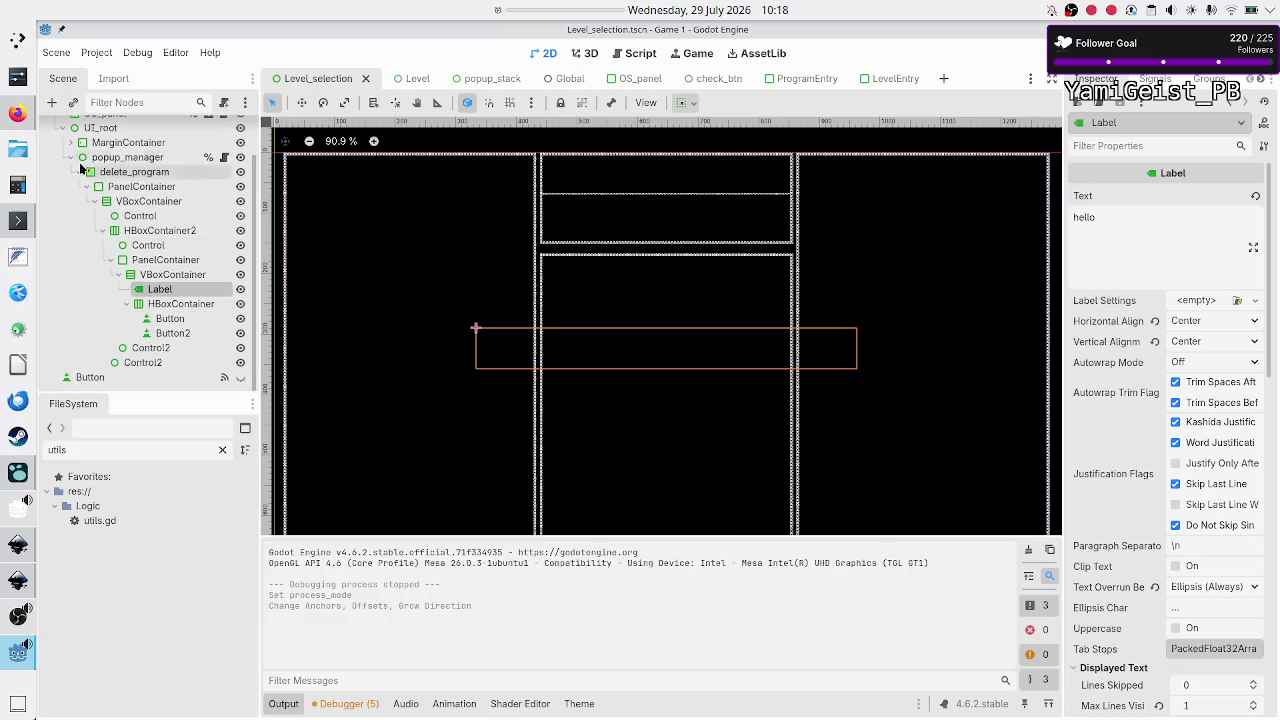
{"action": "left_click", "coordinate": [101, 53]}
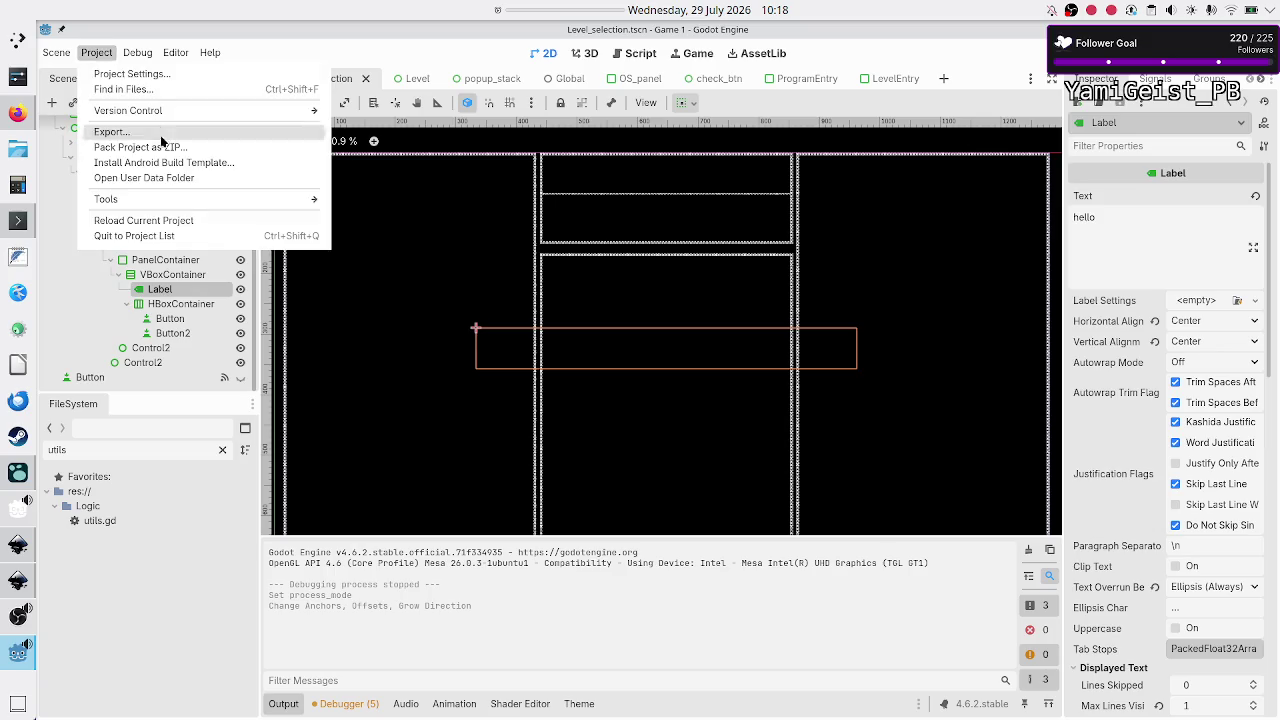
Step: Reload the current project, then select the Label and scroll to Theme Overrides > Colors
{"action": "left_click", "coordinate": [164, 219]}
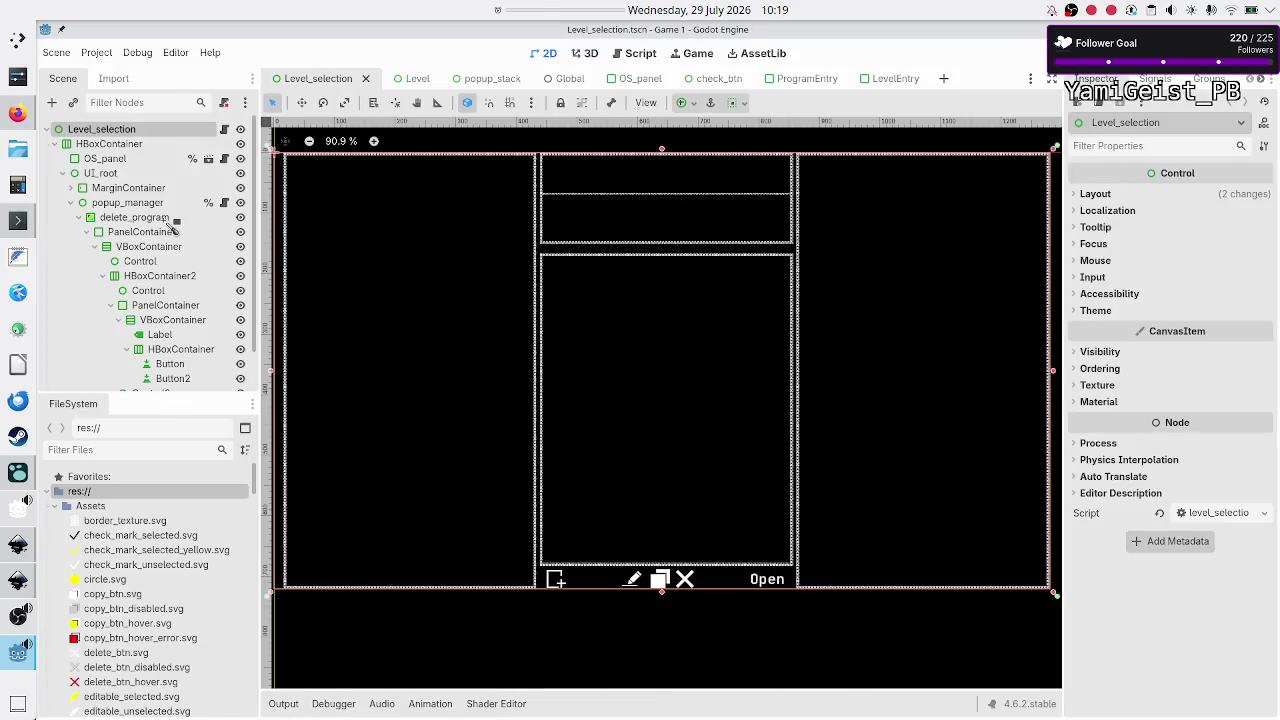
{"action": "scroll", "coordinate": [165, 220], "scroll_direction": "down", "scroll_amount": 2}
{"action": "left_click", "coordinate": [152, 290]}
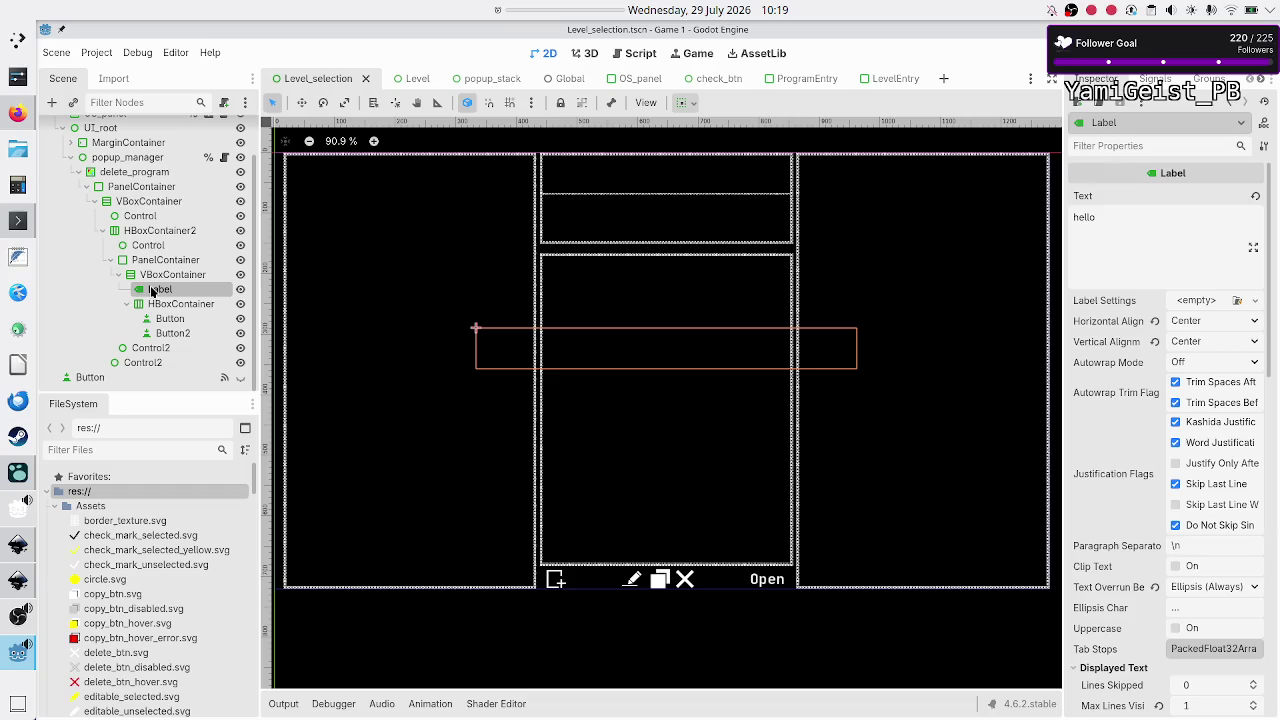
{"action": "scroll", "coordinate": [1155, 546], "scroll_direction": "down", "scroll_amount": 5}
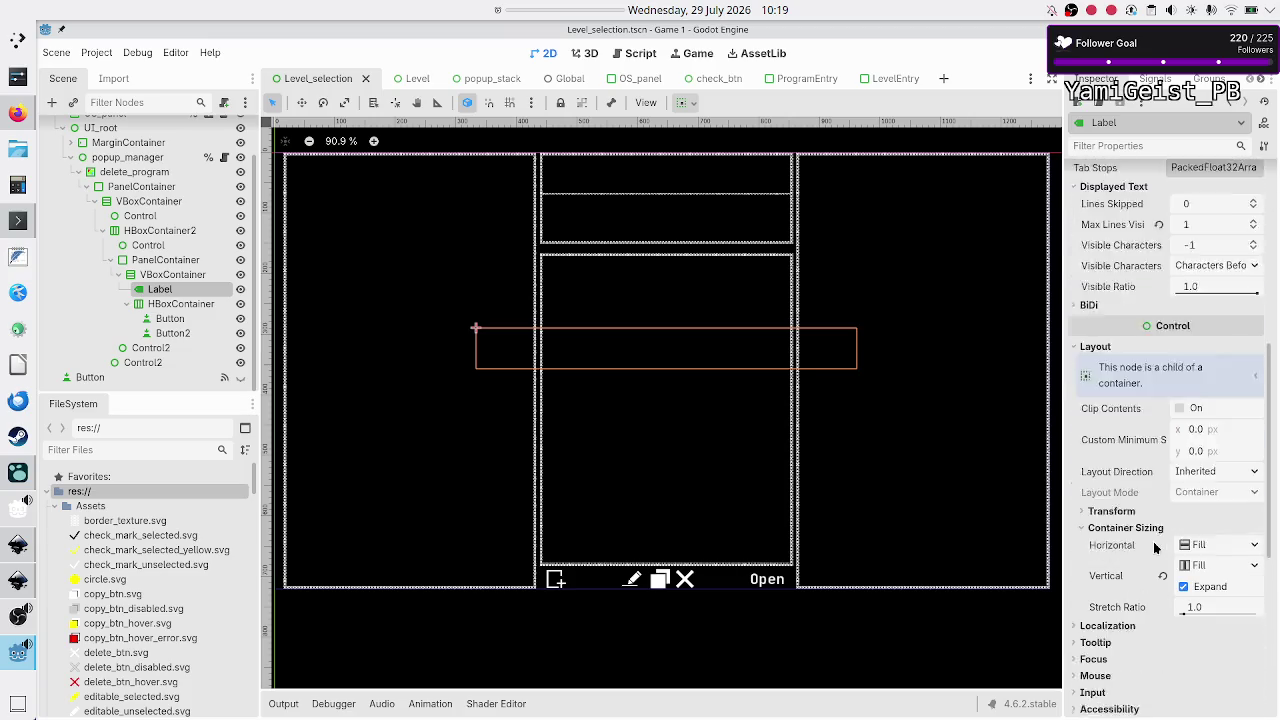
{"action": "scroll", "coordinate": [1155, 546], "scroll_direction": "down", "scroll_amount": 2}
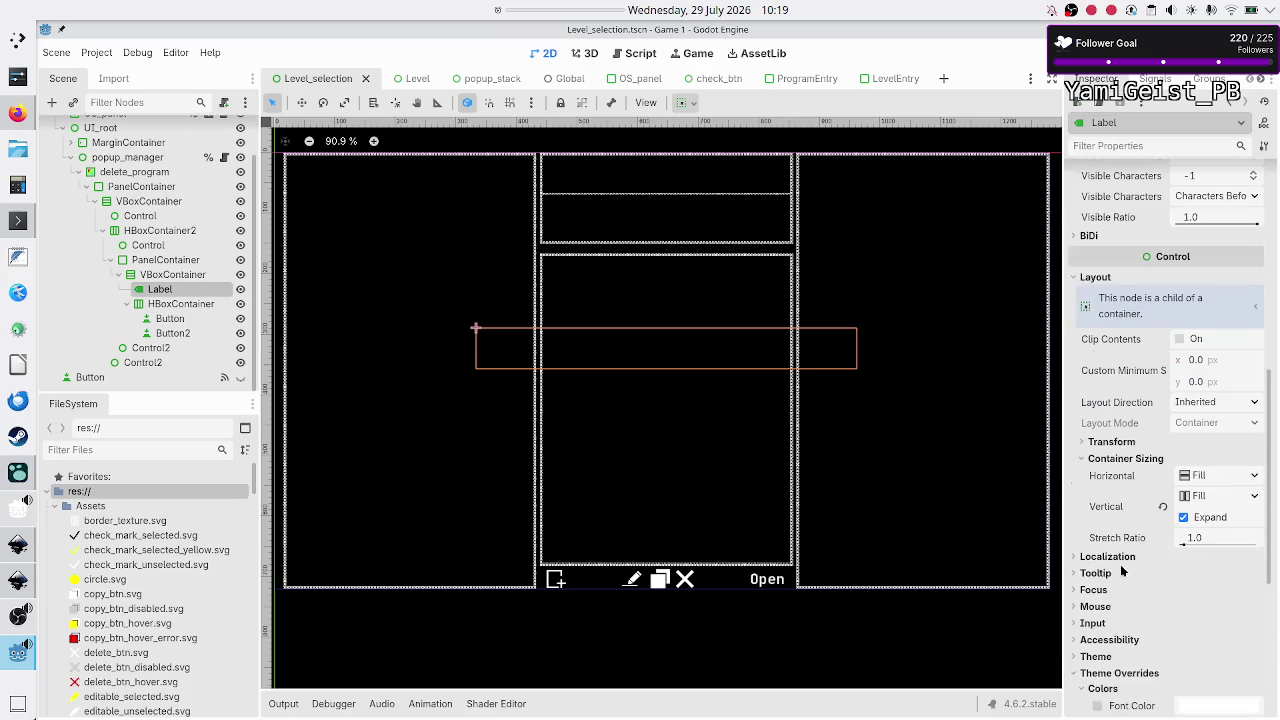
{"action": "scroll", "coordinate": [1121, 574], "scroll_direction": "down", "scroll_amount": 4}
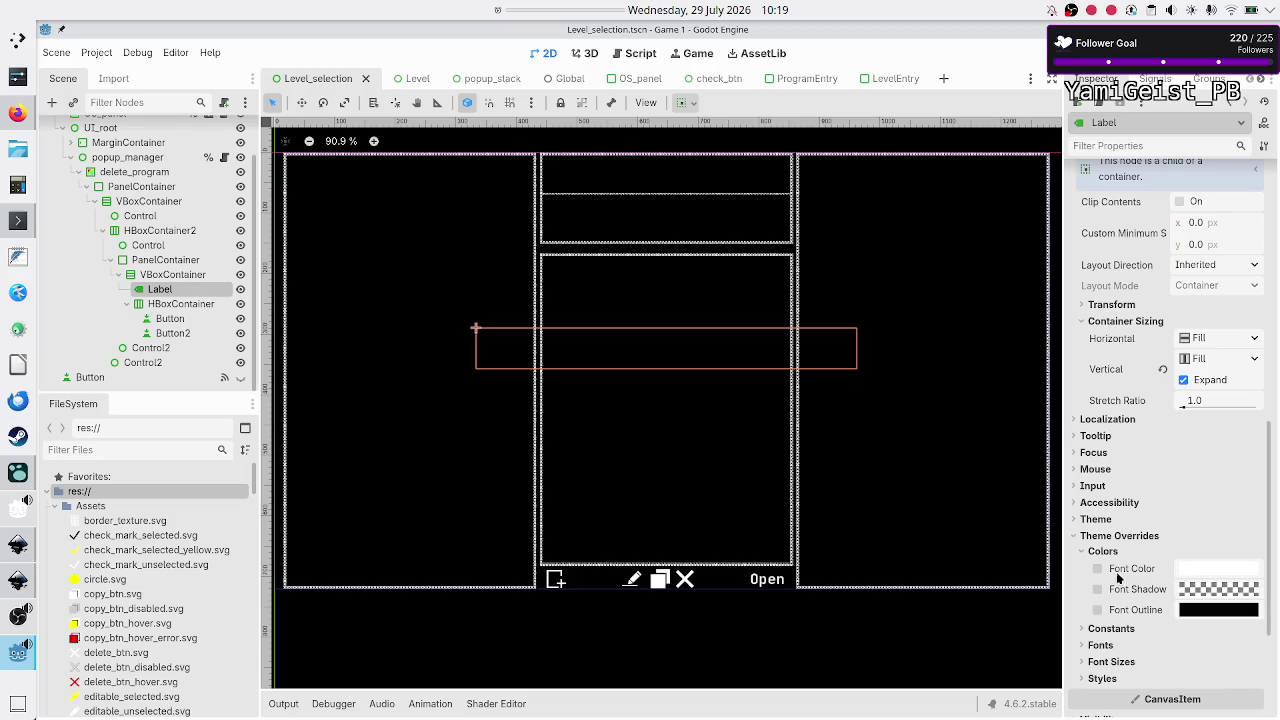
Step: Toggle the Label's Font Color override and close its picker without changing the colour
{"action": "left_click", "coordinate": [1097, 568]}
{"action": "left_click", "coordinate": [1190, 571]}
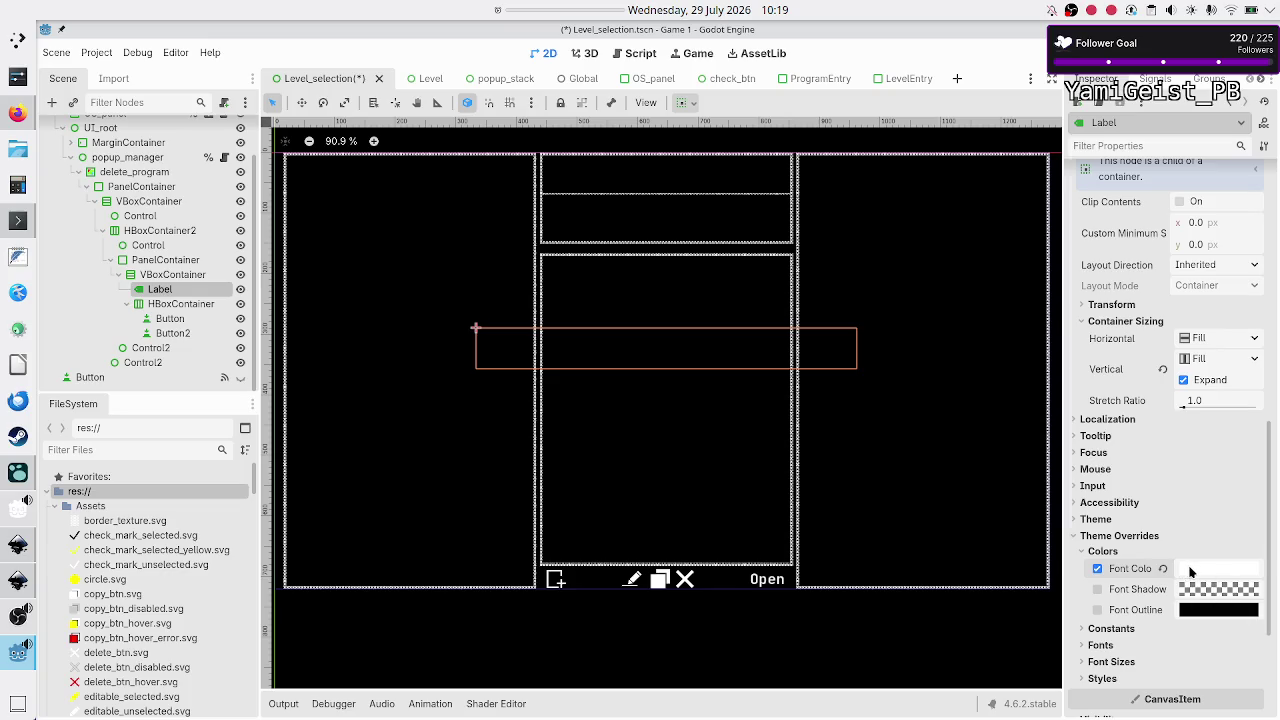
{"action": "key", "text": "Escape"}
{"action": "scroll", "coordinate": [1140, 536], "scroll_direction": "down", "scroll_amount": 5}
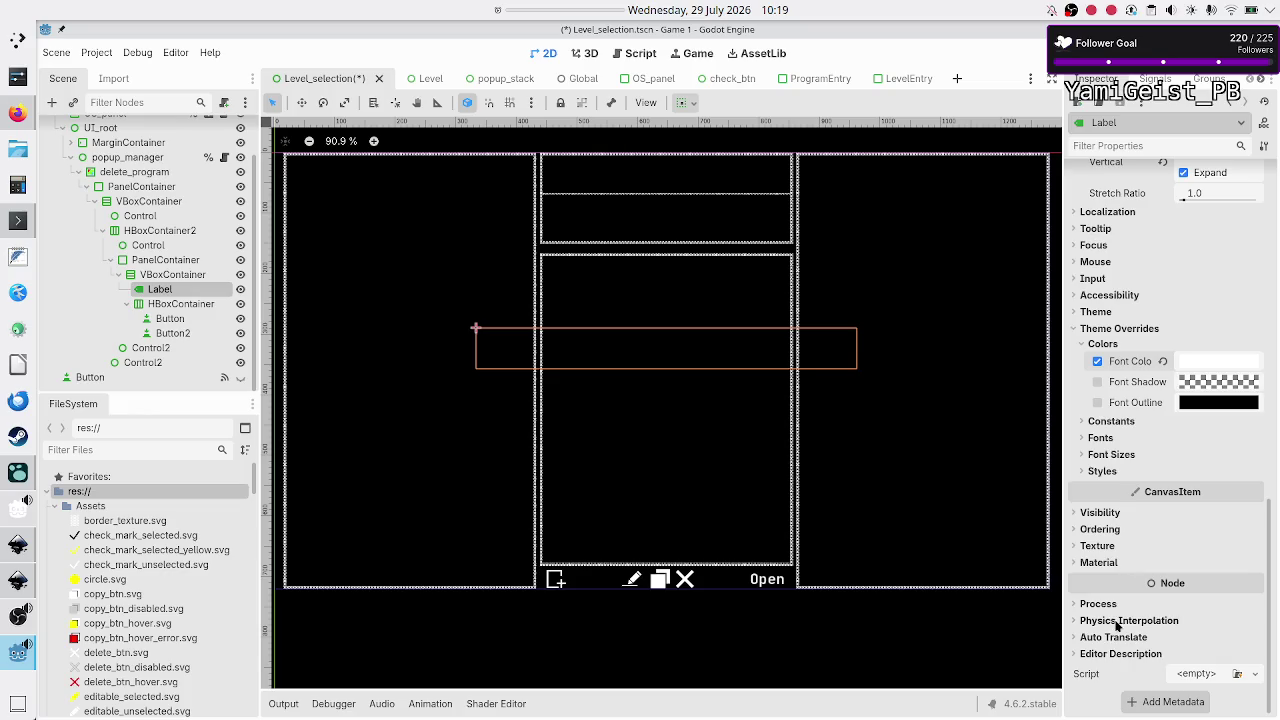
Step: Try Z Index 99, relative Z and Y Sort on the Label's Ordering settings
{"action": "left_click", "coordinate": [1112, 530]}
{"action": "left_click", "coordinate": [1212, 545]}
{"action": "type", "text": "99"}
{"action": "key", "text": "Return"}
{"action": "left_click", "coordinate": [1180, 567]}
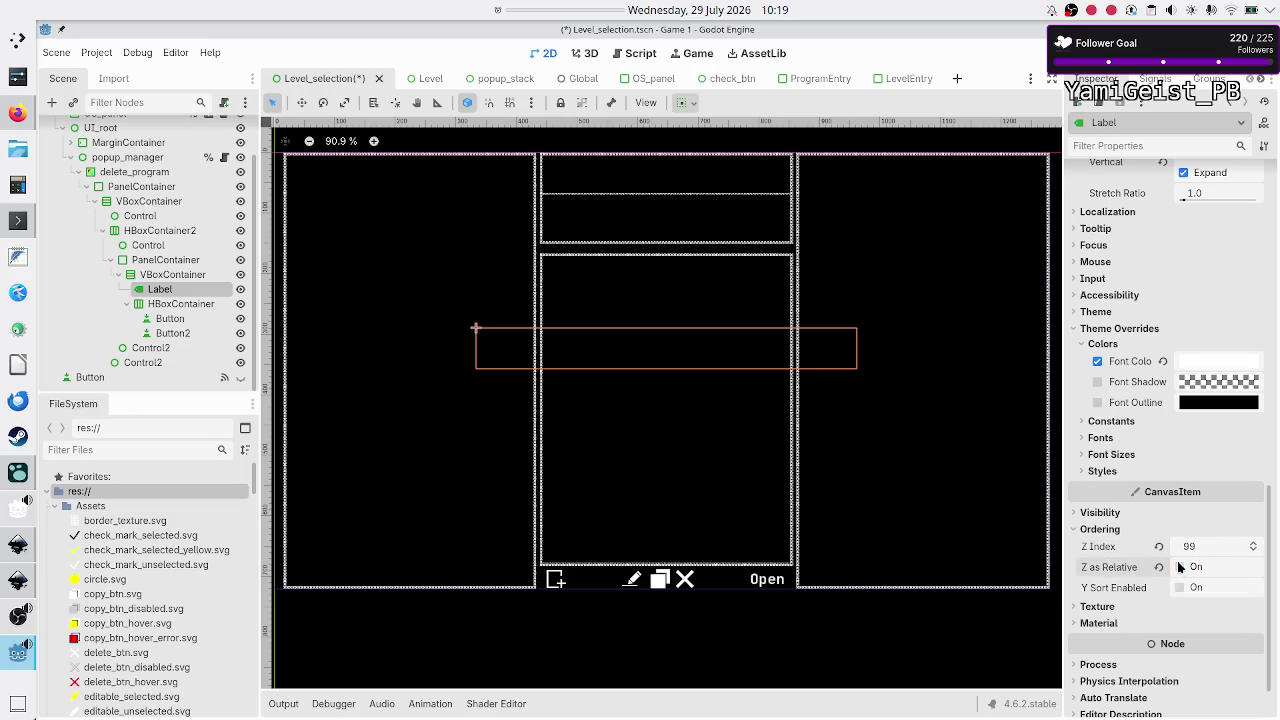
{"action": "left_click", "coordinate": [1181, 588]}
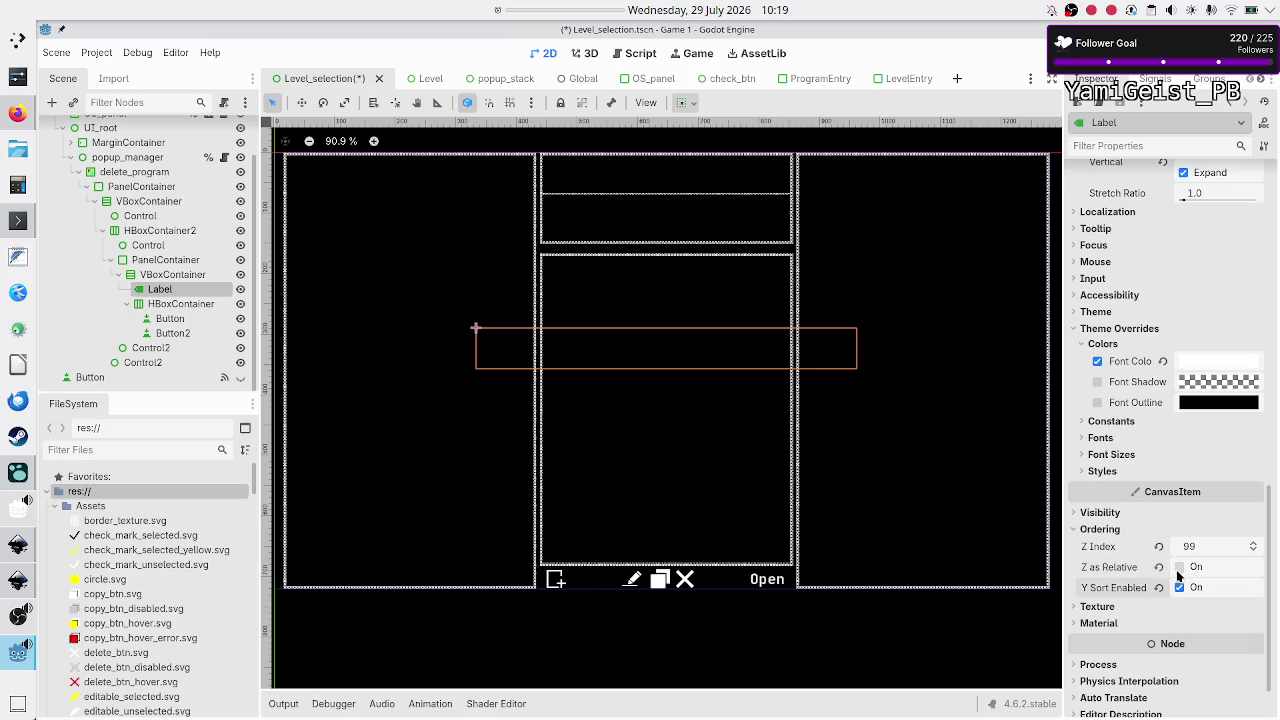
{"action": "left_click", "coordinate": [1179, 568]}
{"action": "left_click", "coordinate": [1179, 567]}
{"action": "left_click", "coordinate": [1179, 588]}
Step: Revert relative Z and Z Index to defaults, then save Level_selection
{"action": "left_click", "coordinate": [1159, 567]}
{"action": "left_click", "coordinate": [1159, 546]}
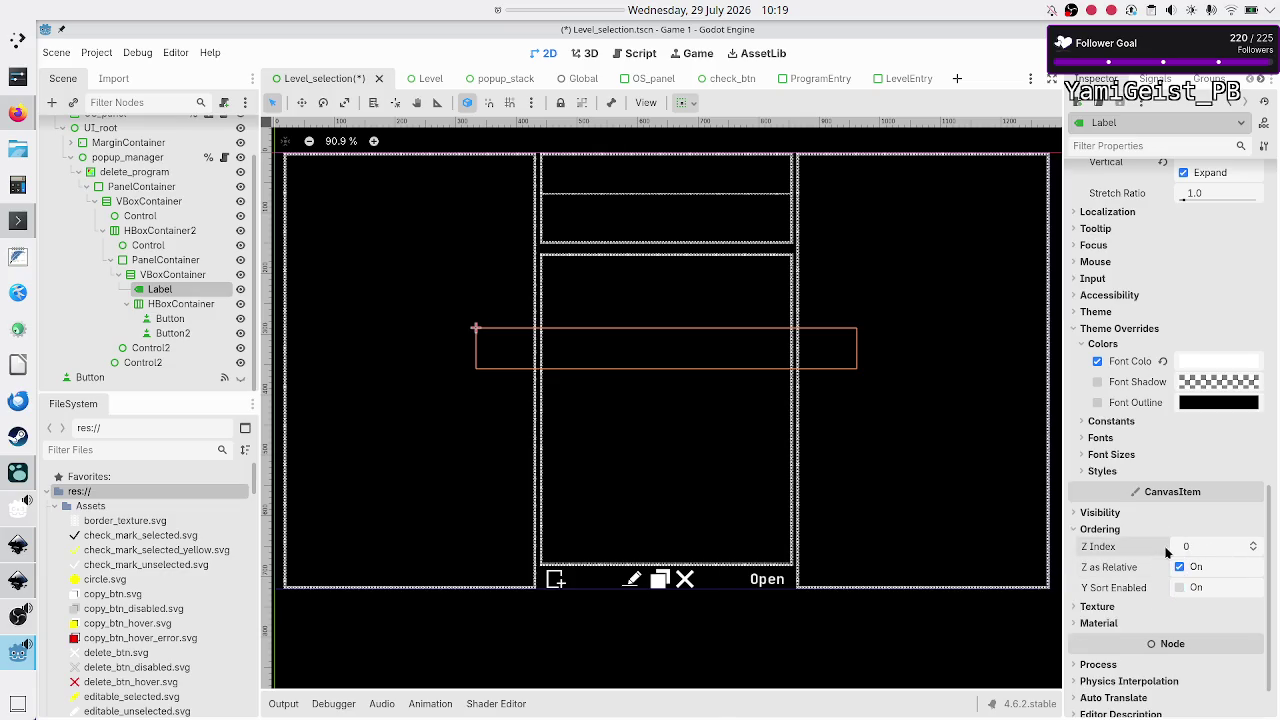
{"action": "key", "text": "ctrl+s"}
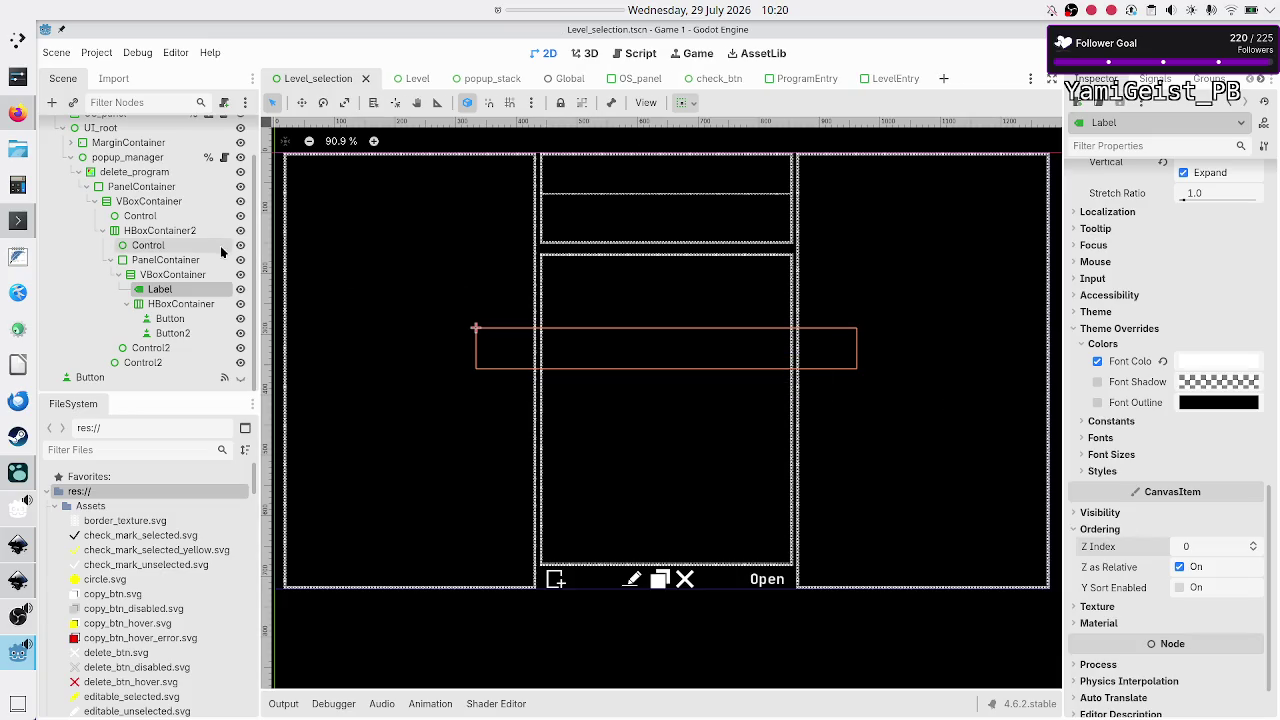
{"action": "scroll", "coordinate": [221, 252], "scroll_direction": "up", "scroll_amount": 2}
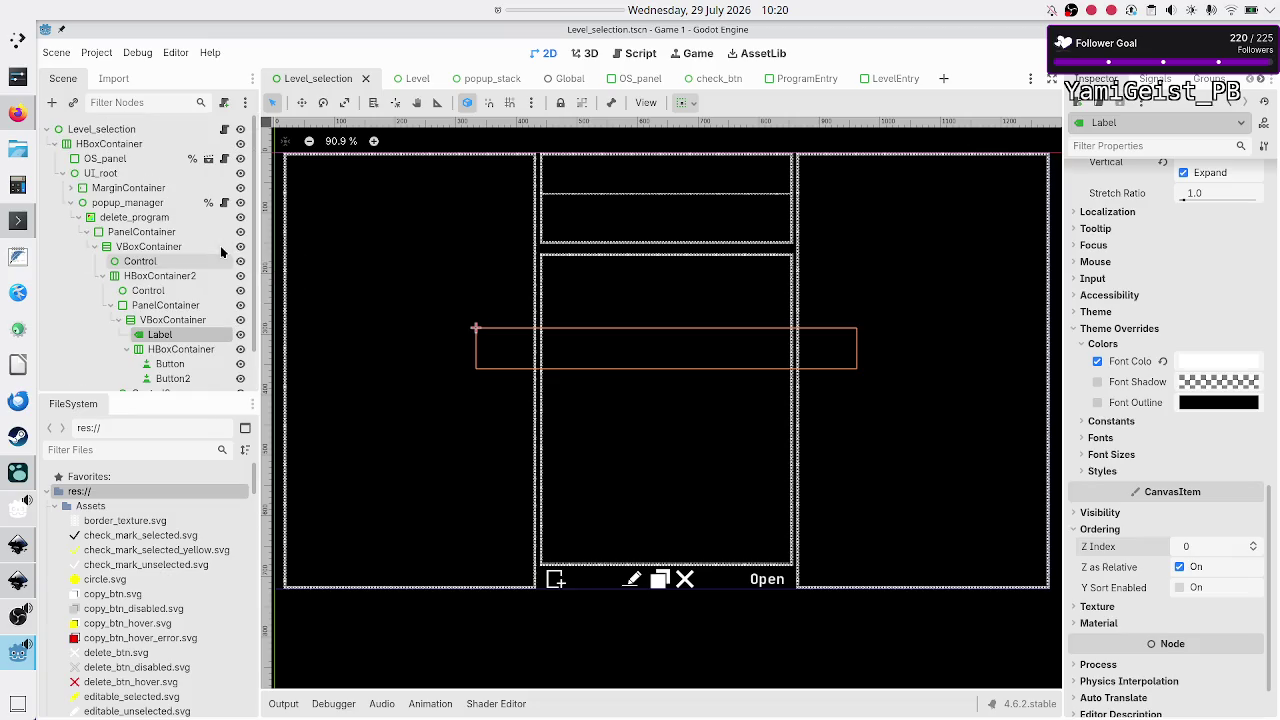
Step: Open popup_manager.gd from the node's script icon and scroll up to line 1
{"action": "left_click", "coordinate": [224, 202]}
{"action": "left_click", "coordinate": [670, 236]}
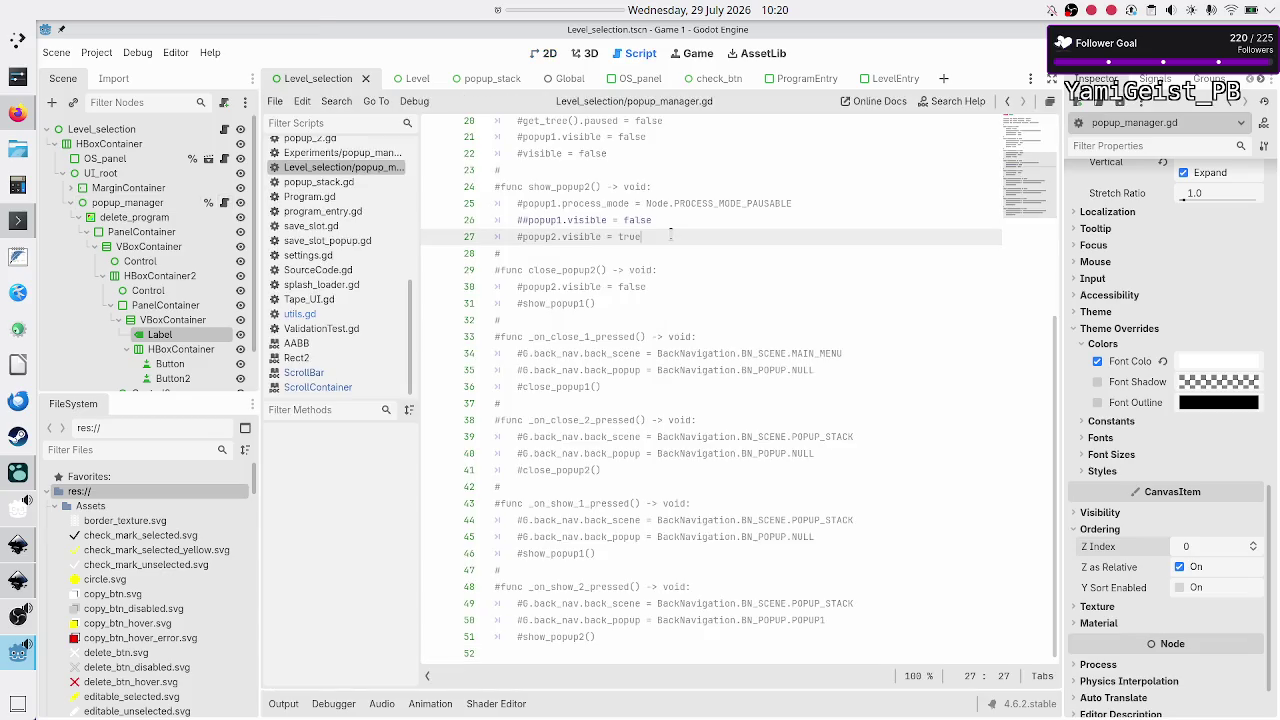
{"action": "scroll", "coordinate": [670, 236], "scroll_direction": "up", "scroll_amount": 6}
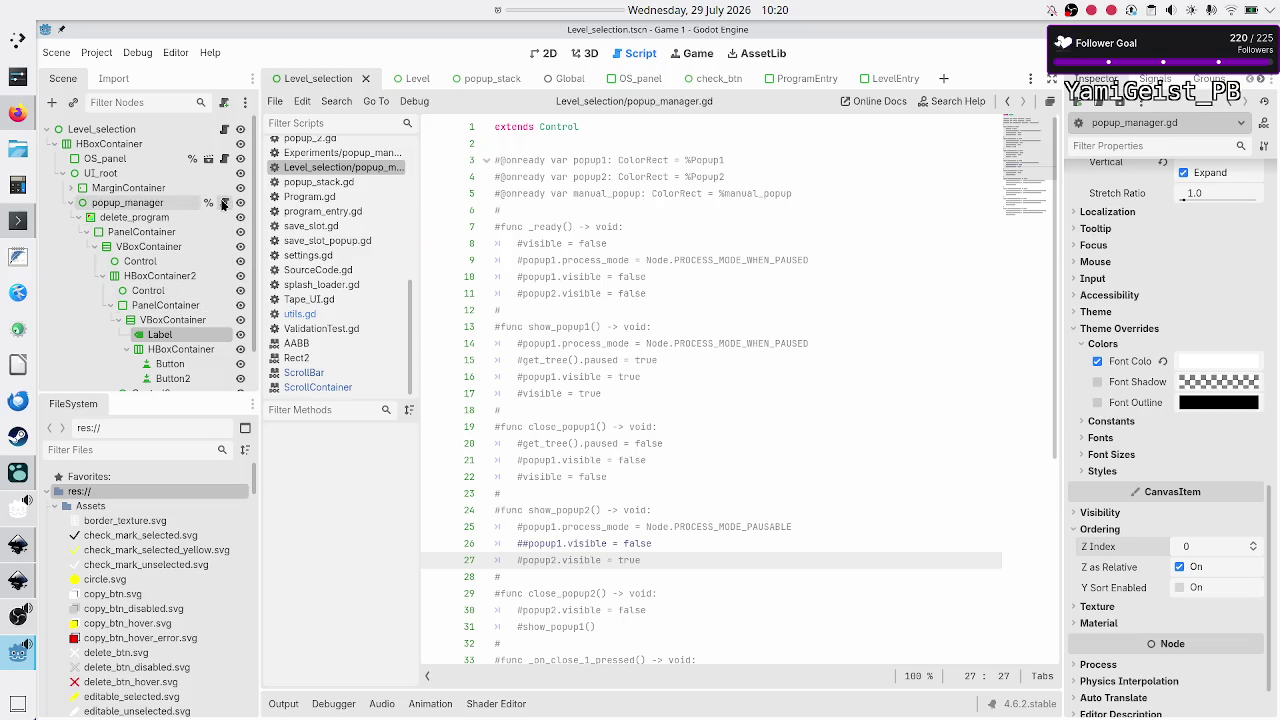
{"action": "left_click", "coordinate": [563, 210]}
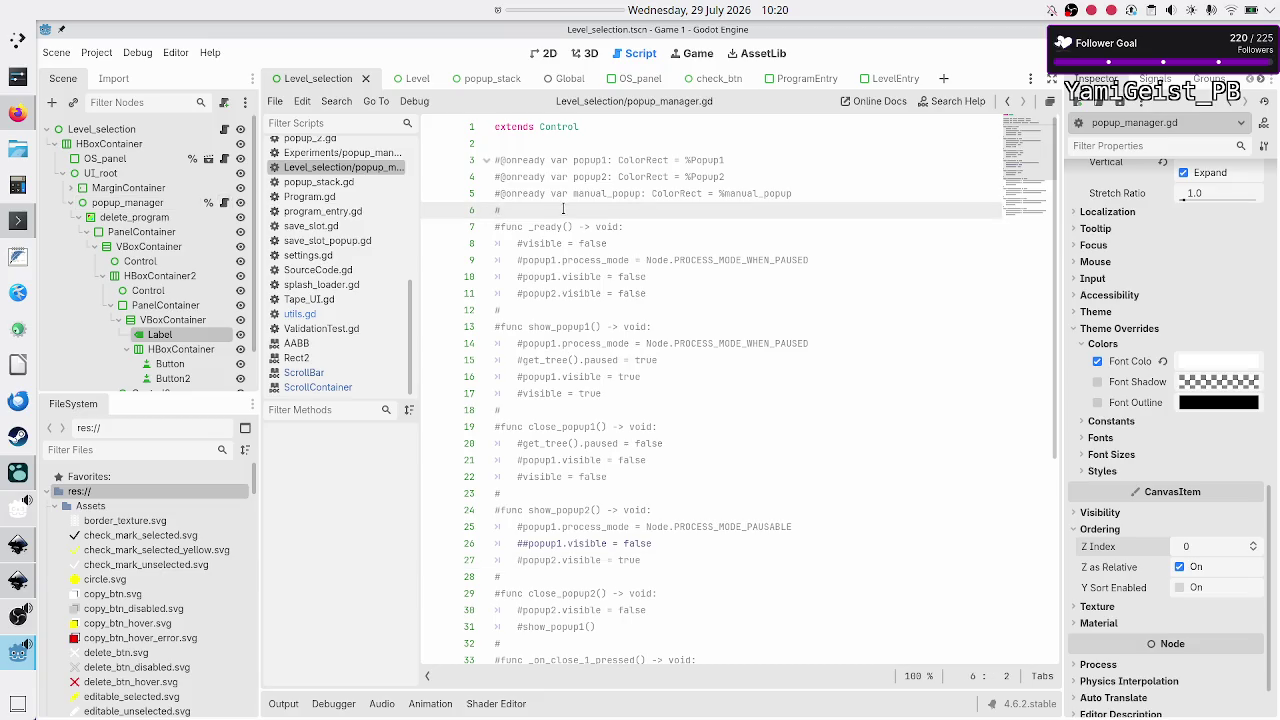
{"action": "scroll", "coordinate": [563, 210], "scroll_direction": "down", "scroll_amount": 6}
{"action": "scroll", "coordinate": [563, 210], "scroll_direction": "up", "scroll_amount": 6}
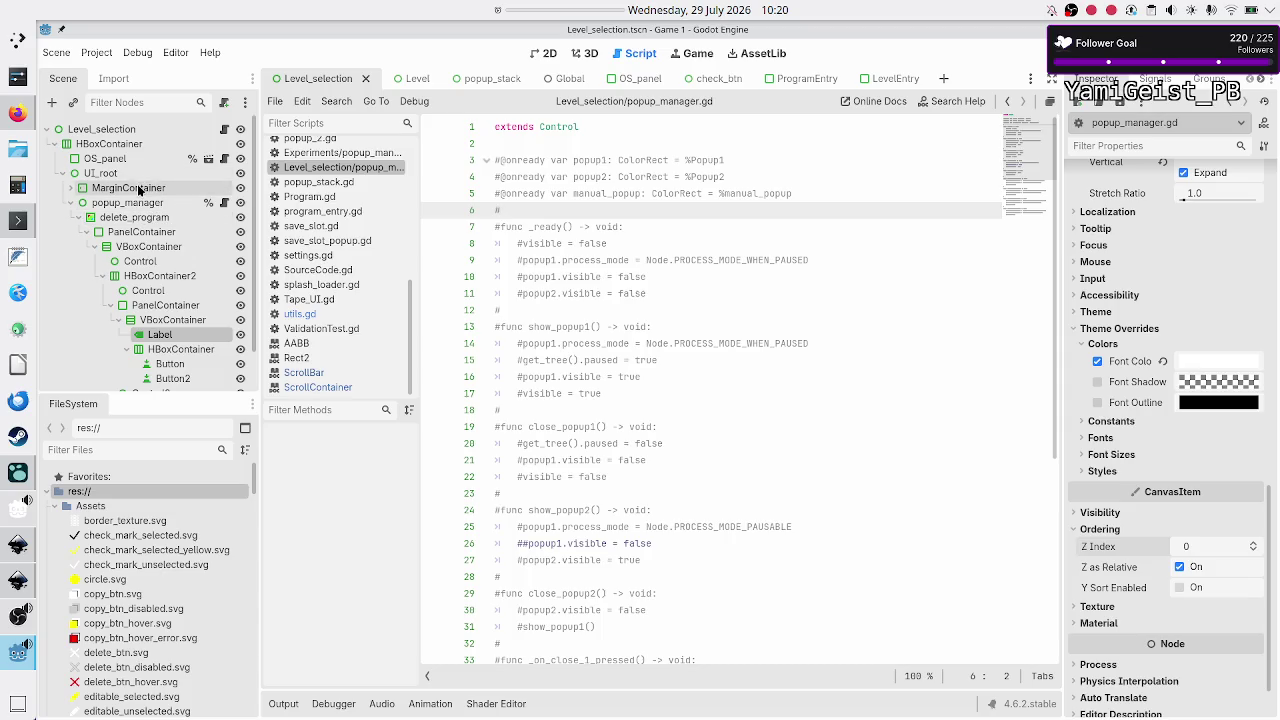
Step: Back in the 2D view, revert delete_program's Self Modulate to its default white
{"action": "left_click", "coordinate": [545, 53]}
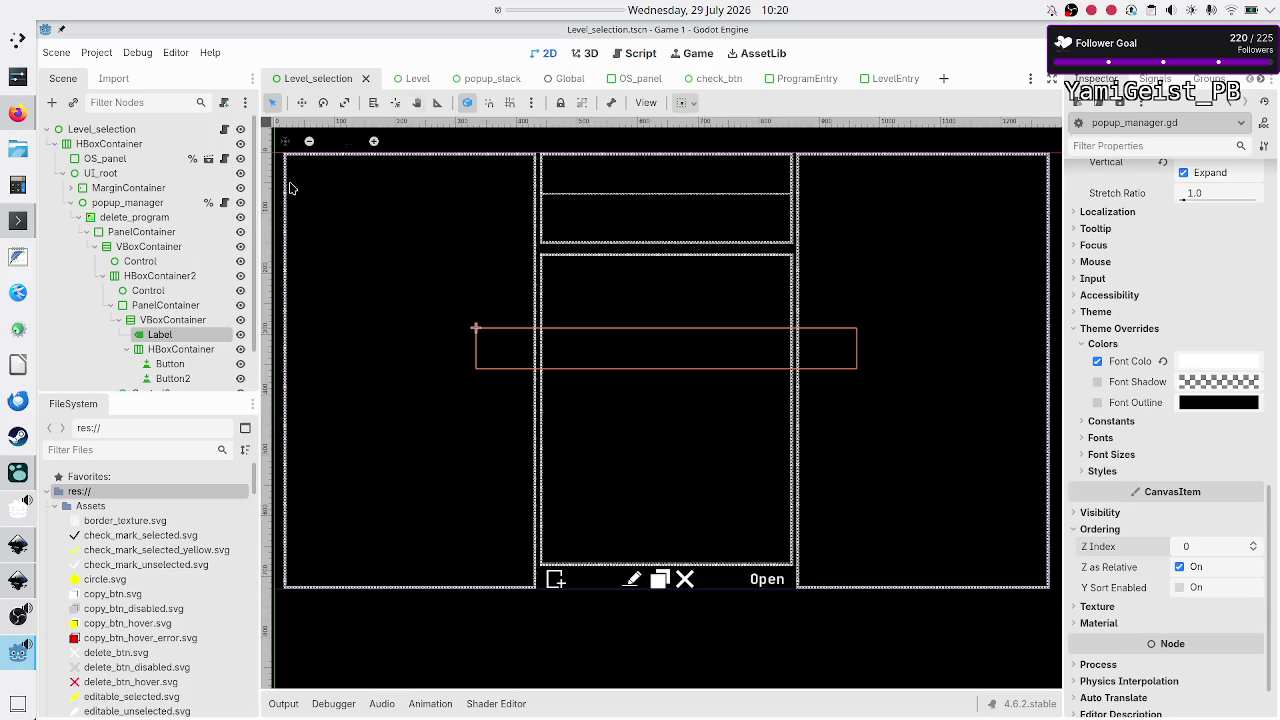
{"action": "left_click", "coordinate": [138, 189]}
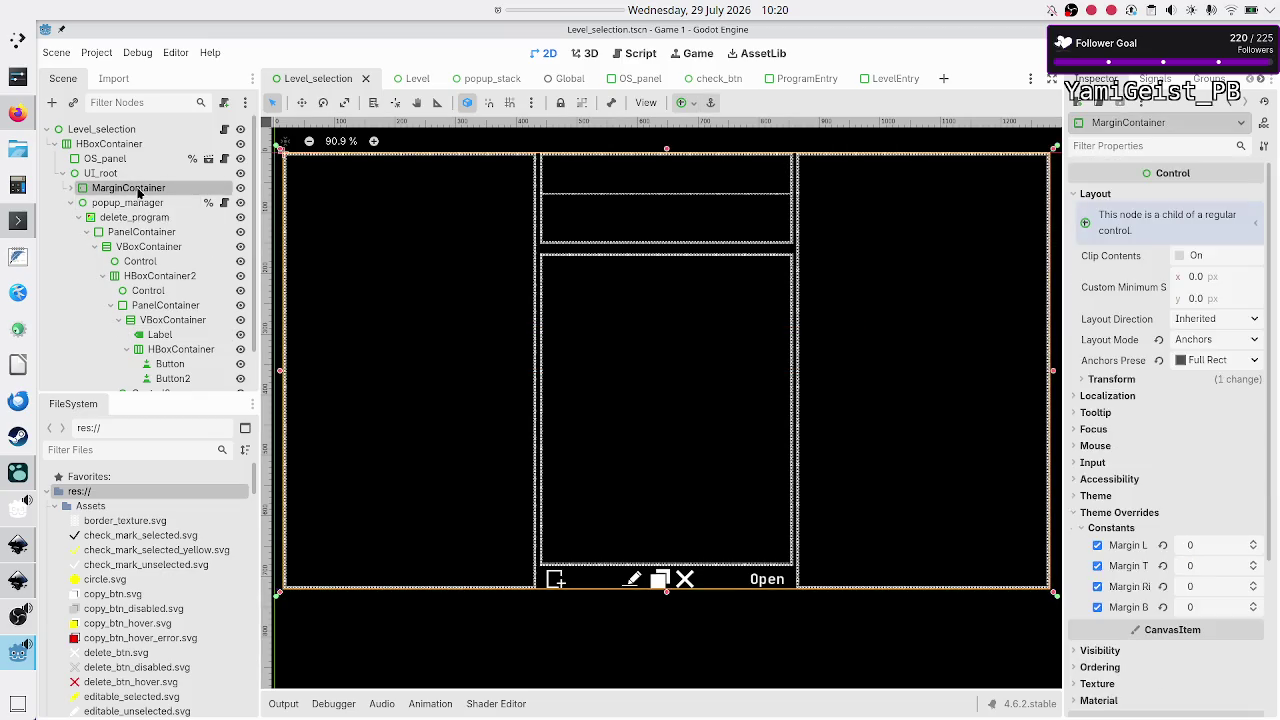
{"action": "left_click", "coordinate": [136, 204]}
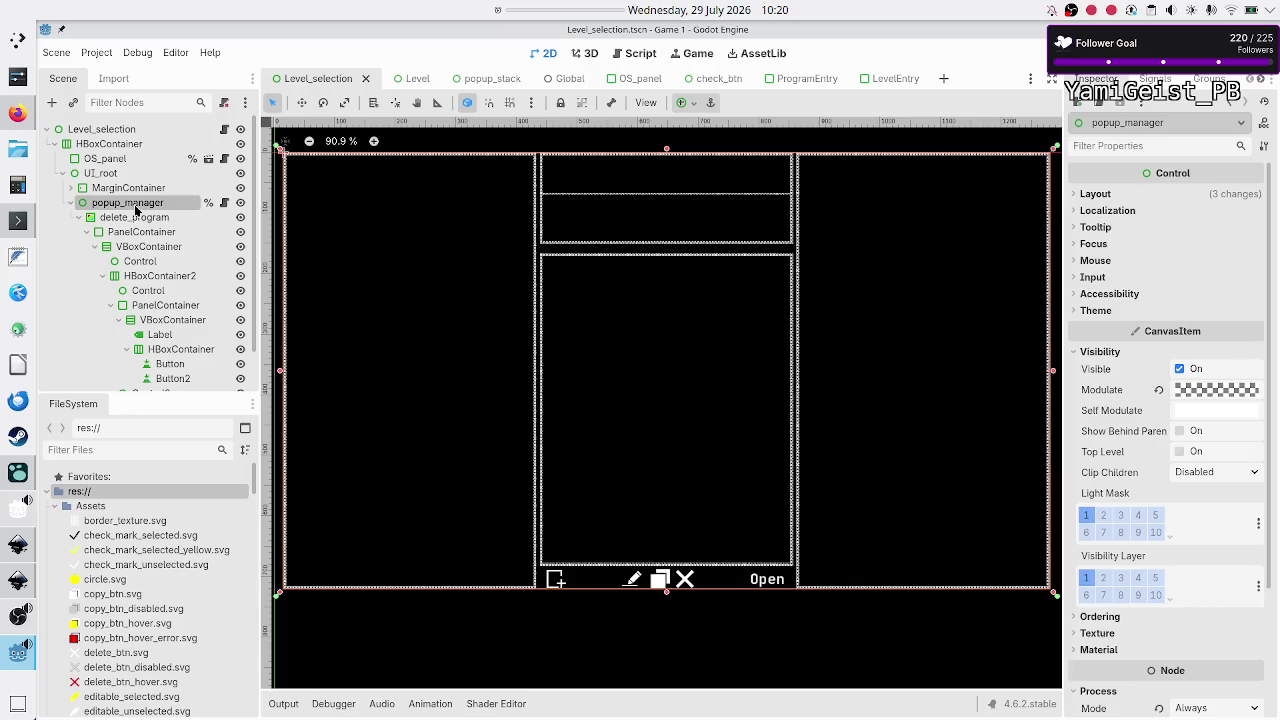
{"action": "left_click", "coordinate": [150, 190]}
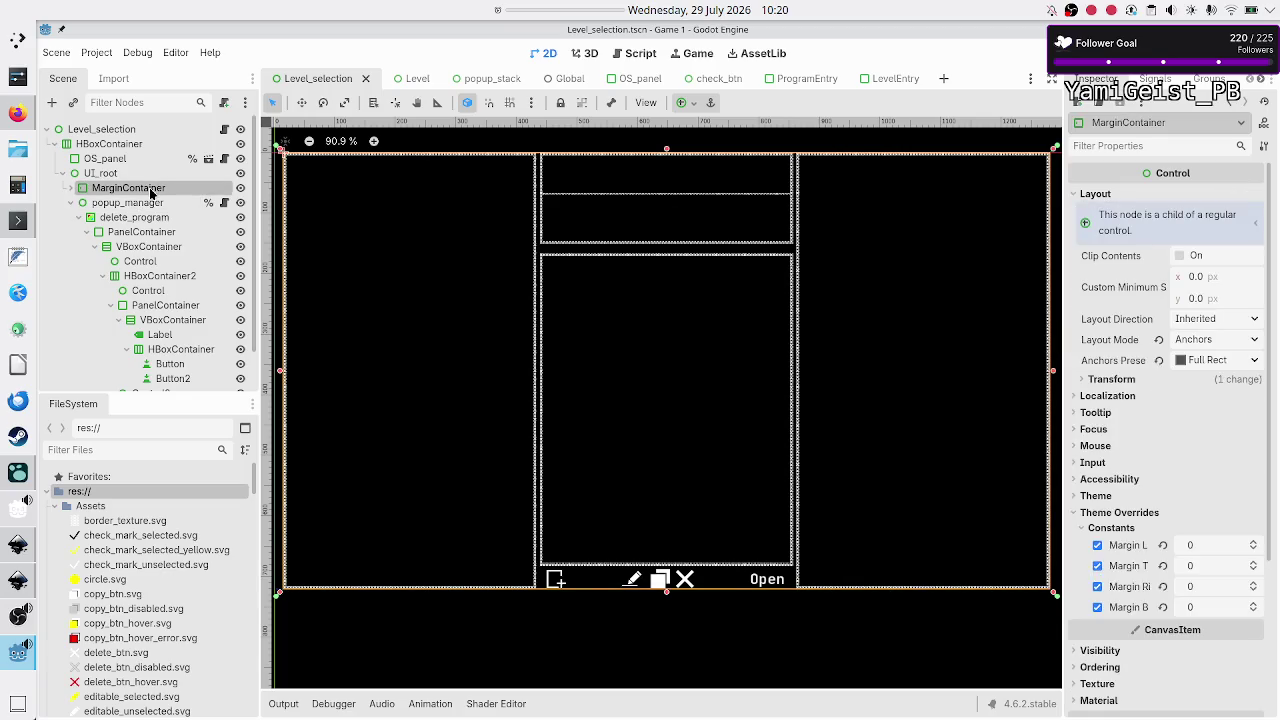
{"action": "left_click", "coordinate": [139, 205]}
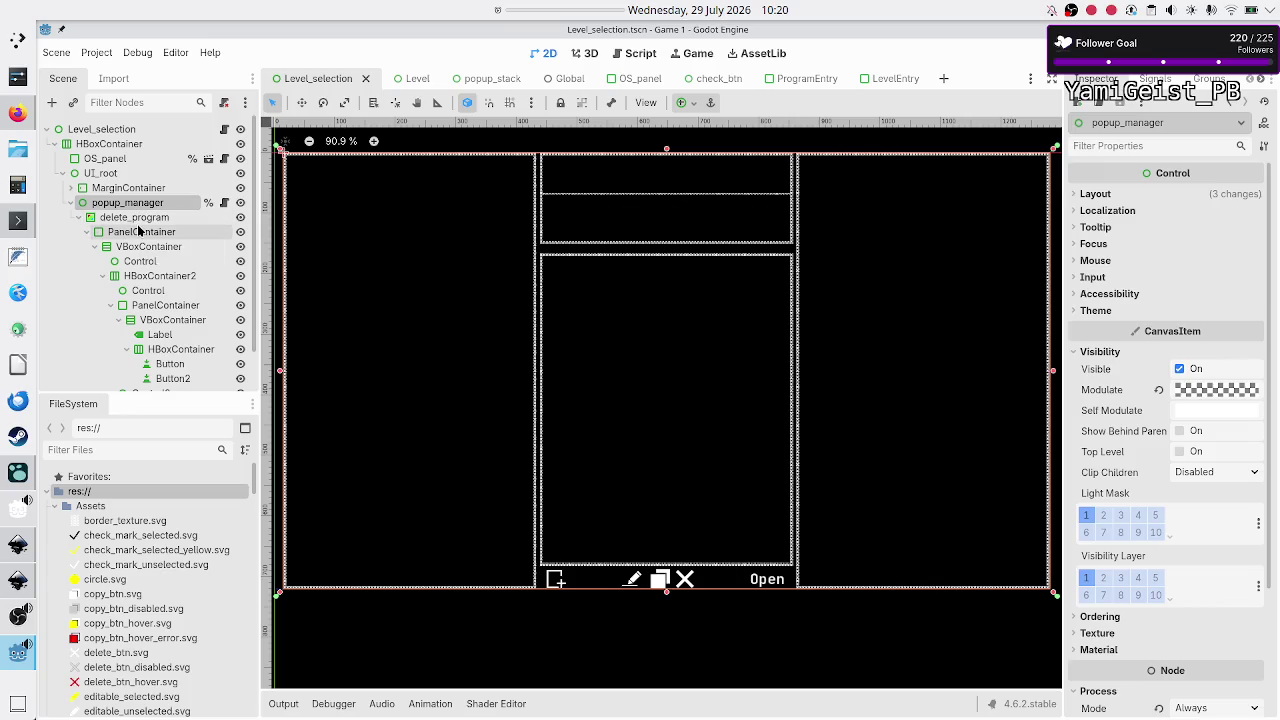
{"action": "left_click", "coordinate": [156, 219]}
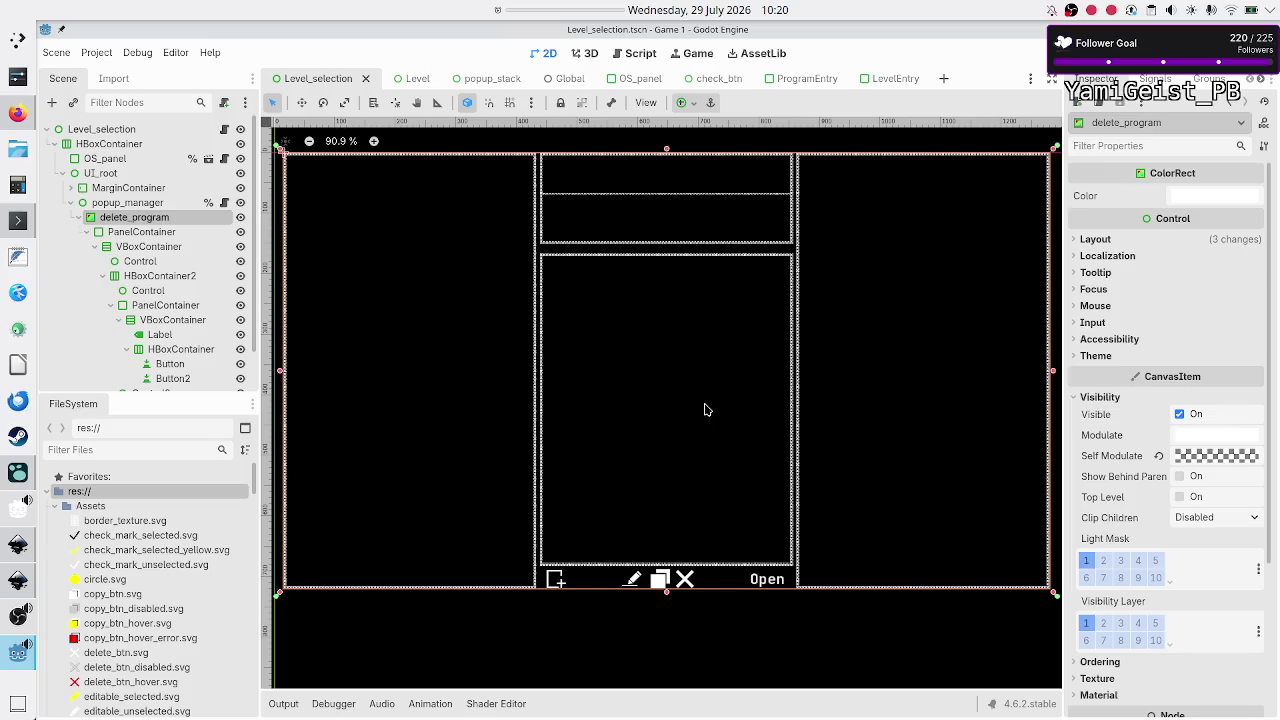
{"action": "left_click", "coordinate": [1159, 458]}
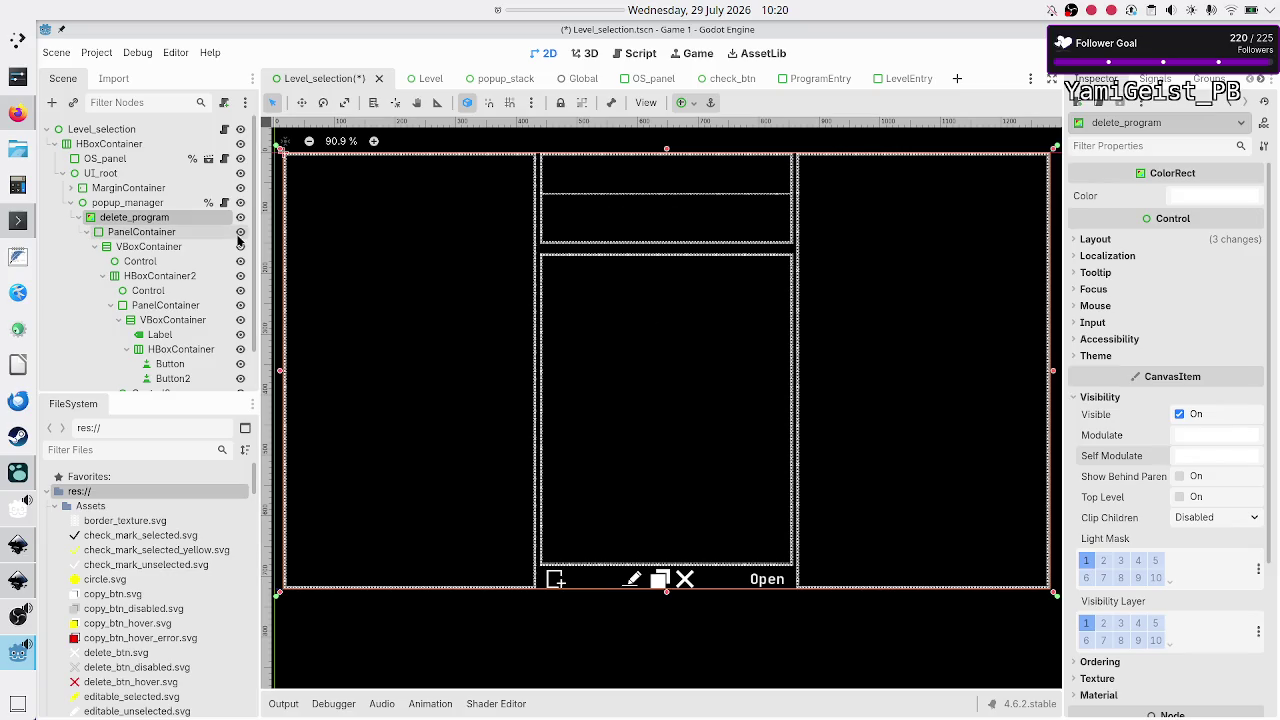
Step: Reselect delete_program and bring up its Self Modulate colour picker
{"action": "left_click", "coordinate": [157, 335]}
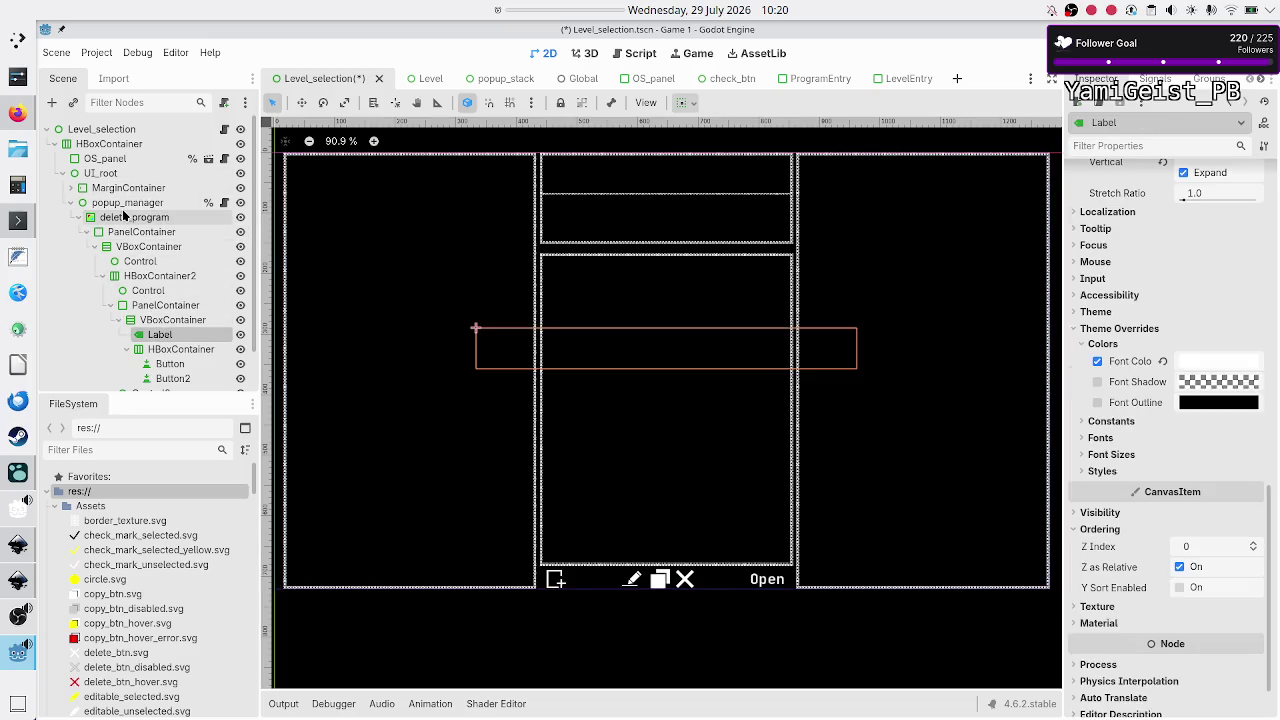
{"action": "left_click", "coordinate": [125, 217]}
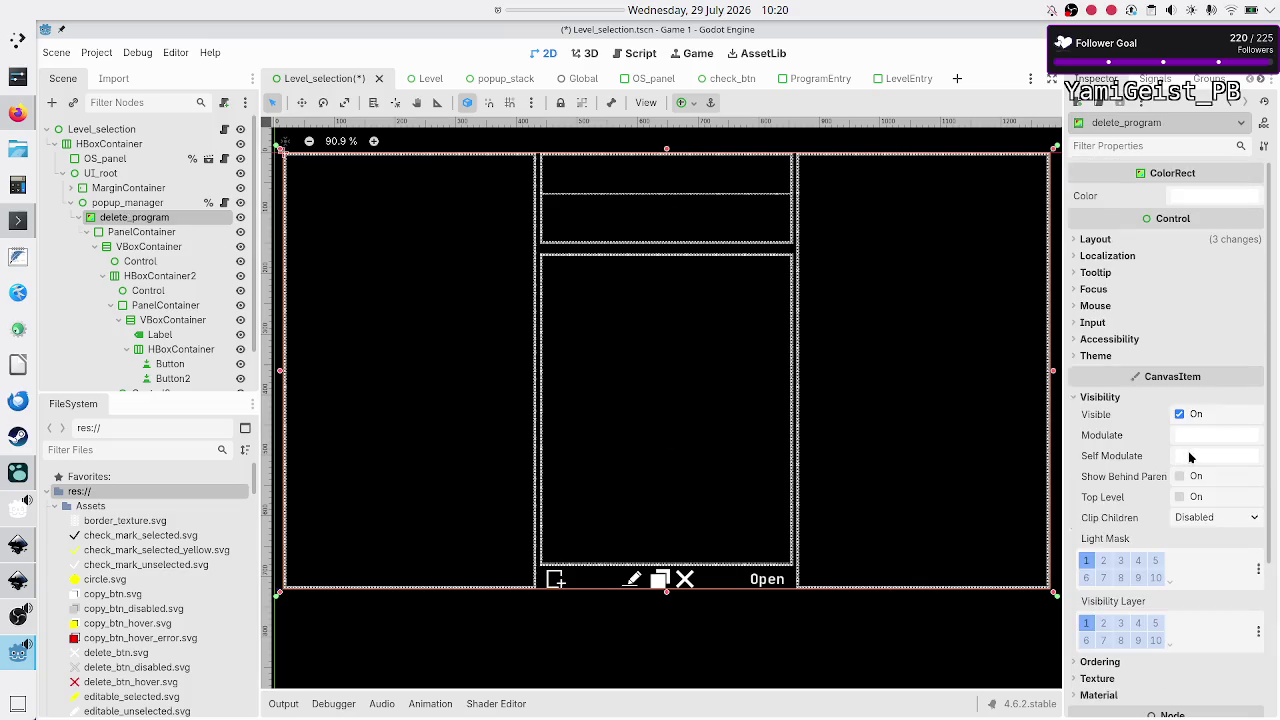
{"action": "left_click", "coordinate": [1195, 456]}
Step: Drop delete_program's Self Modulate alpha to 0 (ffffff00) and save the Level_selection scene
{"action": "left_click_drag", "start_coordinate": [1170, 355], "coordinate": [1068, 350]}
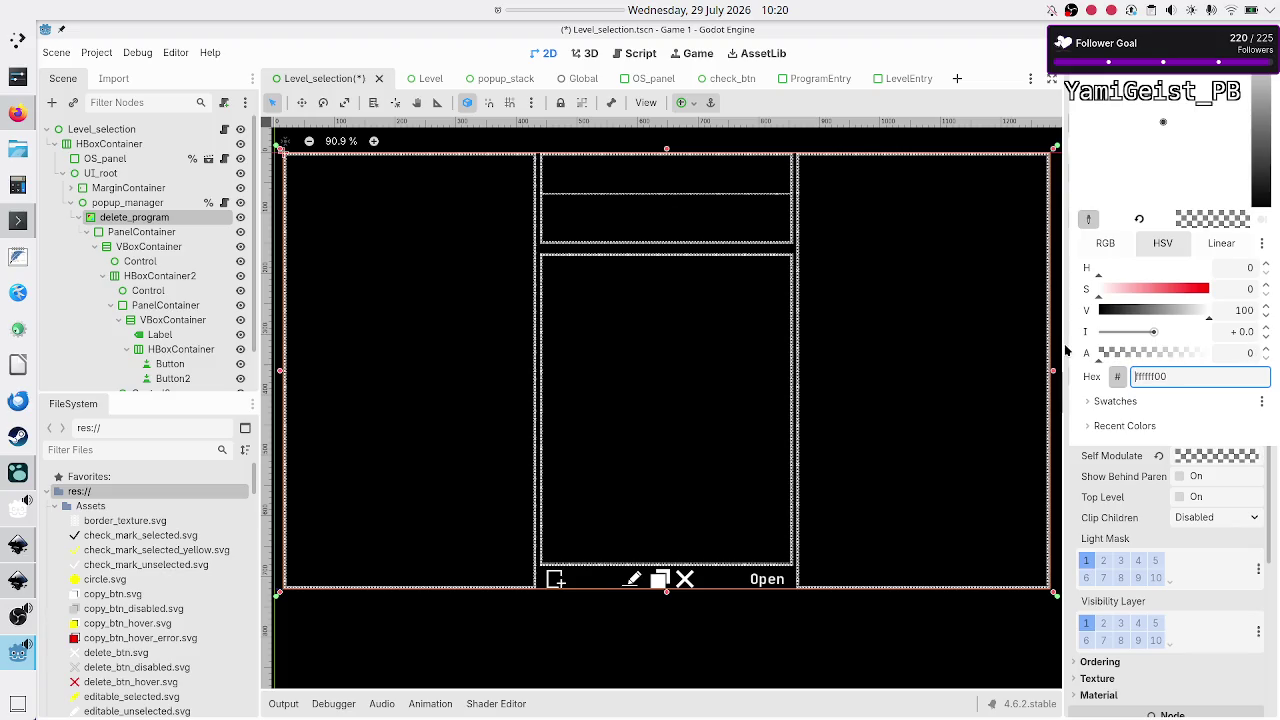
{"action": "left_click", "coordinate": [1224, 381]}
{"action": "key", "text": "Escape"}
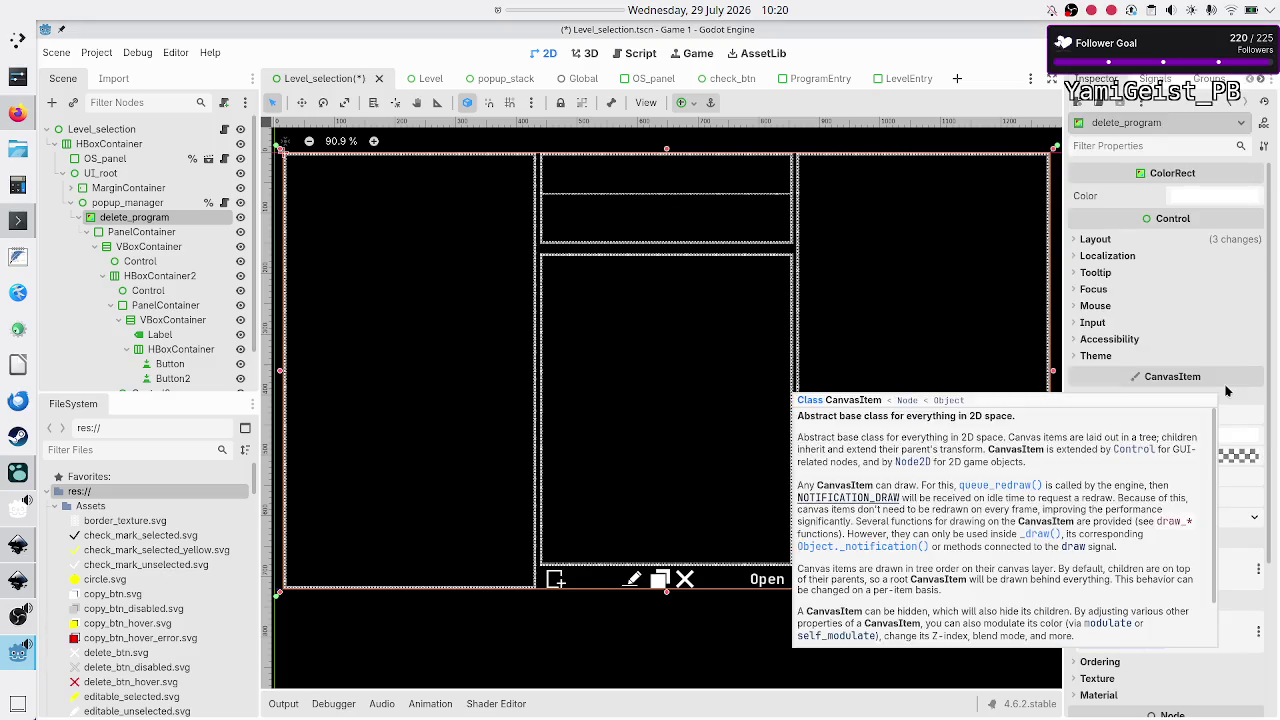
{"action": "key", "text": "ctrl+s"}
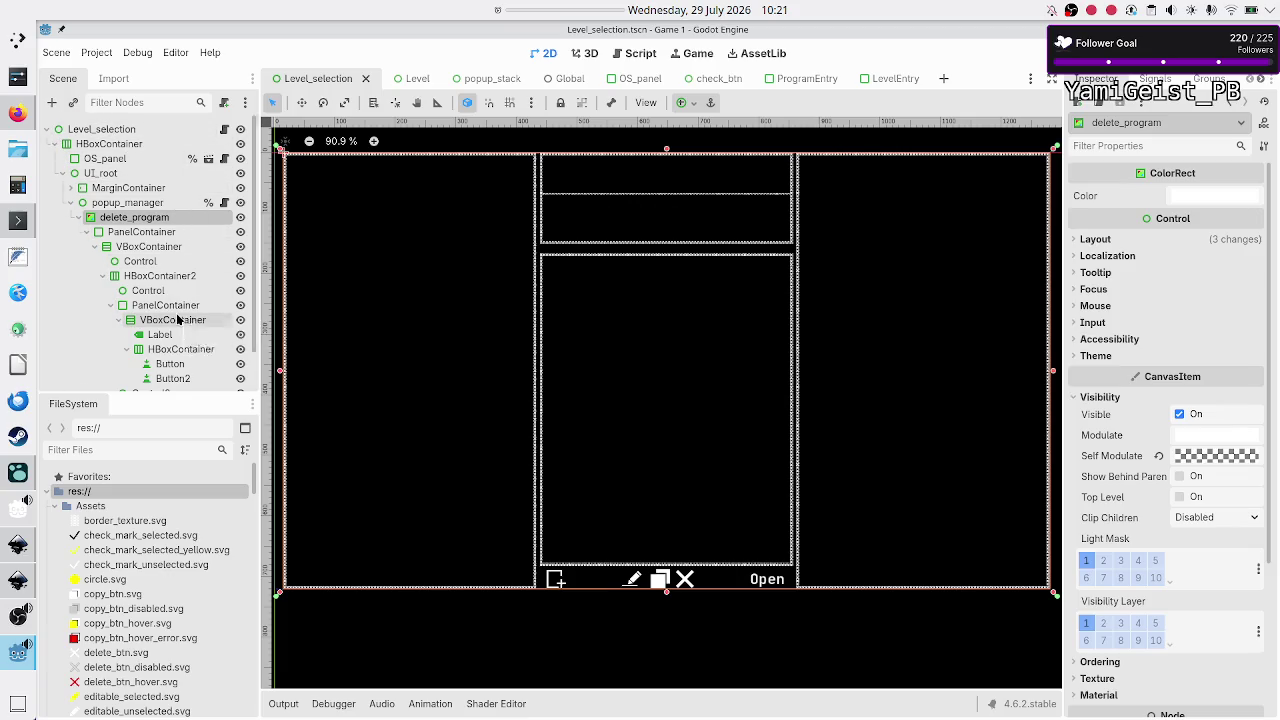
{"action": "scroll", "coordinate": [177, 319], "scroll_direction": "down", "scroll_amount": 2}
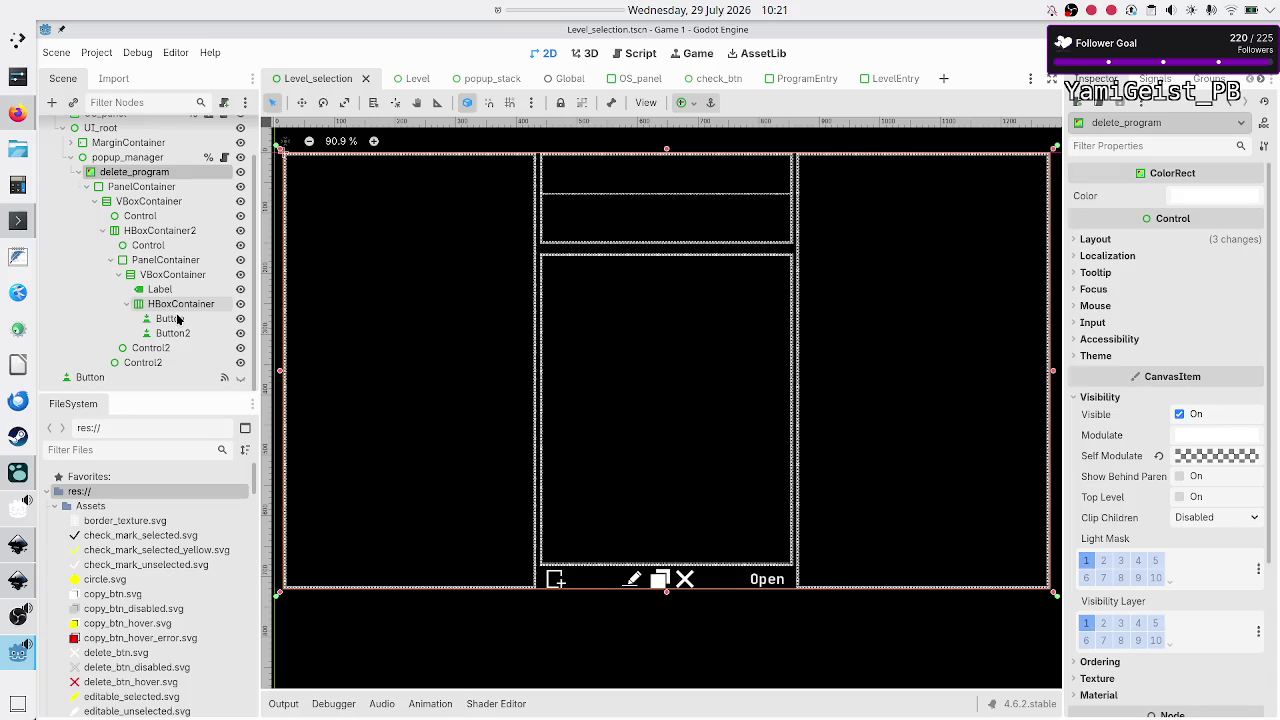
Step: Set popup_manager's Ordering Z Index to 99
{"action": "left_click", "coordinate": [128, 158]}
{"action": "scroll", "coordinate": [128, 158], "scroll_direction": "up", "scroll_amount": 2}
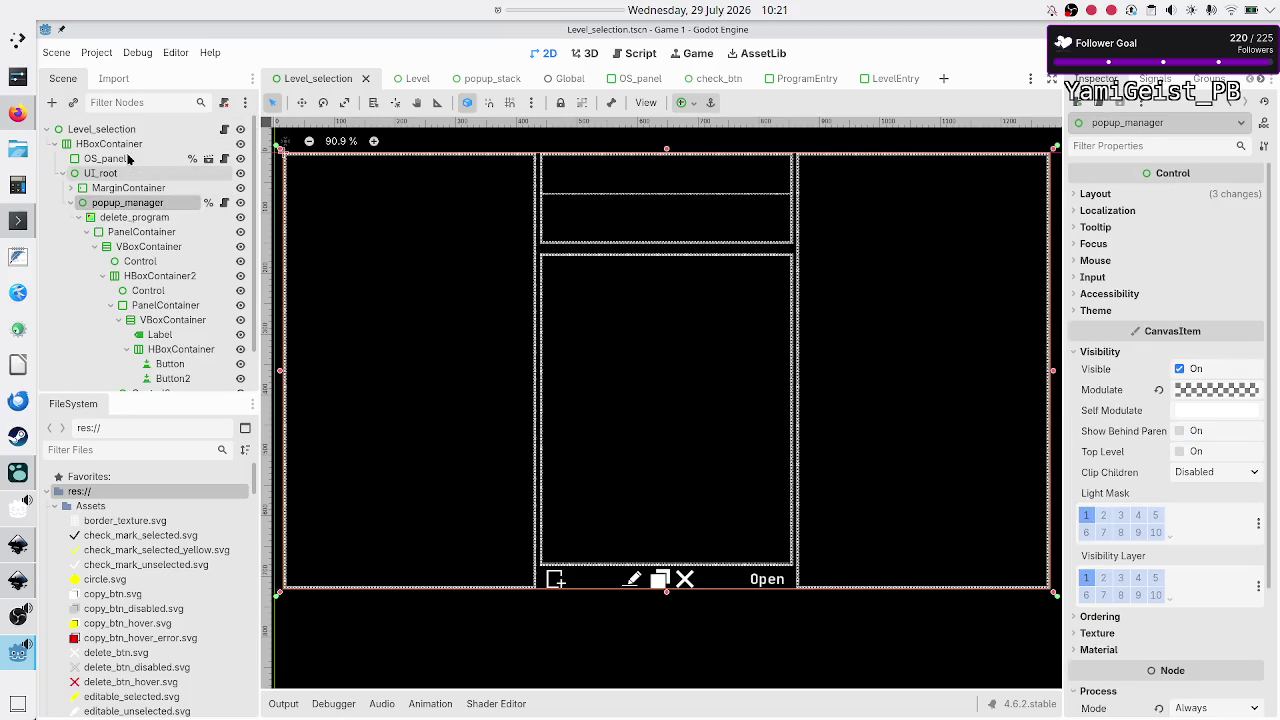
{"action": "left_click", "coordinate": [69, 188]}
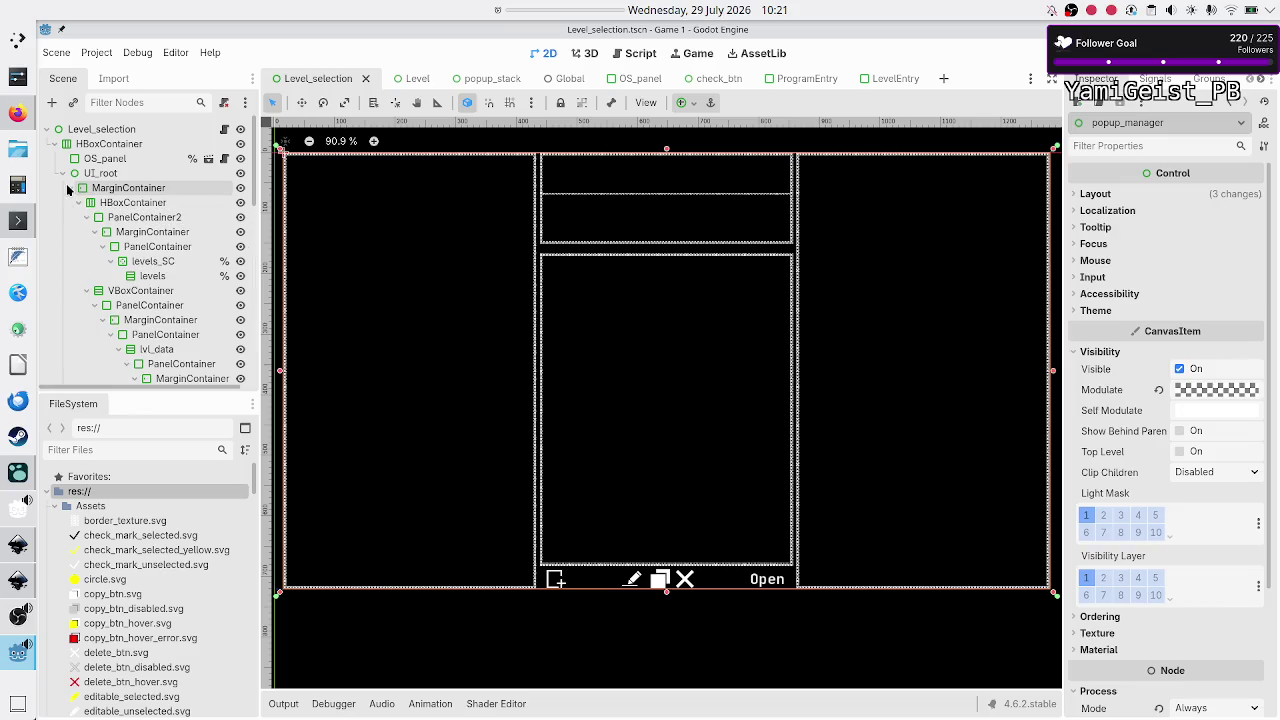
{"action": "left_click", "coordinate": [69, 188]}
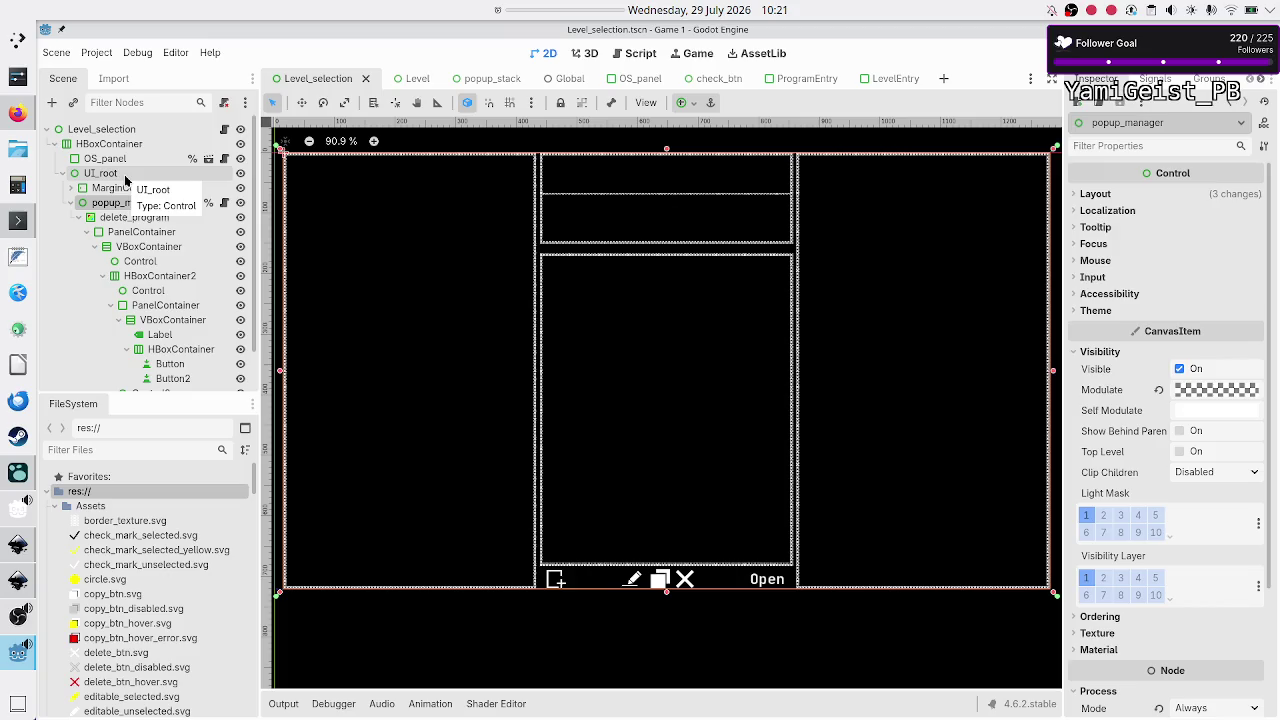
{"action": "left_click", "coordinate": [130, 188]}
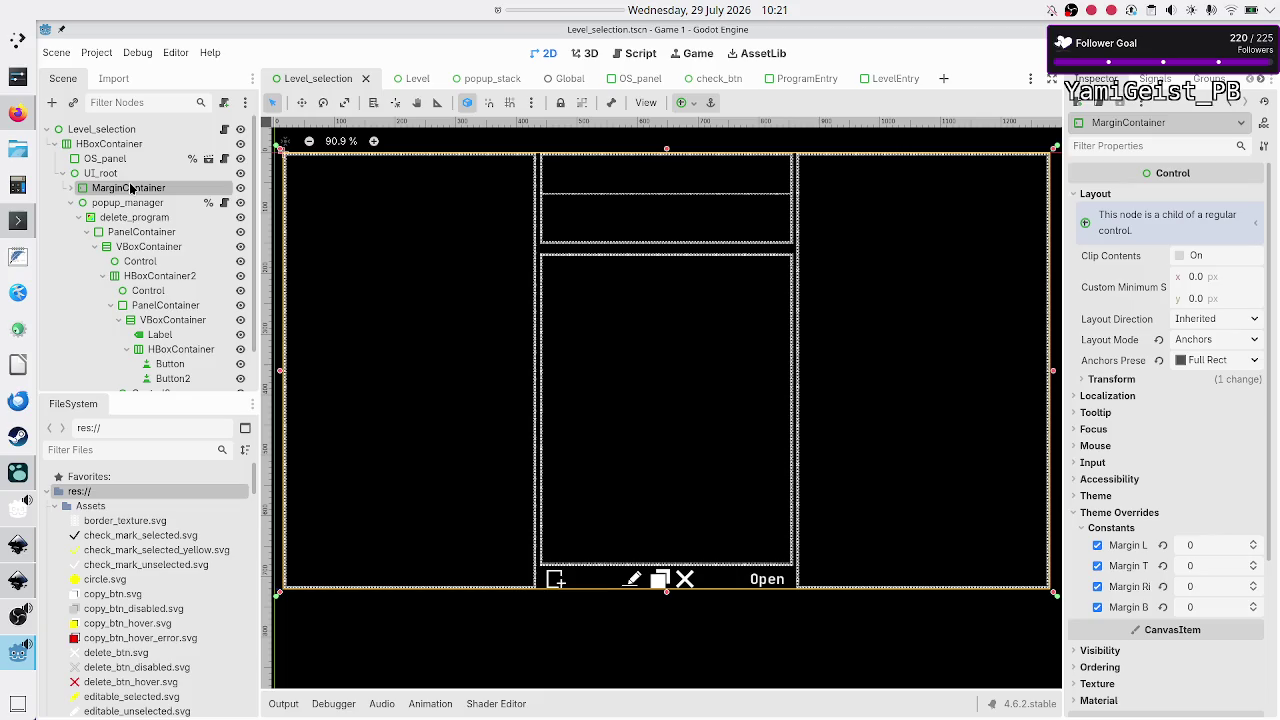
{"action": "left_click", "coordinate": [130, 203]}
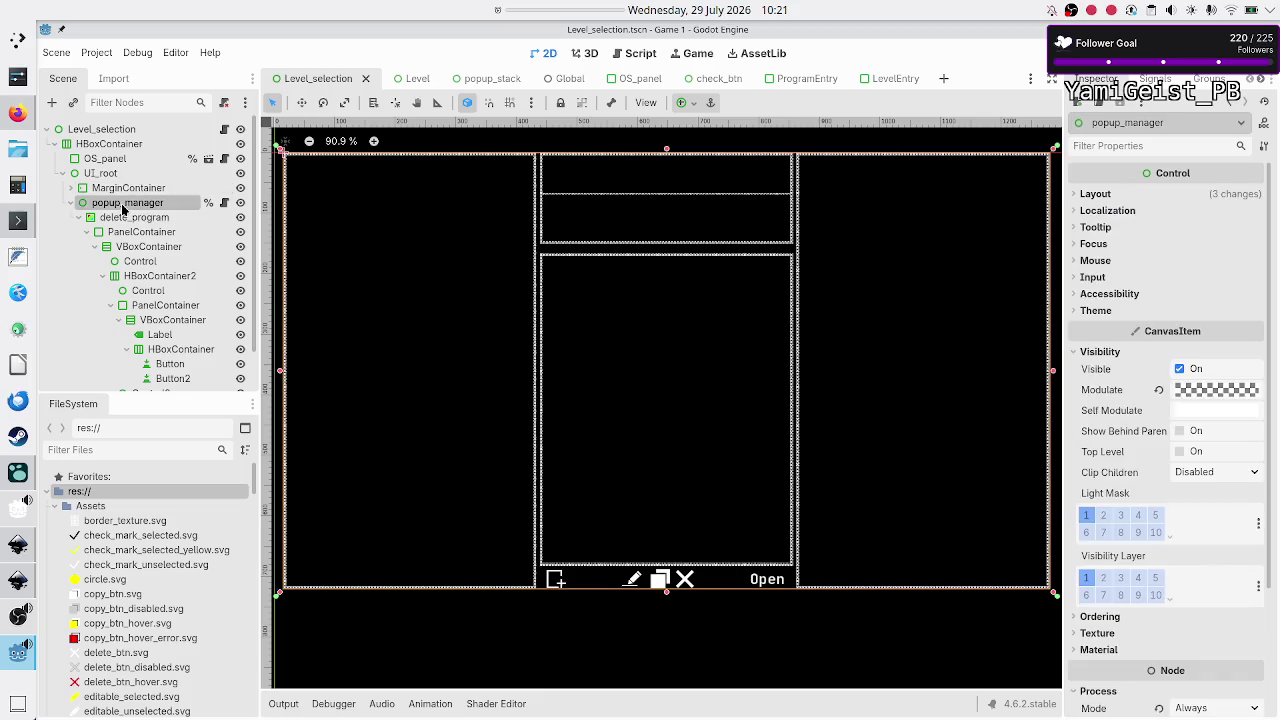
{"action": "left_click", "coordinate": [1118, 617]}
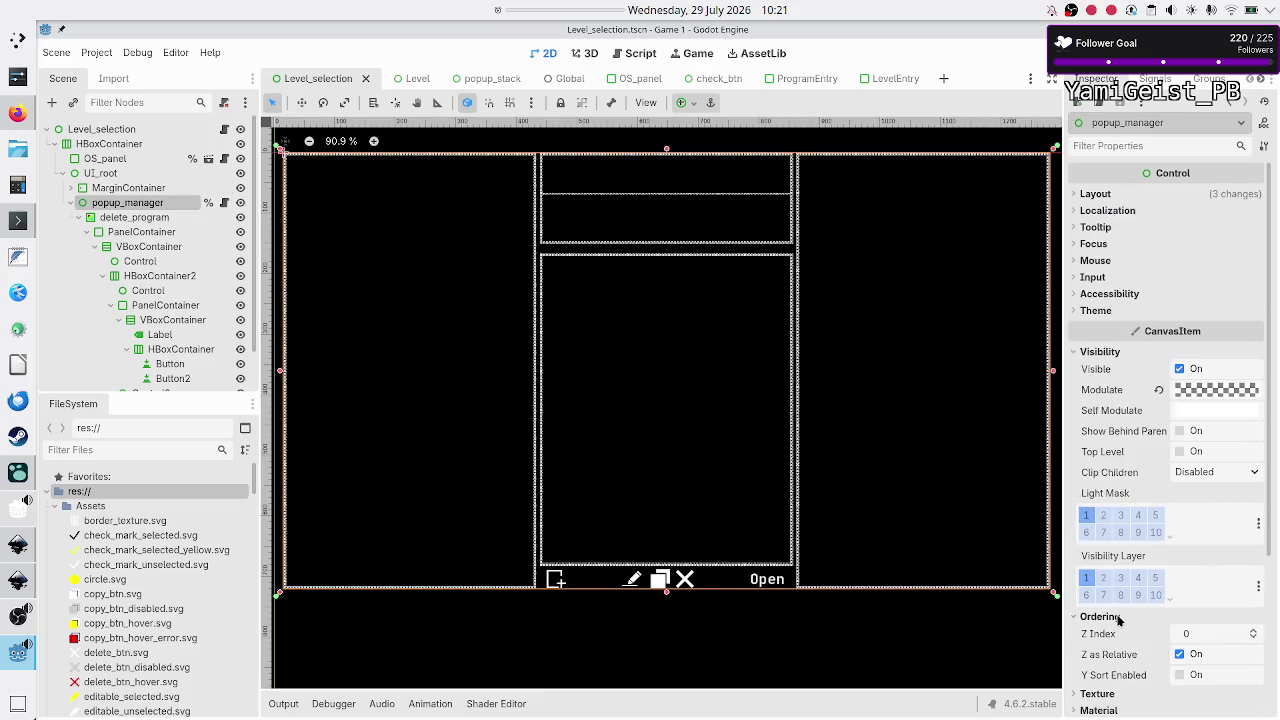
{"action": "left_click", "coordinate": [1217, 632]}
{"action": "type", "text": "99"}
{"action": "key", "text": "Return"}
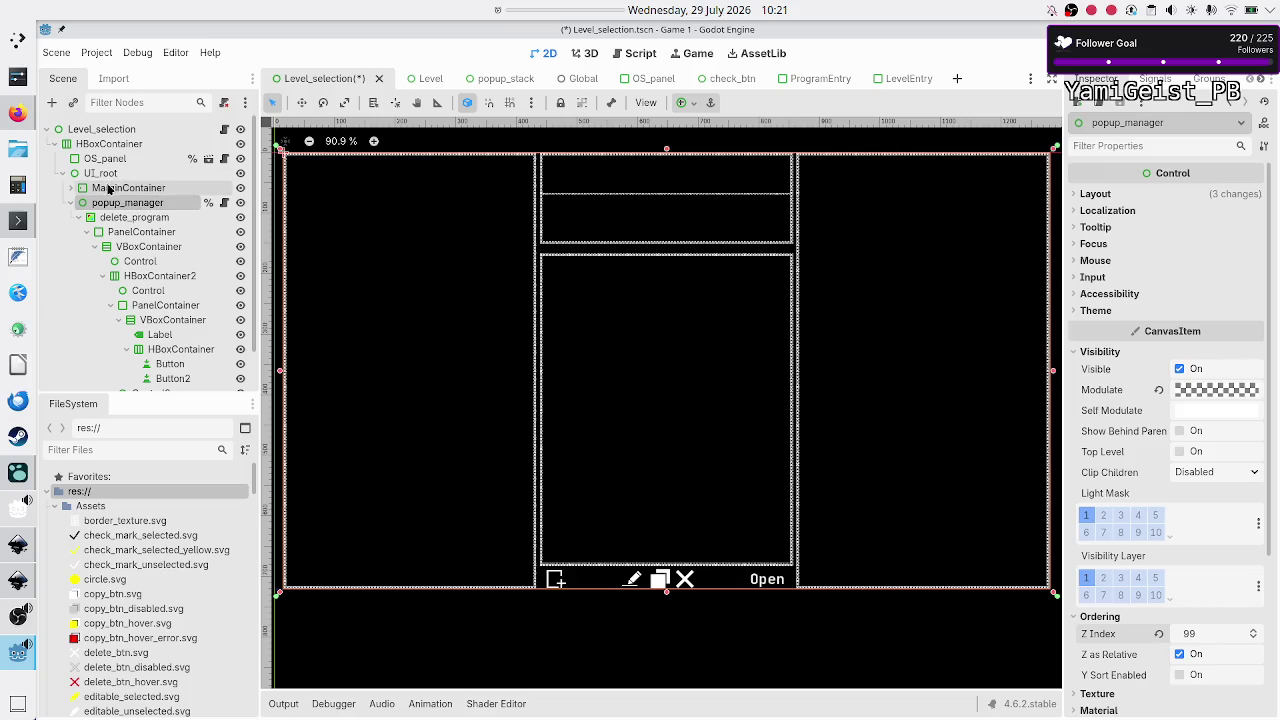
Step: Revert popup_manager's Z Index back to 0
{"action": "left_click", "coordinate": [109, 189]}
{"action": "left_click", "coordinate": [104, 203]}
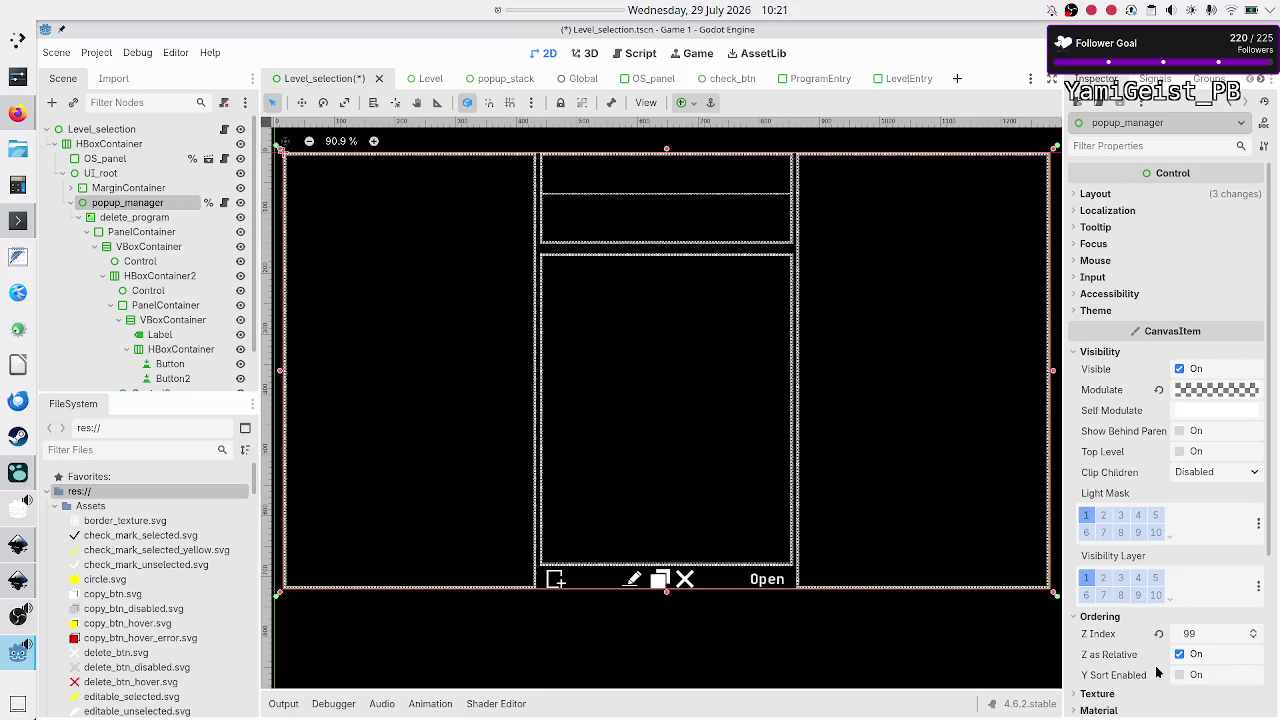
{"action": "left_click", "coordinate": [1159, 633]}
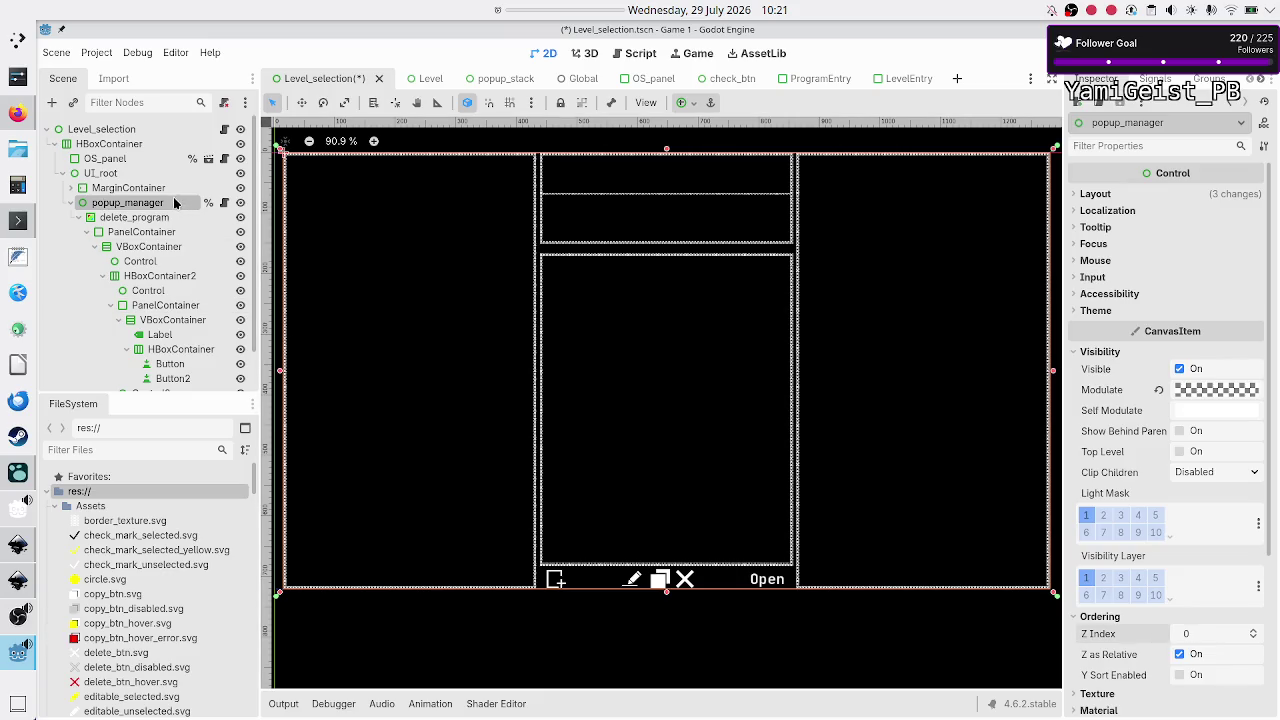
Step: Copy popup_manager and paste it under a new scene's User Interface Control root
{"action": "right_click", "coordinate": [172, 204]}
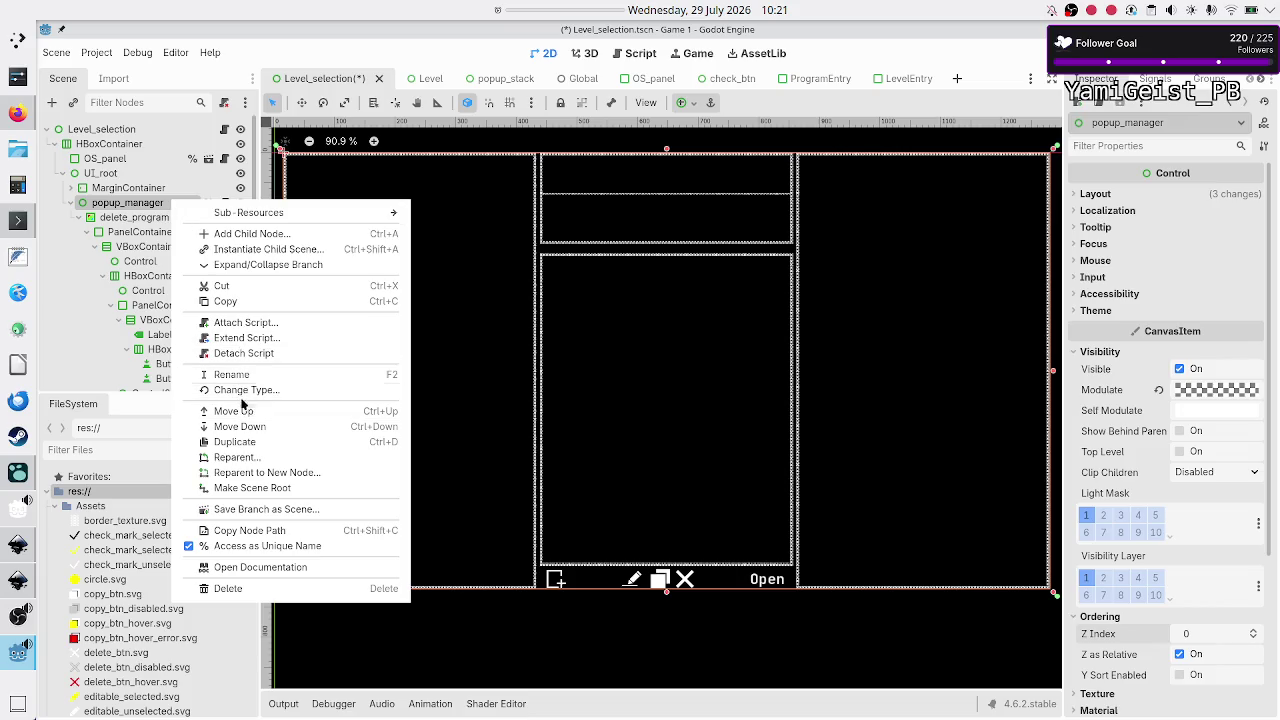
{"action": "left_click", "coordinate": [230, 306]}
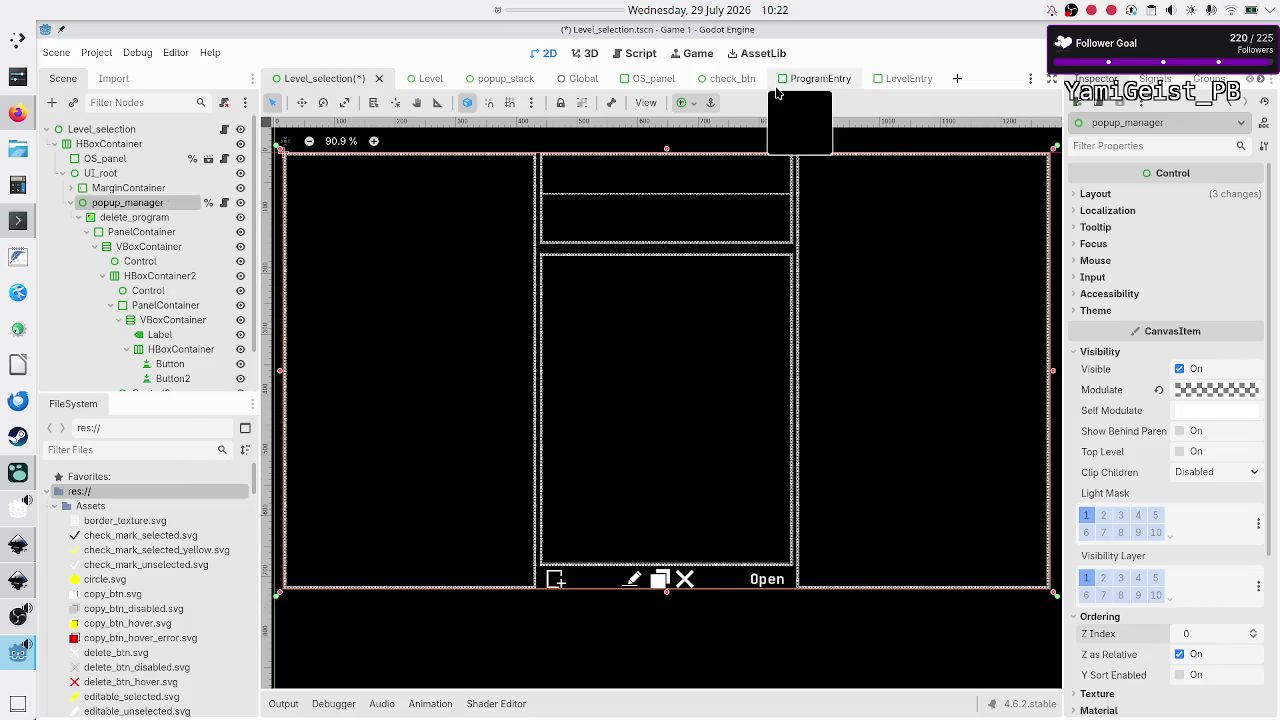
{"action": "left_click", "coordinate": [960, 78]}
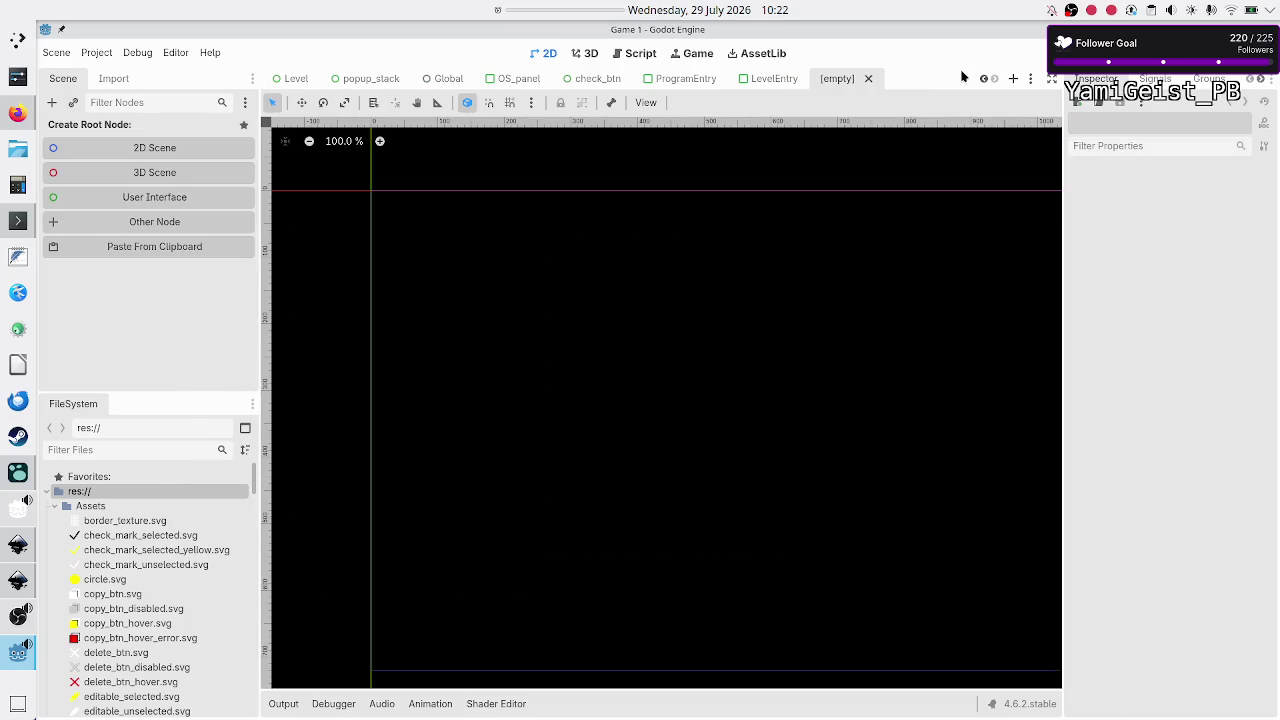
{"action": "left_click", "coordinate": [157, 202]}
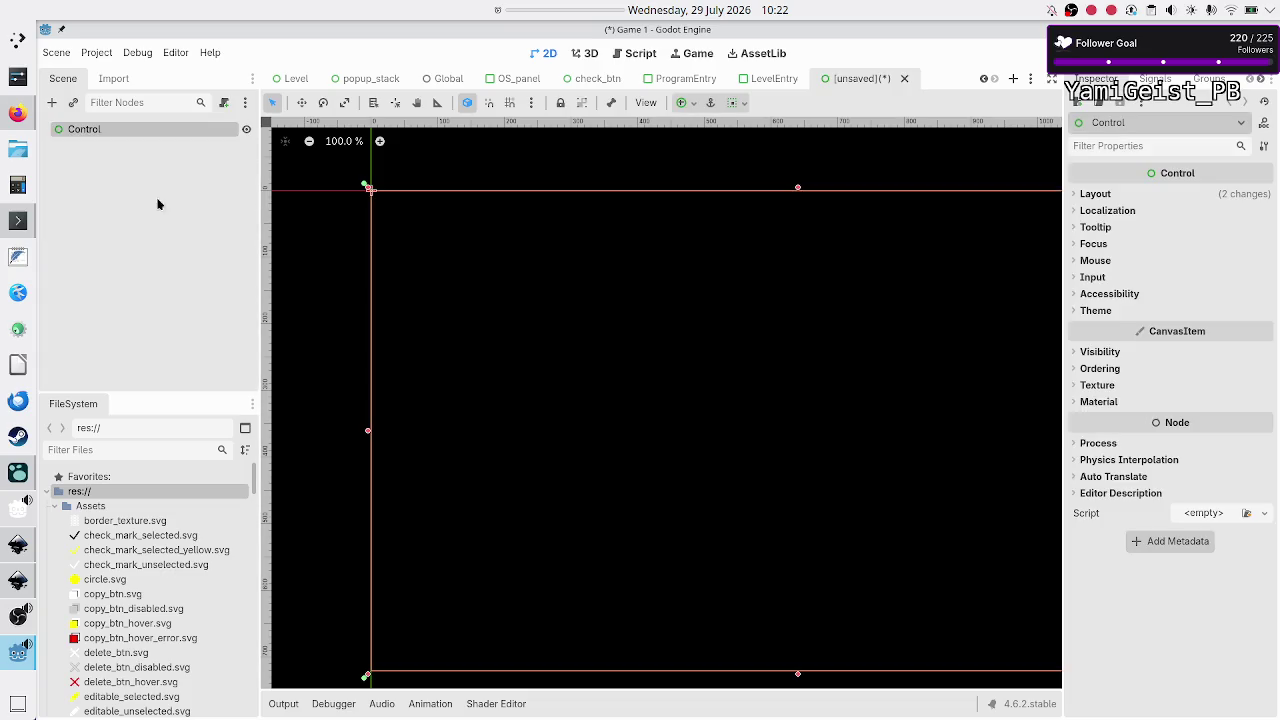
{"action": "right_click", "coordinate": [126, 130]}
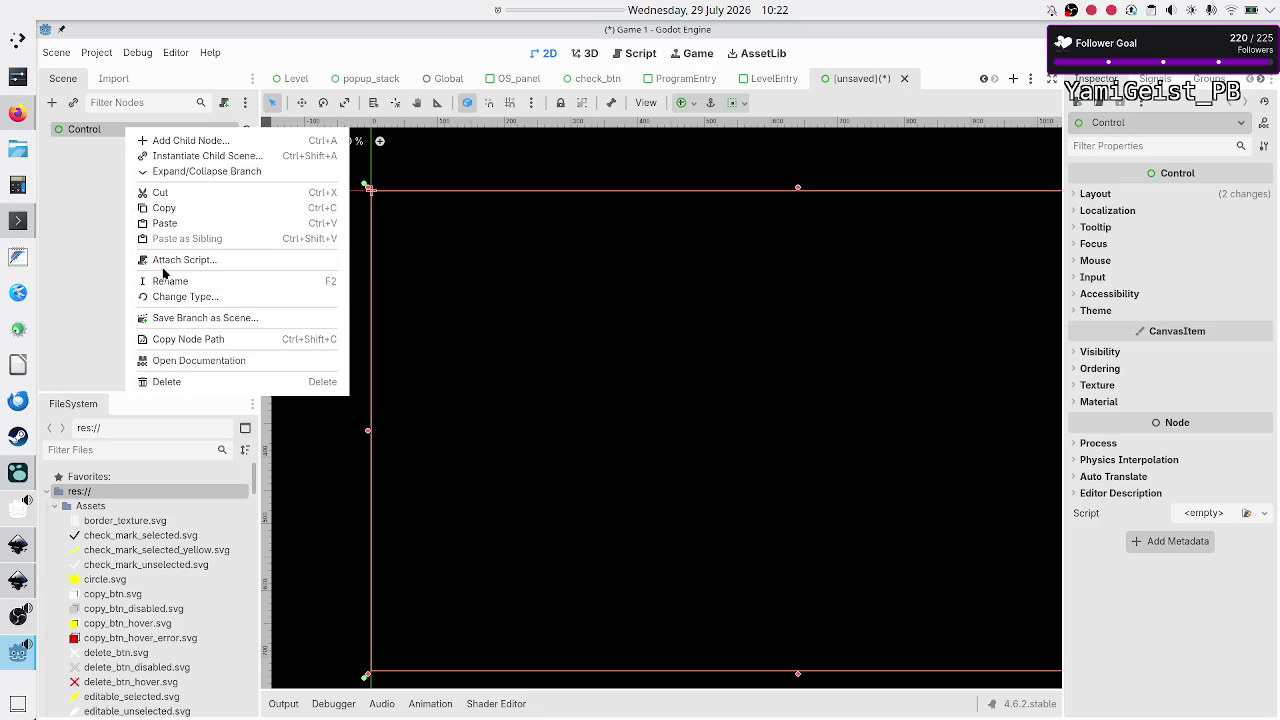
{"action": "left_click", "coordinate": [166, 223]}
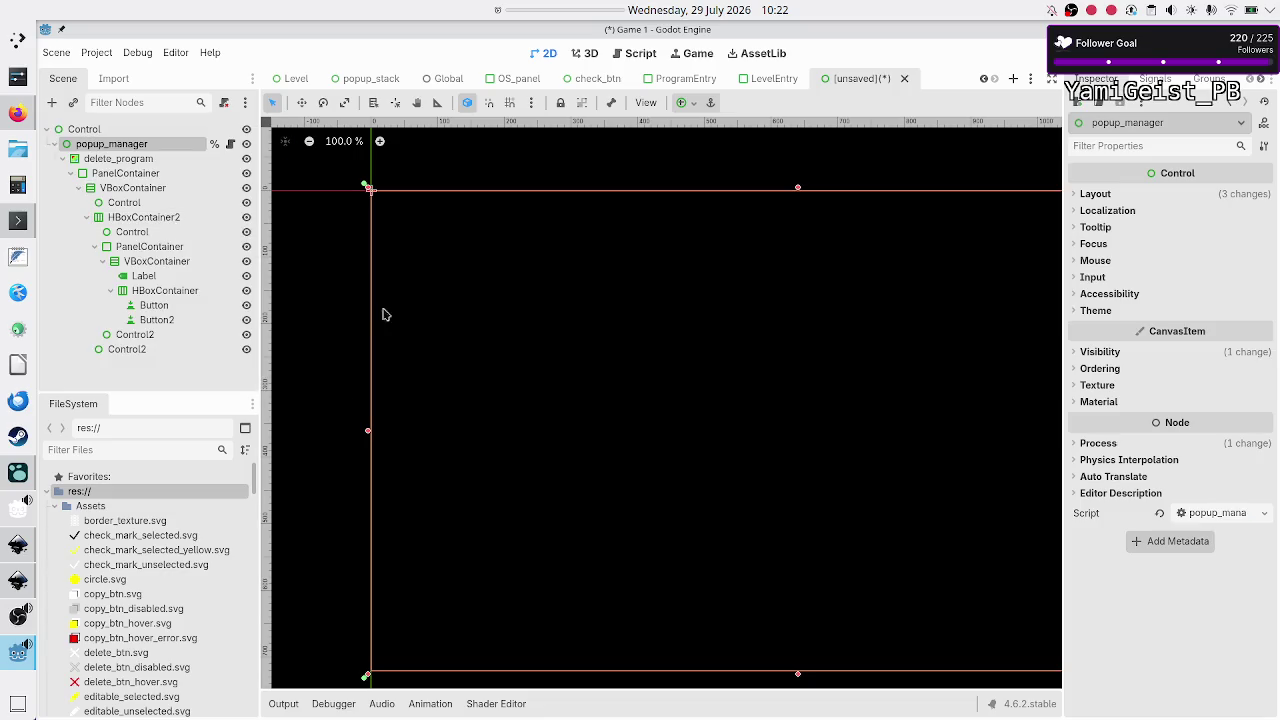
Step: Apply the Full Rect anchor preset to the pasted popup_manager
{"action": "left_click", "coordinate": [146, 160]}
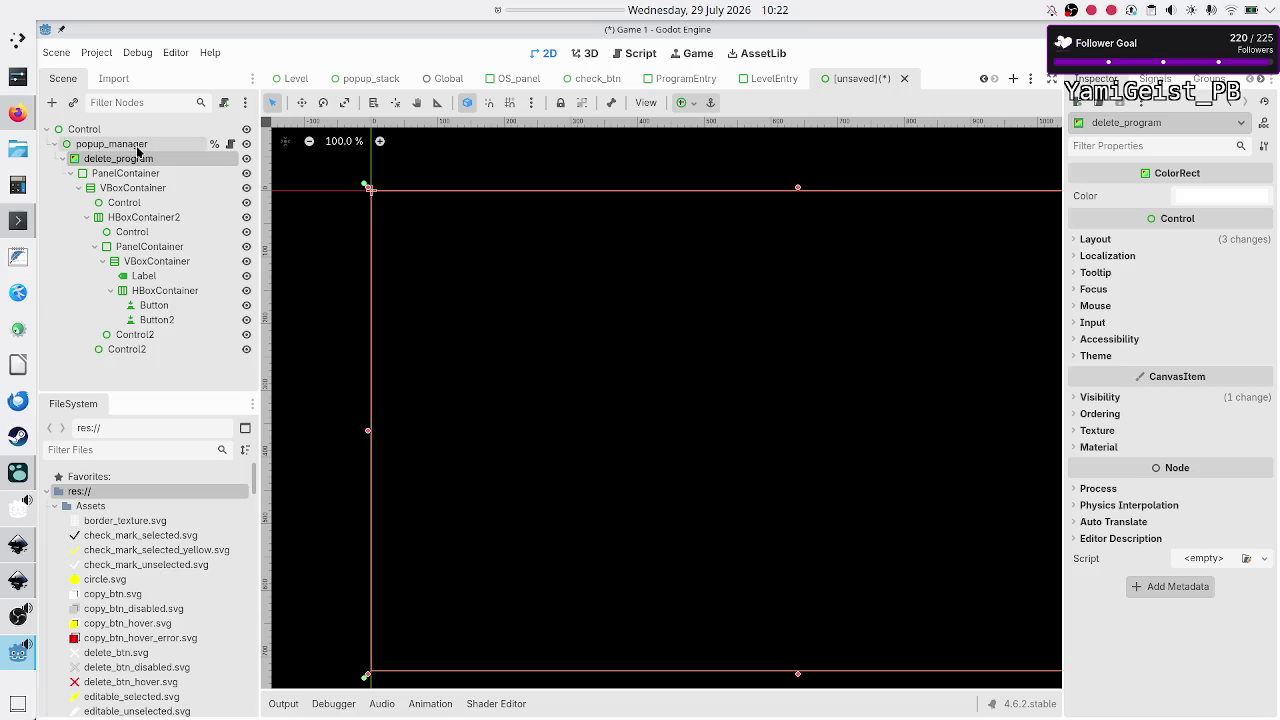
{"action": "left_click", "coordinate": [138, 147]}
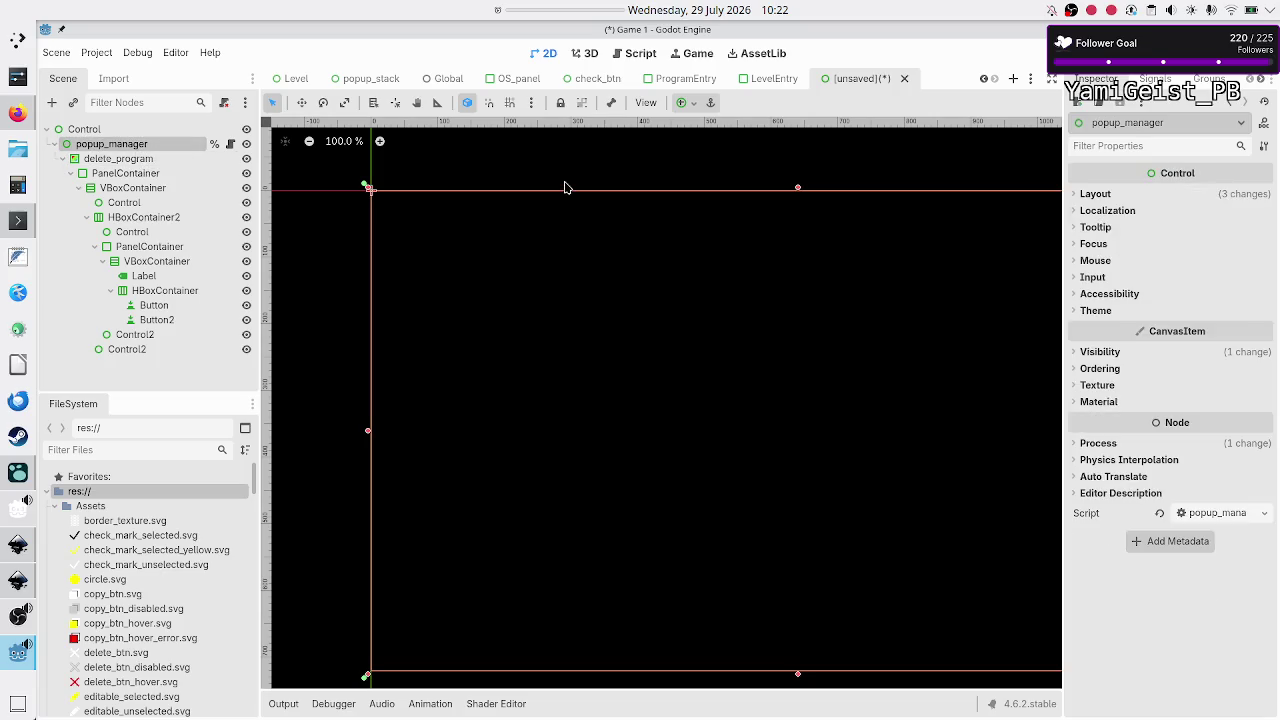
{"action": "left_click", "coordinate": [690, 106]}
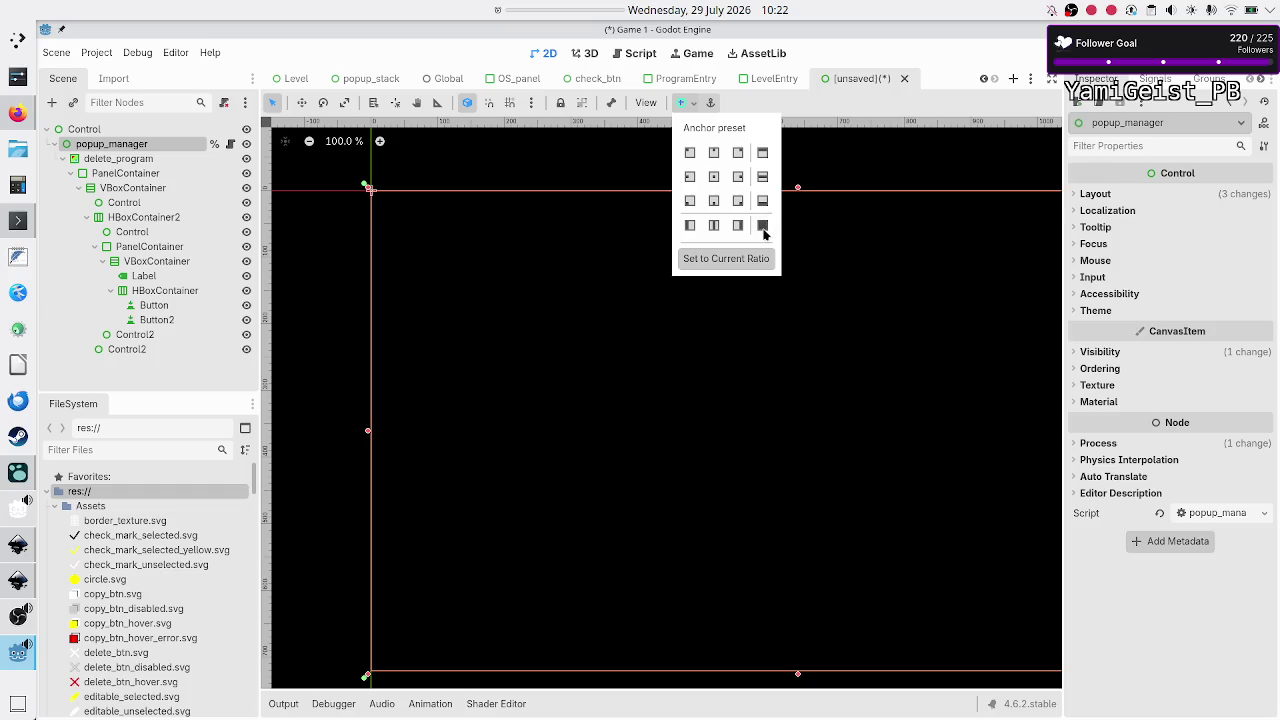
{"action": "left_click", "coordinate": [763, 228]}
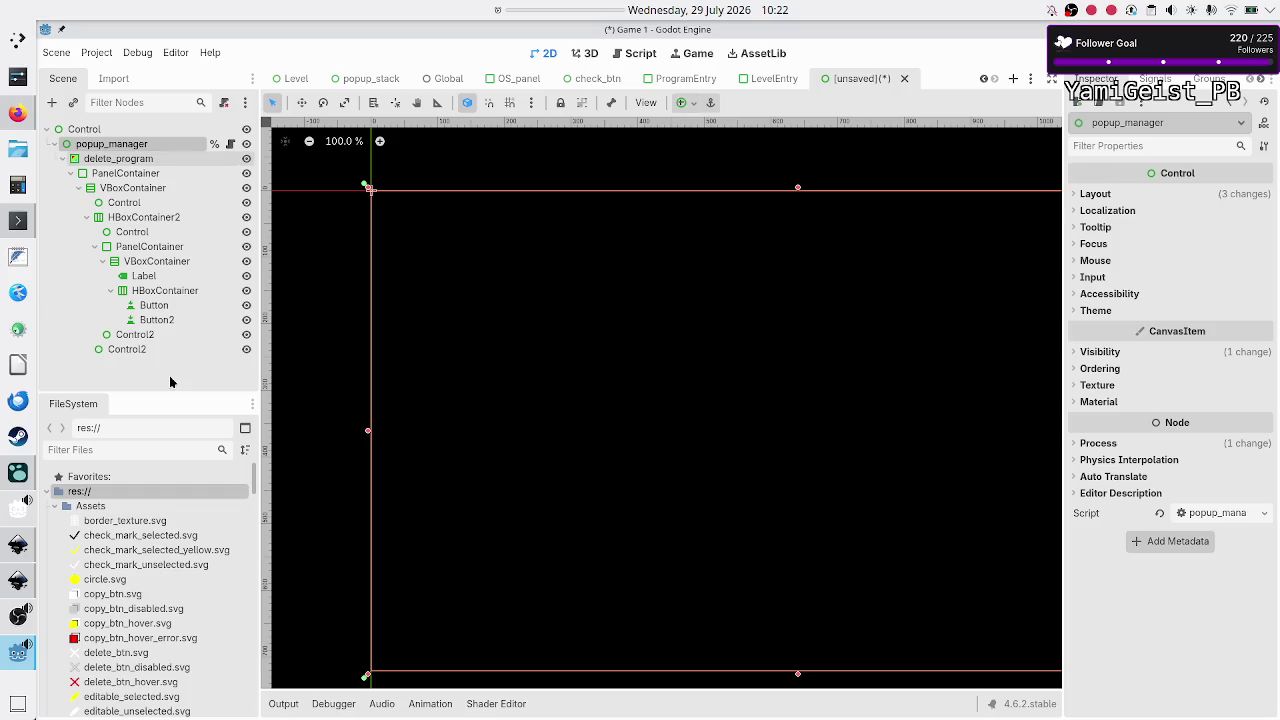
{"action": "scroll", "coordinate": [770, 353], "scroll_direction": "down", "scroll_amount": 6}
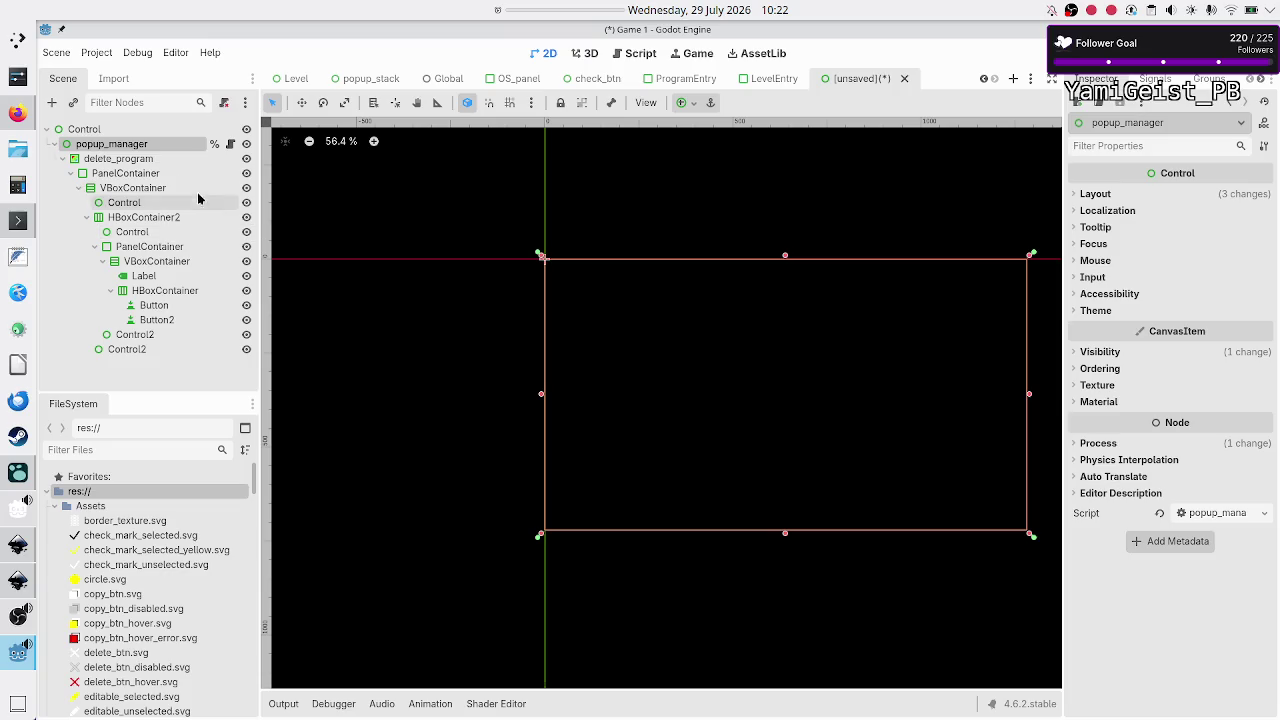
{"action": "left_click", "coordinate": [150, 162]}
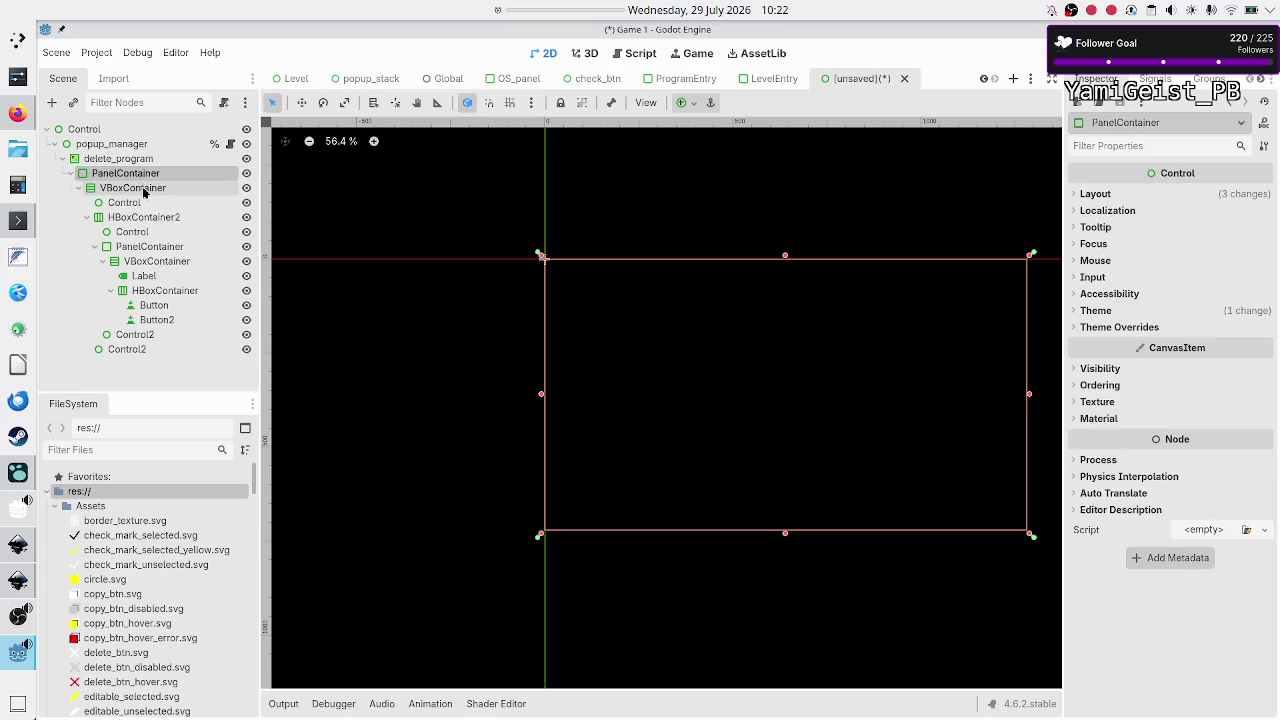
{"action": "left_click", "coordinate": [143, 191]}
{"action": "left_click", "coordinate": [150, 203]}
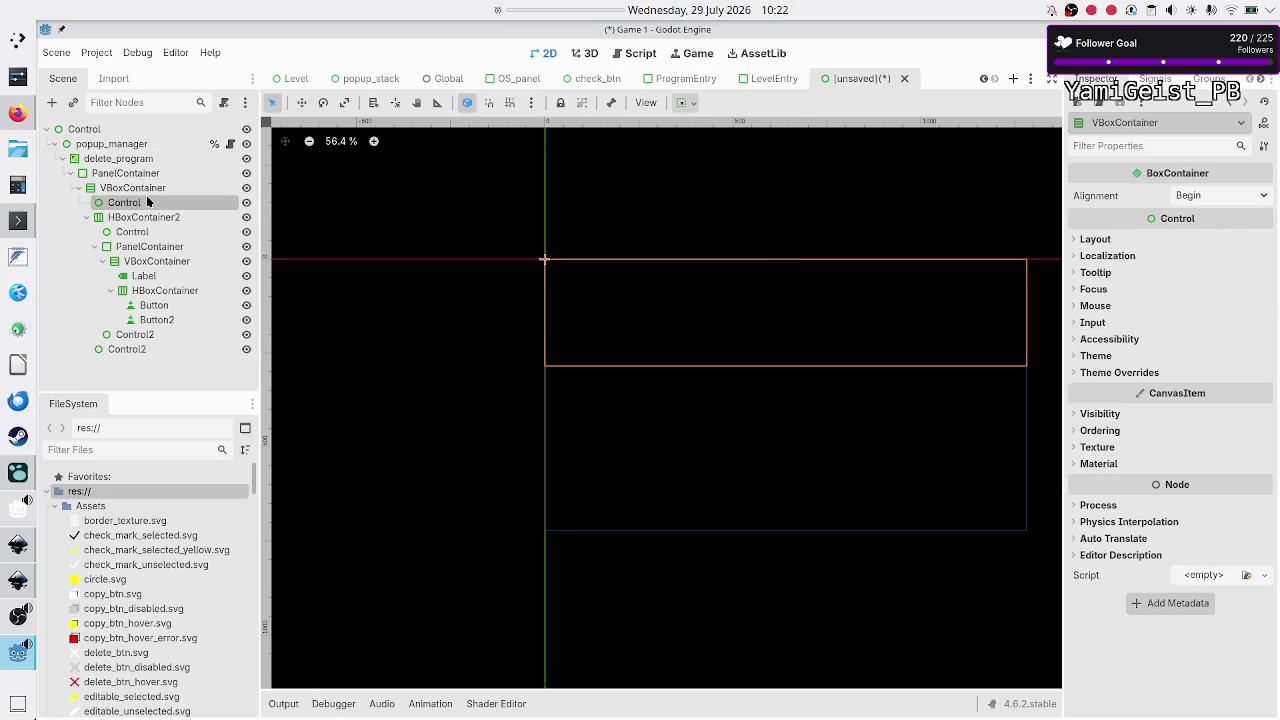
{"action": "left_click", "coordinate": [151, 216]}
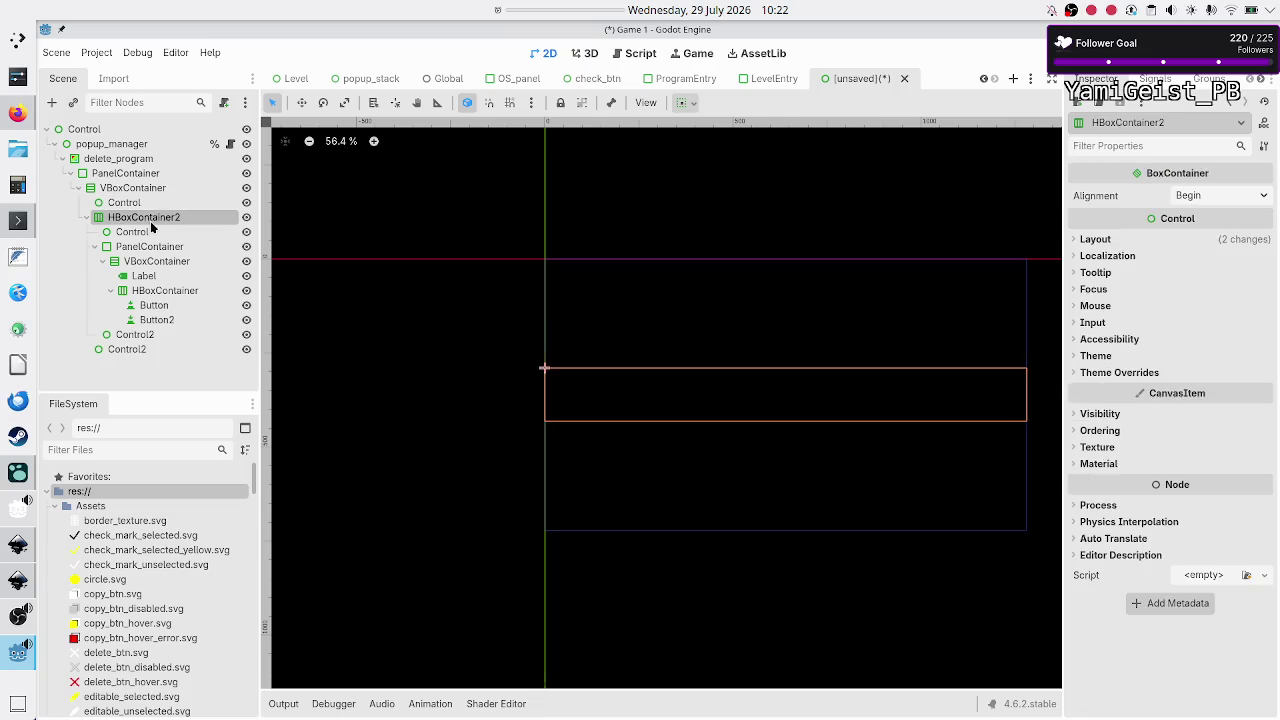
{"action": "left_click", "coordinate": [150, 232]}
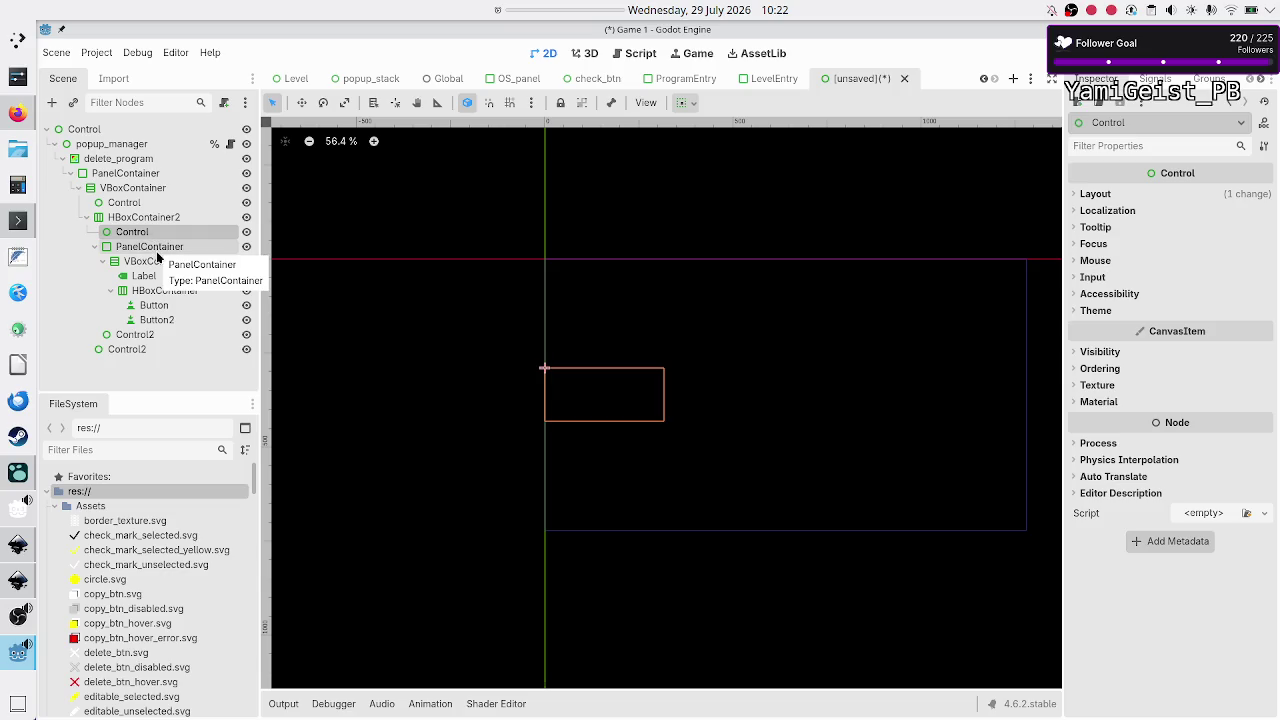
{"action": "left_click", "coordinate": [157, 254]}
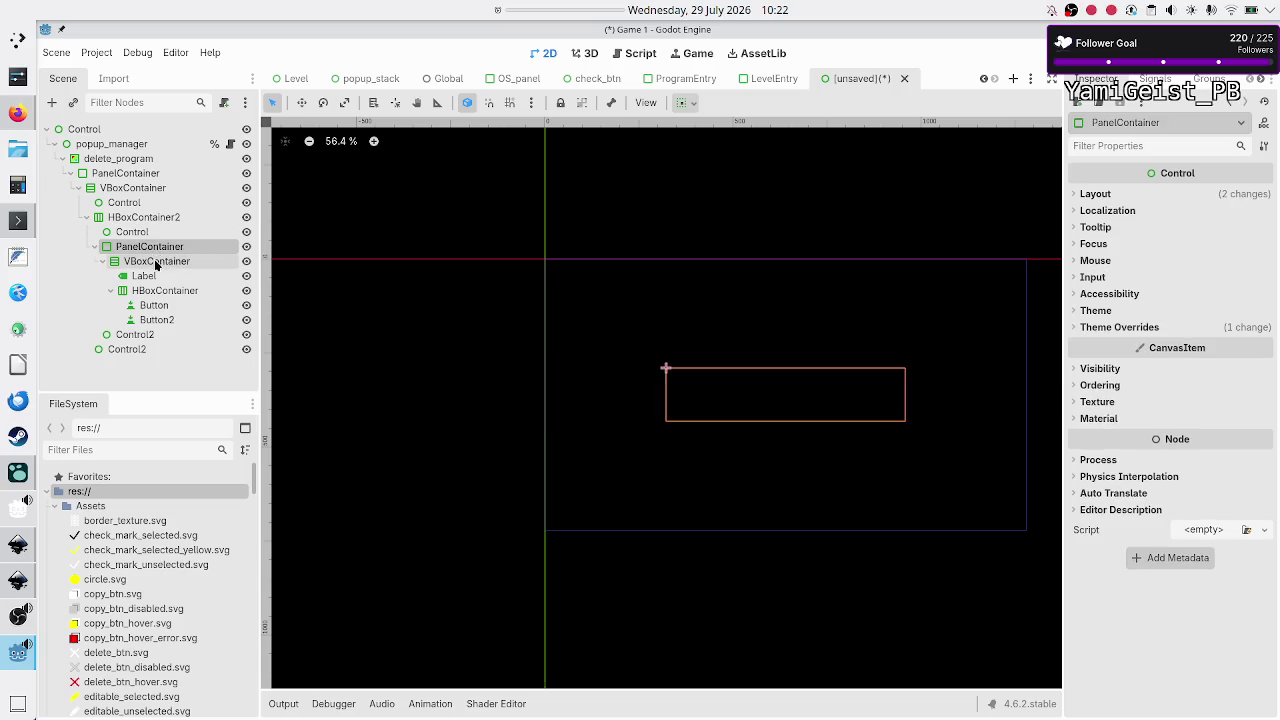
{"action": "left_click", "coordinate": [150, 276]}
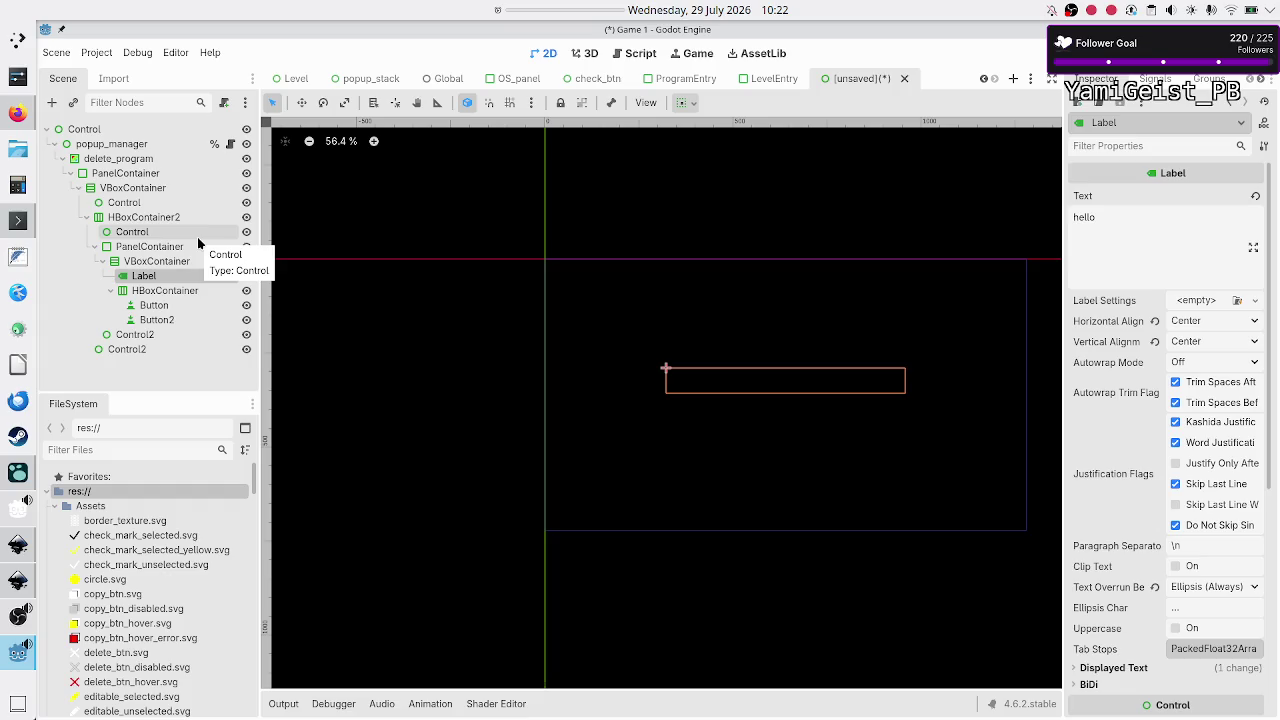
{"action": "left_click", "coordinate": [151, 160]}
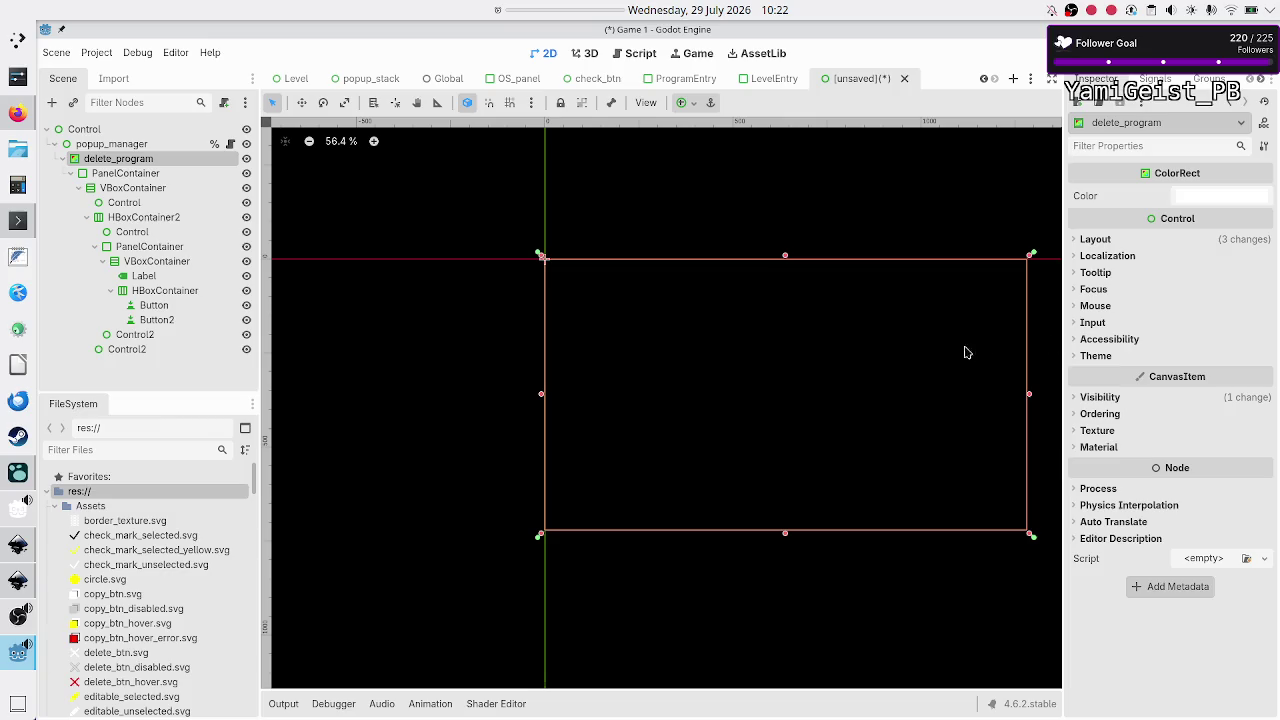
Step: Revert delete_program's Self Modulate and popup_manager's Modulate to default white
{"action": "left_click", "coordinate": [1104, 398]}
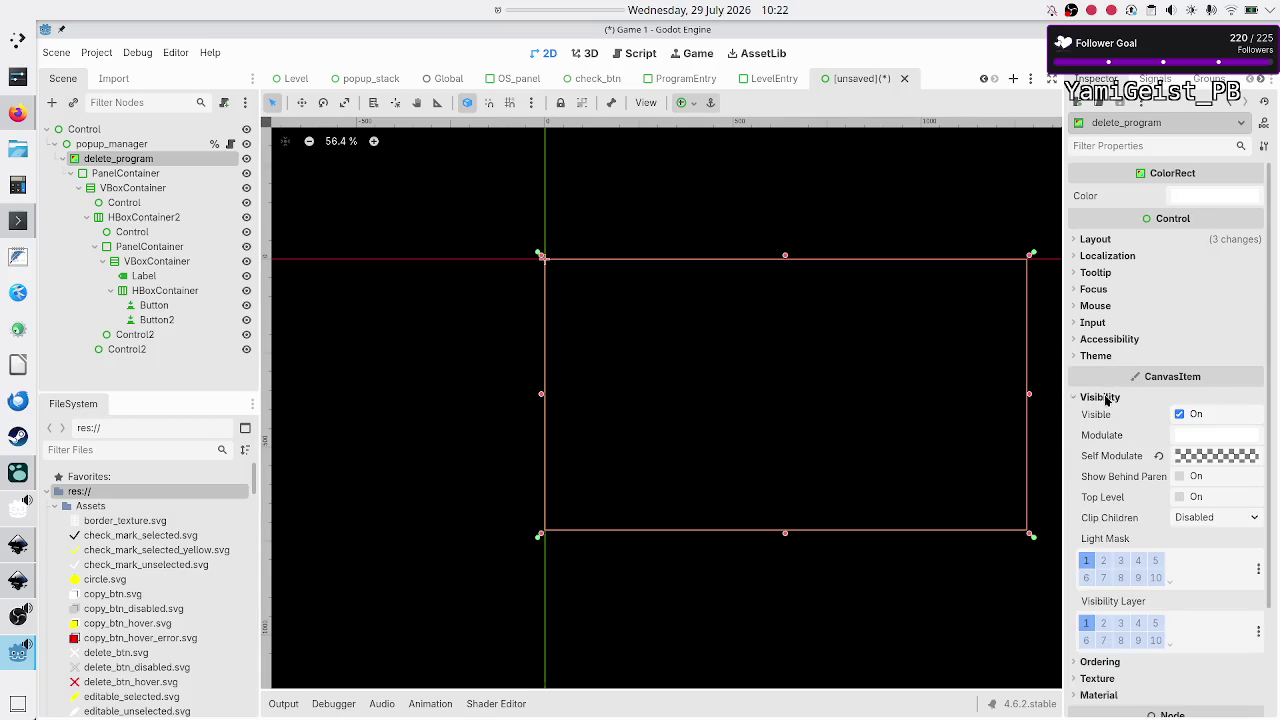
{"action": "left_click", "coordinate": [1159, 456]}
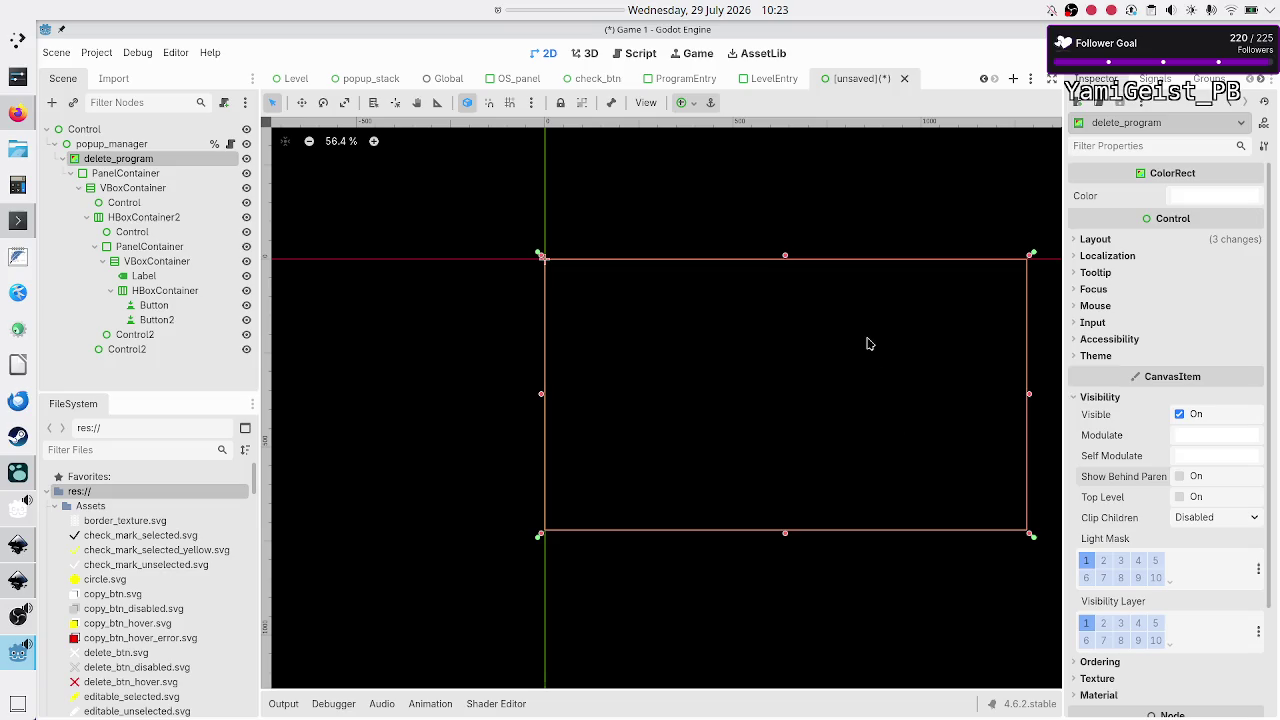
{"action": "left_click", "coordinate": [142, 146]}
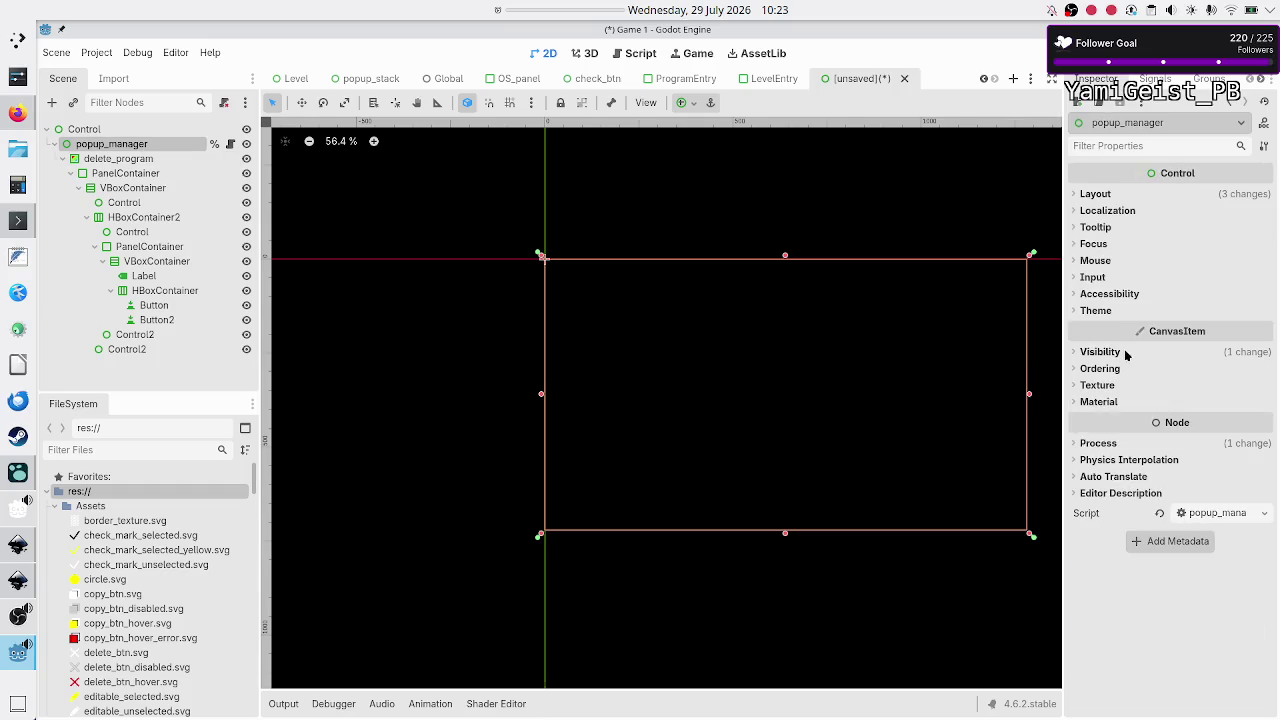
{"action": "left_click", "coordinate": [1128, 355]}
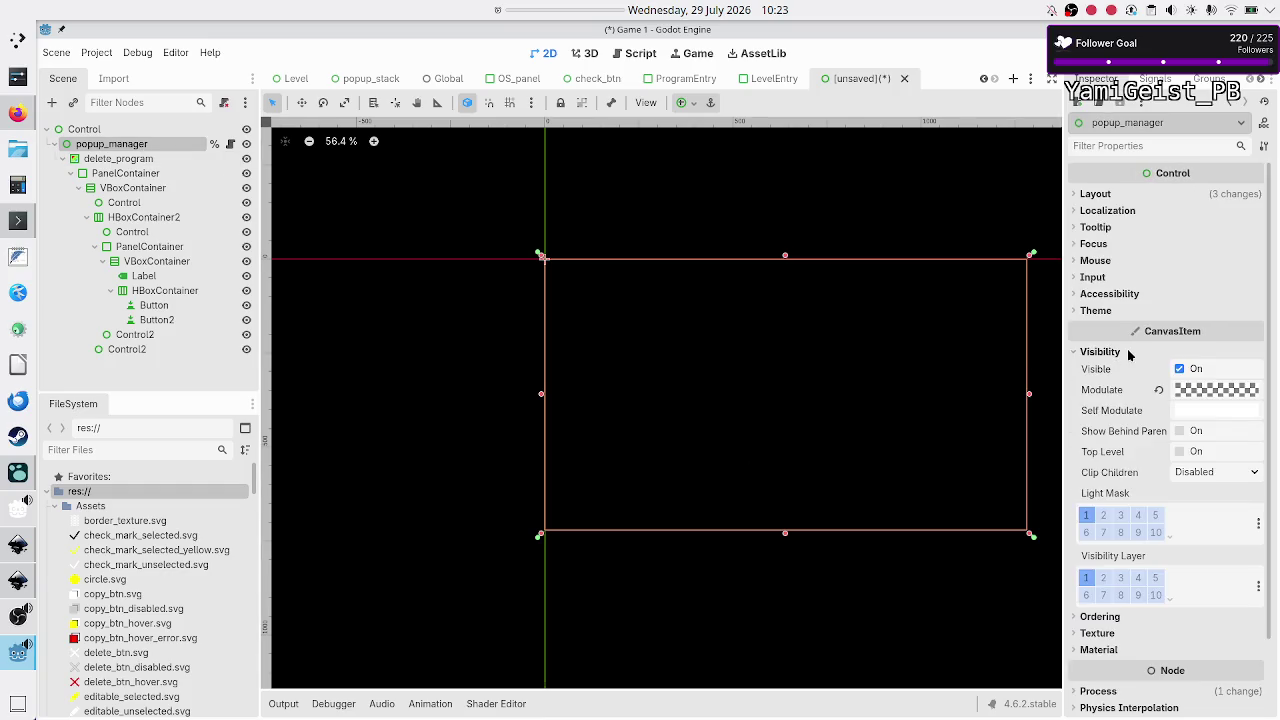
{"action": "left_click", "coordinate": [1159, 390]}
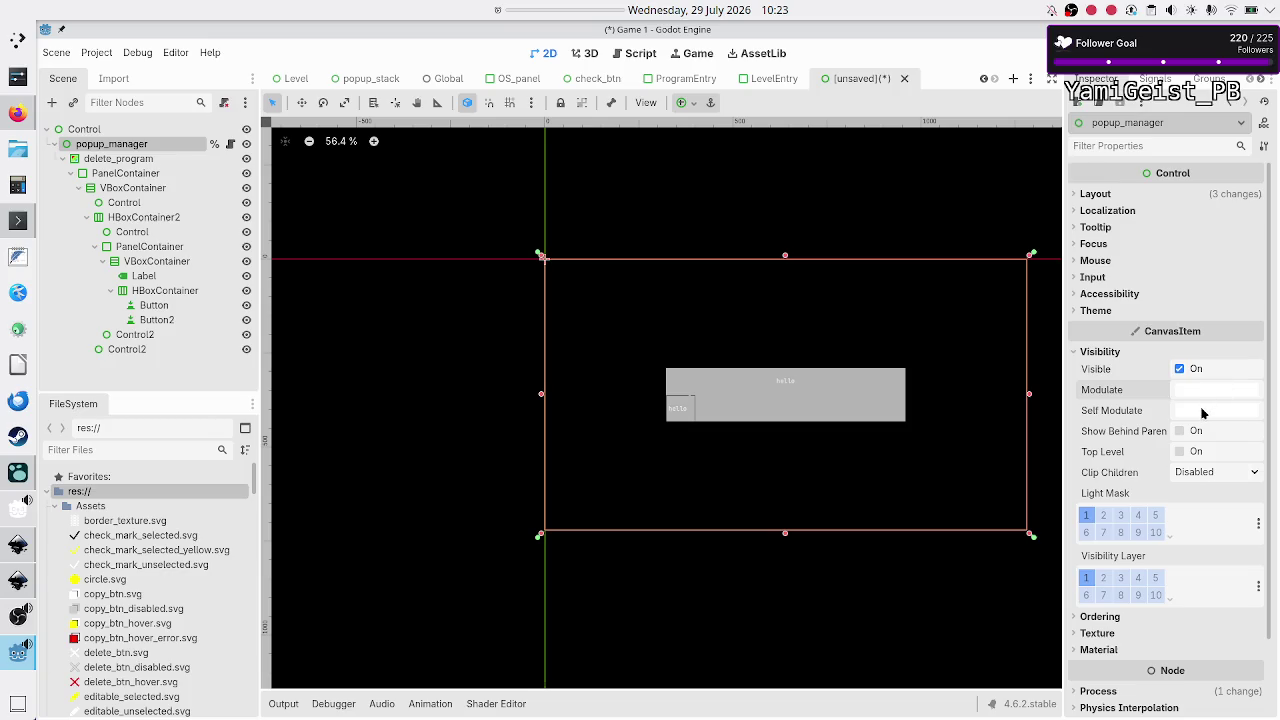
Step: Close the scratch test scene's tab
{"action": "mouse_move", "coordinate": [1203, 413]}
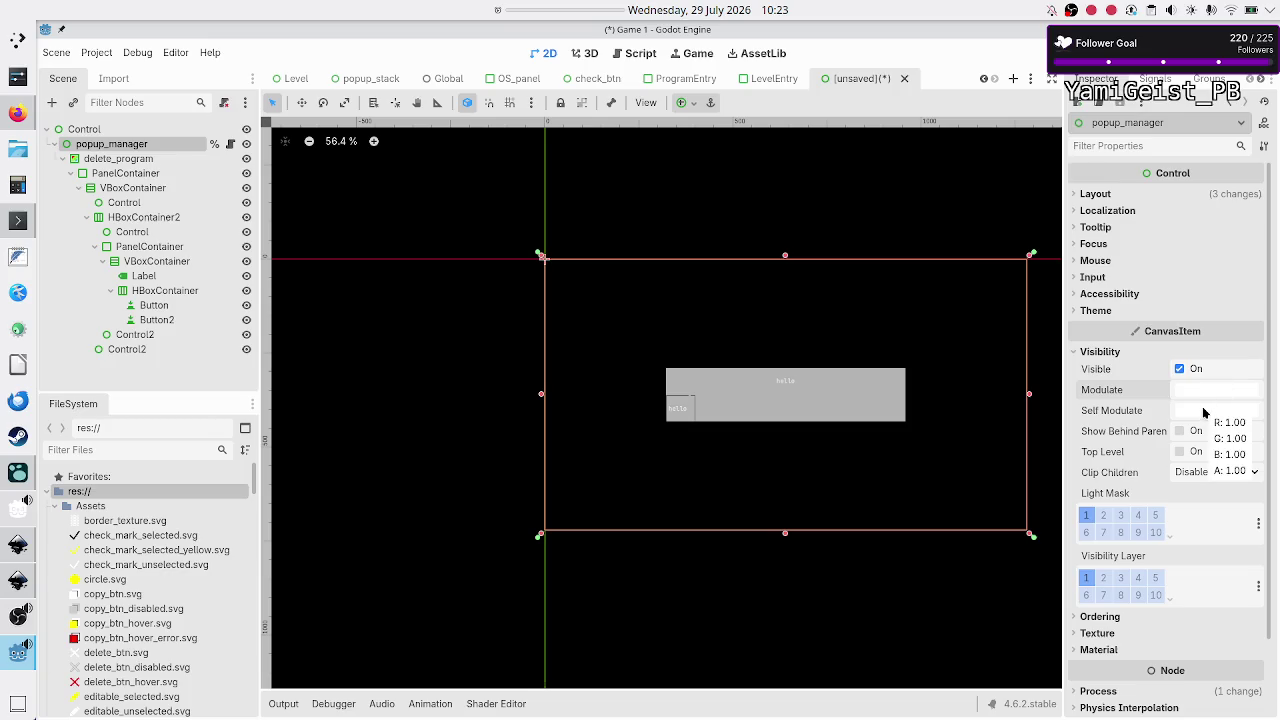
{"action": "mouse_move", "coordinate": [1223, 392]}
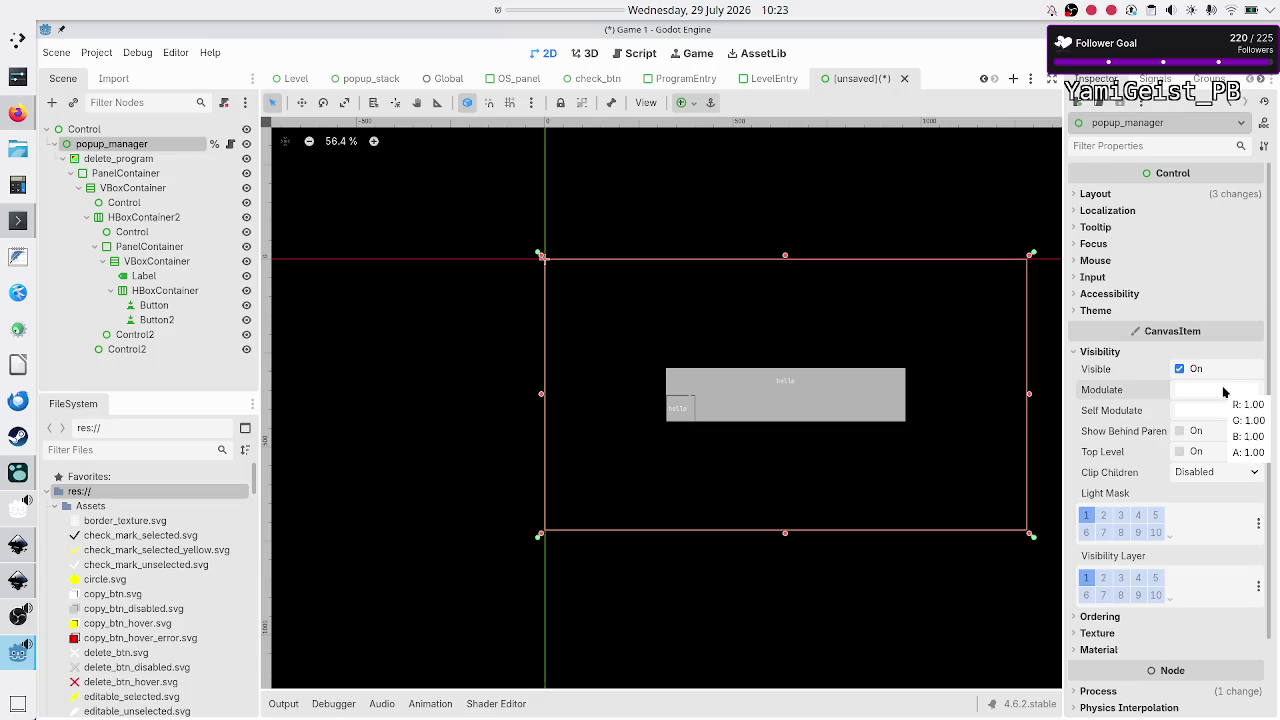
{"action": "left_click", "coordinate": [904, 78]}
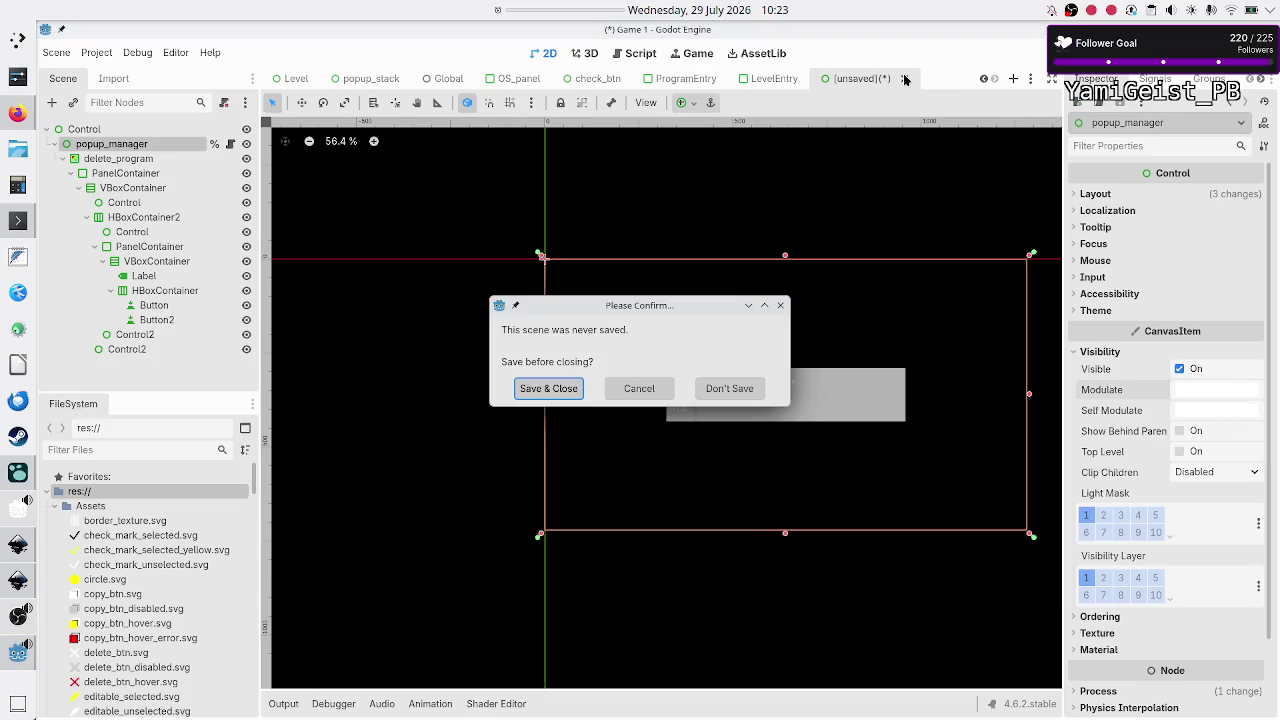
Step: Discard the scratch scene and revert popup_manager's Modulate to white in Level_selection
{"action": "left_click", "coordinate": [712, 400]}
{"action": "left_click", "coordinate": [337, 80]}
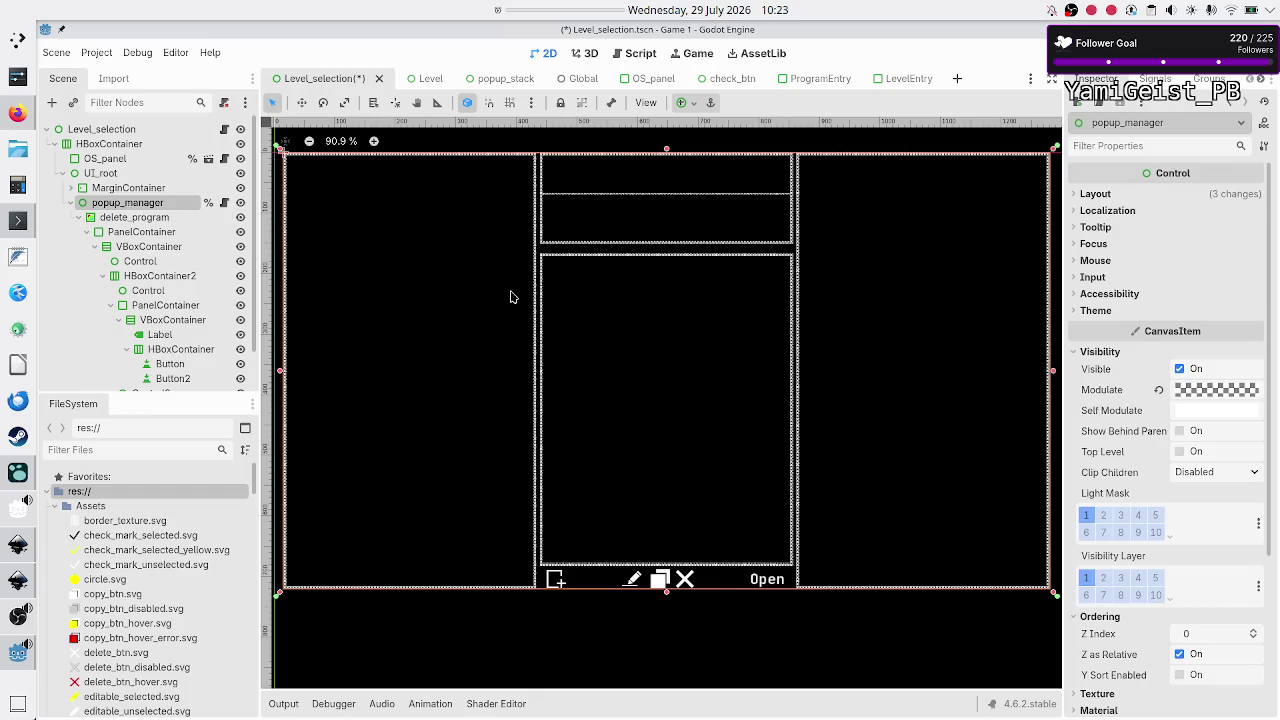
{"action": "left_click", "coordinate": [1159, 392]}
Step: Make popup_manager's Self Modulate fully transparent with hex ffffff00
{"action": "left_click", "coordinate": [1205, 414]}
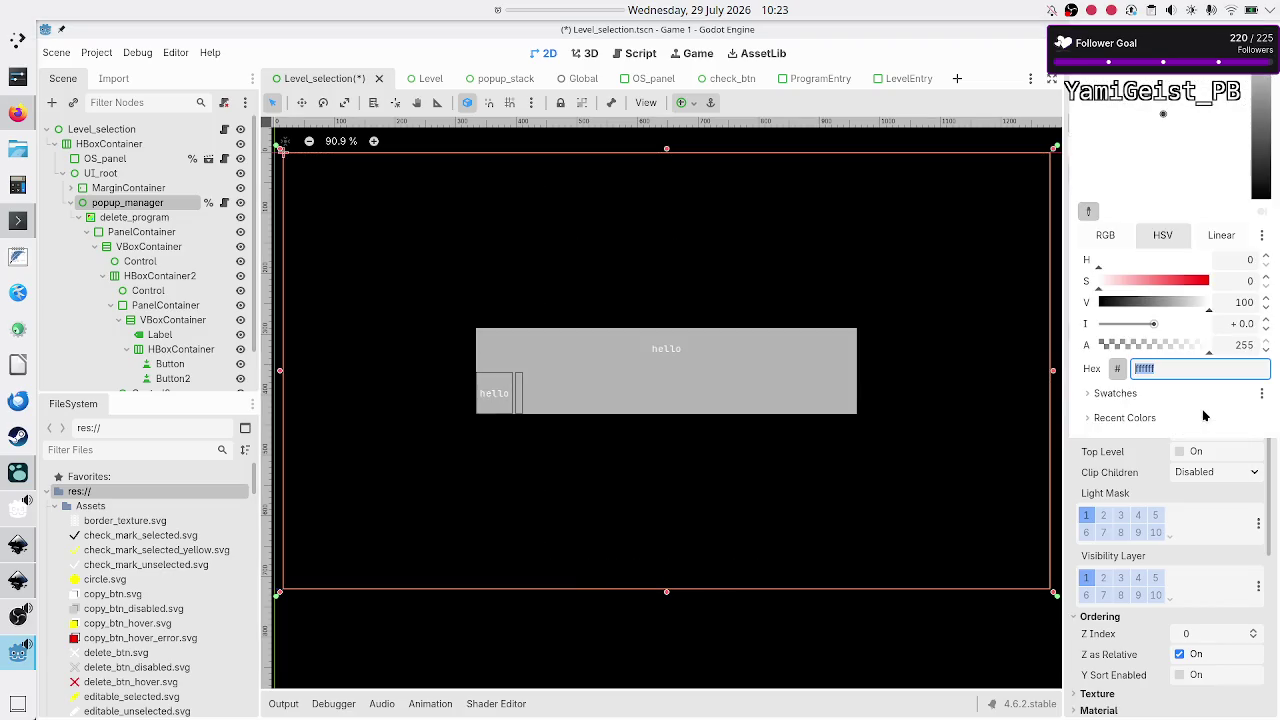
{"action": "key", "text": "End"}
{"action": "type", "text": "00"}
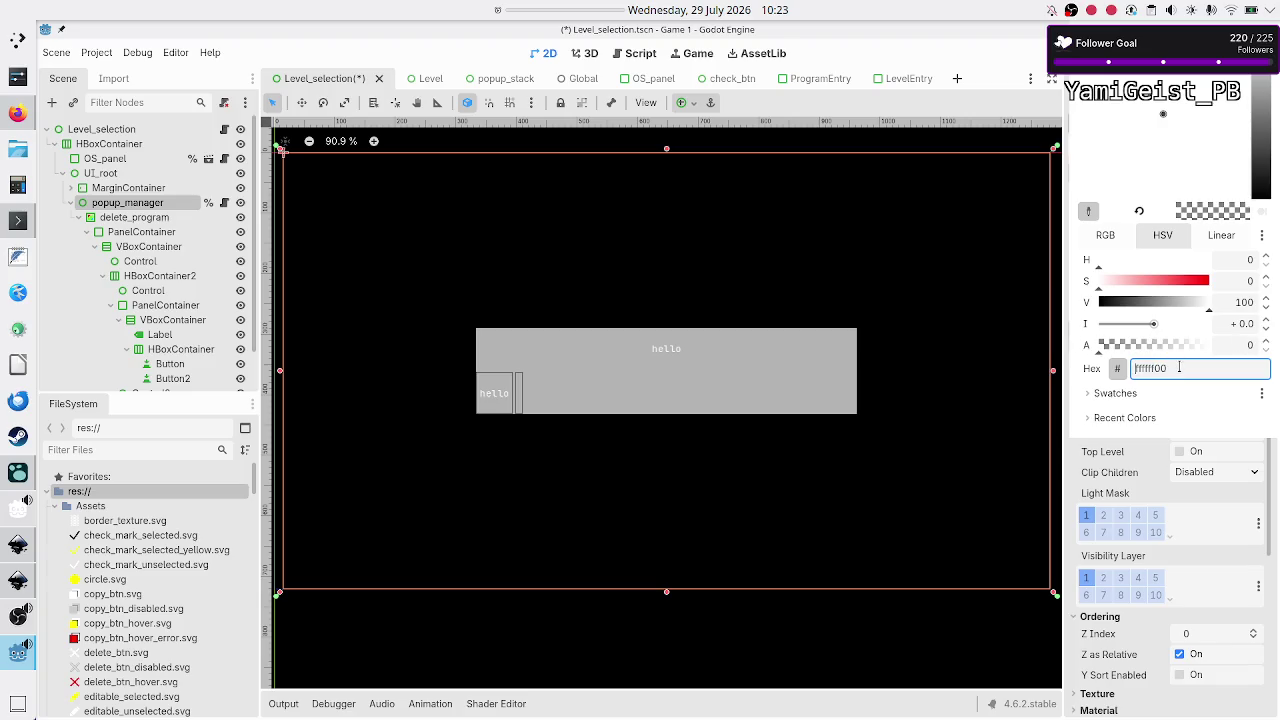
{"action": "key", "text": "Escape"}
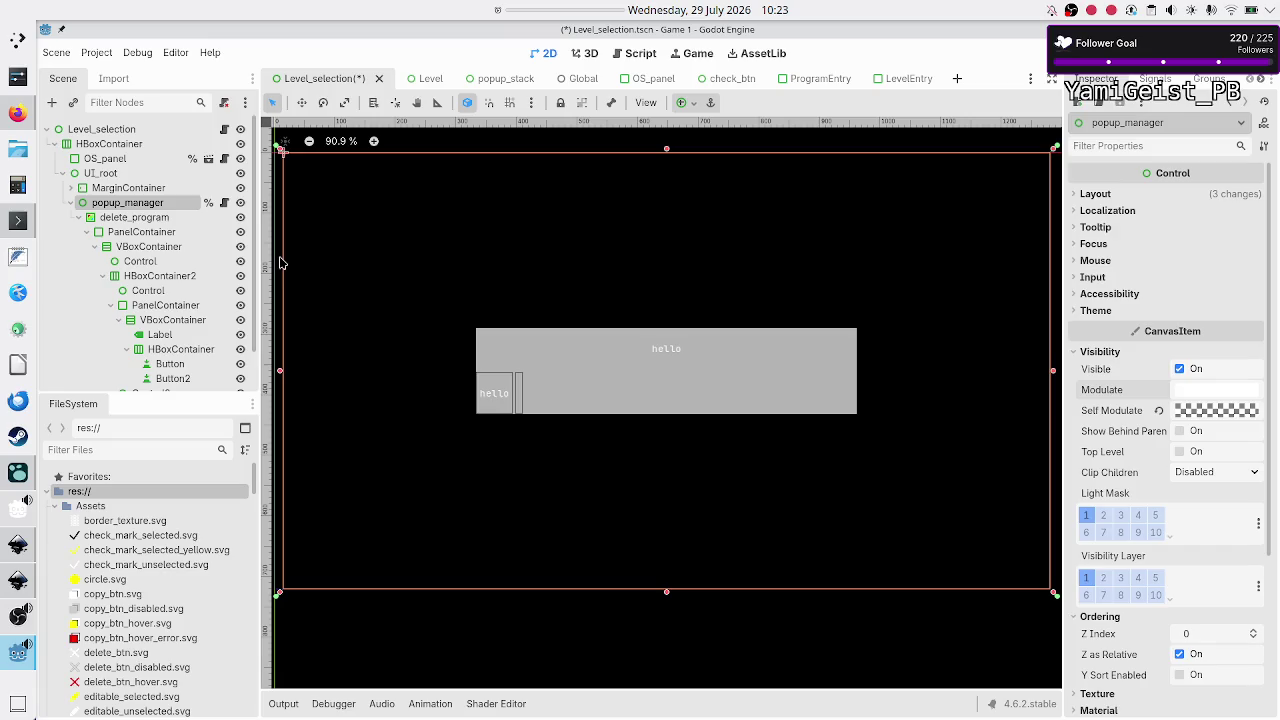
{"action": "left_click", "coordinate": [136, 189]}
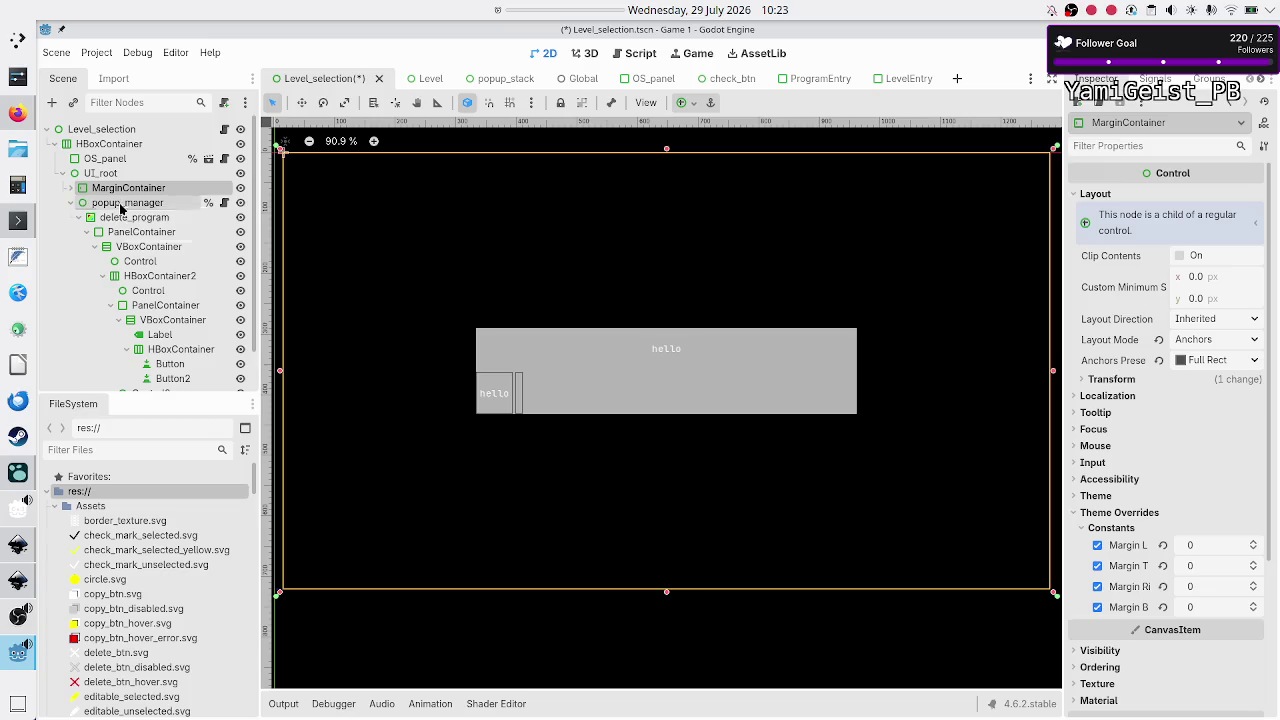
{"action": "left_click", "coordinate": [120, 206]}
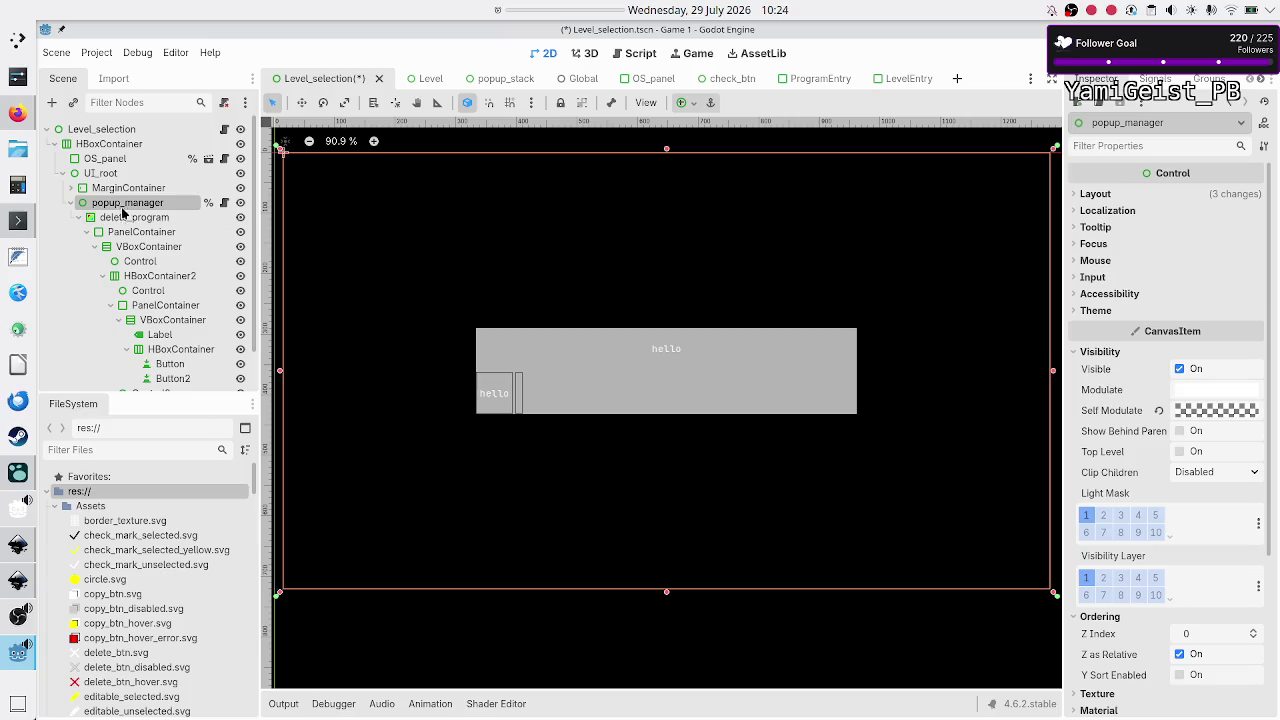
{"action": "left_click", "coordinate": [129, 219]}
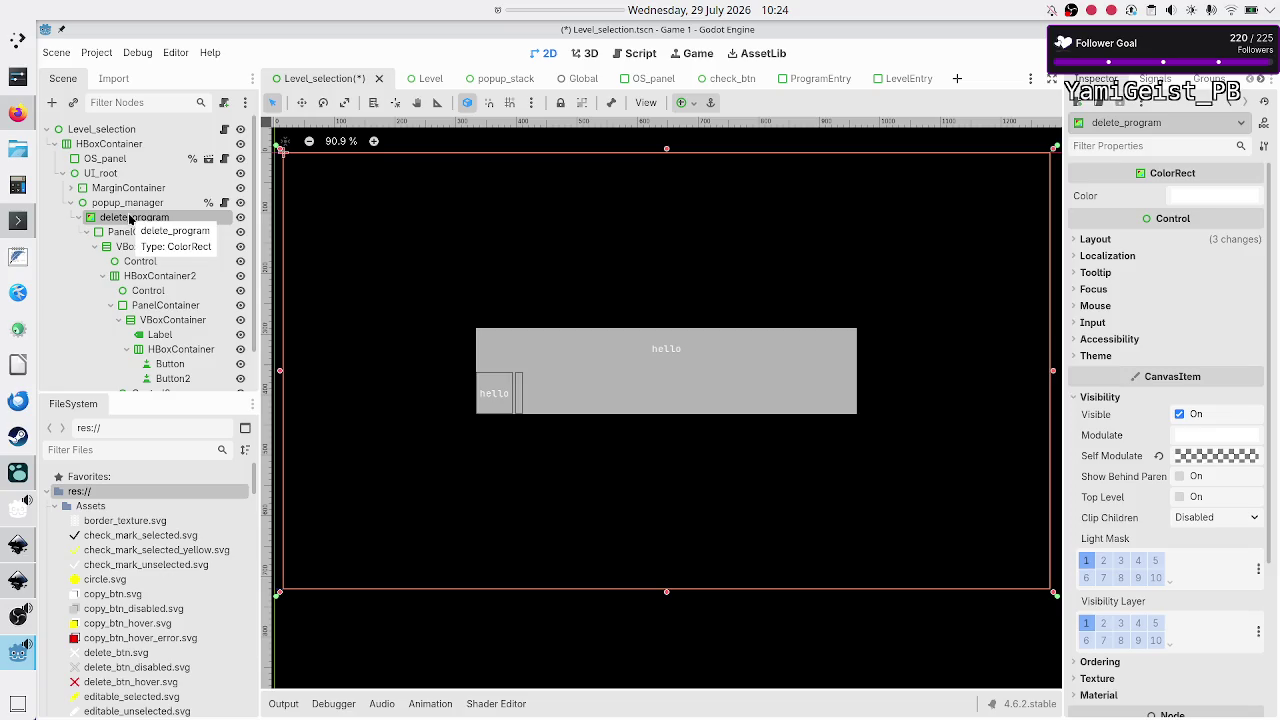
{"action": "left_click", "coordinate": [134, 234]}
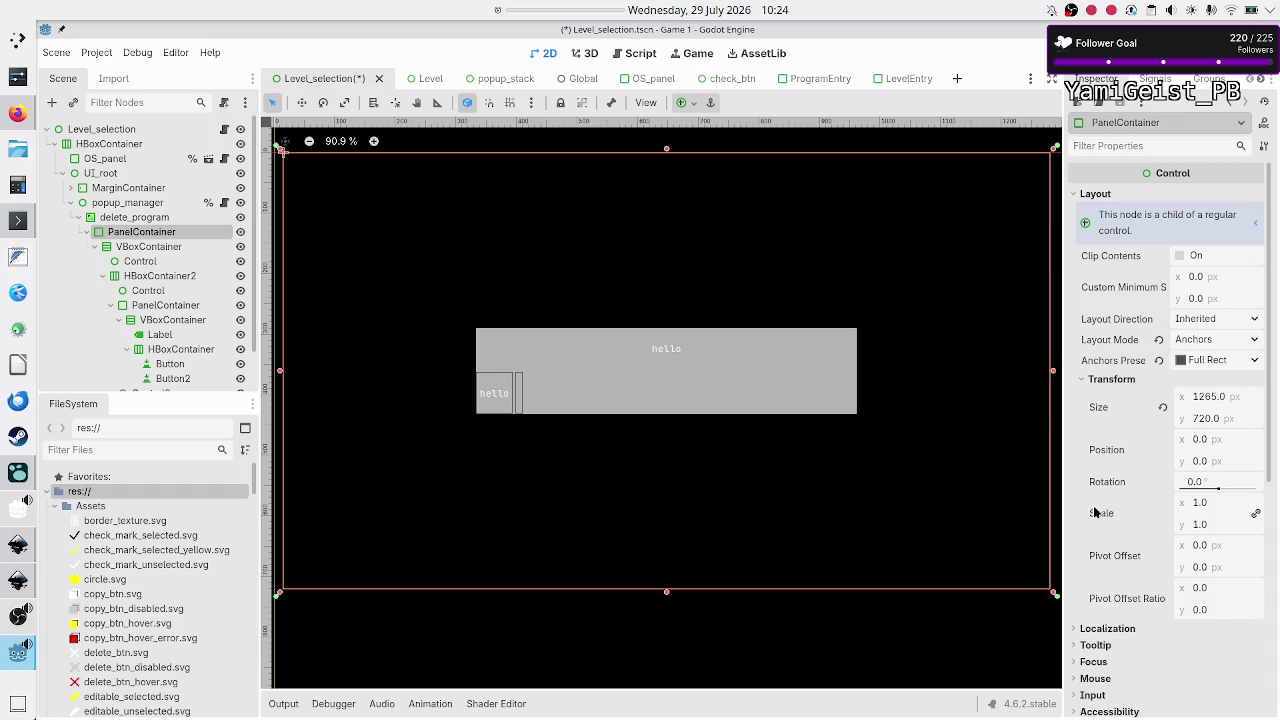
{"action": "scroll", "coordinate": [1095, 510], "scroll_direction": "down", "scroll_amount": 5}
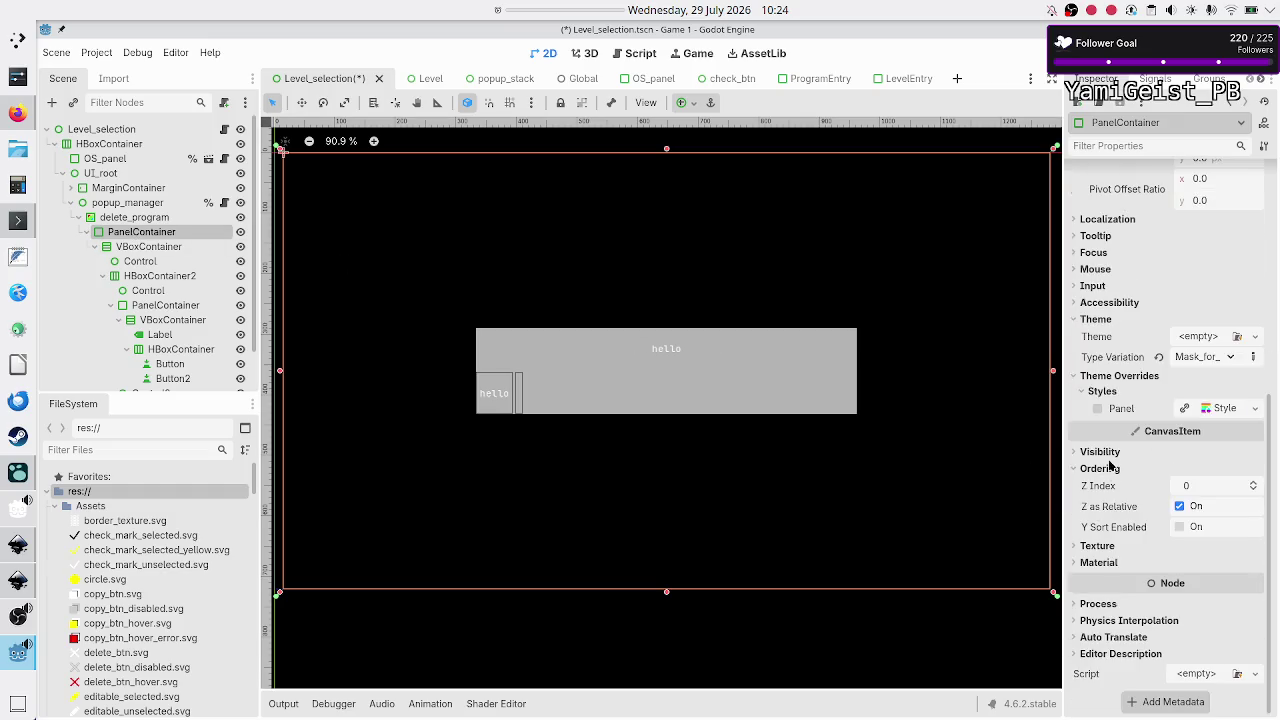
{"action": "left_click", "coordinate": [1099, 468]}
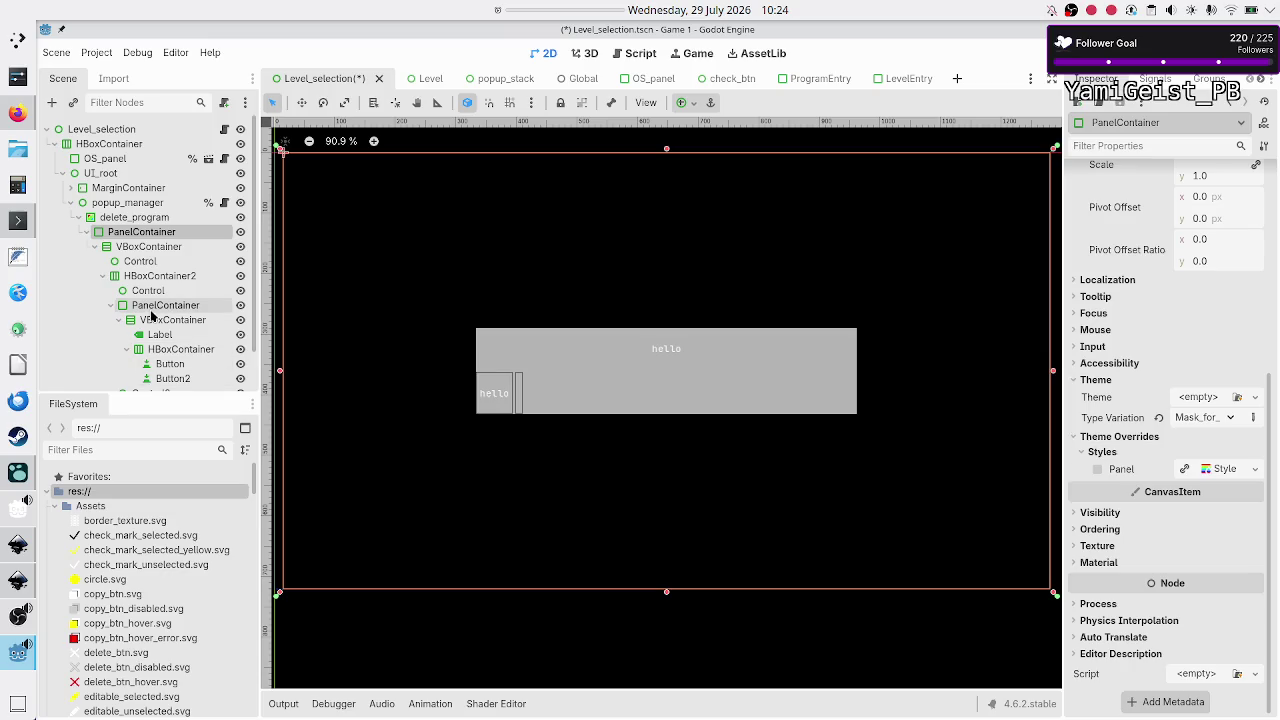
{"action": "left_click", "coordinate": [124, 203]}
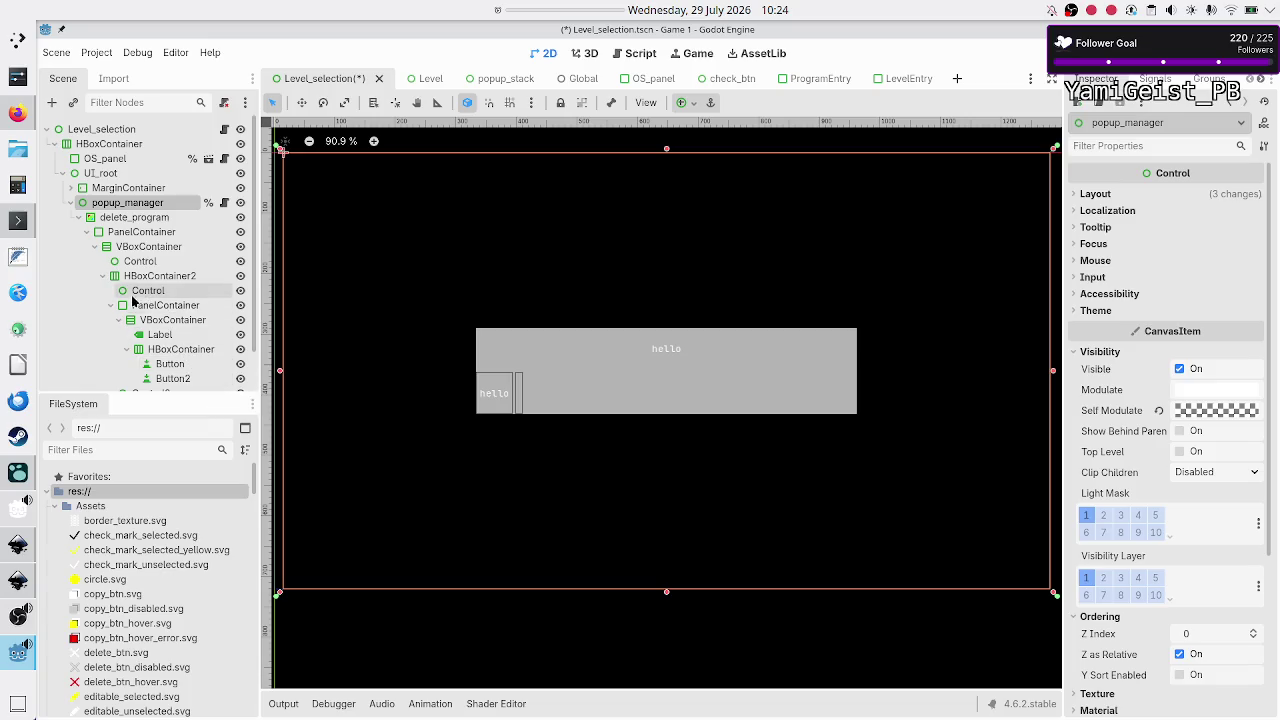
{"action": "left_click", "coordinate": [142, 233]}
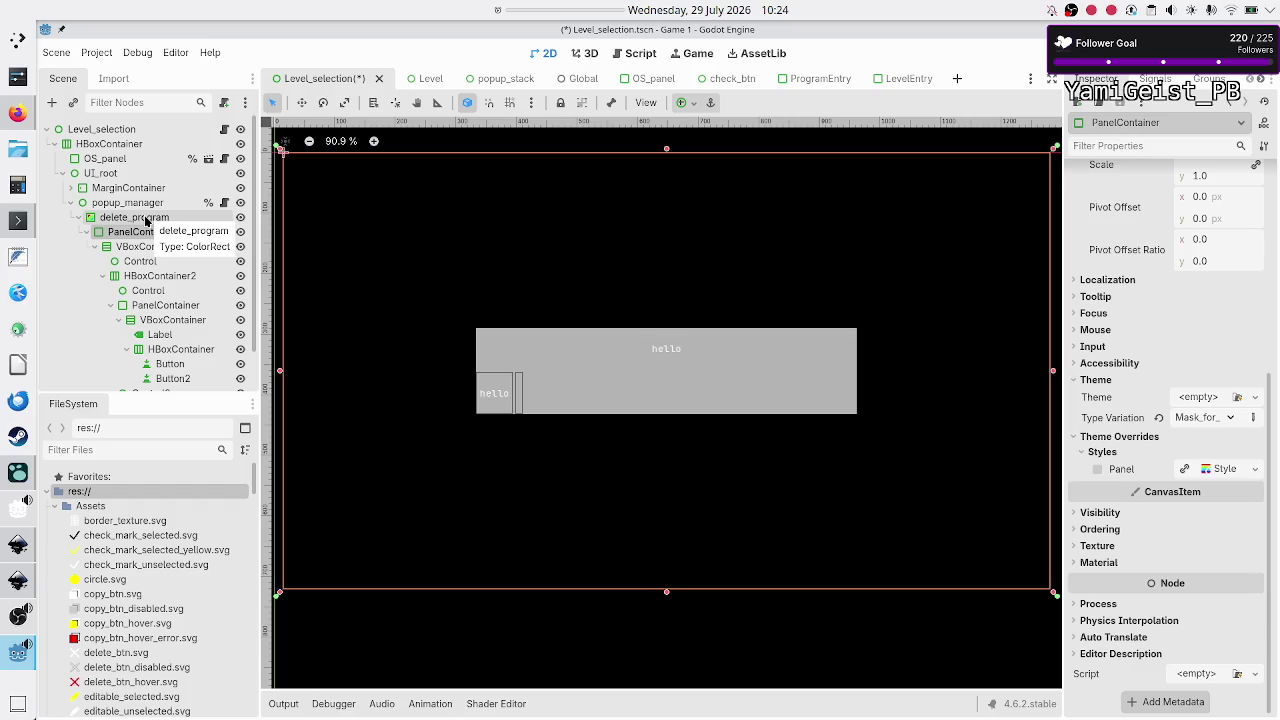
{"action": "left_click", "coordinate": [146, 220]}
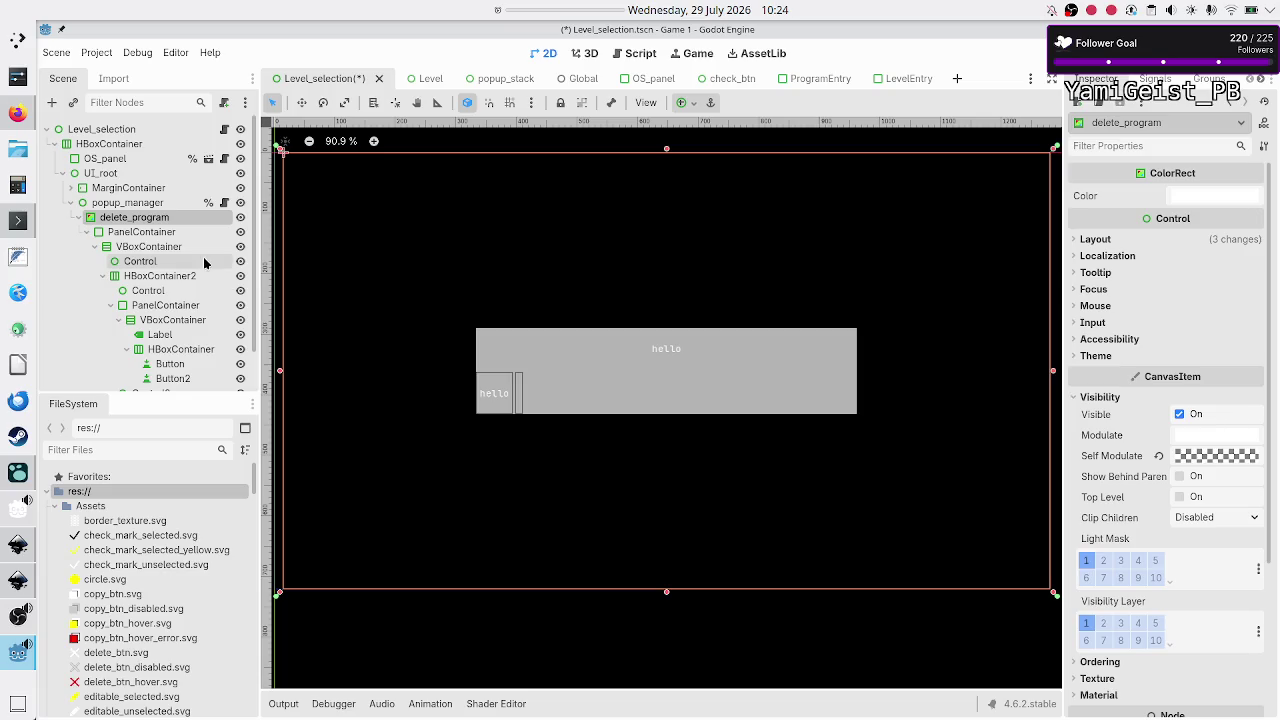
{"action": "left_click", "coordinate": [148, 234]}
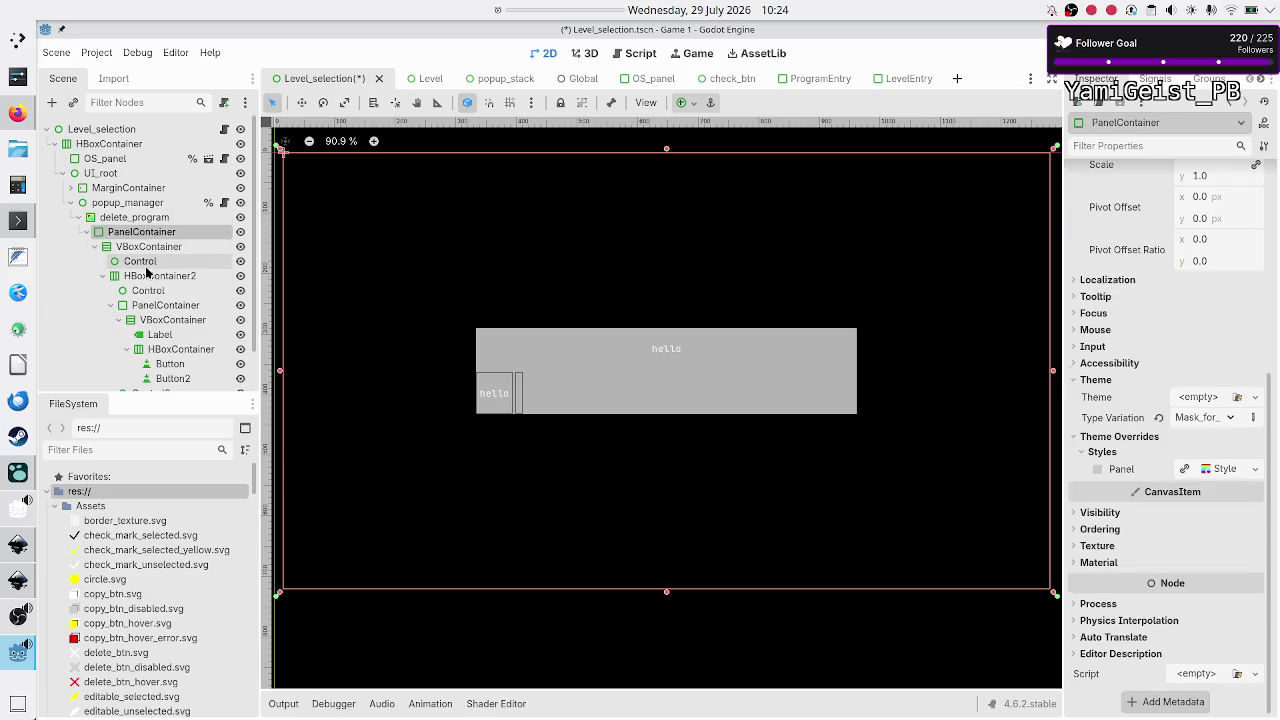
{"action": "left_click", "coordinate": [142, 219]}
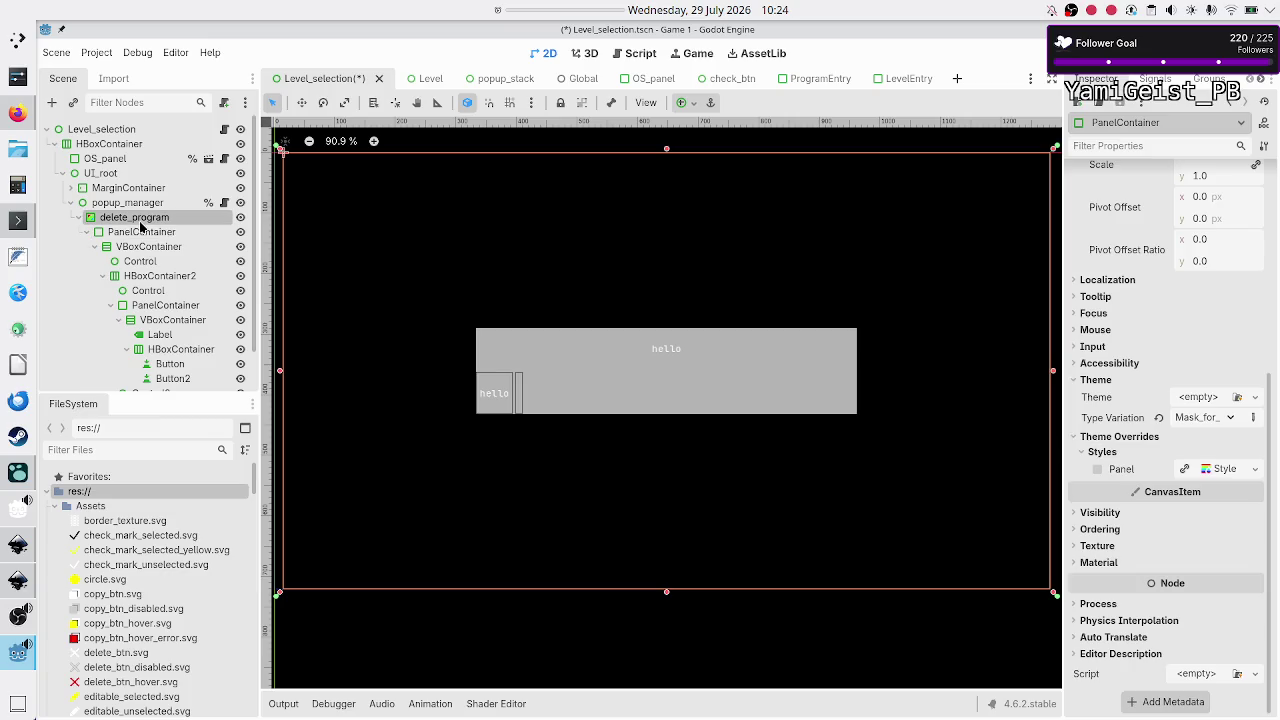
{"action": "left_click", "coordinate": [133, 233]}
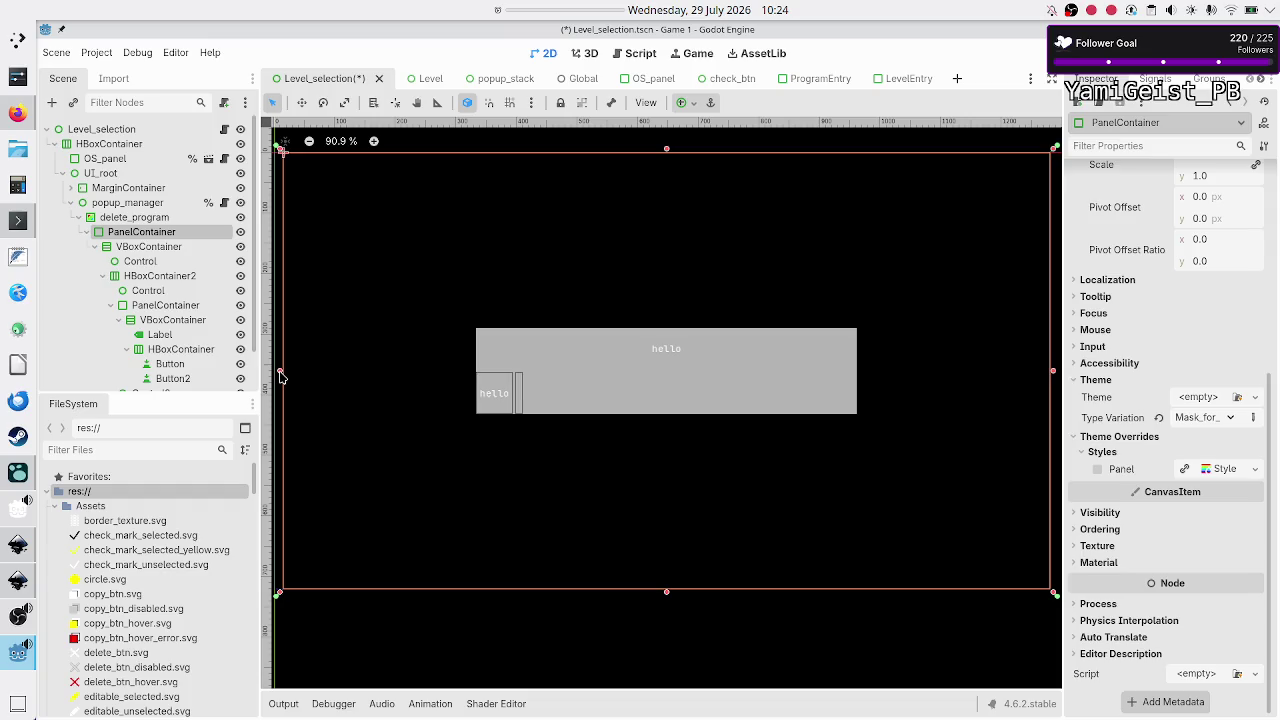
{"action": "mouse_move", "coordinate": [280, 373]}
{"action": "left_mouse_down"}
{"action": "mouse_move", "coordinate": [640, 400]}
{"action": "mouse_move", "coordinate": [537, 407]}
{"action": "left_mouse_up"}
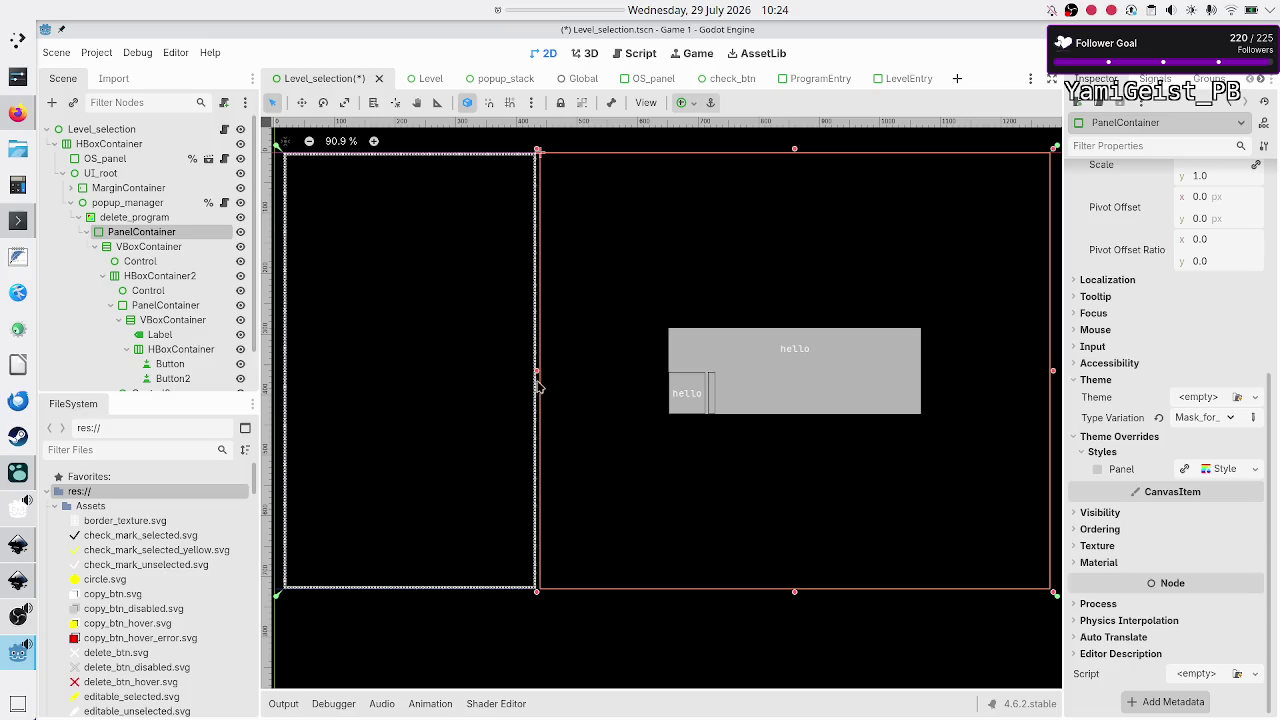
Step: Drag the outer PanelContainer's left, top, right and bottom edges inward into a centred box
{"action": "left_click_drag", "start_coordinate": [537, 373], "coordinate": [531, 369]}
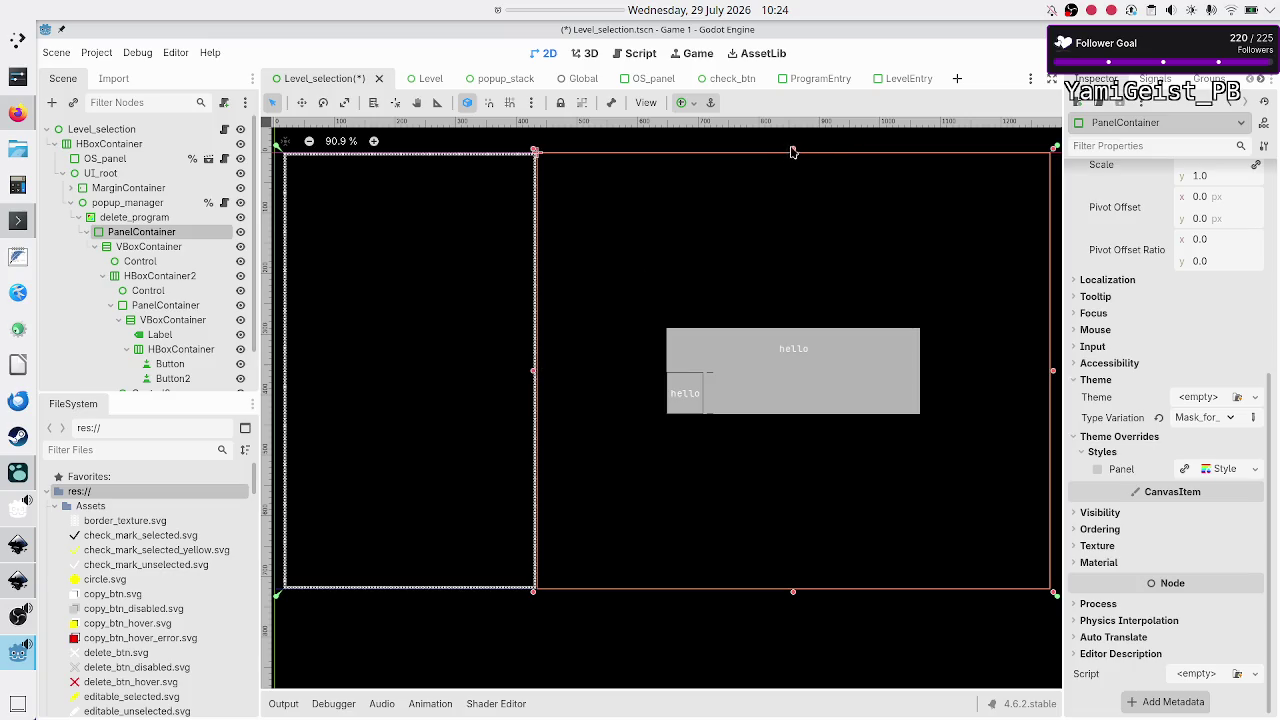
{"action": "left_click_drag", "start_coordinate": [794, 151], "coordinate": [748, 254]}
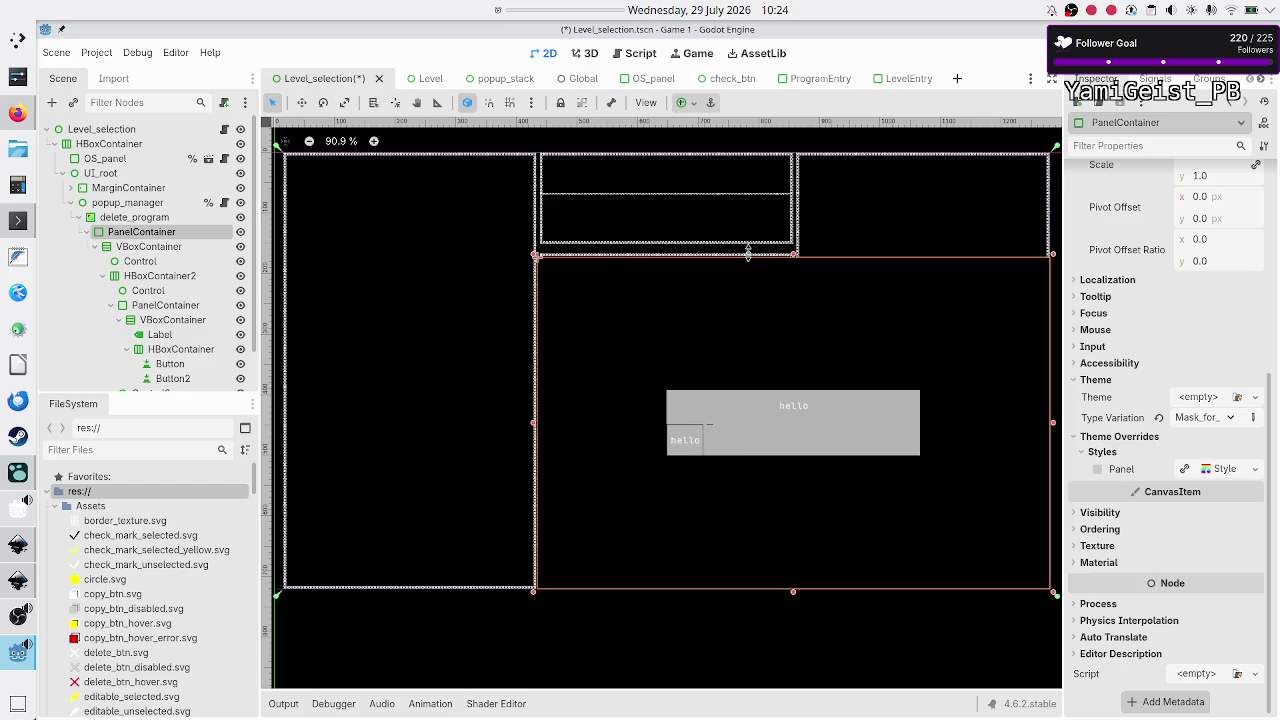
{"action": "mouse_move", "coordinate": [1053, 427]}
{"action": "left_mouse_down"}
{"action": "mouse_move", "coordinate": [762, 441]}
{"action": "mouse_move", "coordinate": [790, 438]}
{"action": "left_mouse_up"}
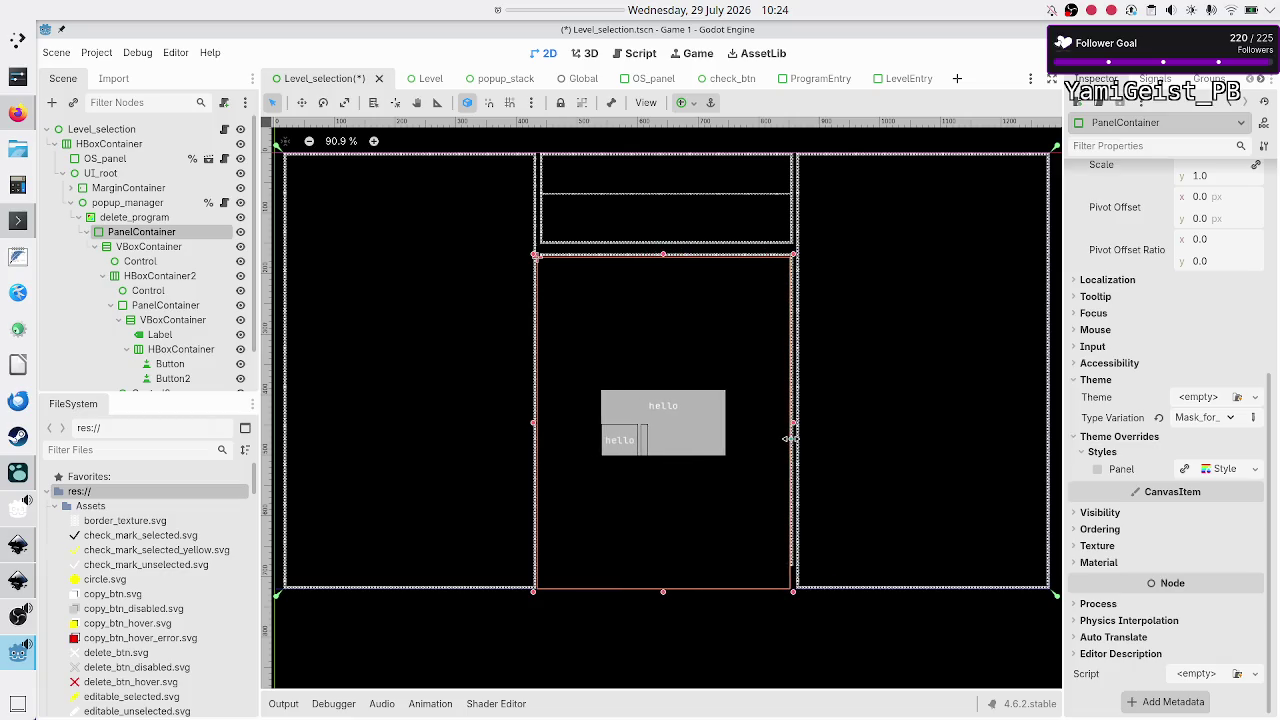
{"action": "left_click_drag", "start_coordinate": [664, 593], "coordinate": [657, 563]}
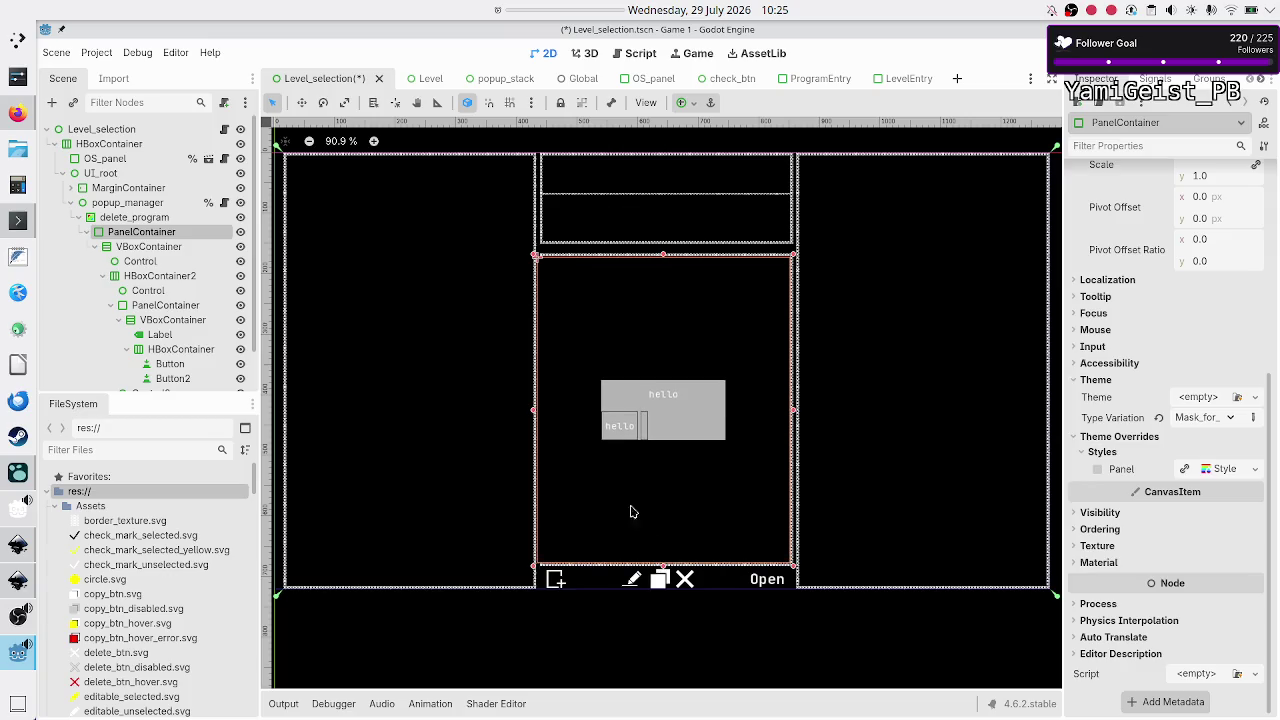
{"action": "left_click_drag", "start_coordinate": [532, 414], "coordinate": [538, 410]}
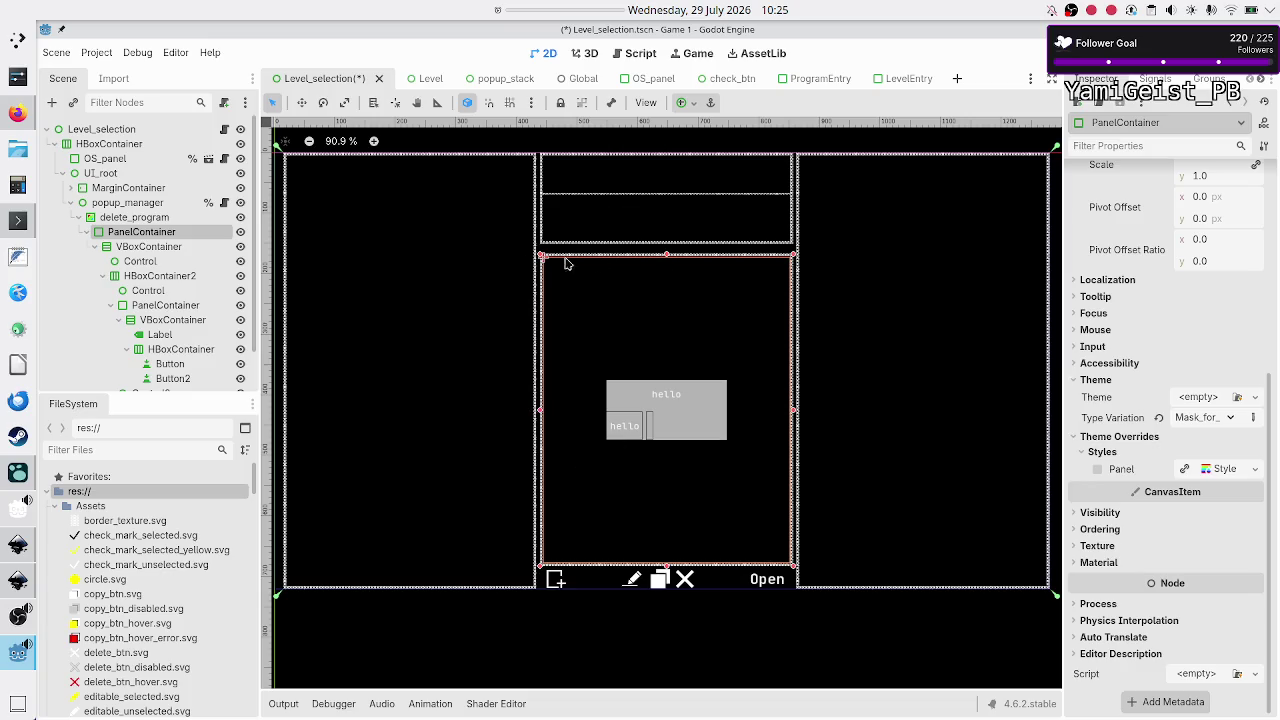
{"action": "left_click", "coordinate": [183, 306]}
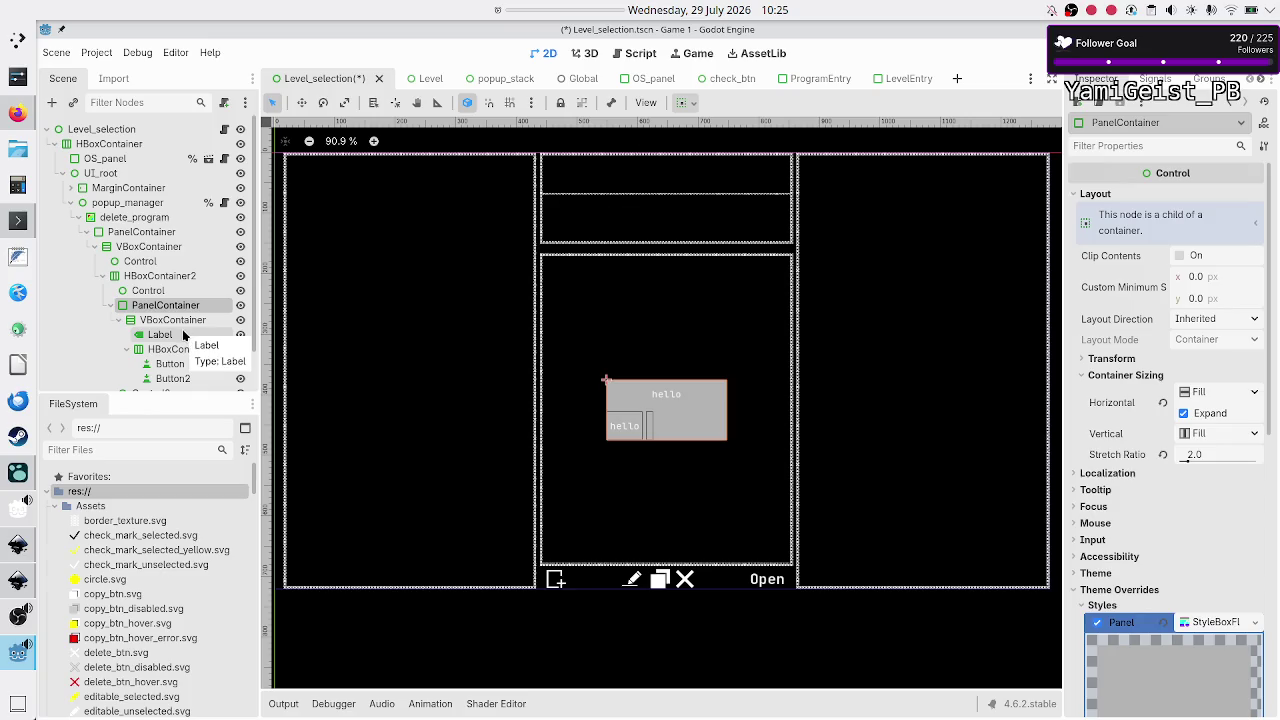
{"action": "left_click", "coordinate": [183, 336]}
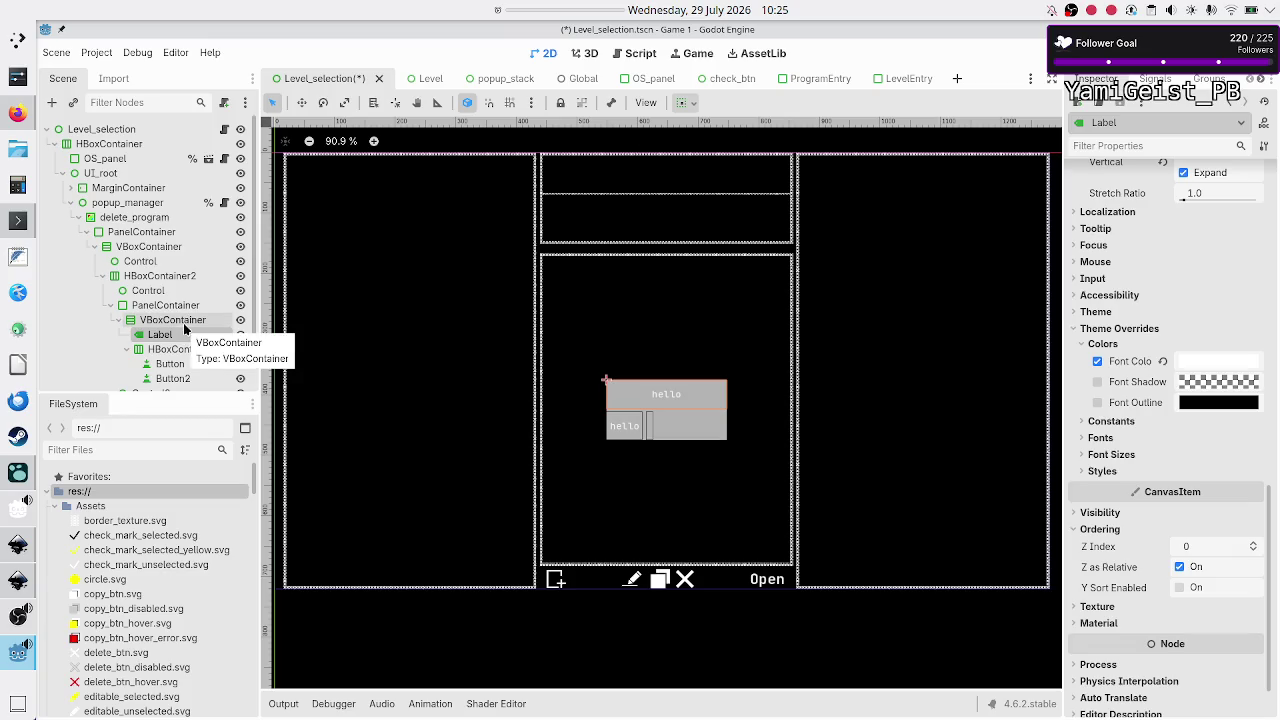
{"action": "left_click", "coordinate": [185, 321]}
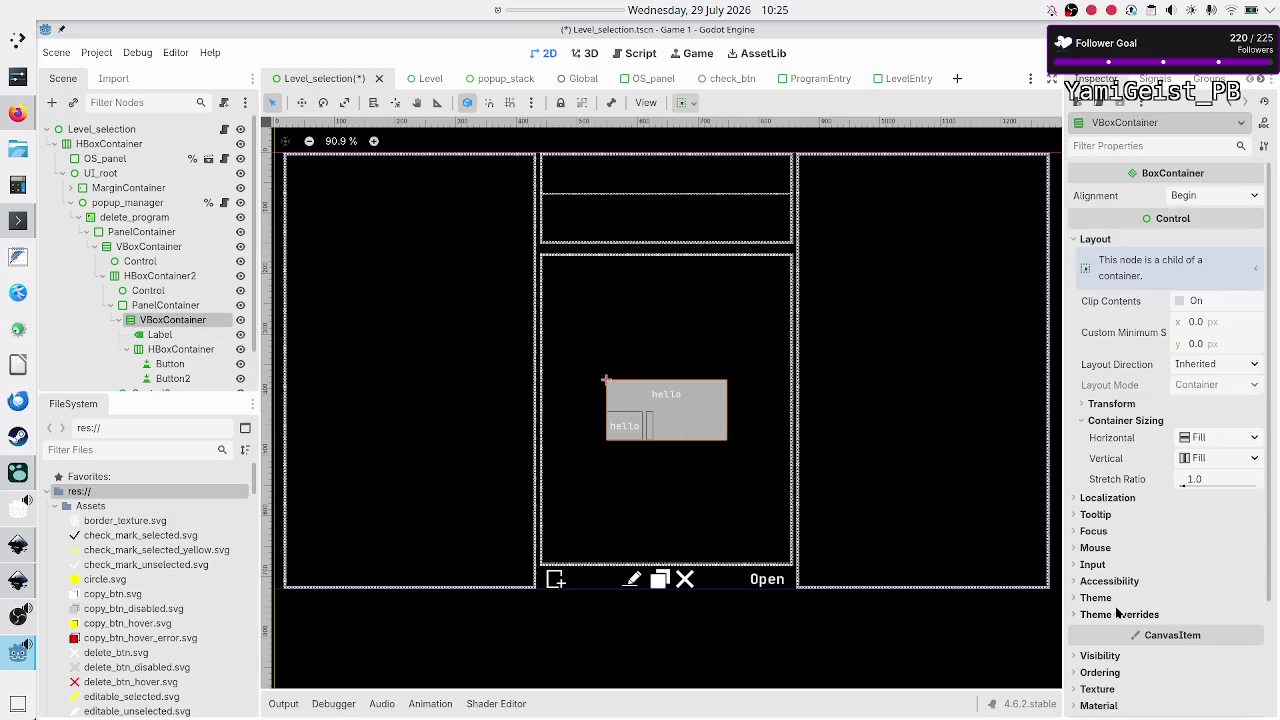
{"action": "left_click", "coordinate": [1117, 612]}
{"action": "left_click", "coordinate": [1112, 628]}
{"action": "left_click", "coordinate": [1222, 649]}
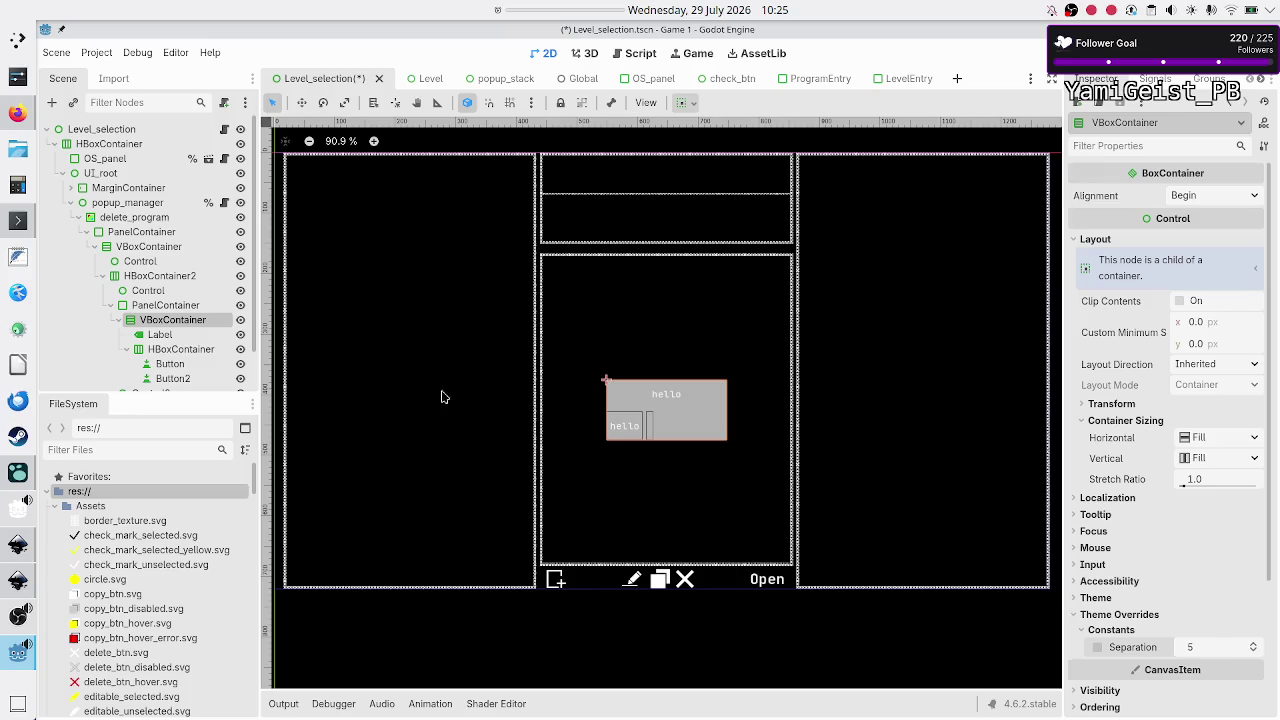
{"action": "left_click", "coordinate": [176, 336]}
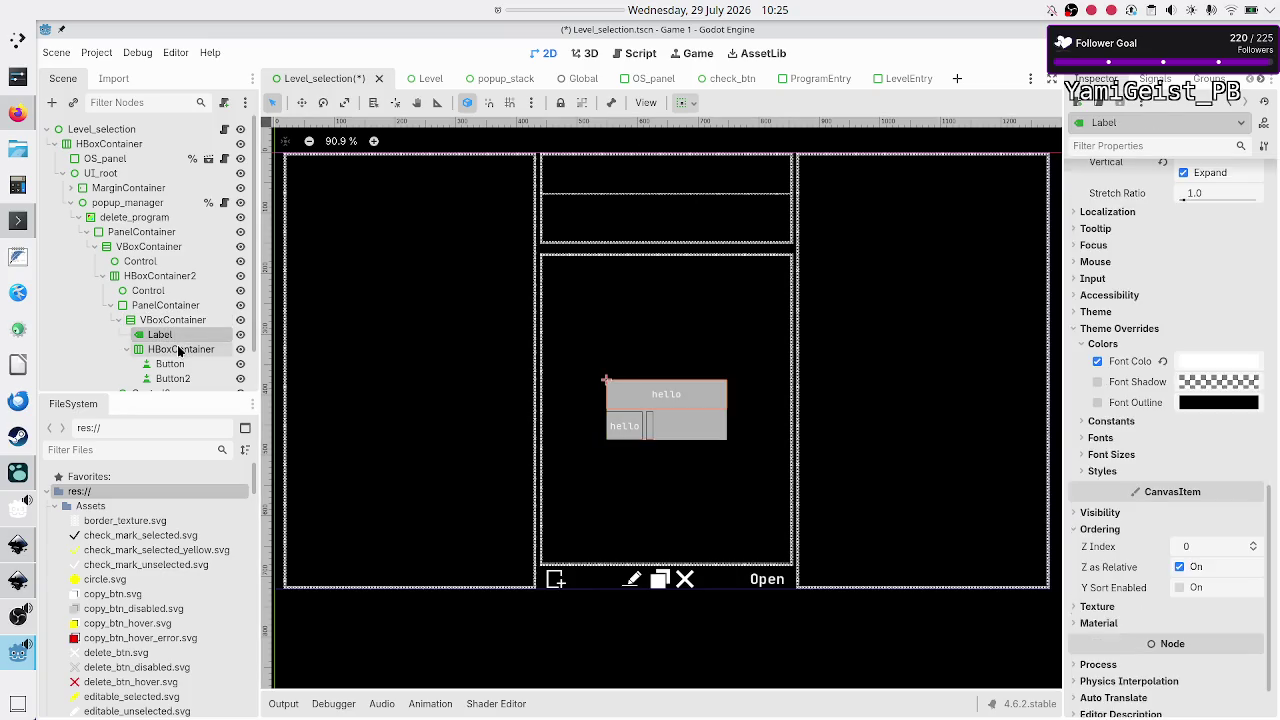
{"action": "left_click", "coordinate": [180, 349], "text": "ctrl"}
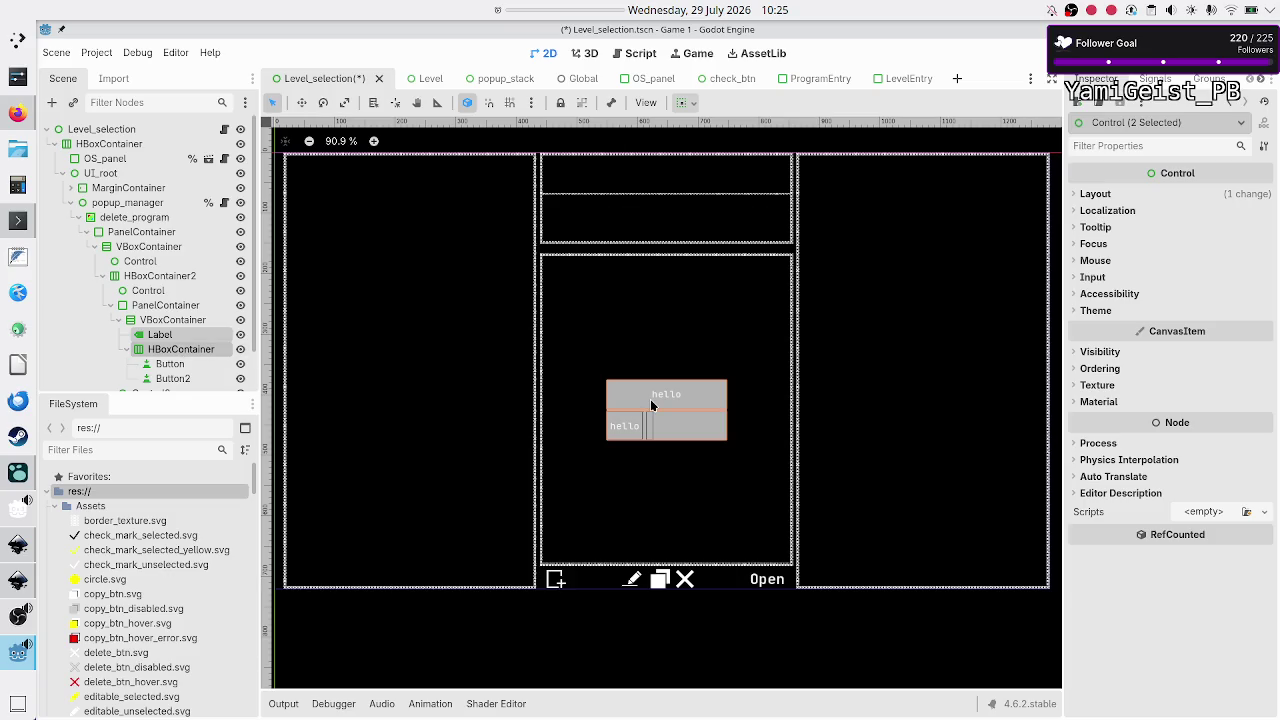
{"action": "scroll", "coordinate": [651, 405], "scroll_direction": "up", "scroll_amount": 3}
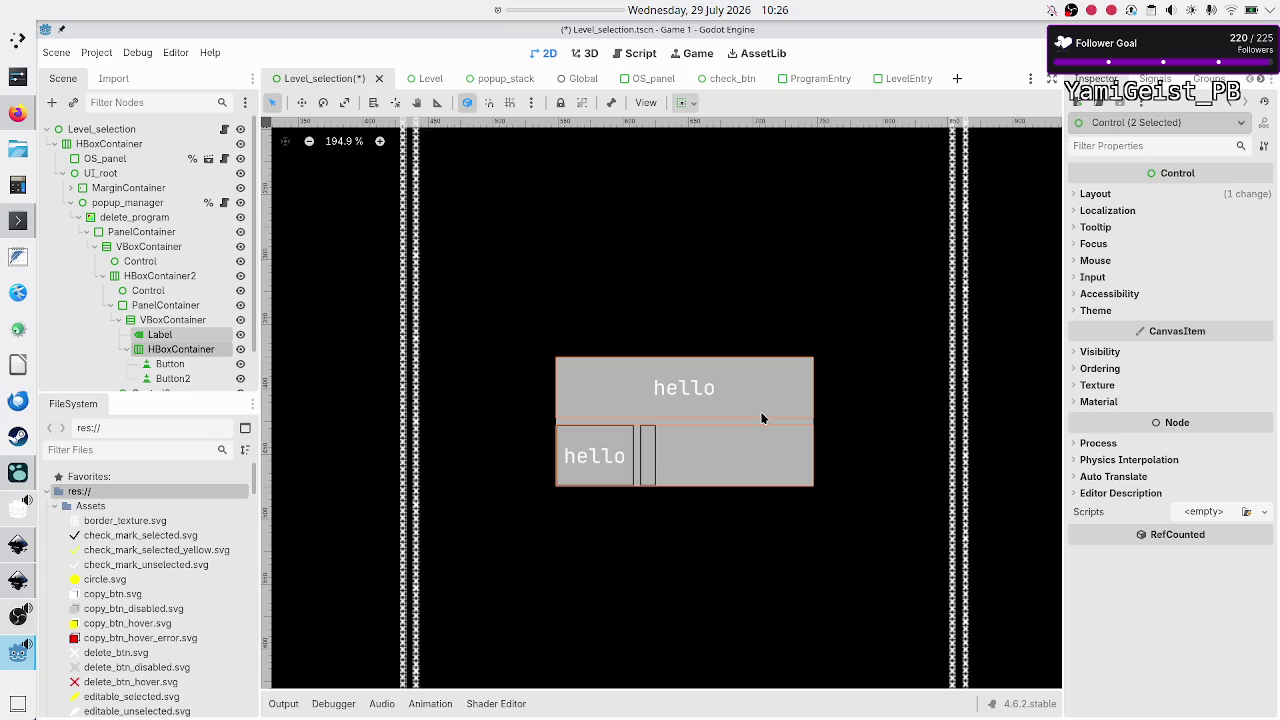
Step: Rename the two button nodes to 'yes' and 'no'
{"action": "left_click", "coordinate": [196, 367]}
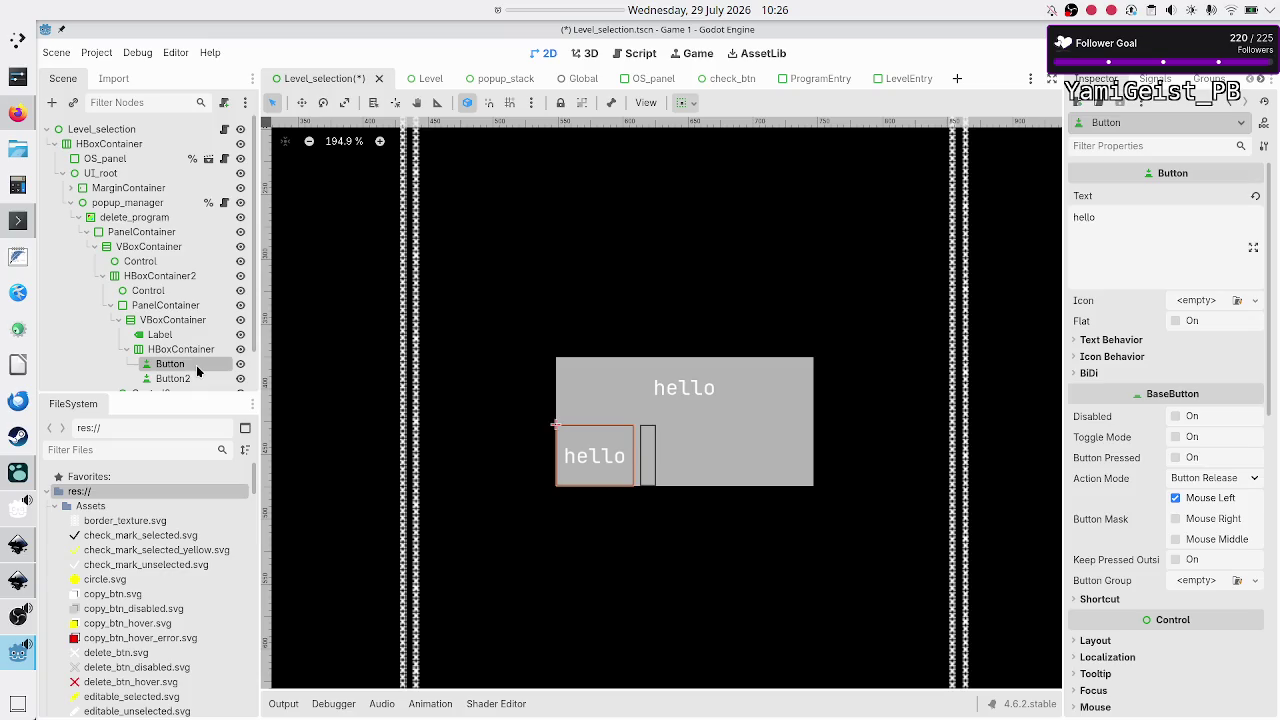
{"action": "left_click", "coordinate": [196, 365]}
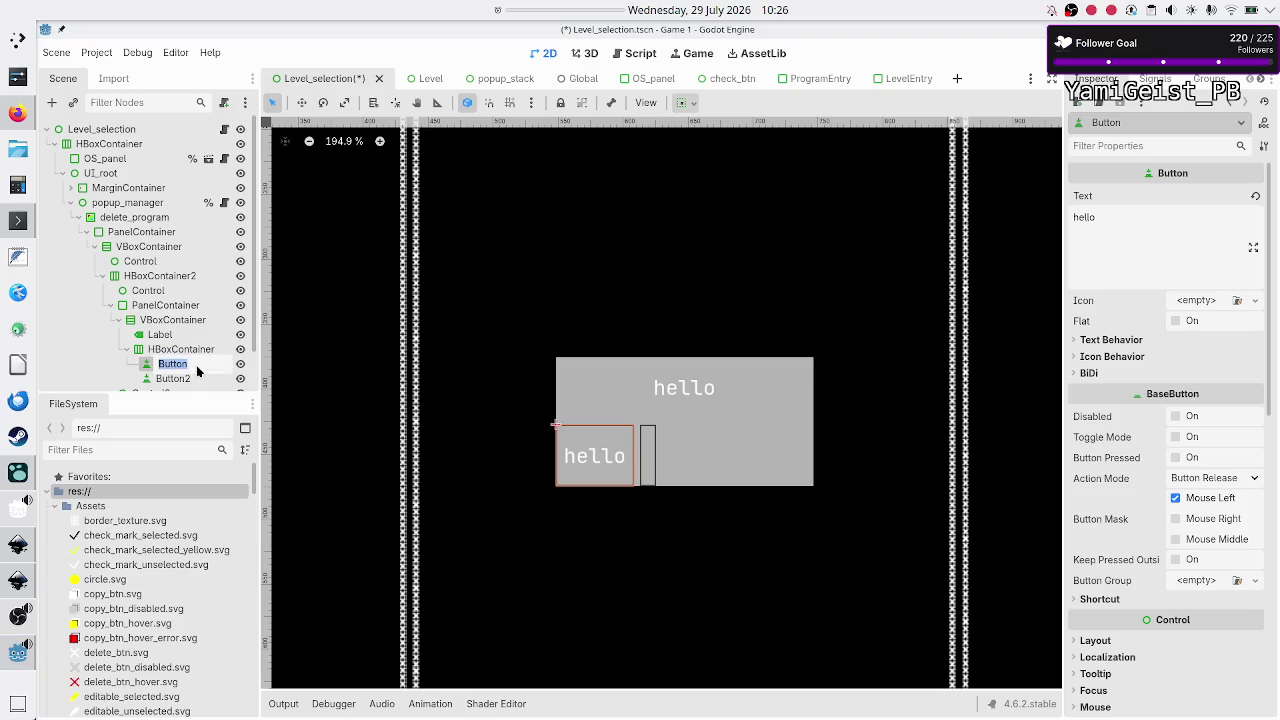
{"action": "type", "text": "yes"}
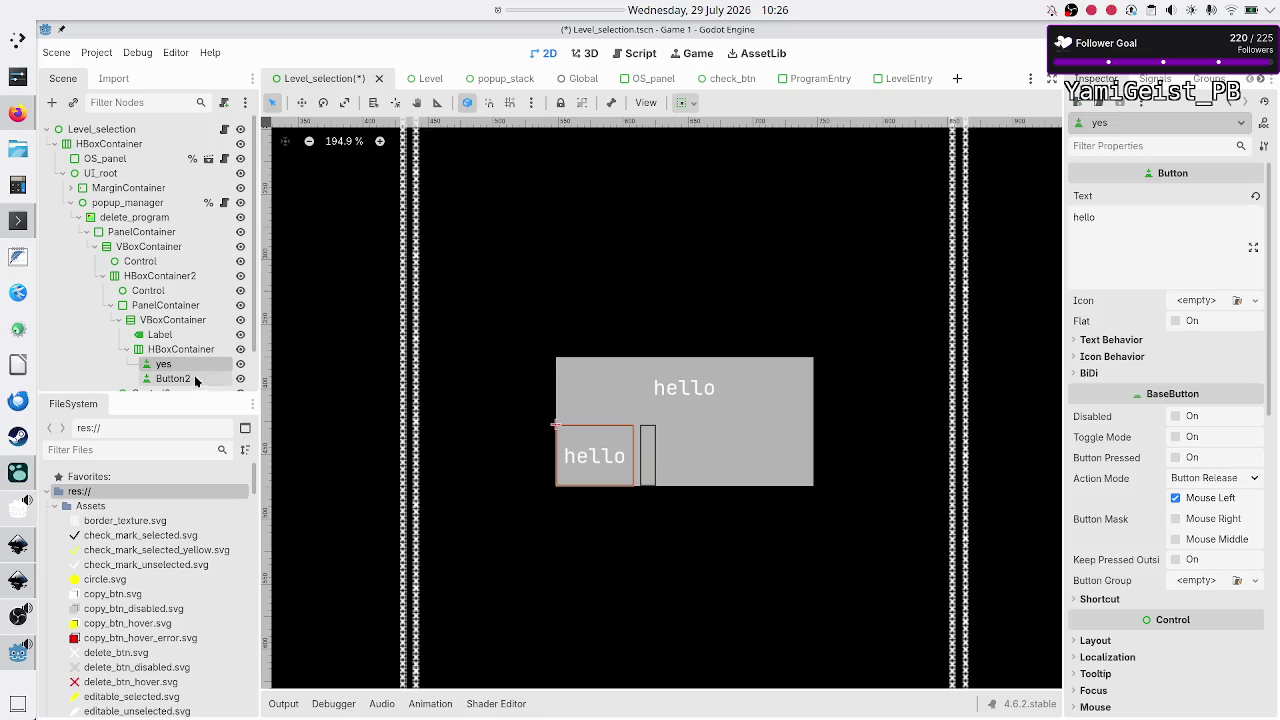
{"action": "left_click", "coordinate": [194, 375]}
{"action": "left_click", "coordinate": [194, 375]}
{"action": "type", "text": "no"}
{"action": "key", "text": "Return"}
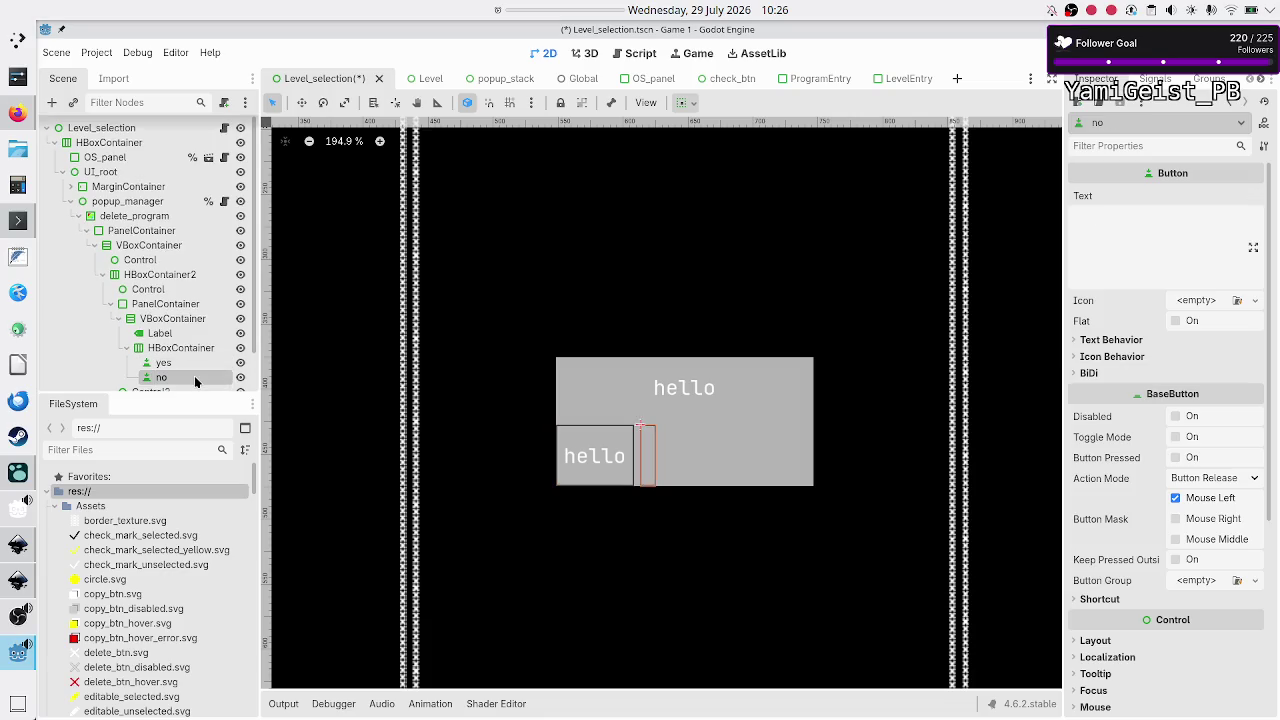
Step: Set the yes button's Text to 'Yes' and the no button's Text to 'No'
{"action": "left_click", "coordinate": [145, 362]}
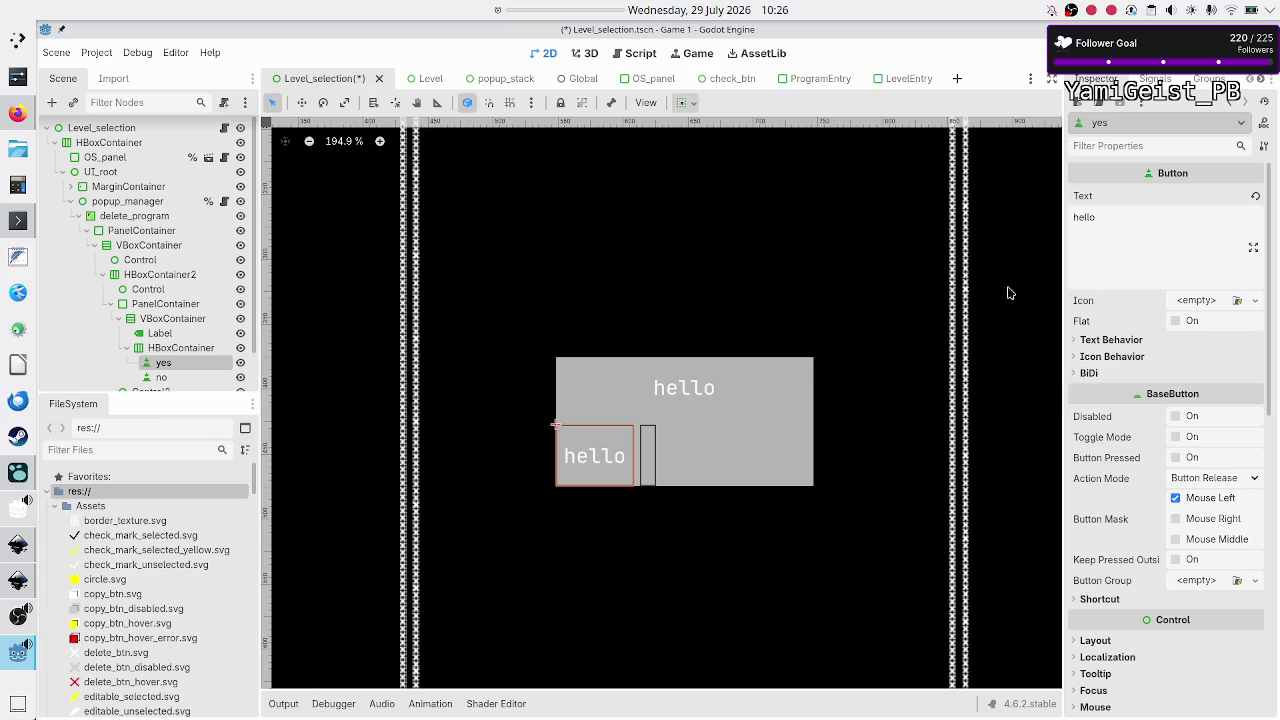
{"action": "double_click", "coordinate": [1130, 240]}
{"action": "type", "text": "Yes"}
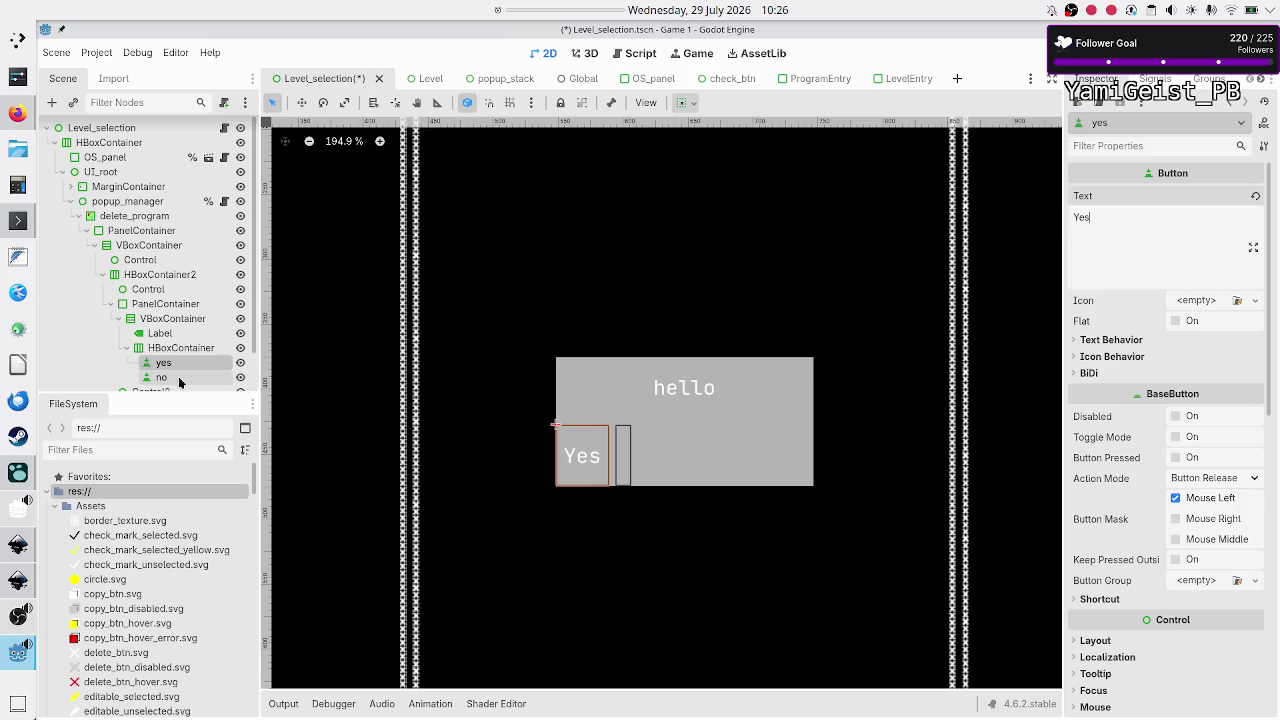
{"action": "left_click", "coordinate": [178, 376]}
{"action": "left_click", "coordinate": [1152, 255]}
{"action": "type", "text": "No"}
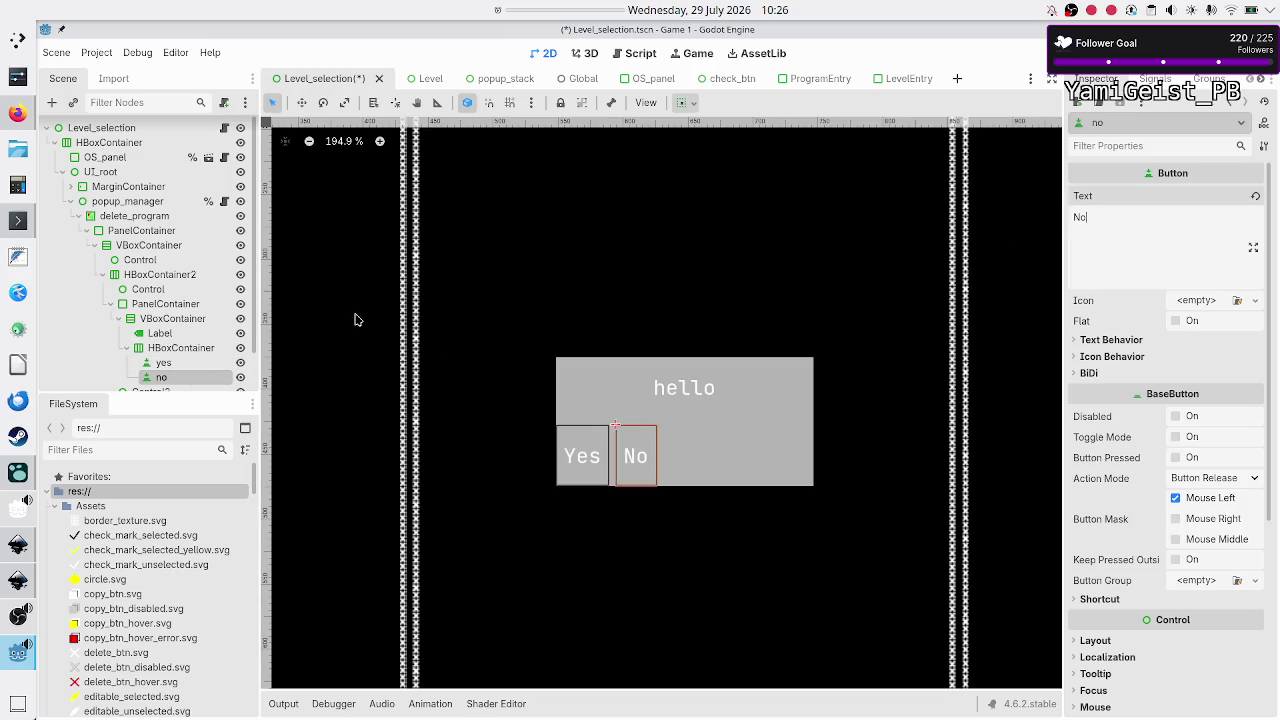
{"action": "left_click", "coordinate": [186, 349]}
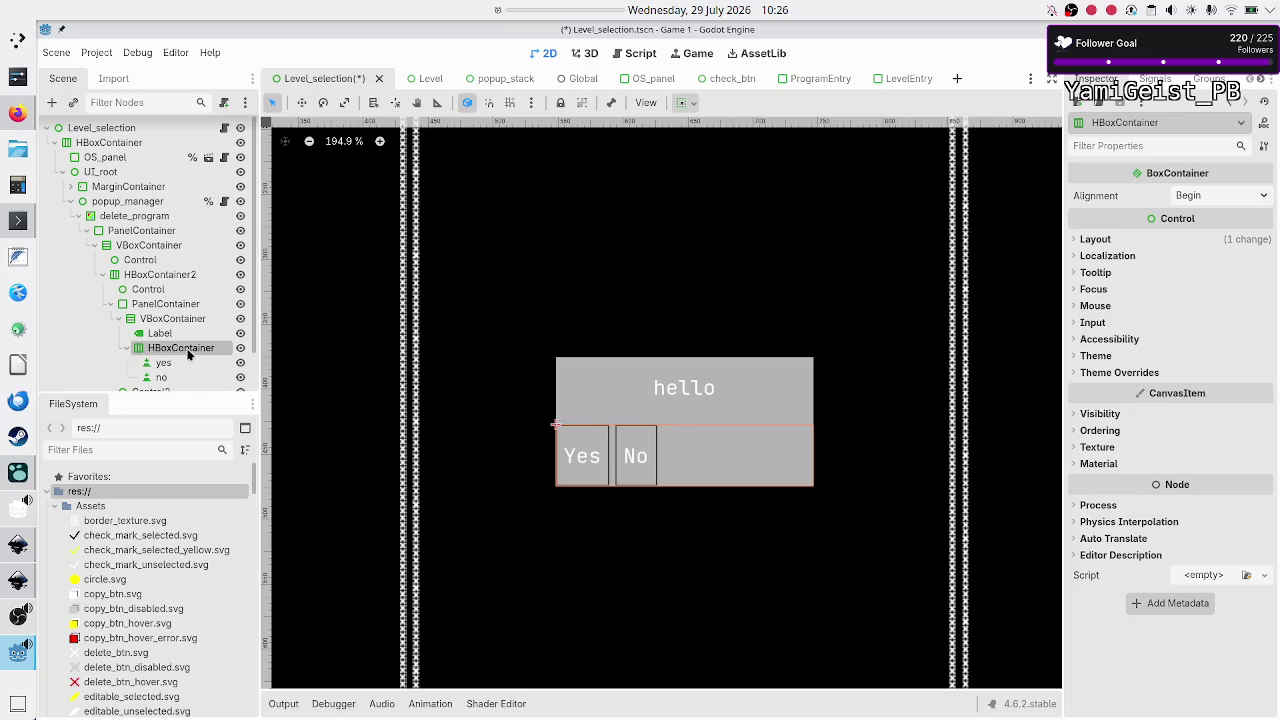
Step: Uncheck Vertical Expand on the HBoxContainer and set Horizontal sizing to Shrink Center
{"action": "left_click", "coordinate": [1096, 238]}
{"action": "left_click", "coordinate": [1126, 420]}
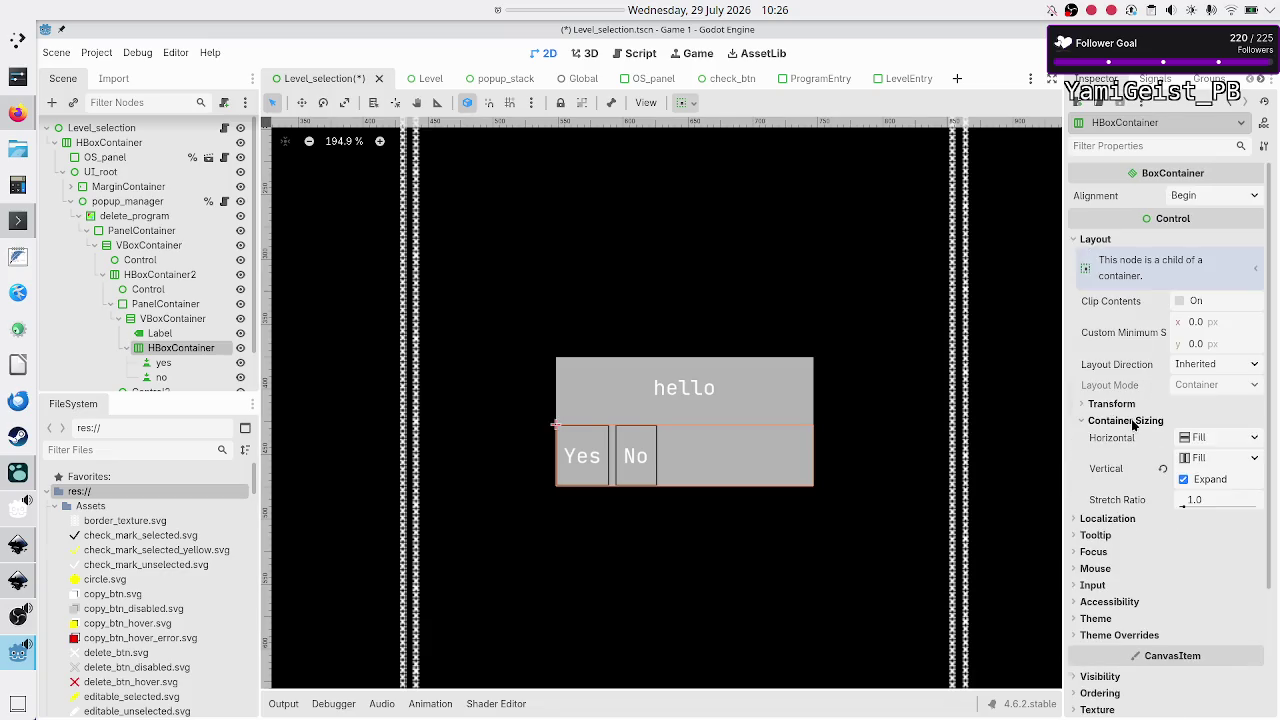
{"action": "left_click", "coordinate": [1185, 481]}
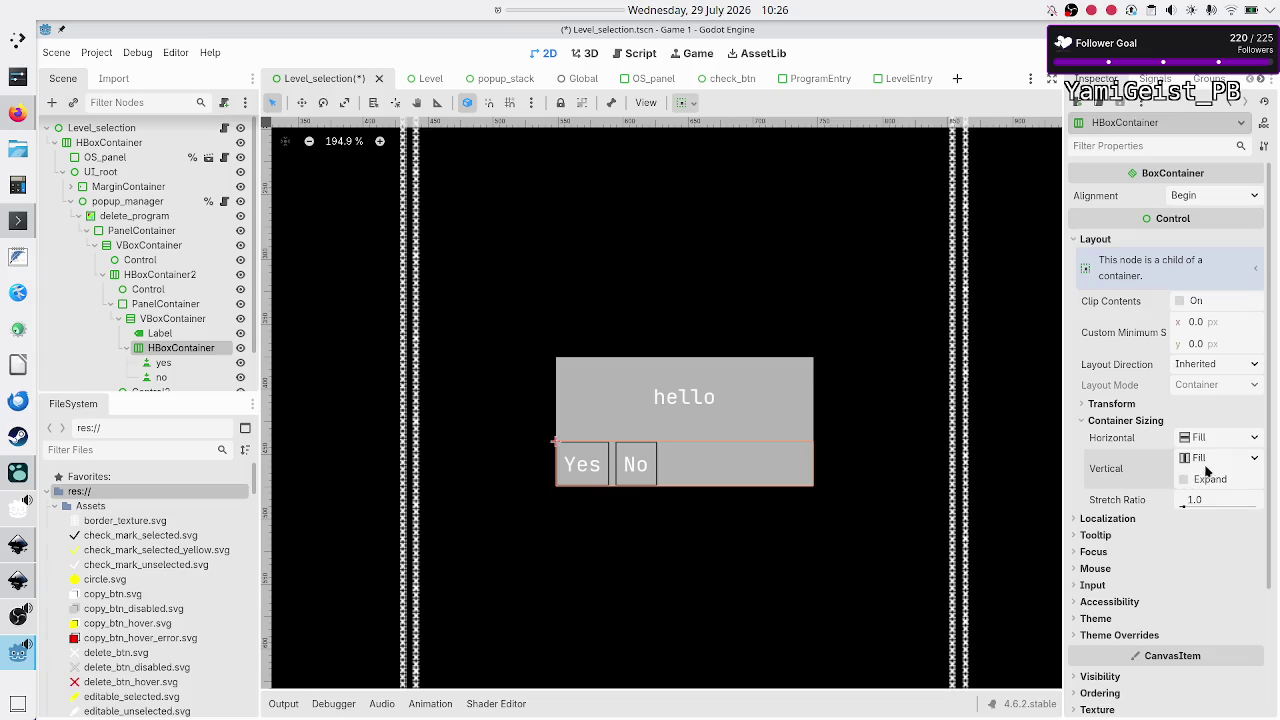
{"action": "left_click", "coordinate": [1244, 440]}
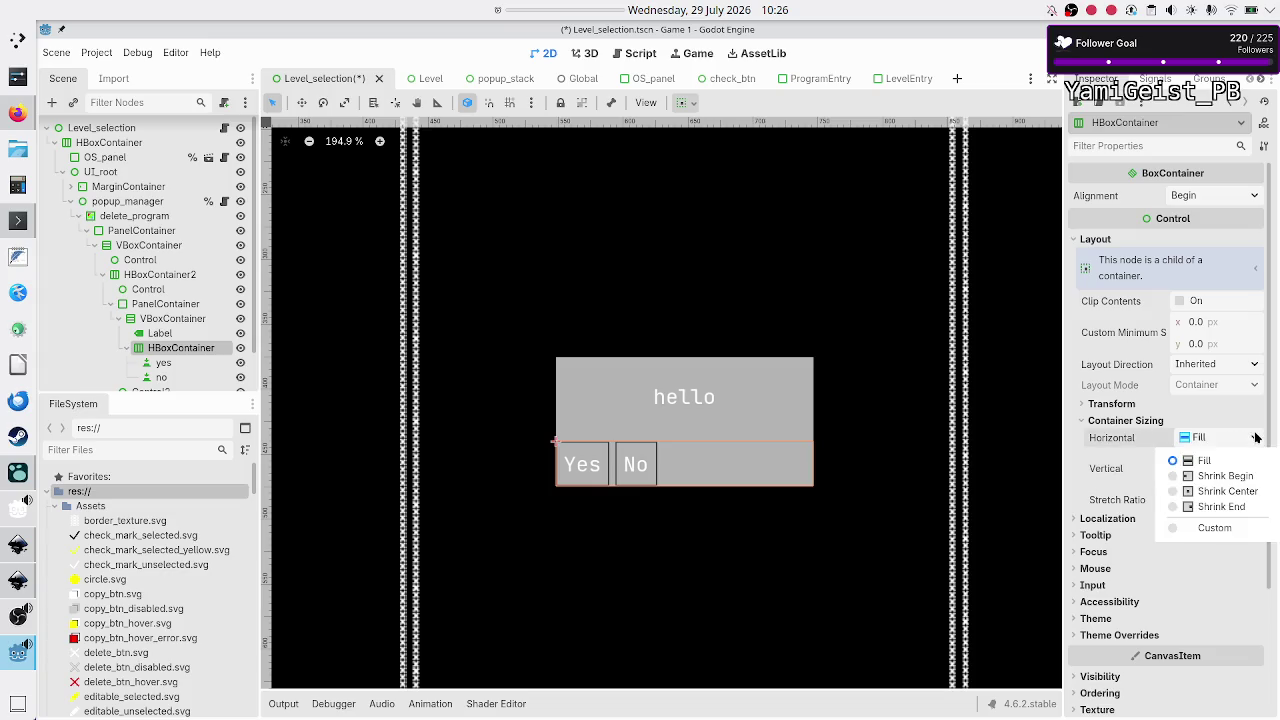
{"action": "left_click", "coordinate": [1228, 492]}
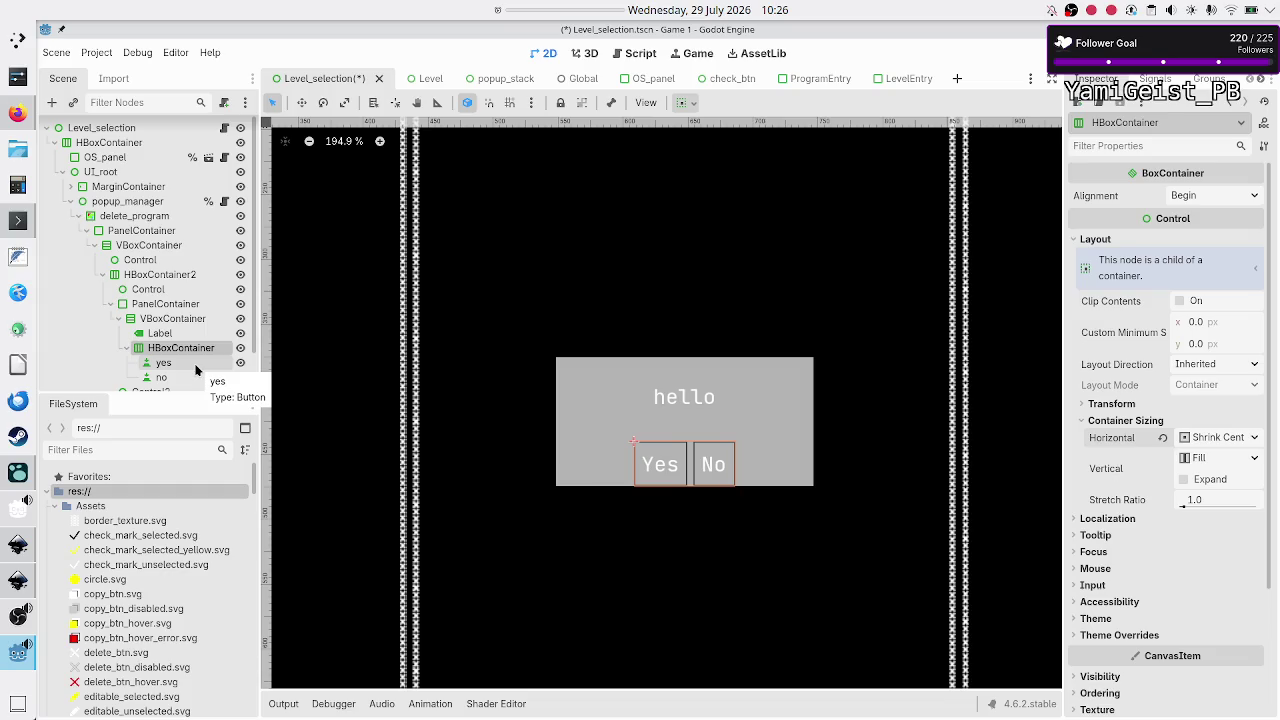
{"action": "left_click", "coordinate": [196, 370]}
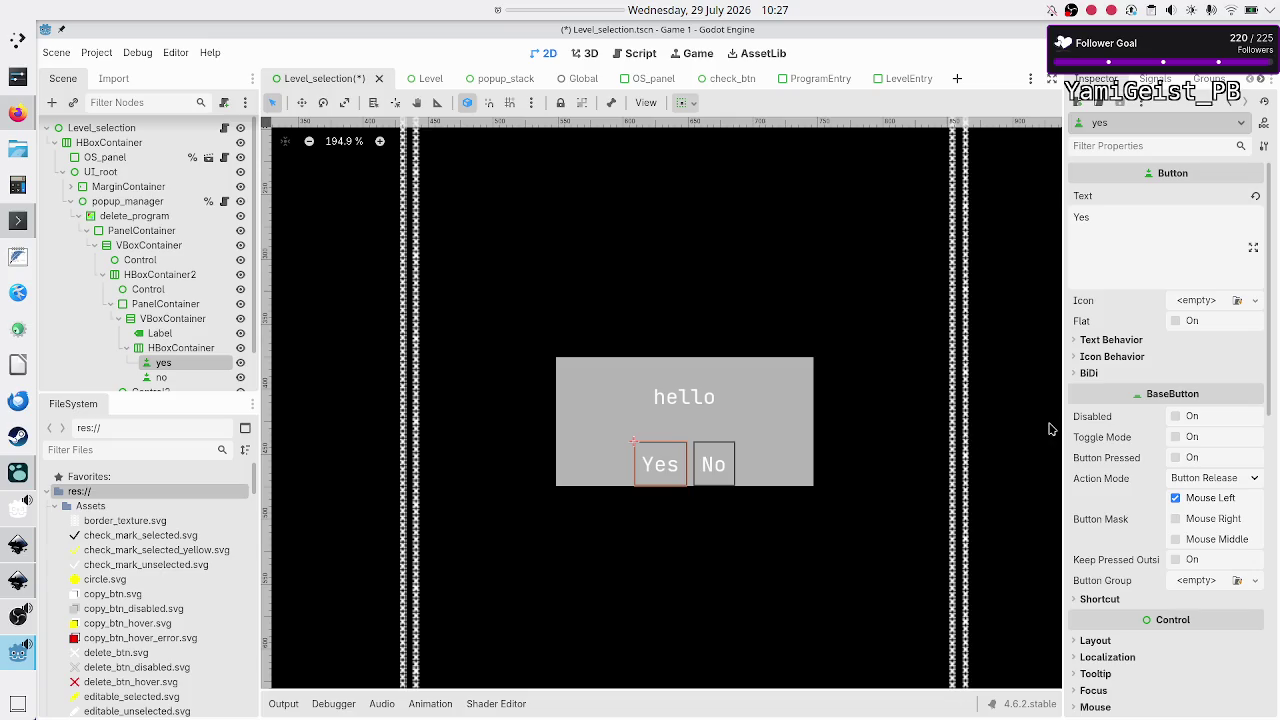
Step: Set the yes button's Custom Minimum Size x to 50
{"action": "mouse_move", "coordinate": [1187, 400]}
{"action": "scroll", "coordinate": [1120, 477], "scroll_direction": "down", "scroll_amount": 3}
{"action": "scroll", "coordinate": [1120, 477], "scroll_direction": "down", "scroll_amount": 1}
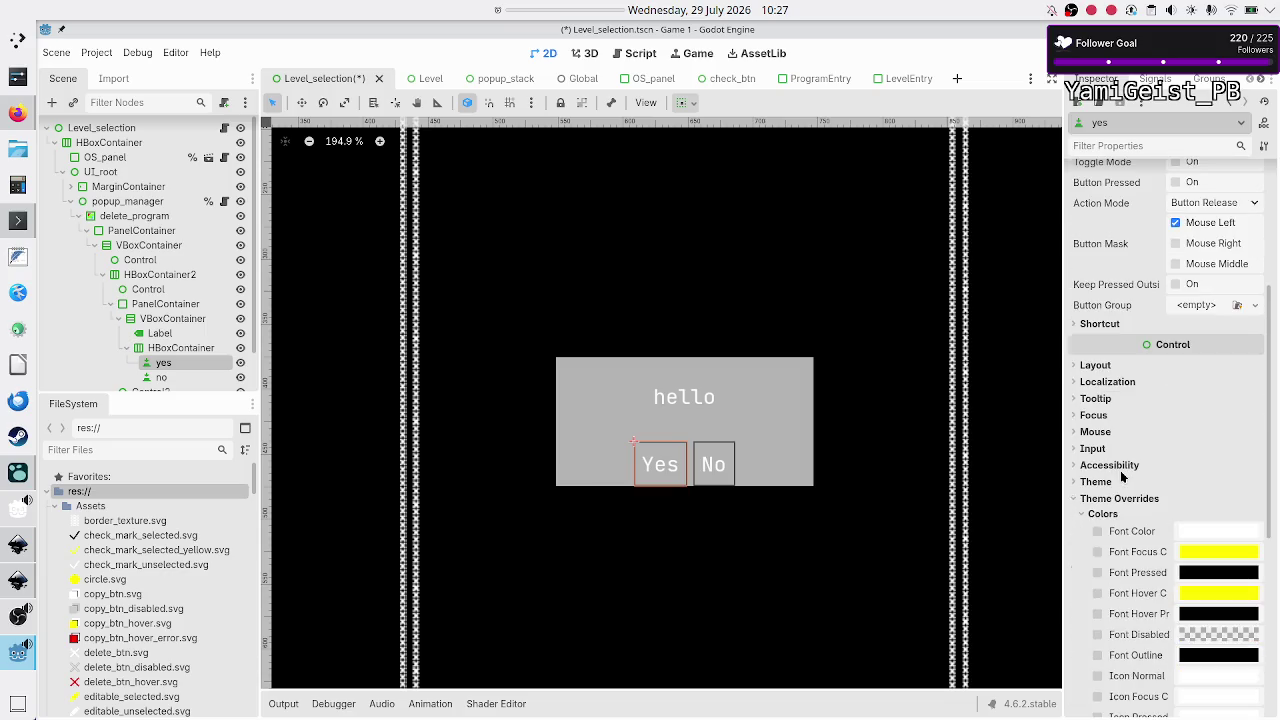
{"action": "left_click", "coordinate": [1114, 502]}
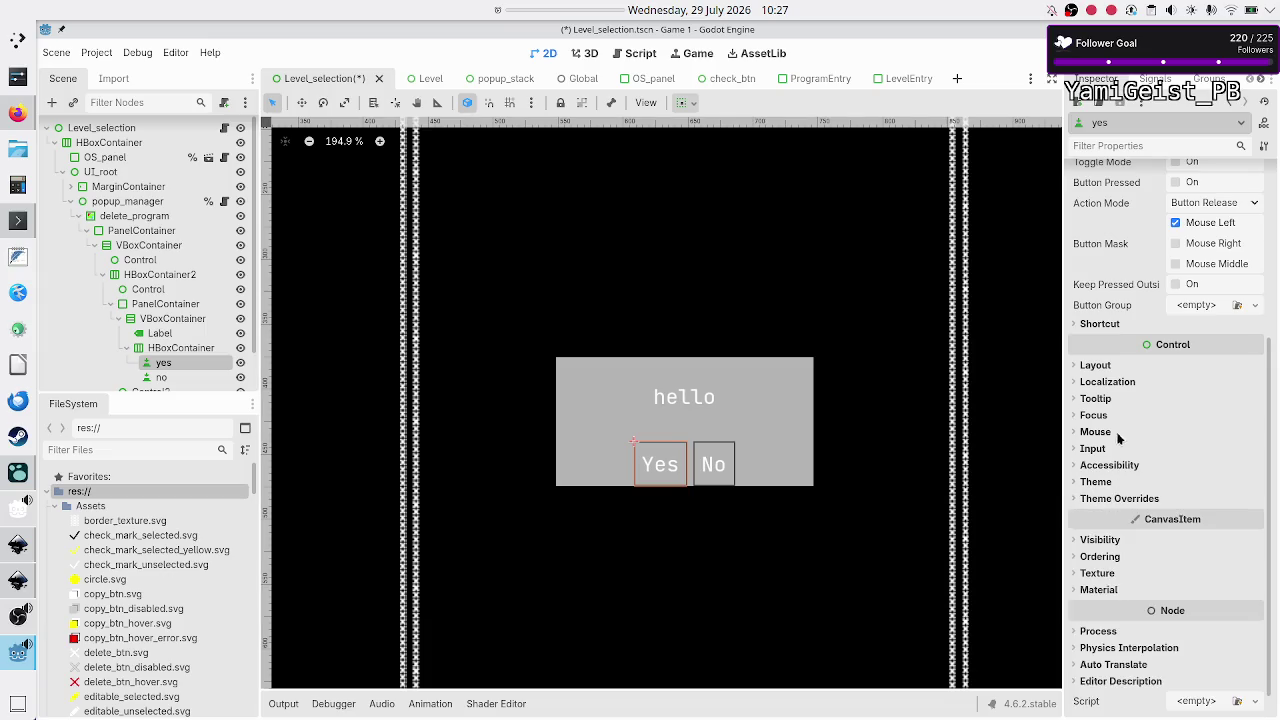
{"action": "left_click", "coordinate": [1108, 366]}
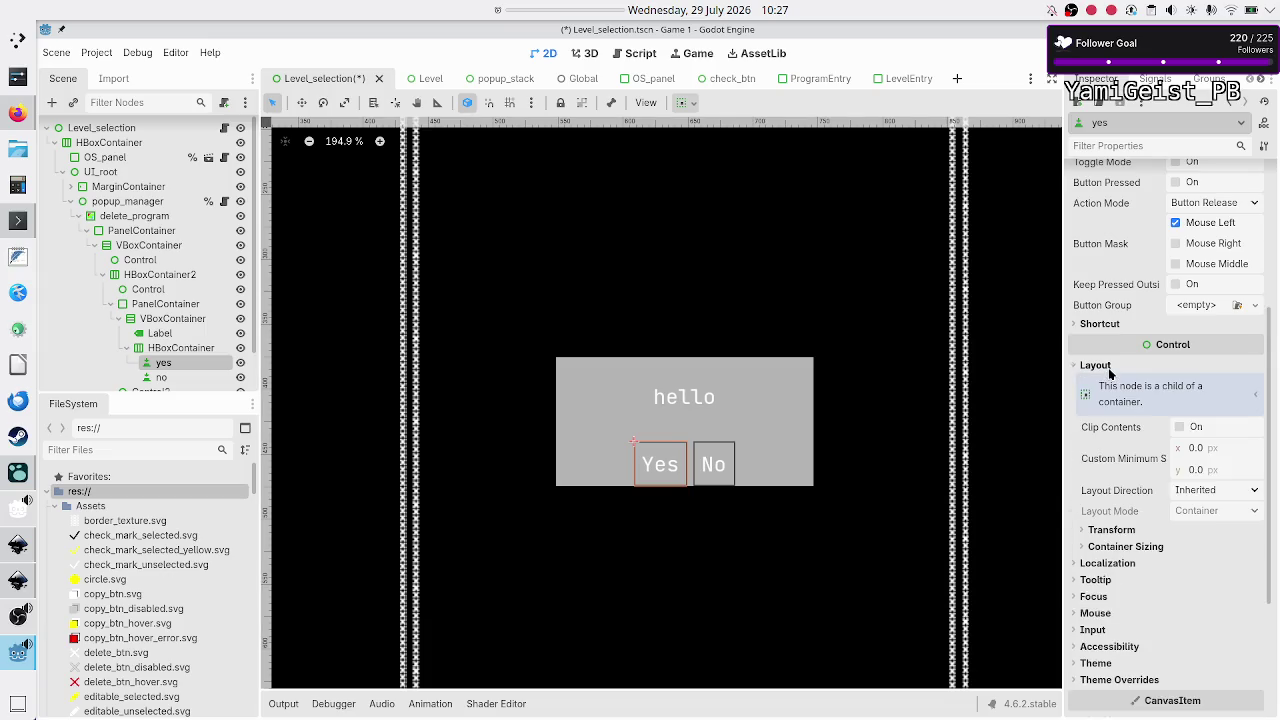
{"action": "left_click", "coordinate": [1136, 547]}
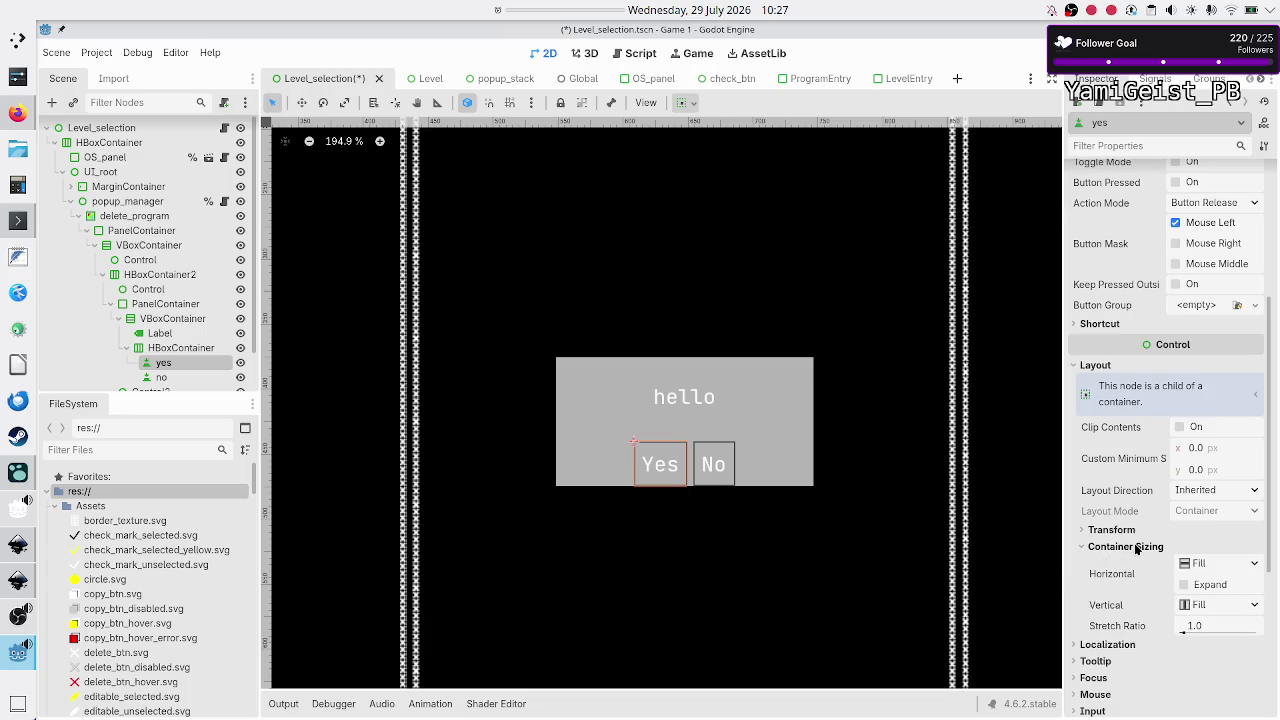
{"action": "scroll", "coordinate": [1145, 591], "scroll_direction": "down", "scroll_amount": 1}
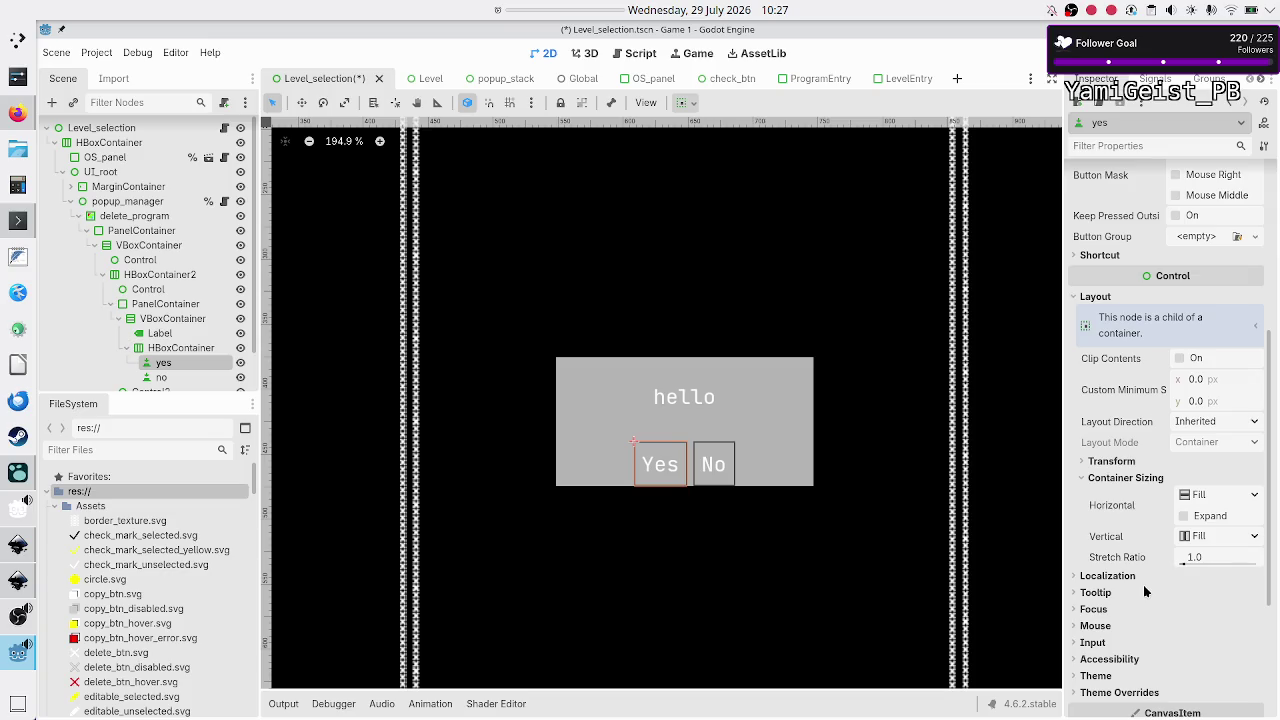
{"action": "left_click", "coordinate": [1207, 390]}
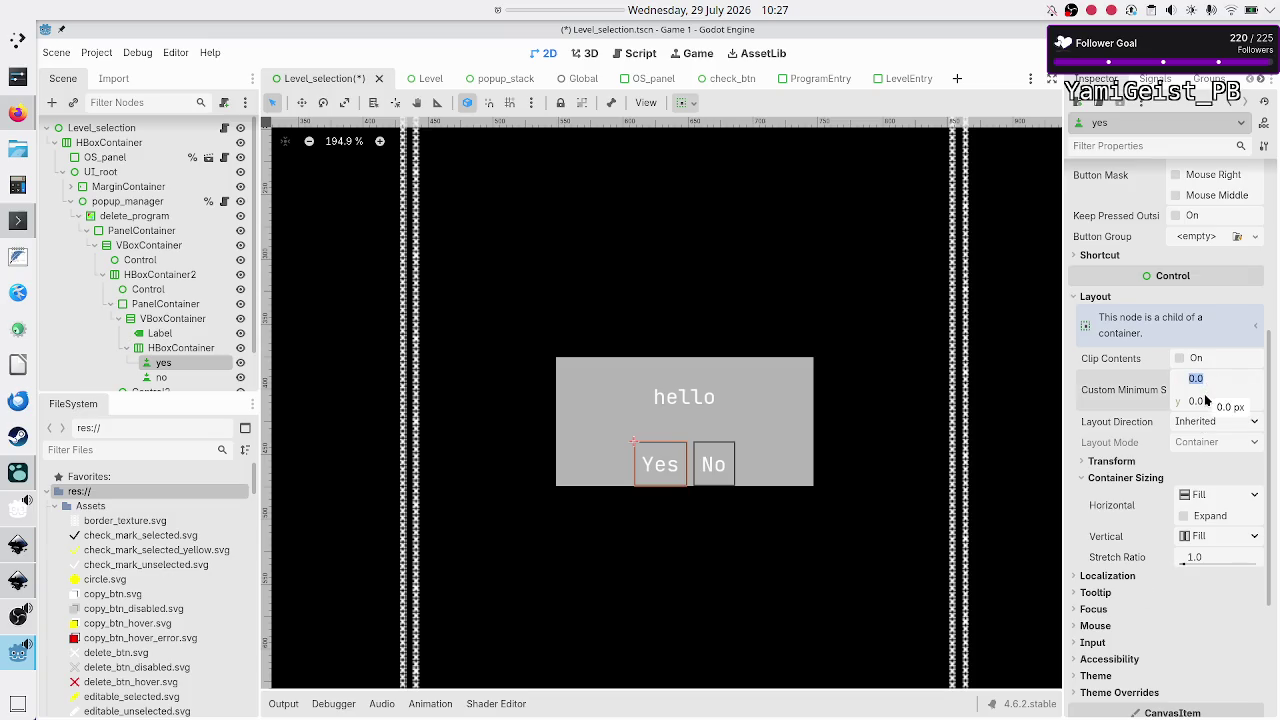
{"action": "type", "text": "50"}
{"action": "key", "text": "Return"}
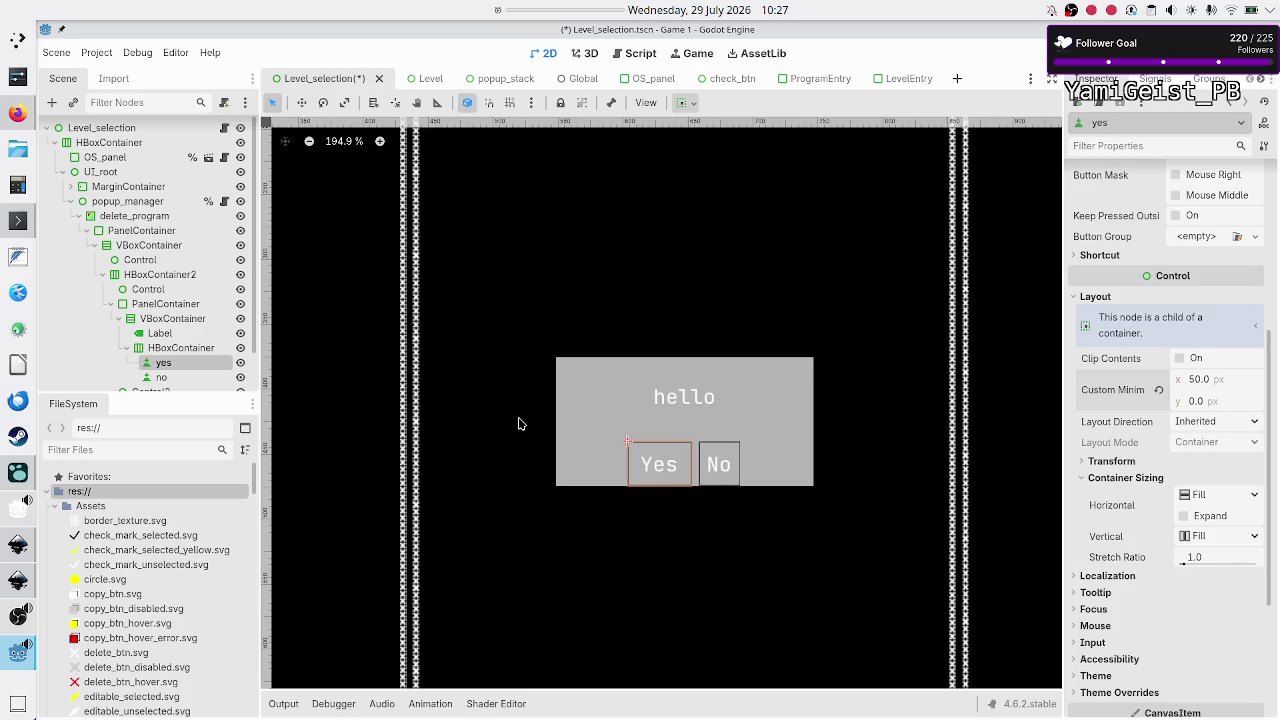
Step: Set the no button's Custom Minimum Size x to 50
{"action": "left_click", "coordinate": [160, 377]}
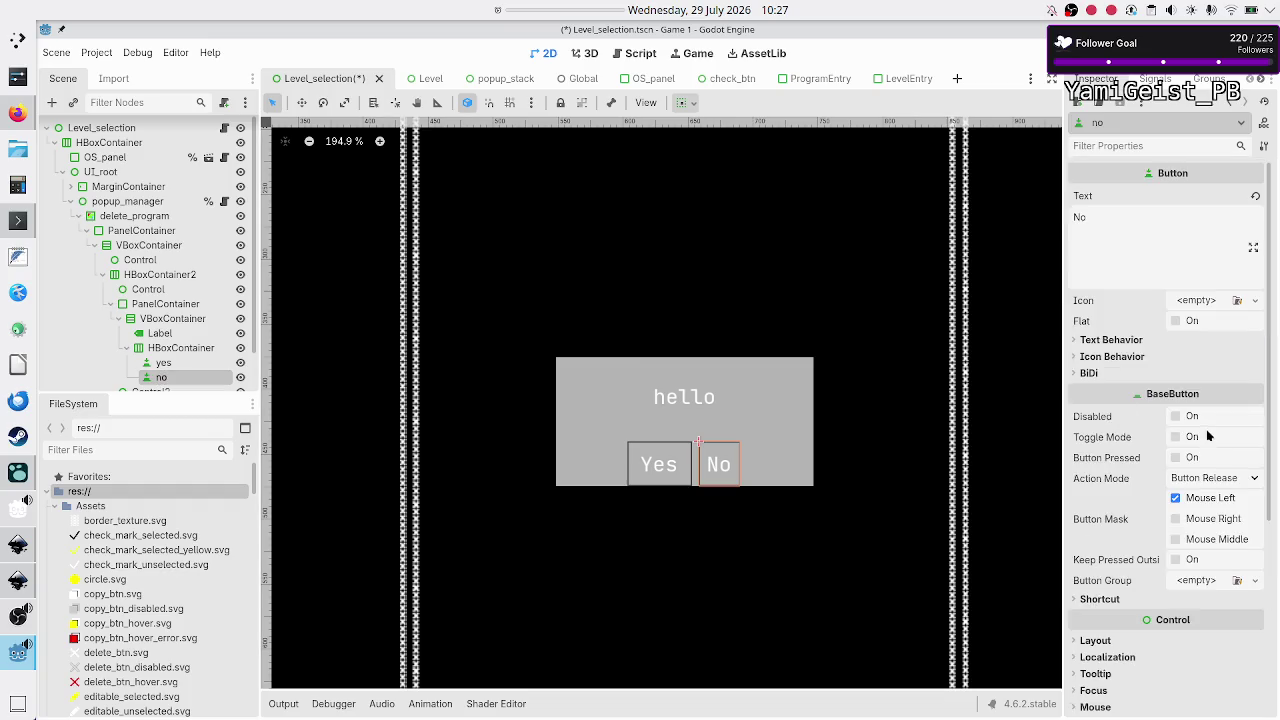
{"action": "scroll", "coordinate": [1207, 433], "scroll_direction": "down", "scroll_amount": 3}
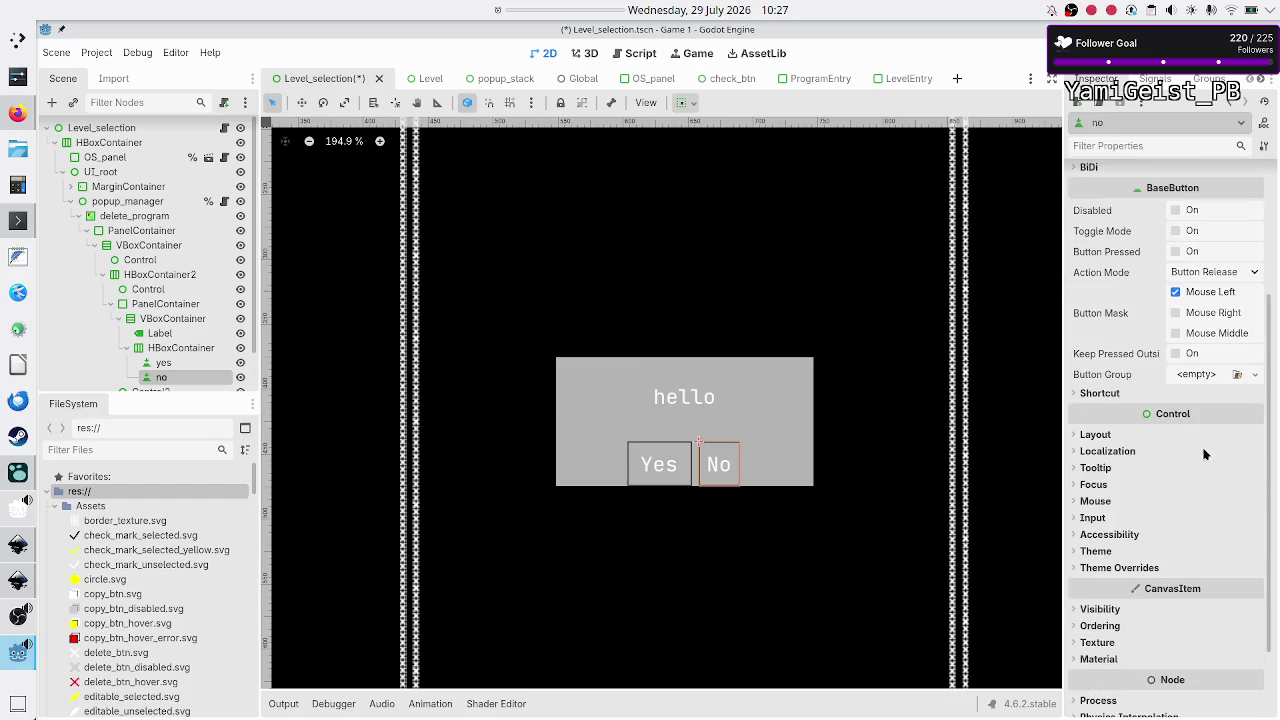
{"action": "left_click", "coordinate": [1095, 434]}
{"action": "left_click", "coordinate": [1198, 520]}
{"action": "type", "text": "5"}
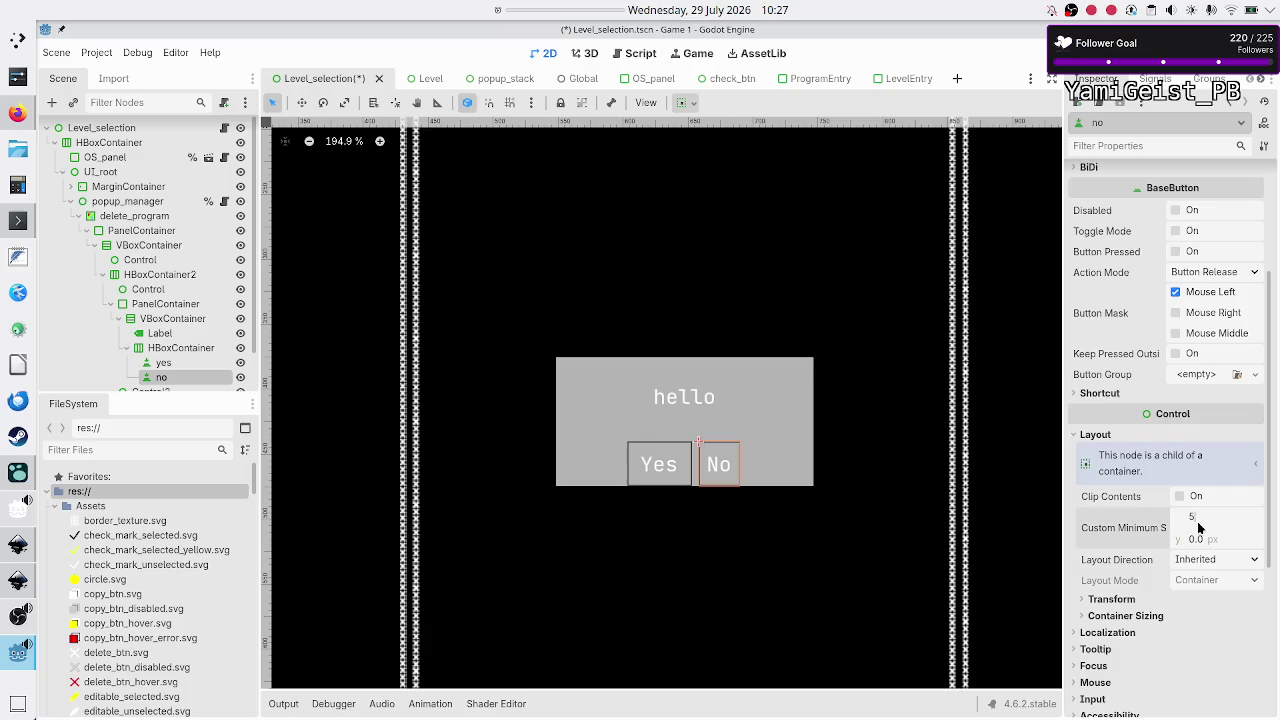
{"action": "type", "text": "0.0"}
{"action": "key", "text": "Return"}
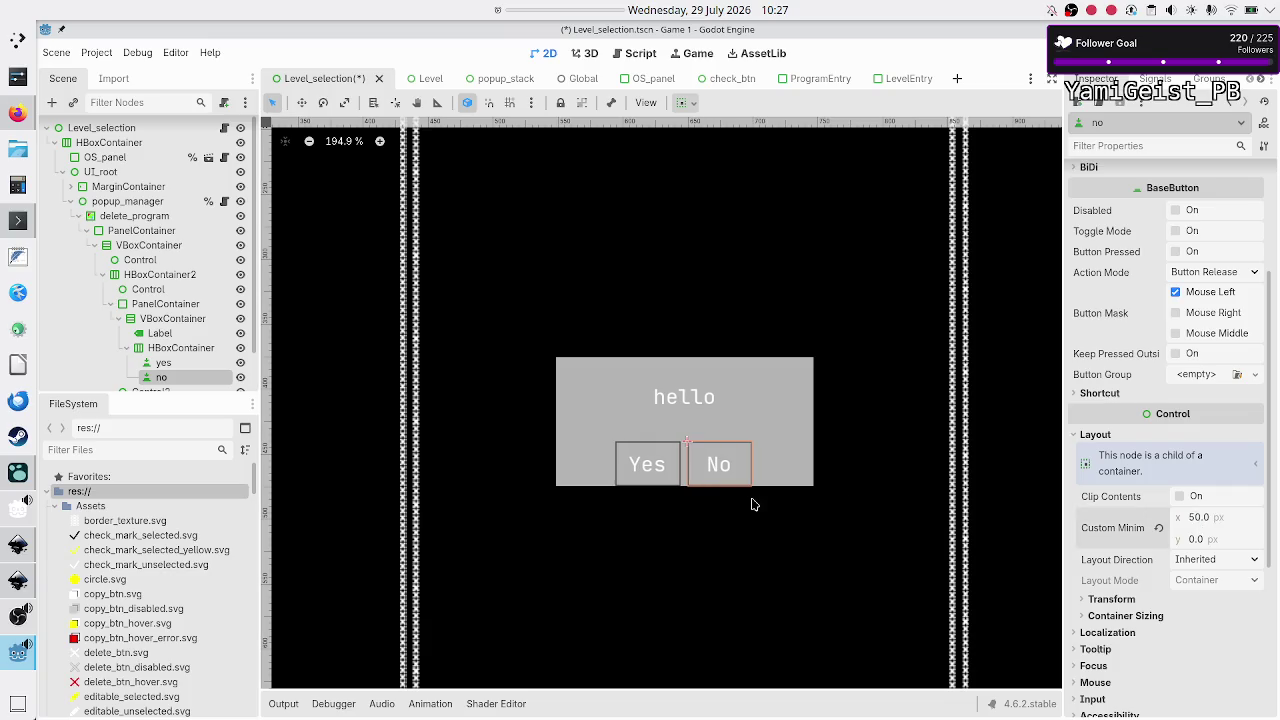
{"action": "left_click", "coordinate": [160, 347]}
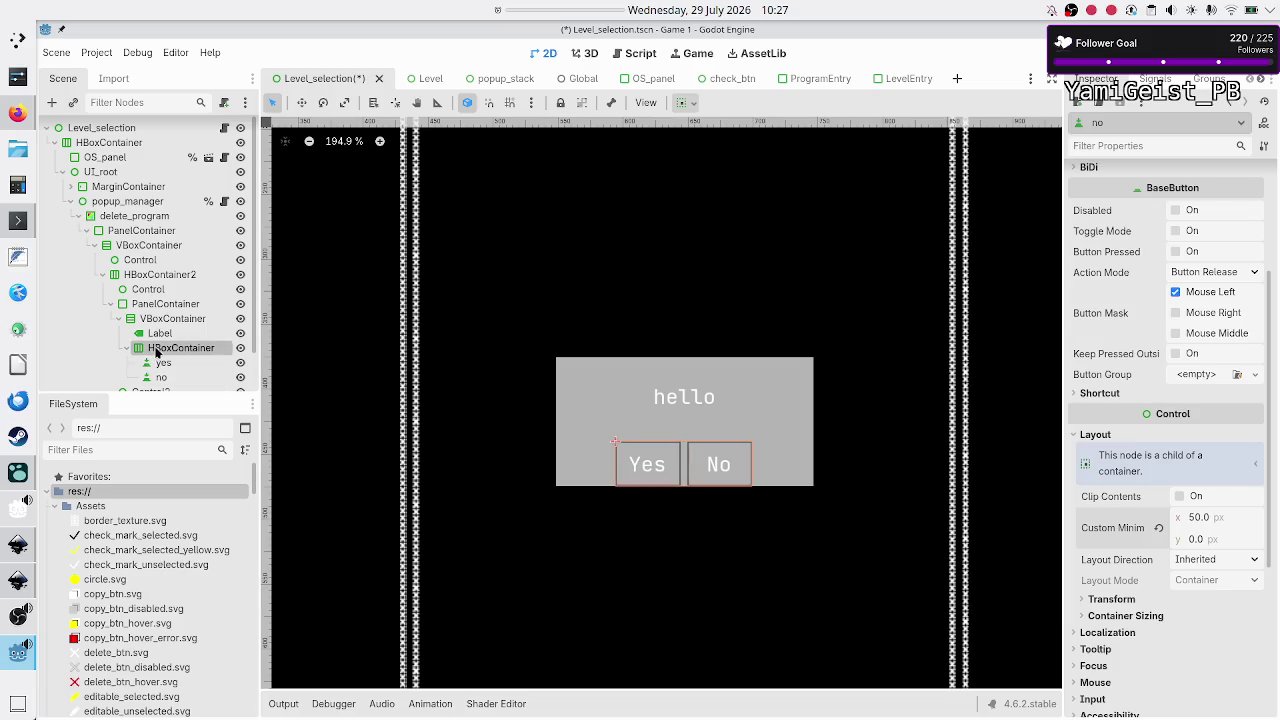
Step: Set the button row HBoxContainer's Separation theme constant to 15 px
{"action": "left_click", "coordinate": [1125, 635]}
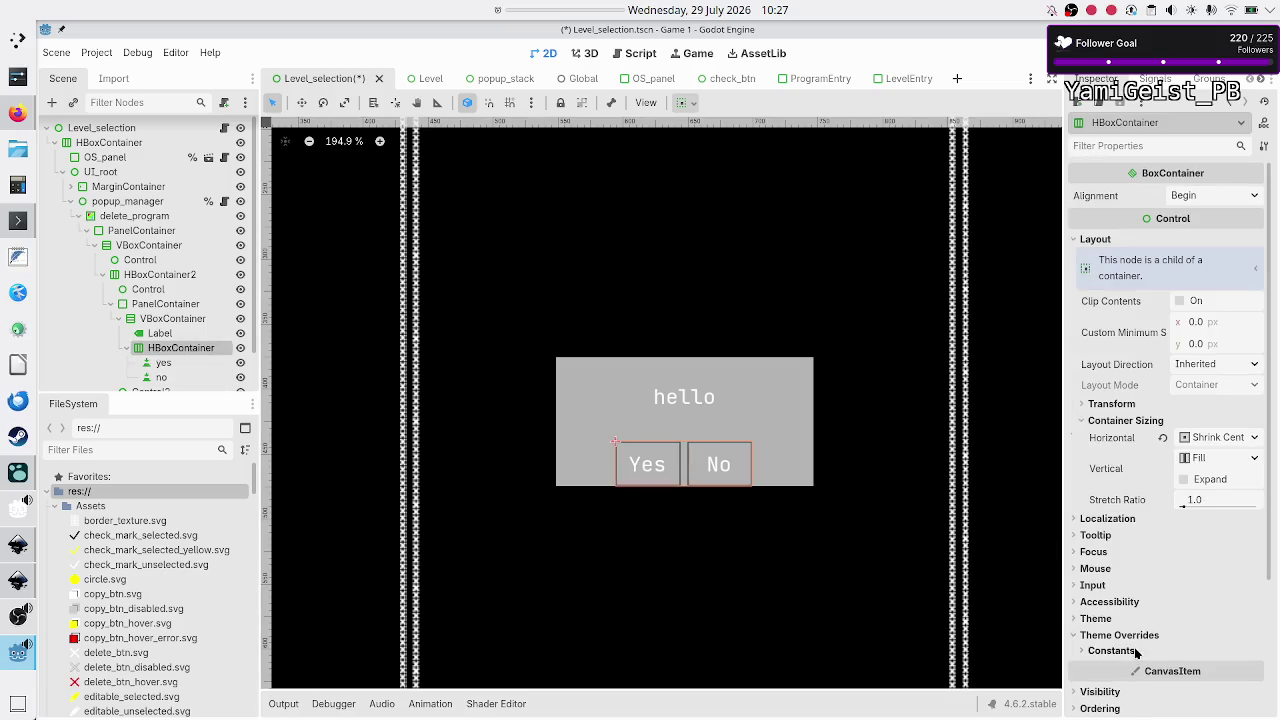
{"action": "left_click", "coordinate": [1111, 650]}
{"action": "left_click", "coordinate": [1196, 670]}
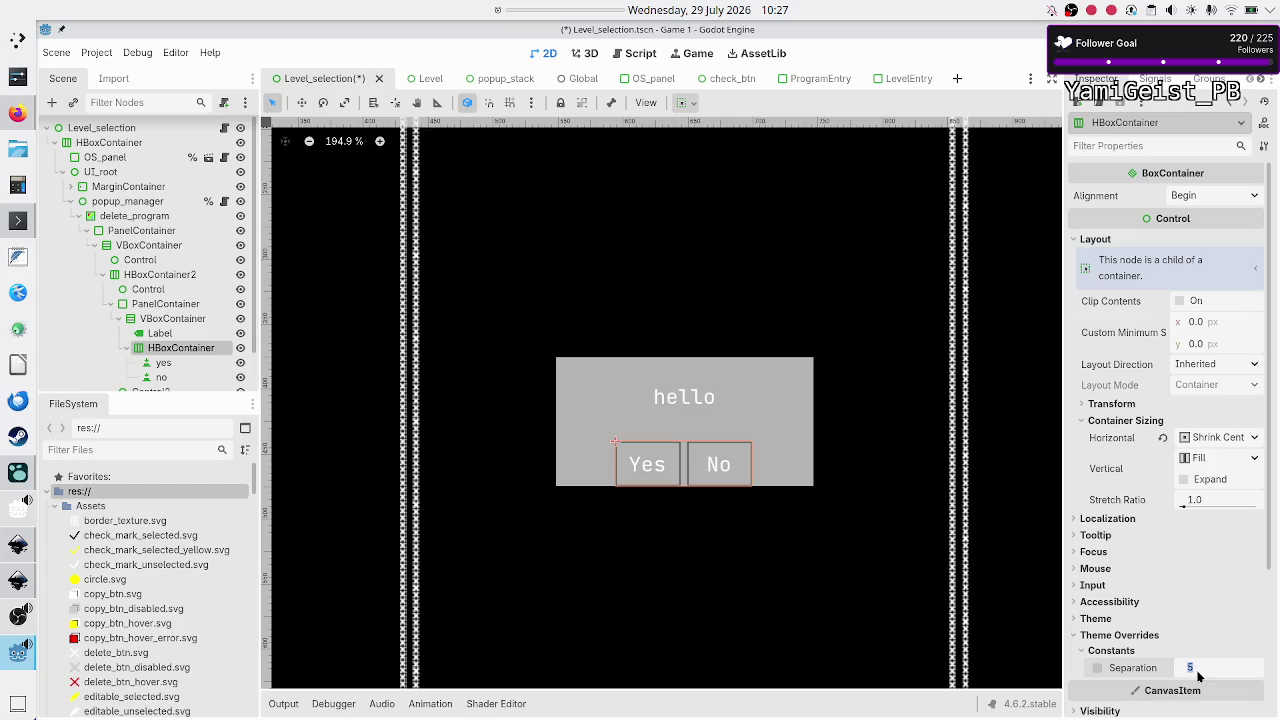
{"action": "type", "text": "15"}
{"action": "key", "text": "Return"}
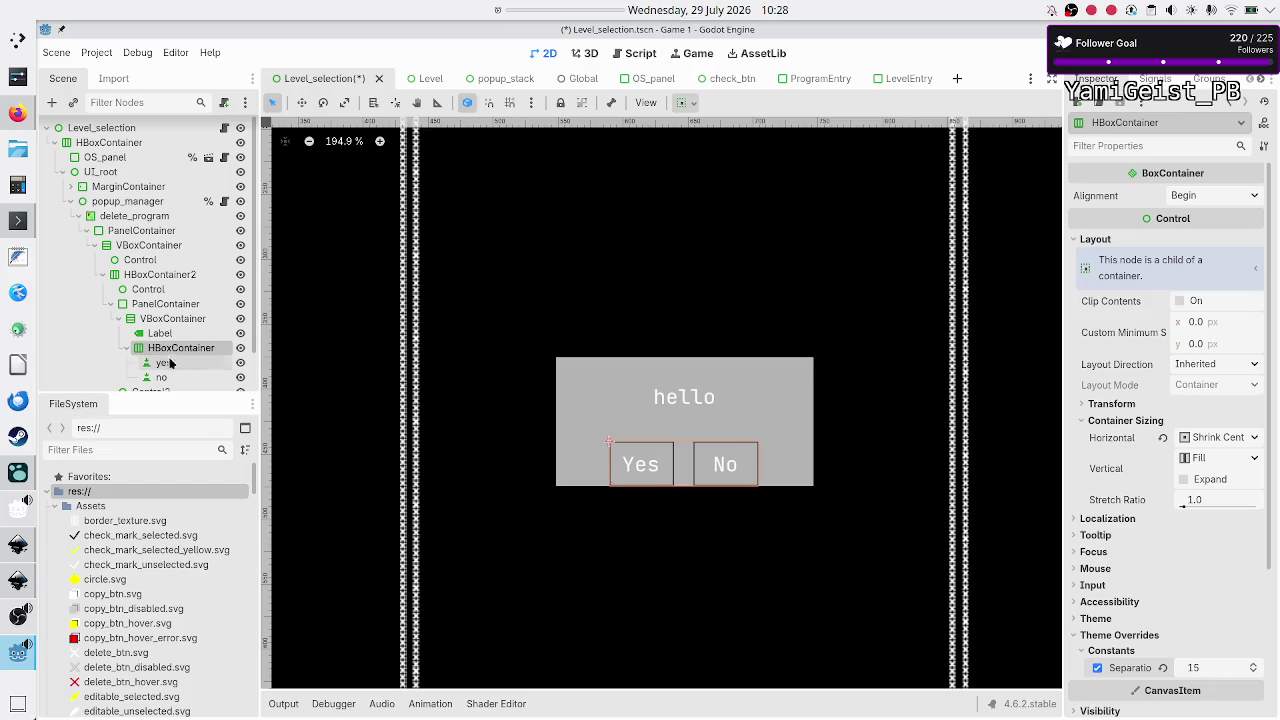
Step: Give the popup PanelContainer's StyleBox a 5 px bottom content margin
{"action": "scroll", "coordinate": [140, 357], "scroll_direction": "down", "scroll_amount": 2}
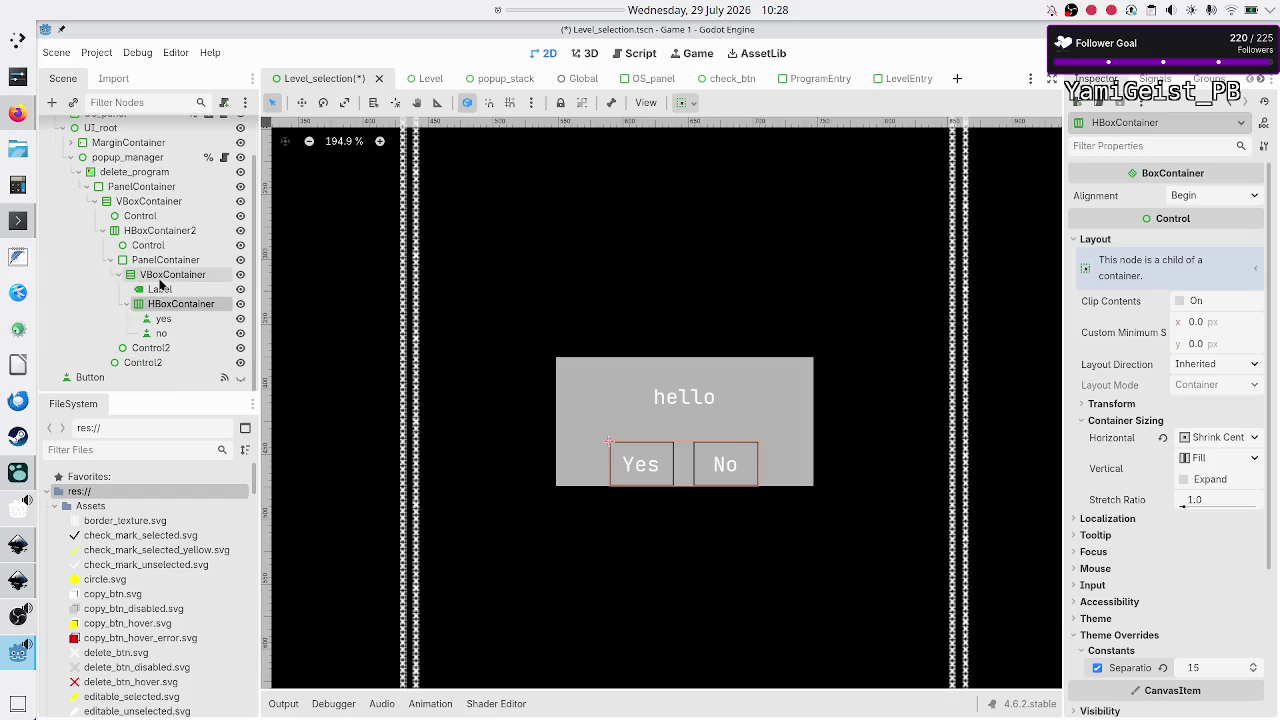
{"action": "left_click", "coordinate": [160, 279]}
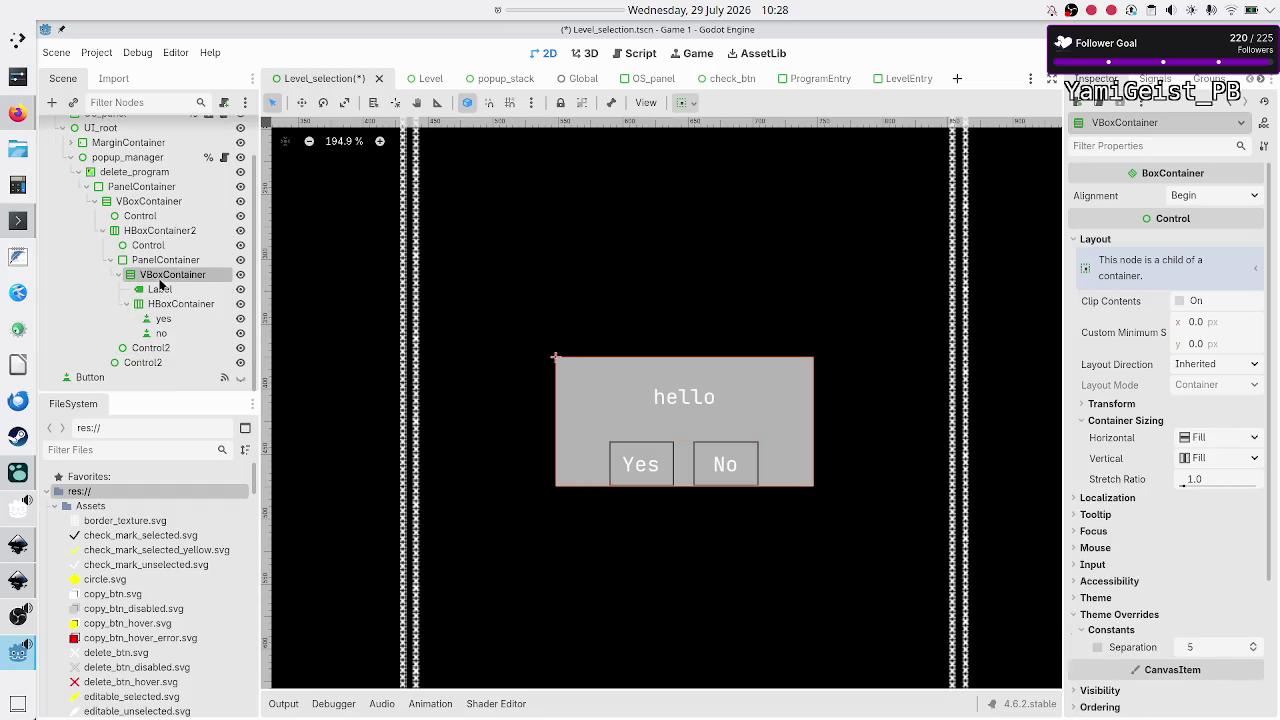
{"action": "left_click", "coordinate": [165, 261]}
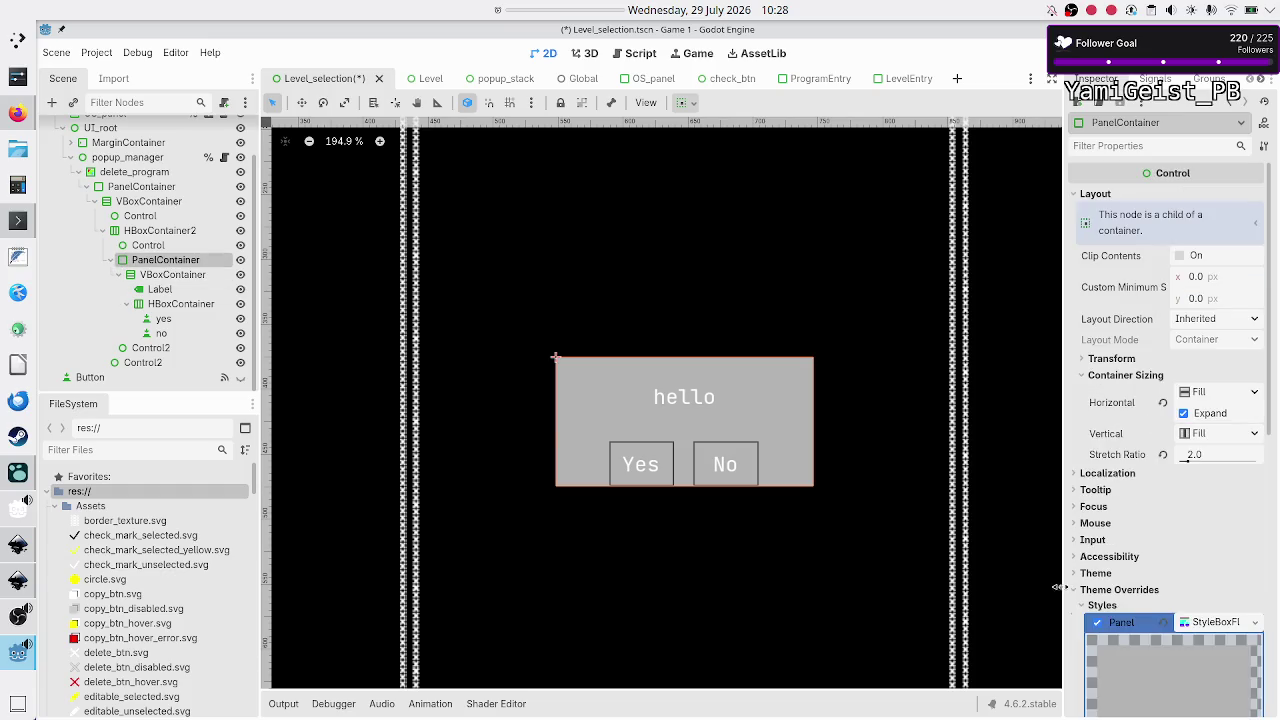
{"action": "scroll", "coordinate": [1122, 590], "scroll_direction": "down", "scroll_amount": 5}
{"action": "scroll", "coordinate": [1122, 590], "scroll_direction": "down", "scroll_amount": 3}
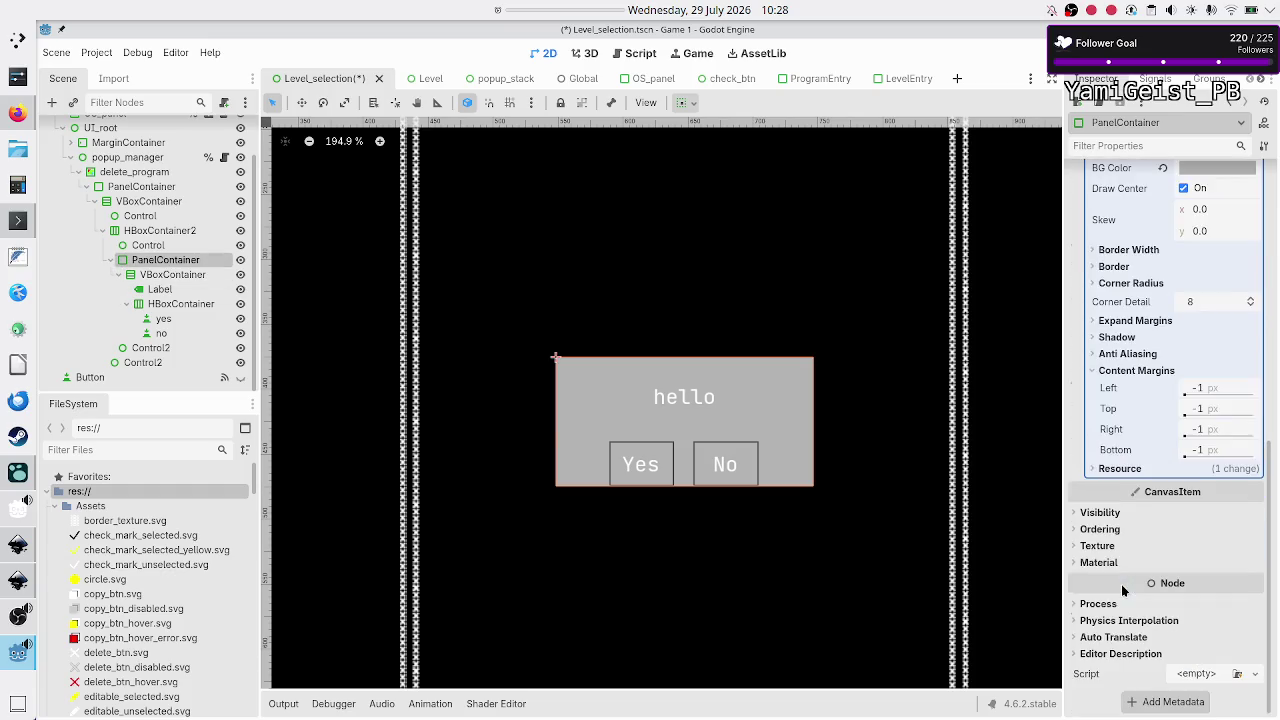
{"action": "left_click", "coordinate": [1205, 451]}
{"action": "type", "text": "5"}
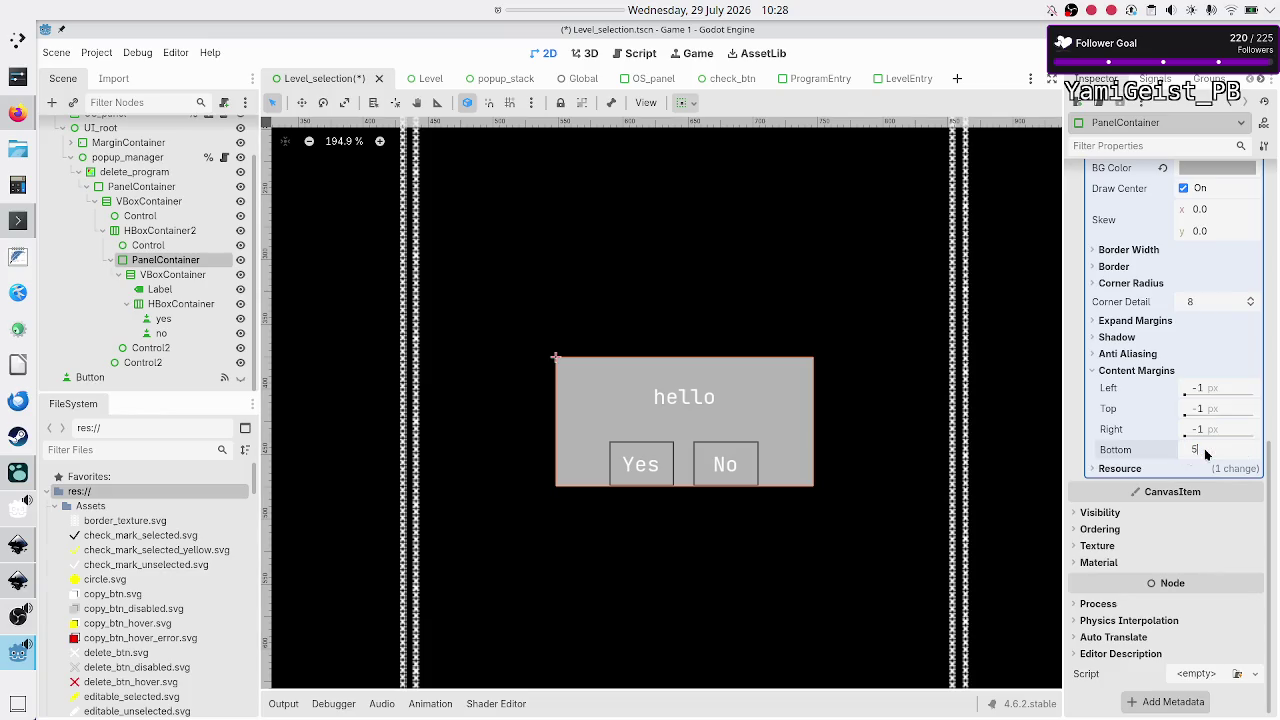
{"action": "key", "text": "Return"}
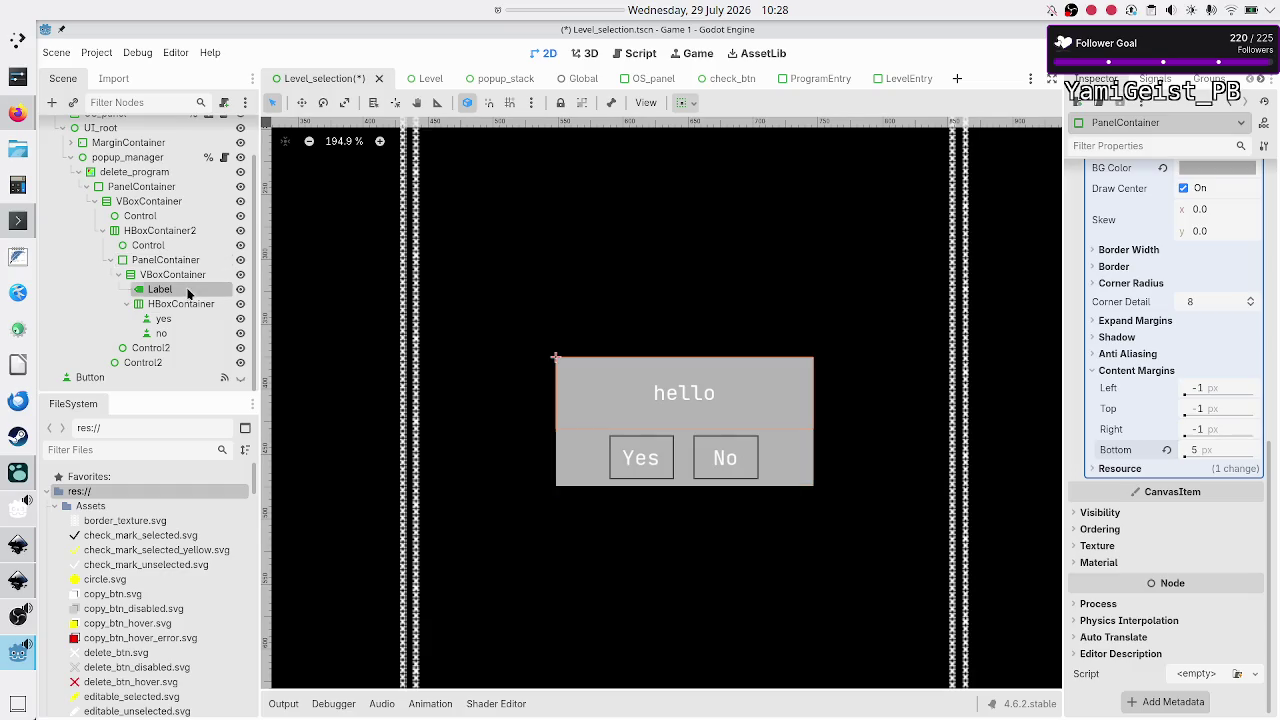
Step: Replace the popup Label's hello text with 'Are you sure you want to', then open a blank FeatherPad document
{"action": "left_click", "coordinate": [158, 289]}
{"action": "scroll", "coordinate": [1203, 304], "scroll_direction": "up", "scroll_amount": 10}
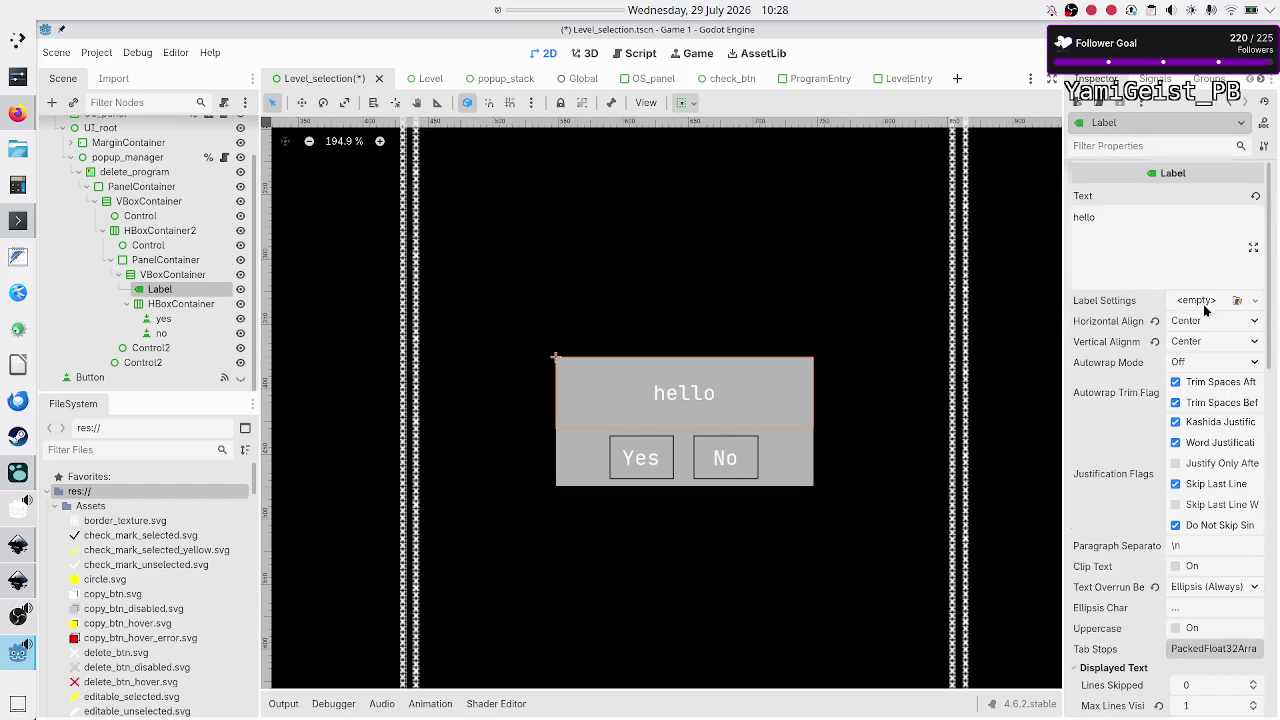
{"action": "double_click", "coordinate": [1173, 245]}
{"action": "type", "text": "Do you"}
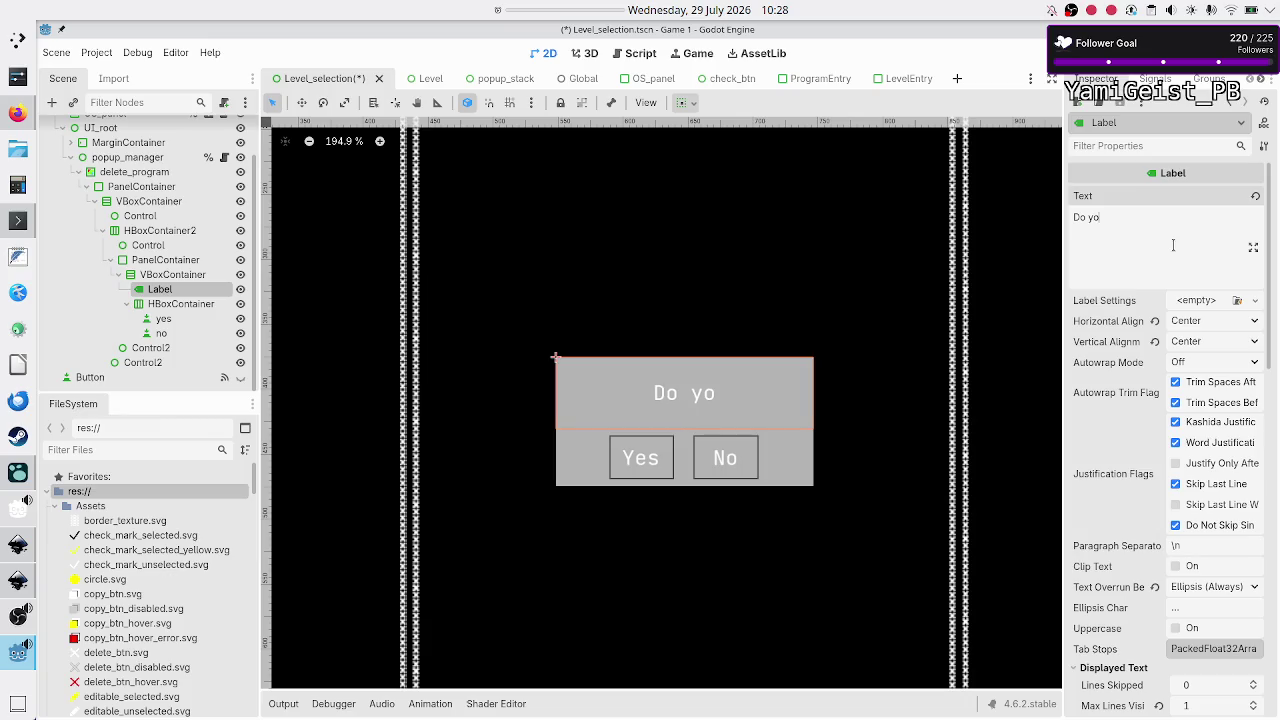
{"action": "key", "text": "BackSpace"}
{"action": "key", "text": "BackSpace"}
{"action": "key", "text": "BackSpace"}
{"action": "type", "text": "Are you "}
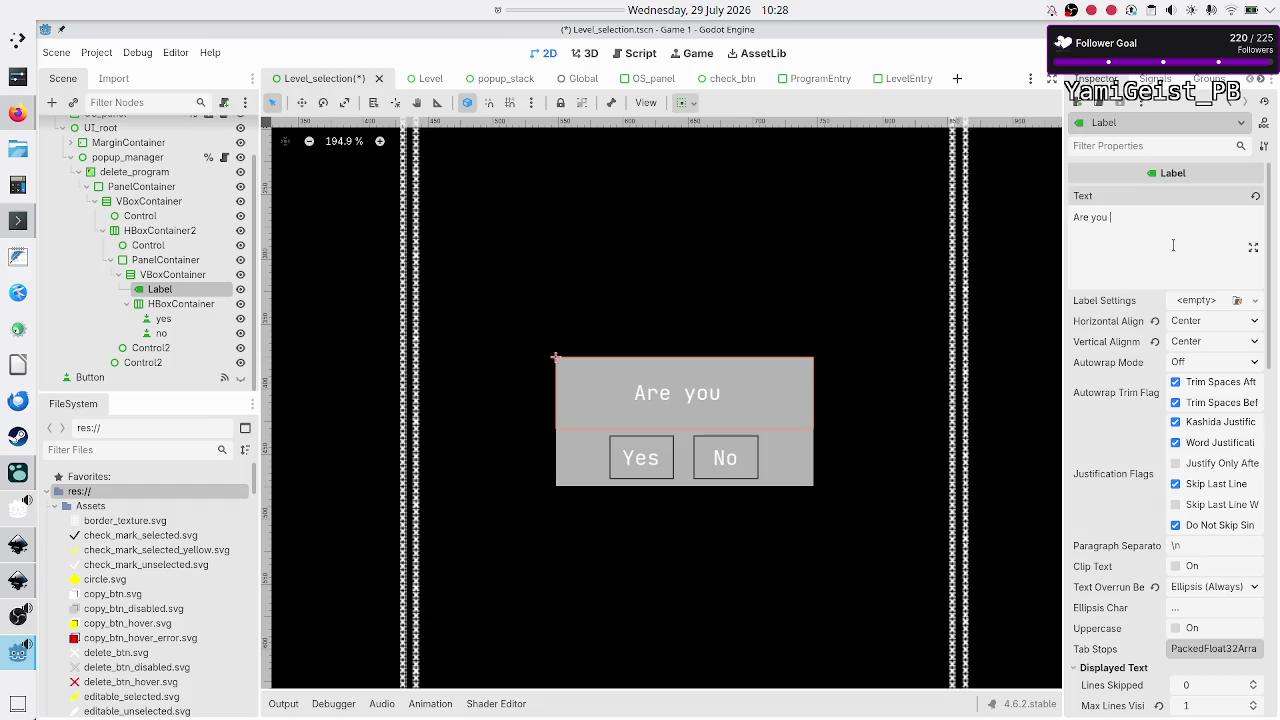
{"action": "type", "text": "sure yo"}
{"action": "type", "text": "u want t"}
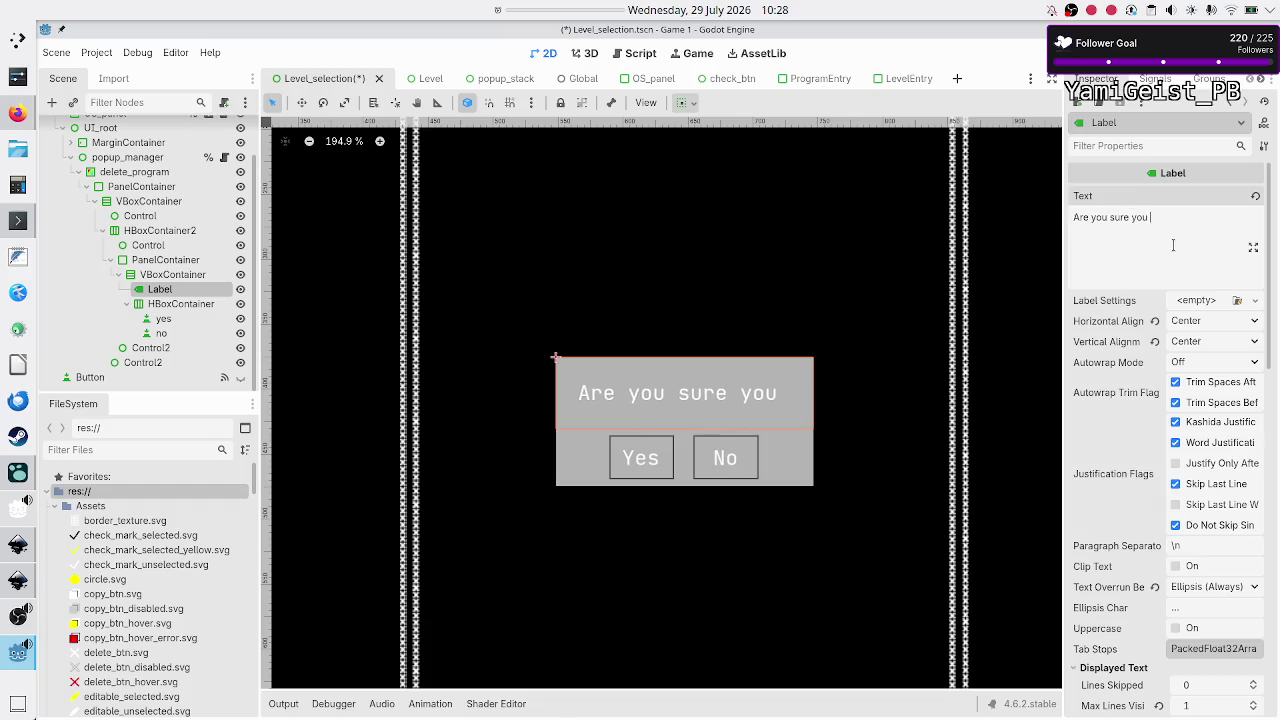
{"action": "type", "text": "o"}
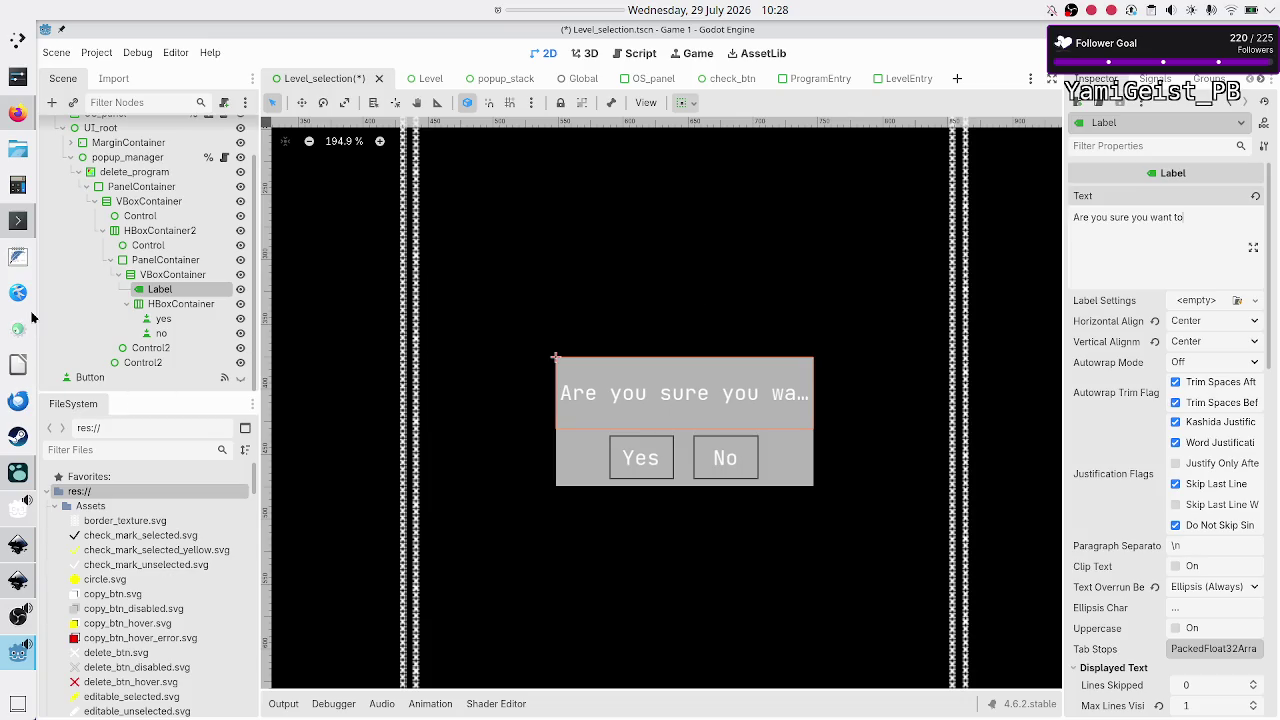
{"action": "left_click", "coordinate": [18, 257]}
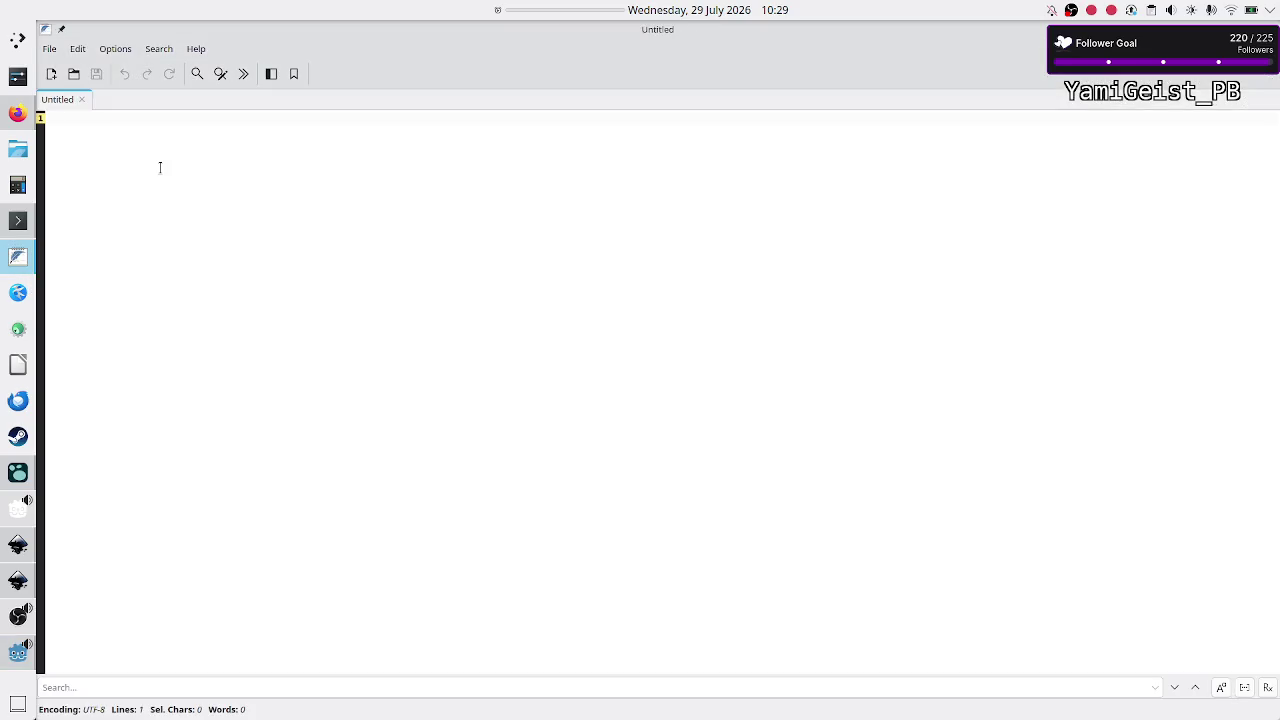
Step: Type 'mn,n,' in the scratch document, then close it without saving
{"action": "type", "text": "mn,n,"}
{"action": "left_click", "coordinate": [87, 100]}
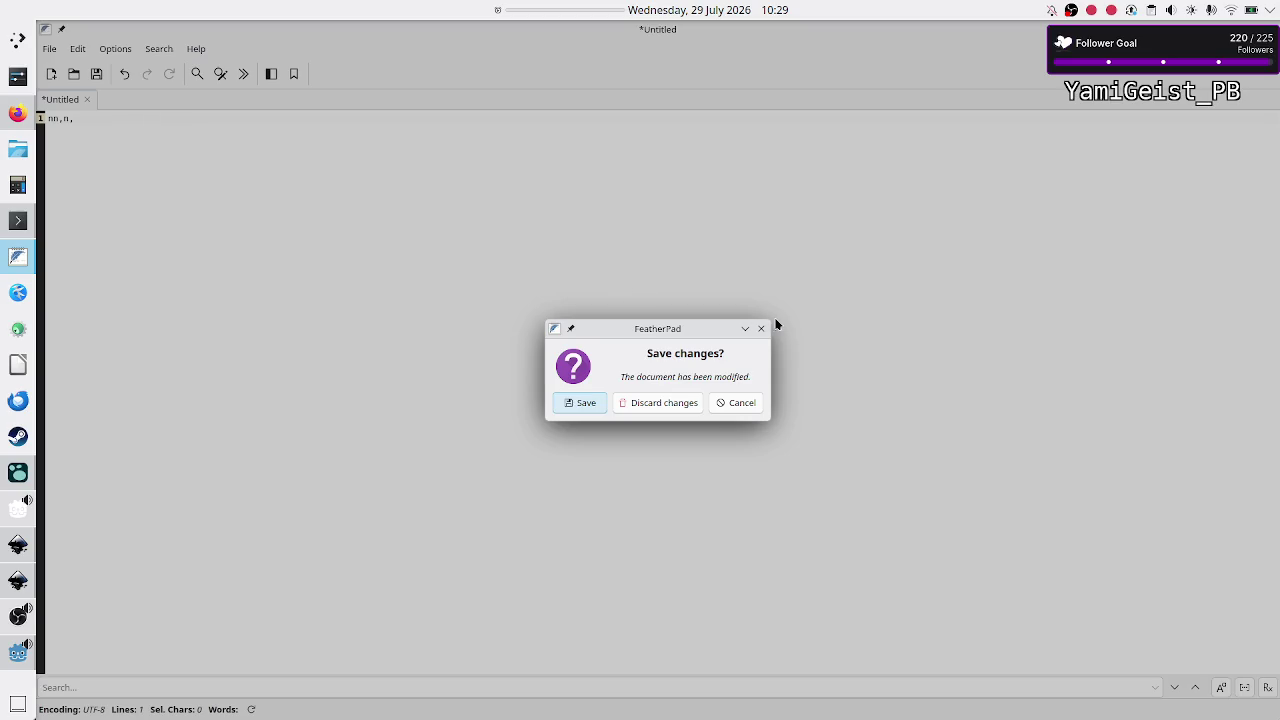
{"action": "left_click", "coordinate": [737, 401]}
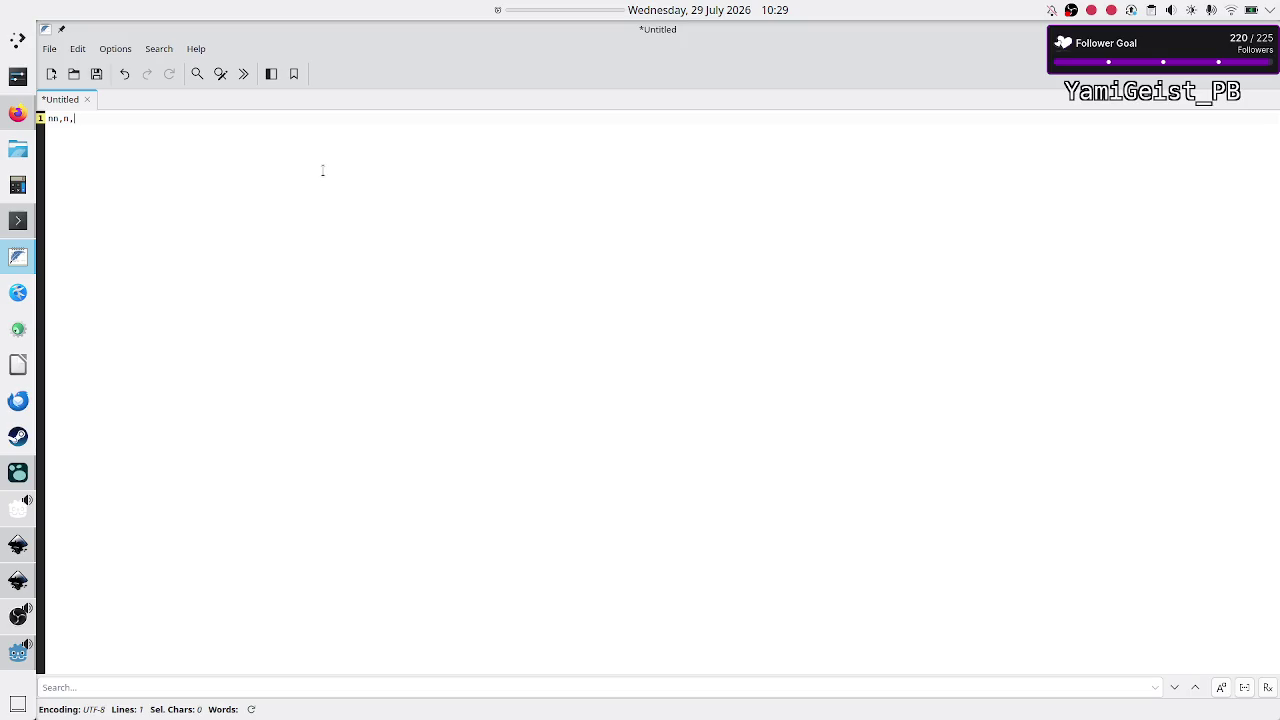
{"action": "left_click", "coordinate": [87, 99]}
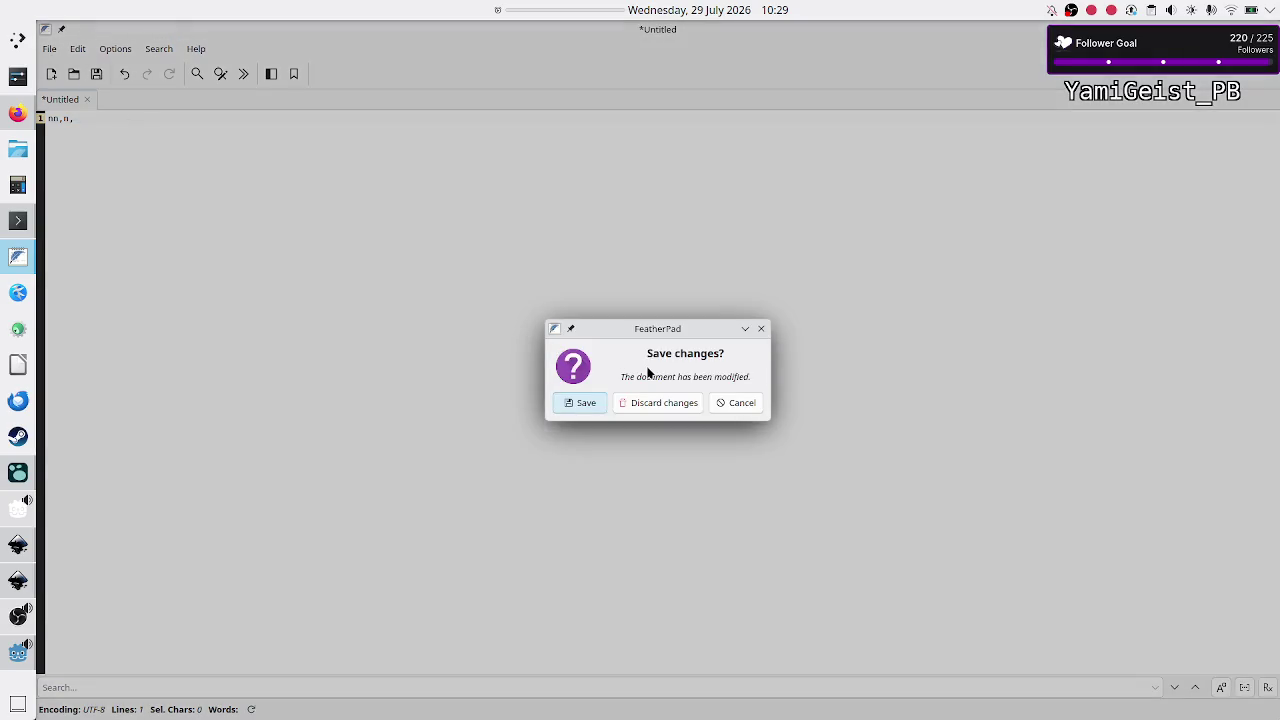
{"action": "left_click", "coordinate": [654, 400]}
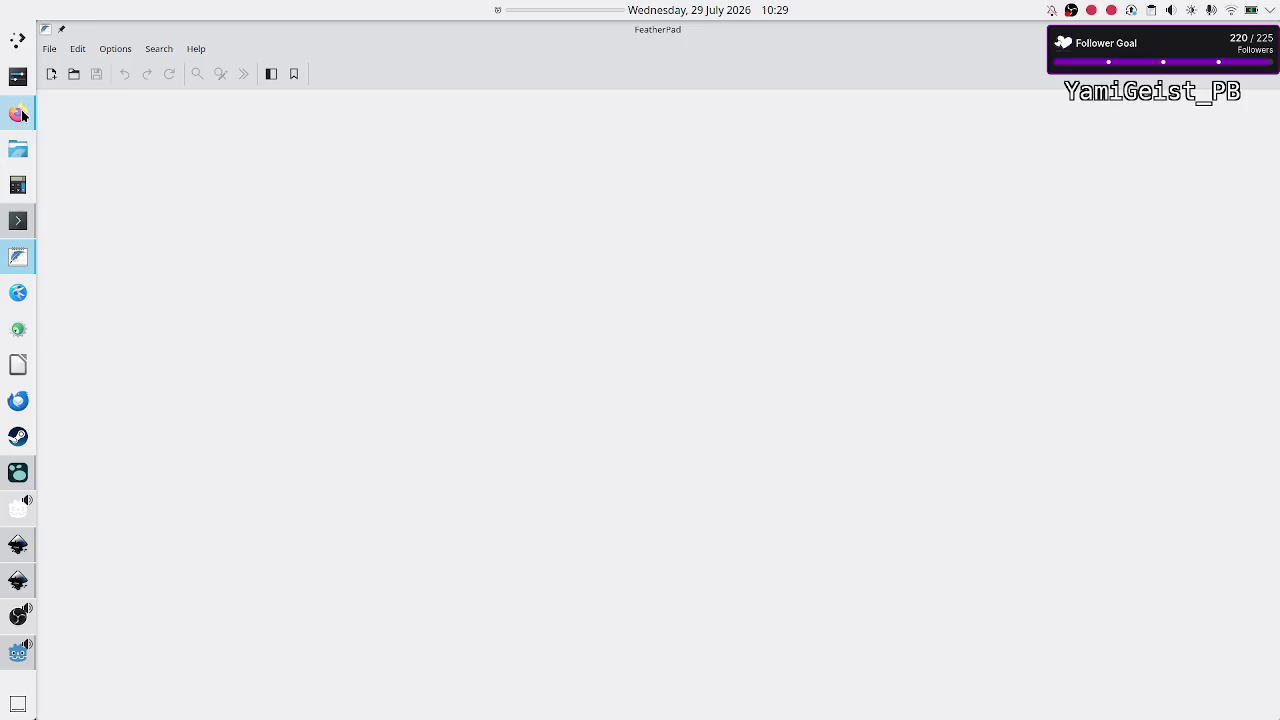
Step: In Firefox, open a new empty tab and close it again
{"action": "left_click", "coordinate": [18, 113]}
{"action": "left_click", "coordinate": [976, 40]}
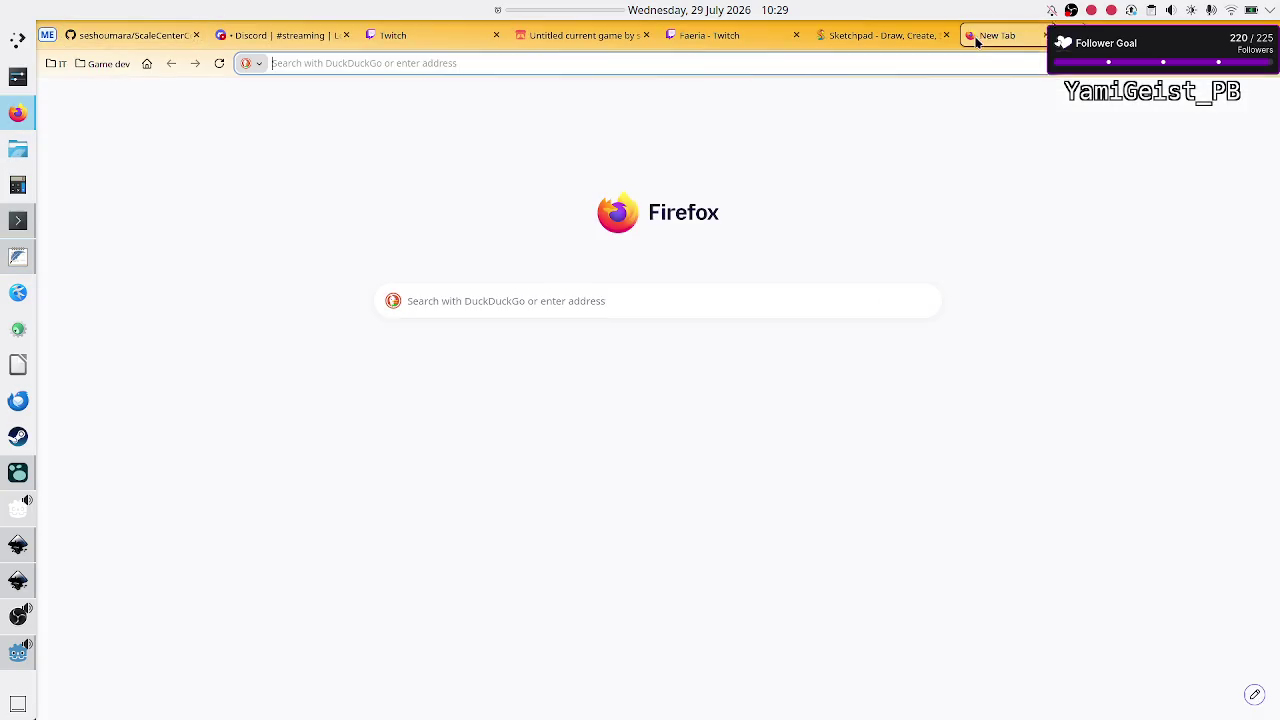
{"action": "key", "text": "ctrl+w"}
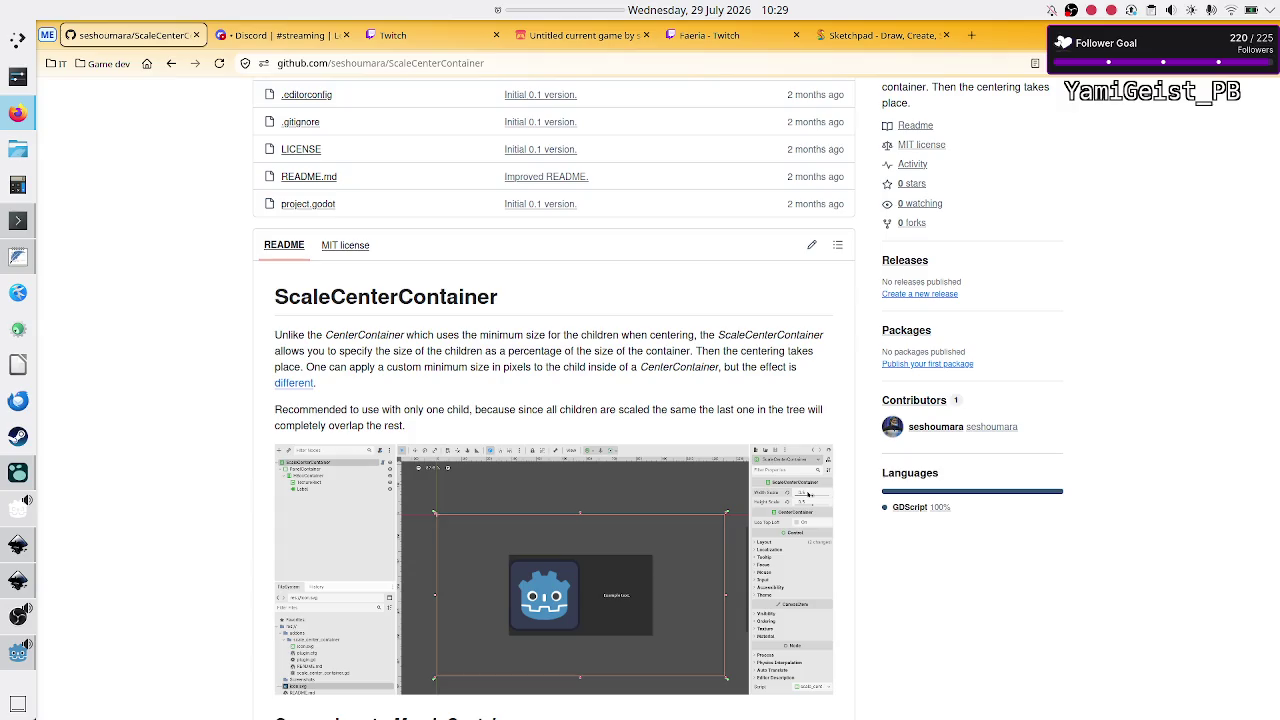
Step: Cancel closing the whole Firefox window, keeping its six tabs, then bring up Konsole
{"action": "key", "text": "ctrl+shift+w"}
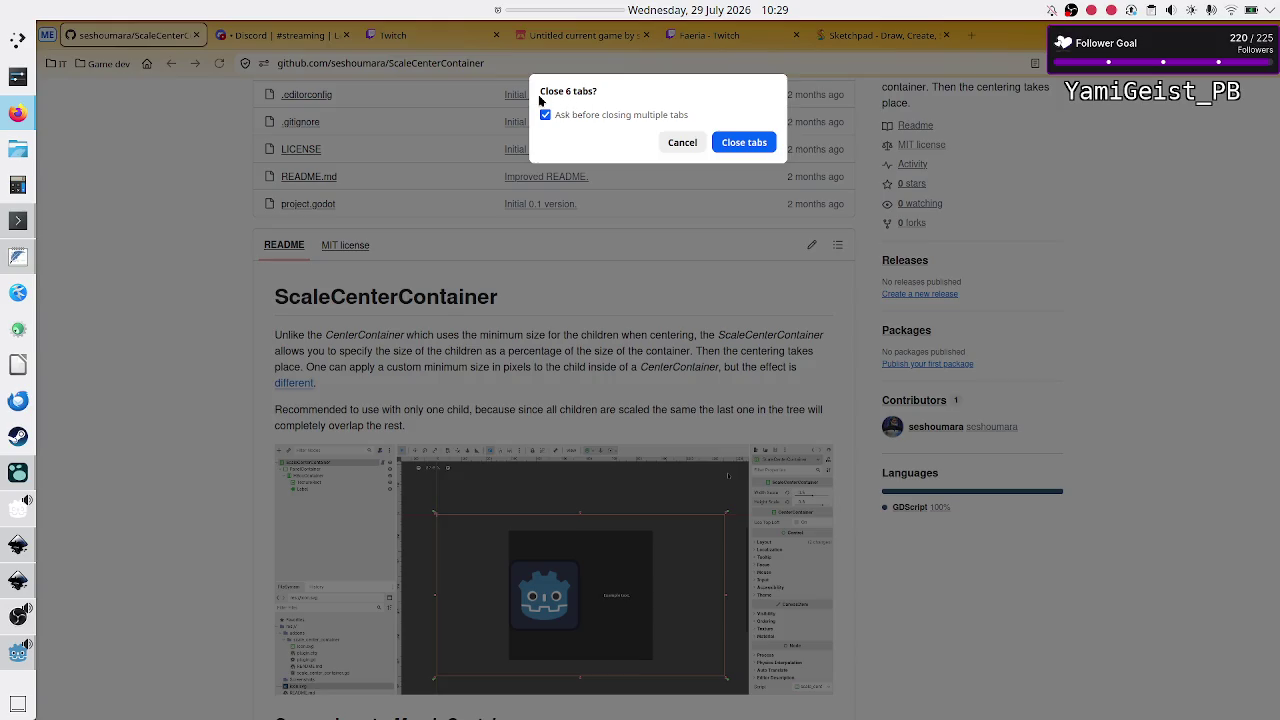
{"action": "left_click", "coordinate": [684, 142]}
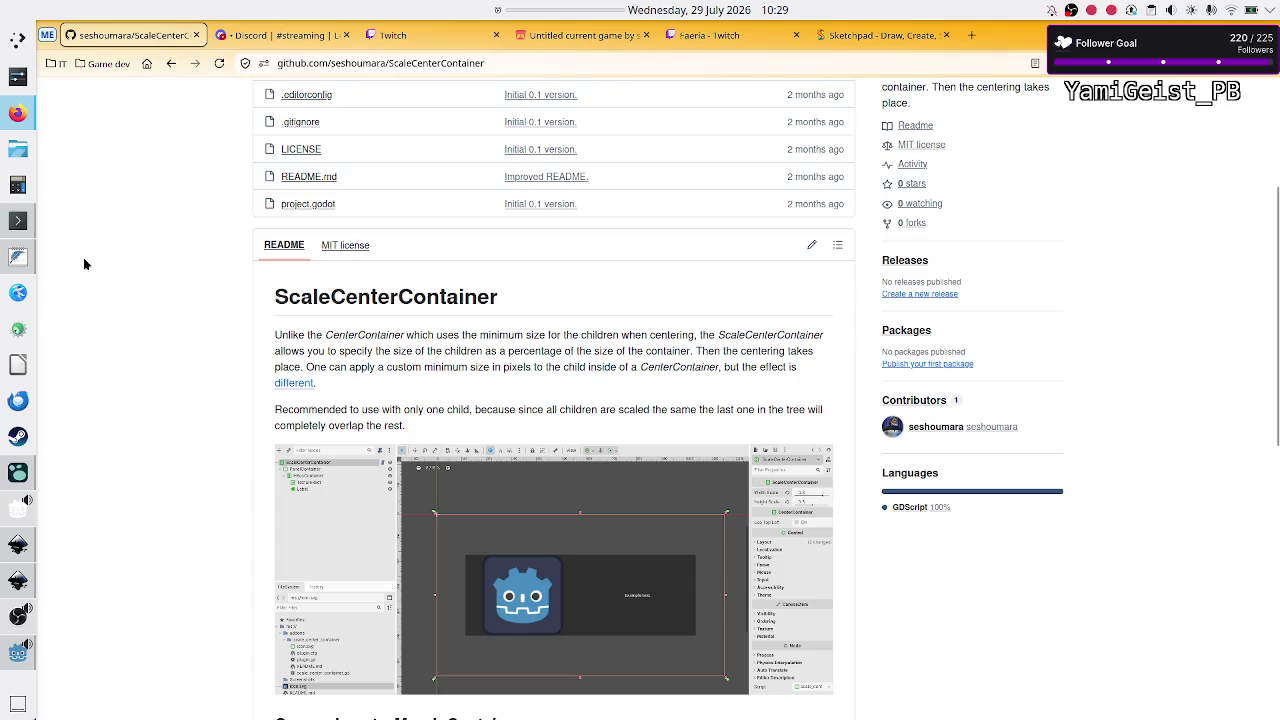
{"action": "left_click", "coordinate": [19, 223]}
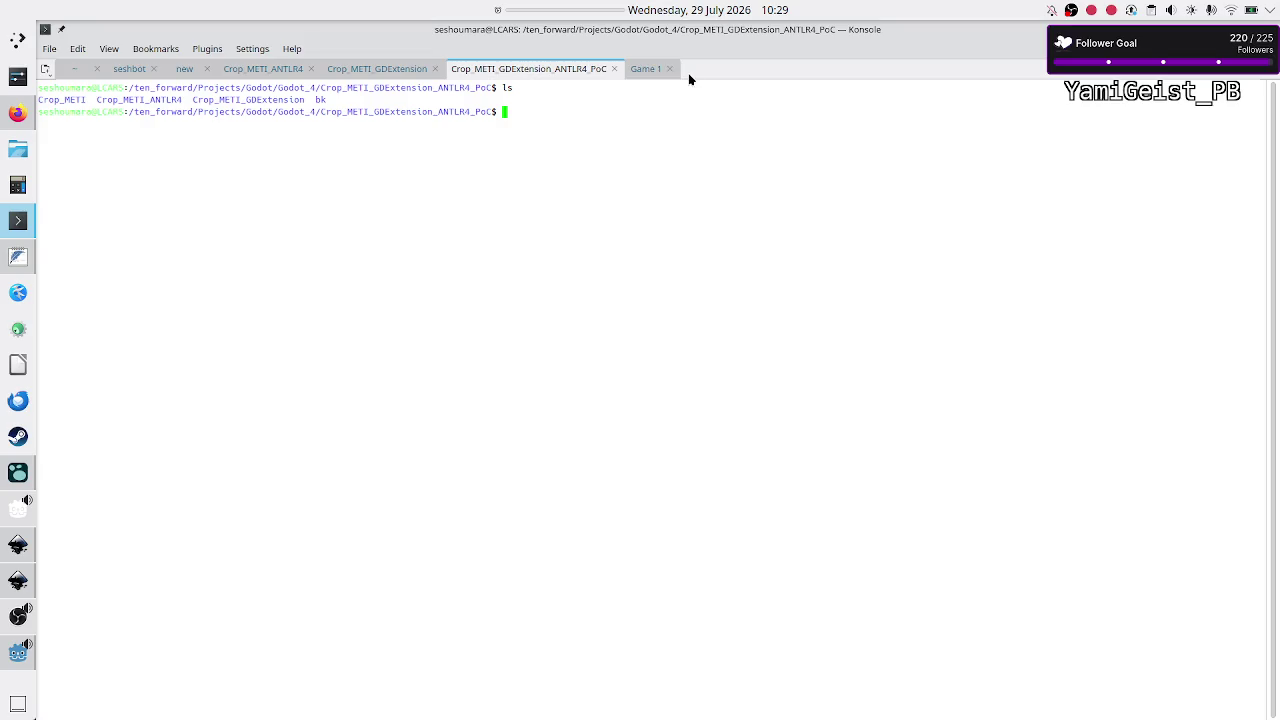
Step: Switch to Konsole's Game 1 session, open and close a duplicate, then launch Kate
{"action": "left_click", "coordinate": [640, 70]}
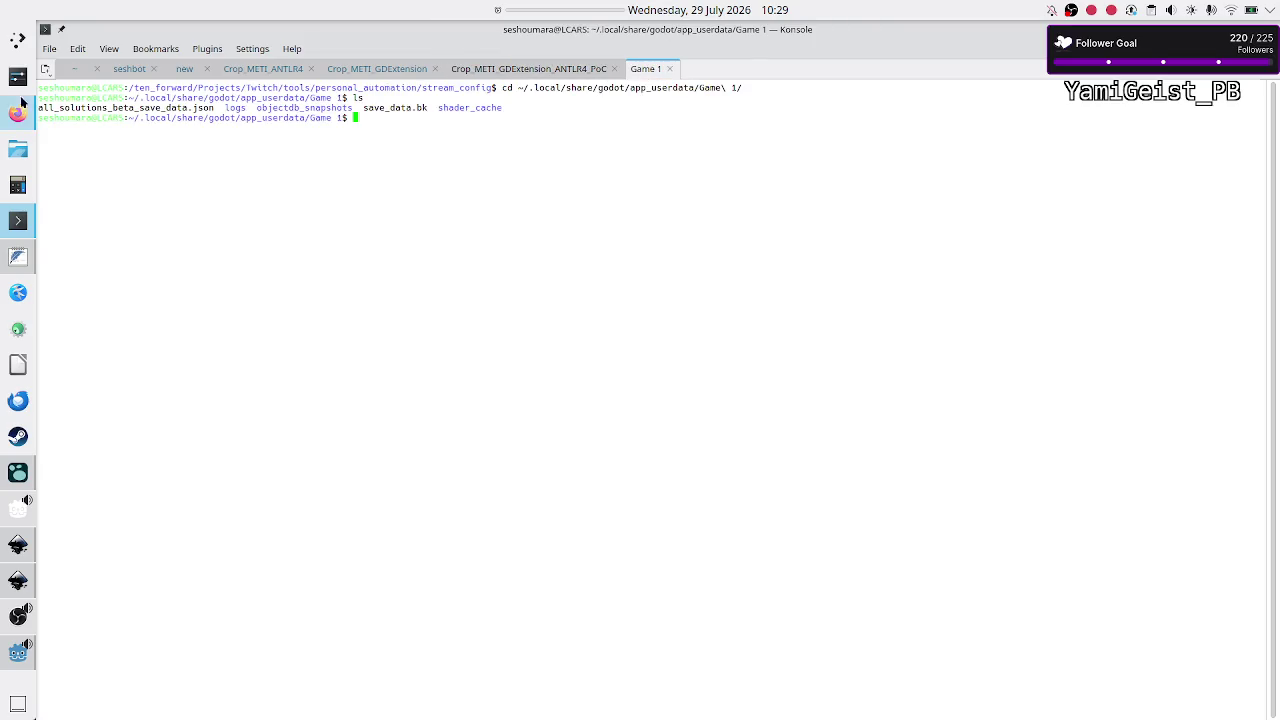
{"action": "left_click", "coordinate": [45, 69]}
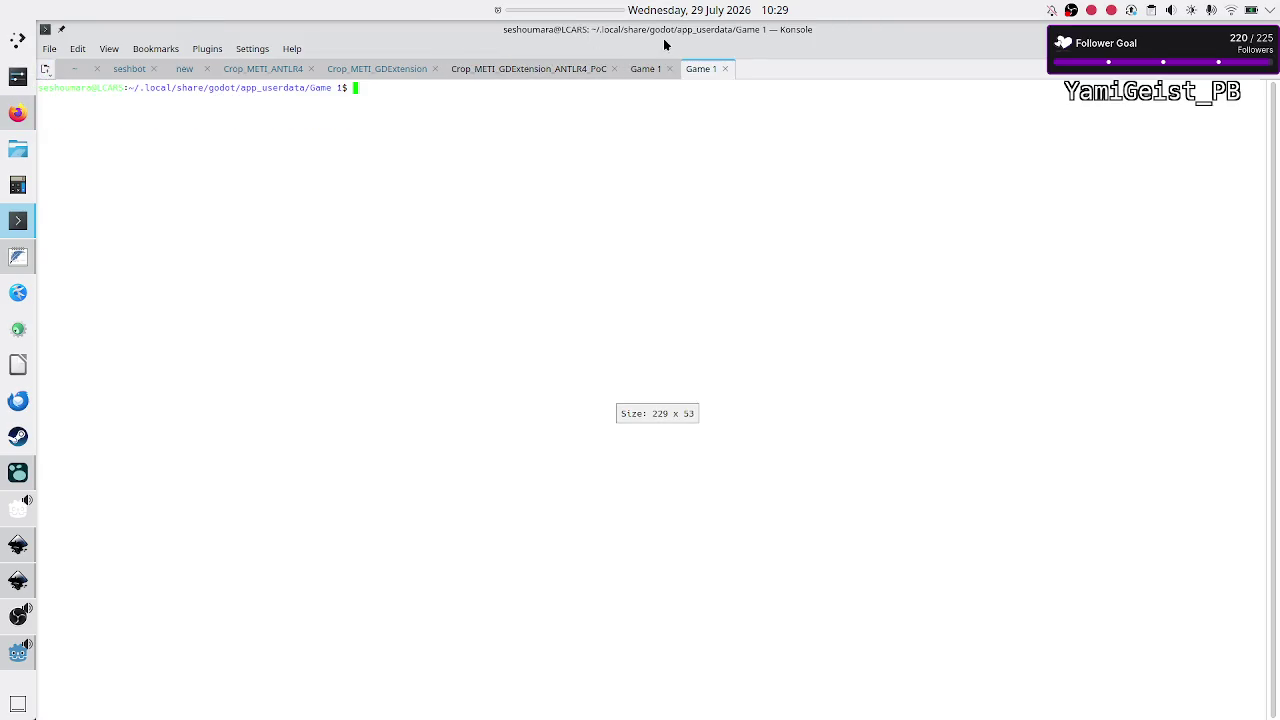
{"action": "left_click", "coordinate": [725, 69]}
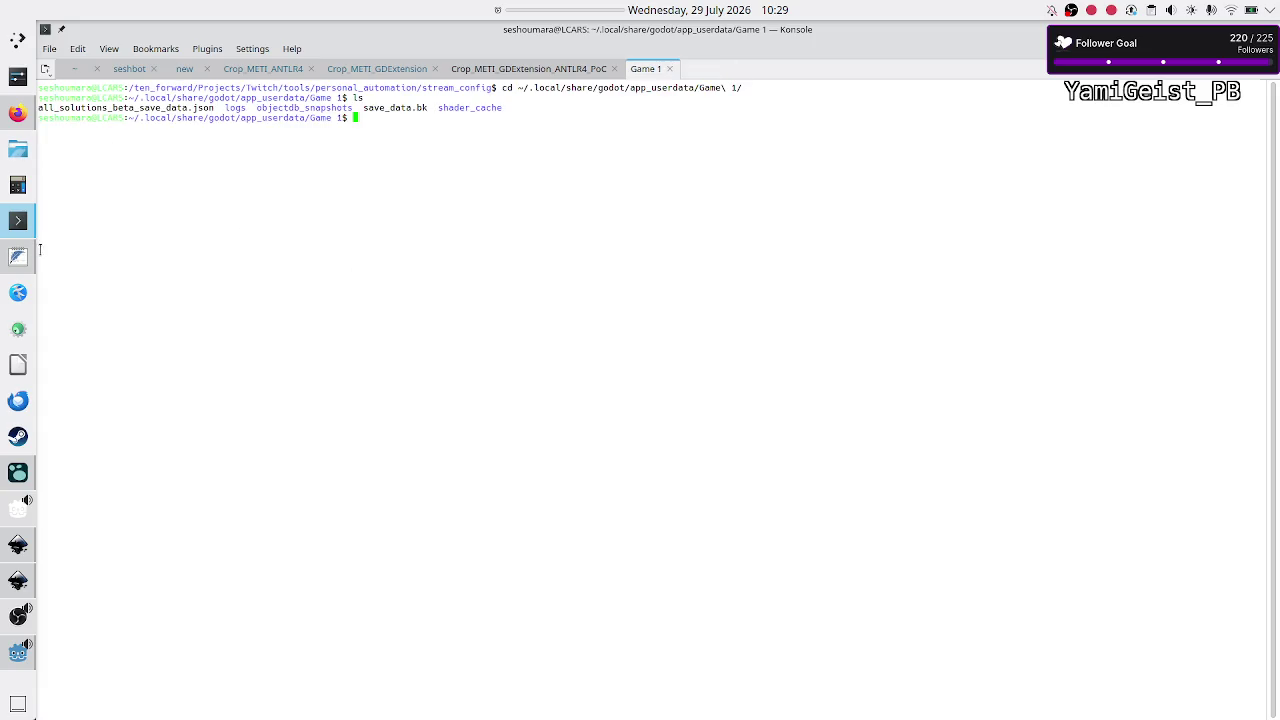
{"action": "left_click", "coordinate": [15, 297]}
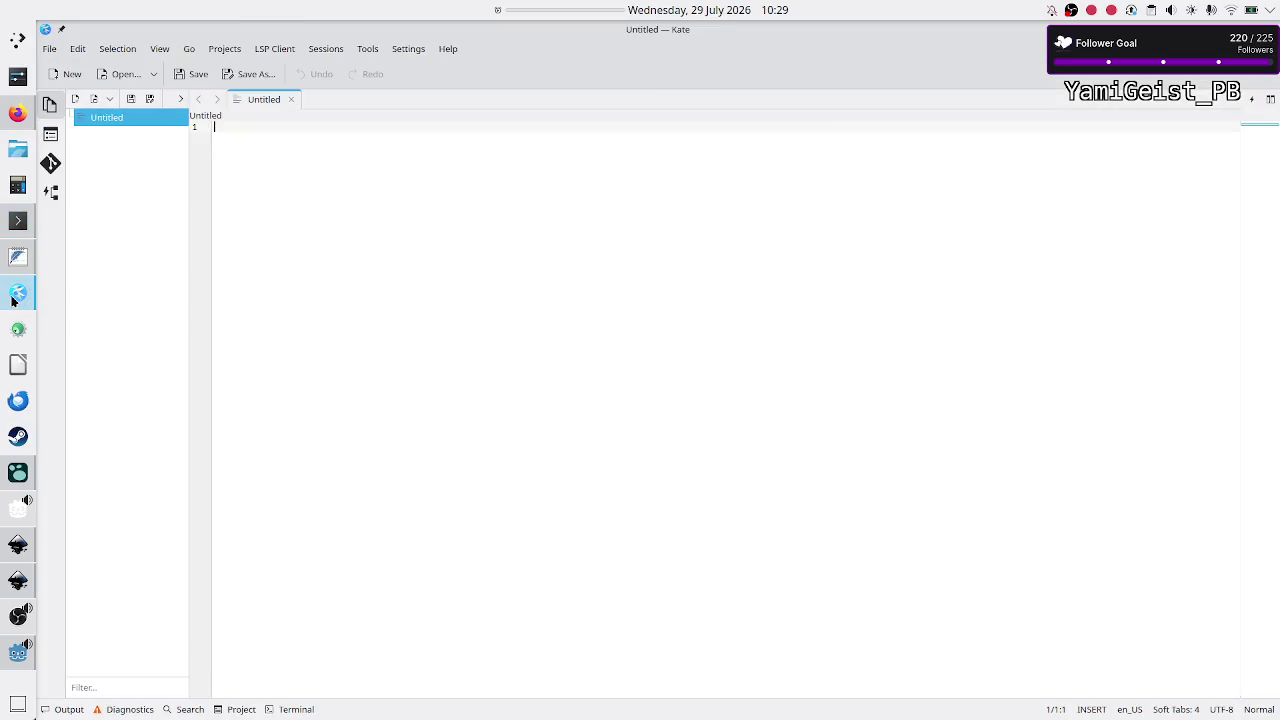
Step: Close Kate's Untitled document, discarding its unsaved changes
{"action": "left_click", "coordinate": [291, 99]}
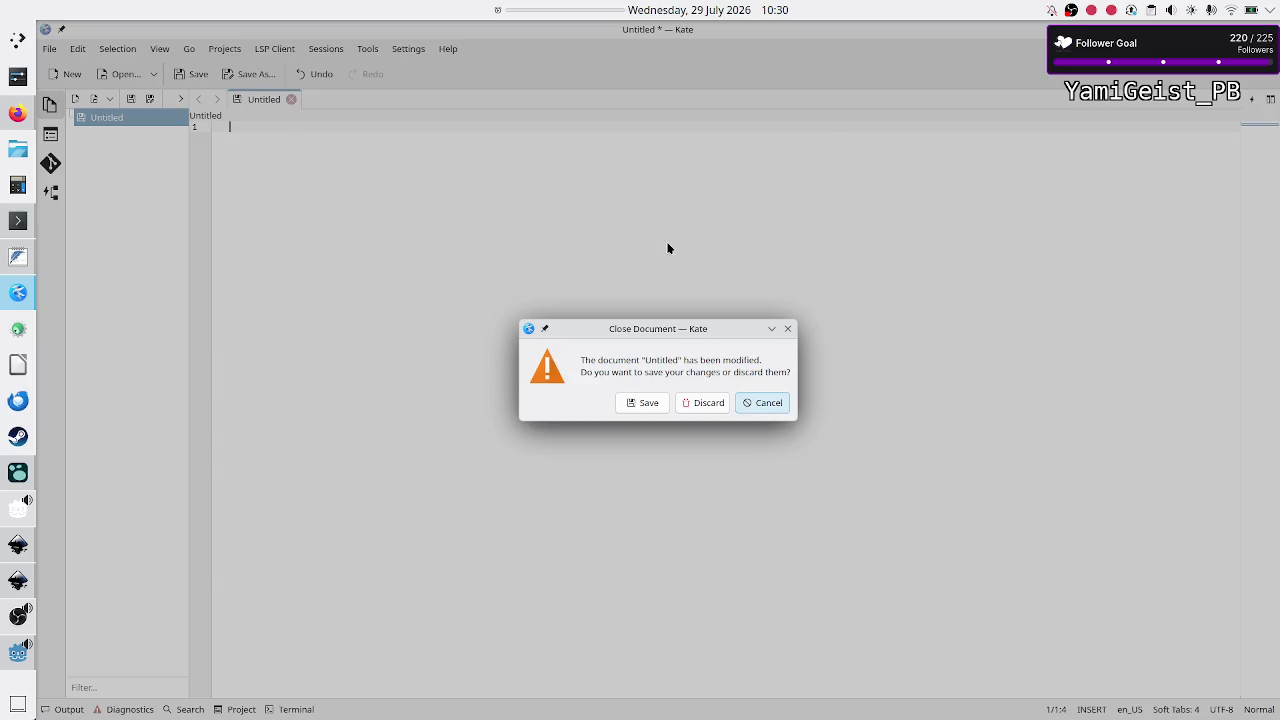
{"action": "left_click", "coordinate": [789, 329]}
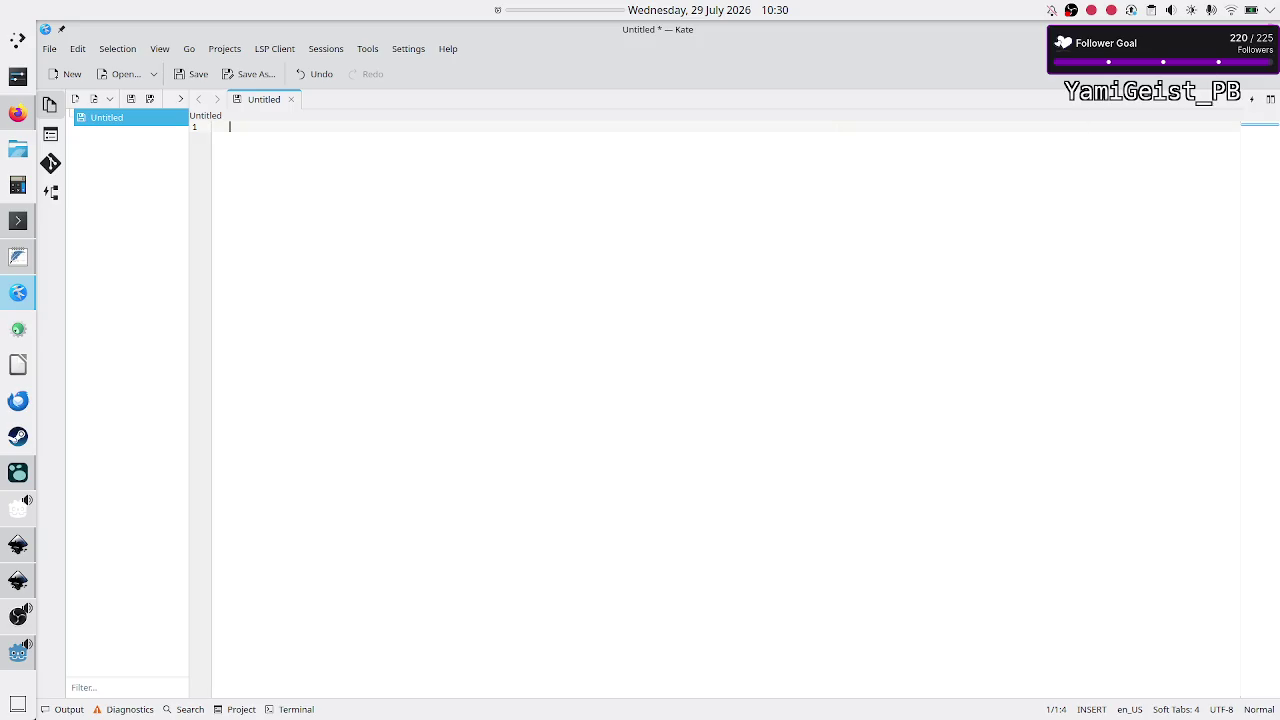
{"action": "key", "text": "ctrl+w"}
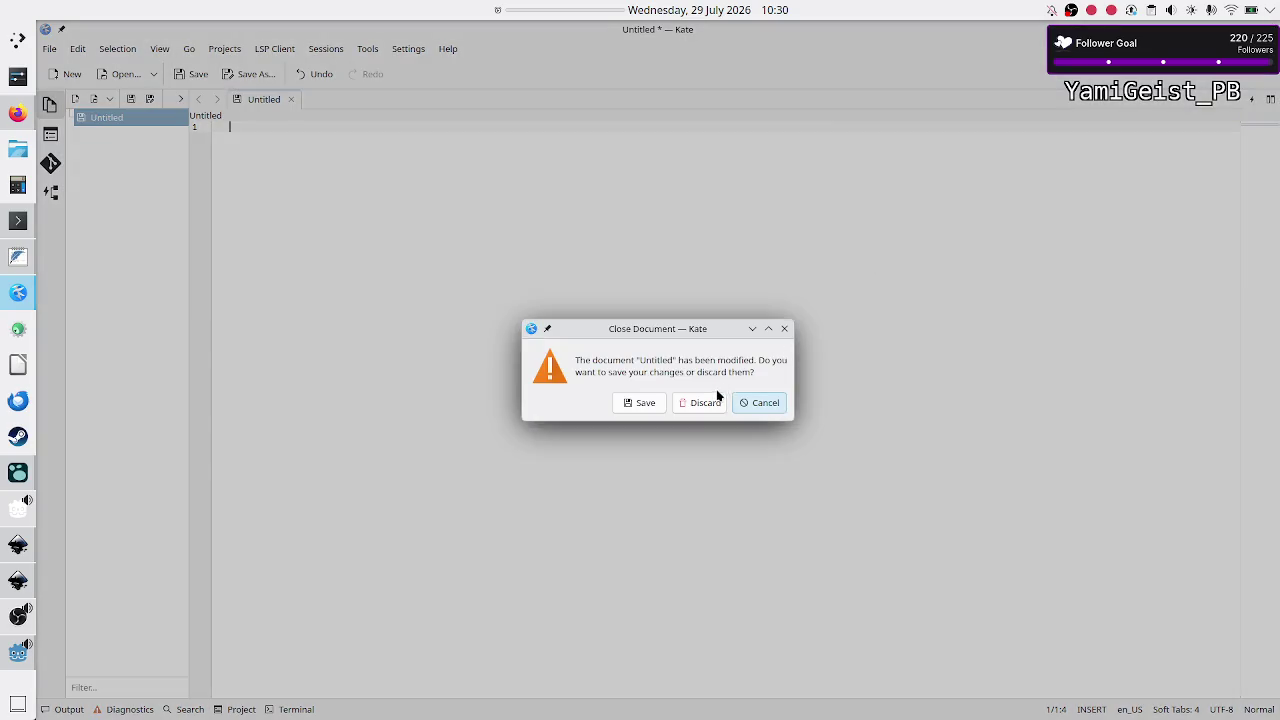
{"action": "left_click", "coordinate": [713, 404]}
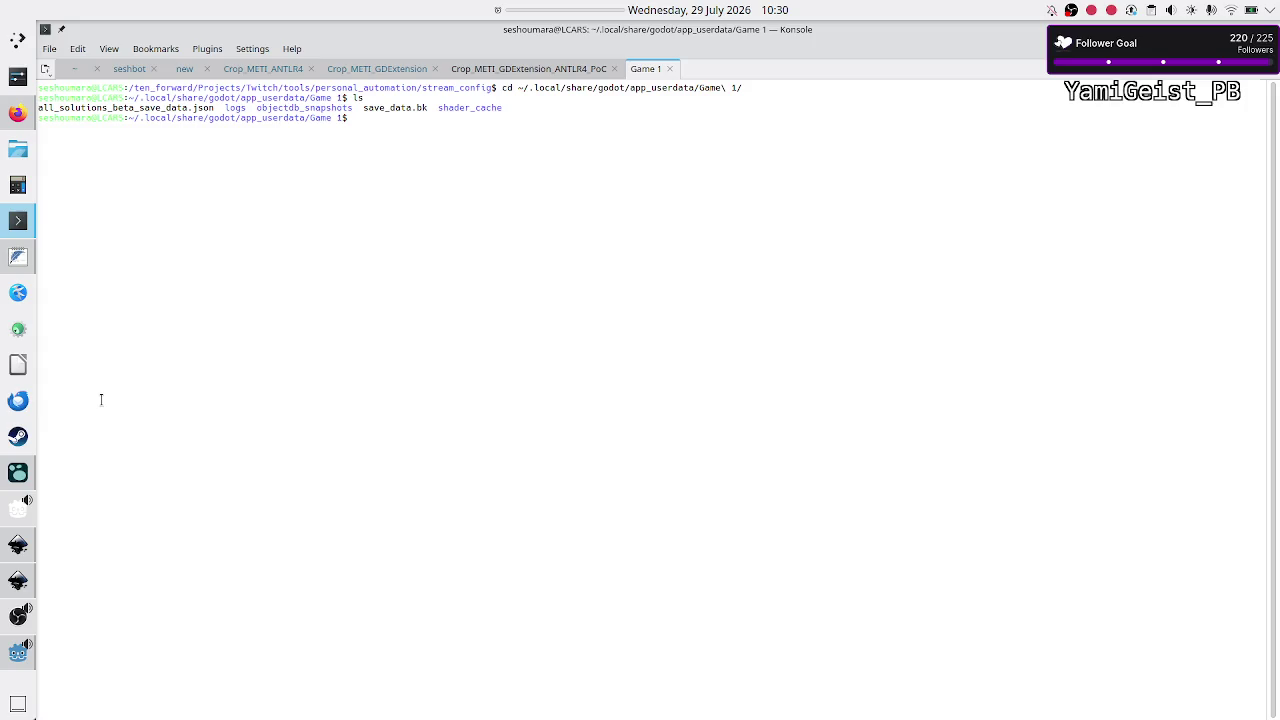
Step: Create a text file named test.txt in Dolphin's Downloads folder, then move it to the trash
{"action": "left_click", "coordinate": [16, 158]}
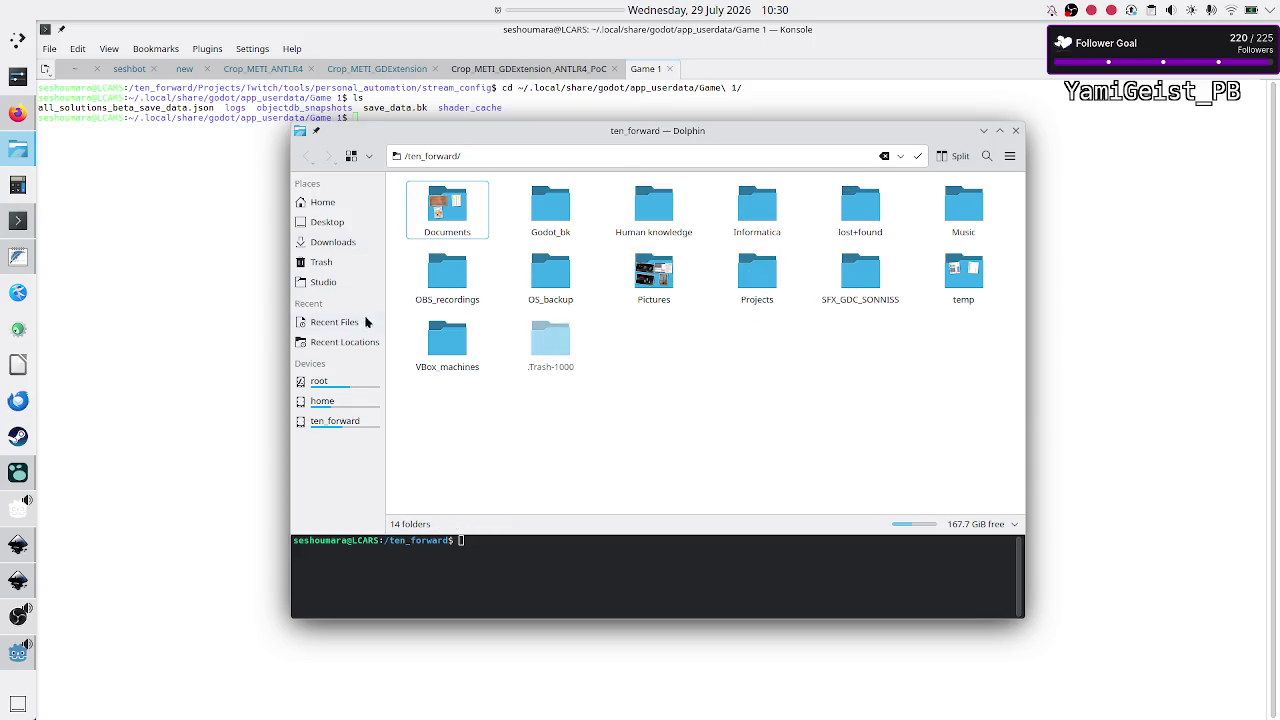
{"action": "left_click", "coordinate": [339, 239]}
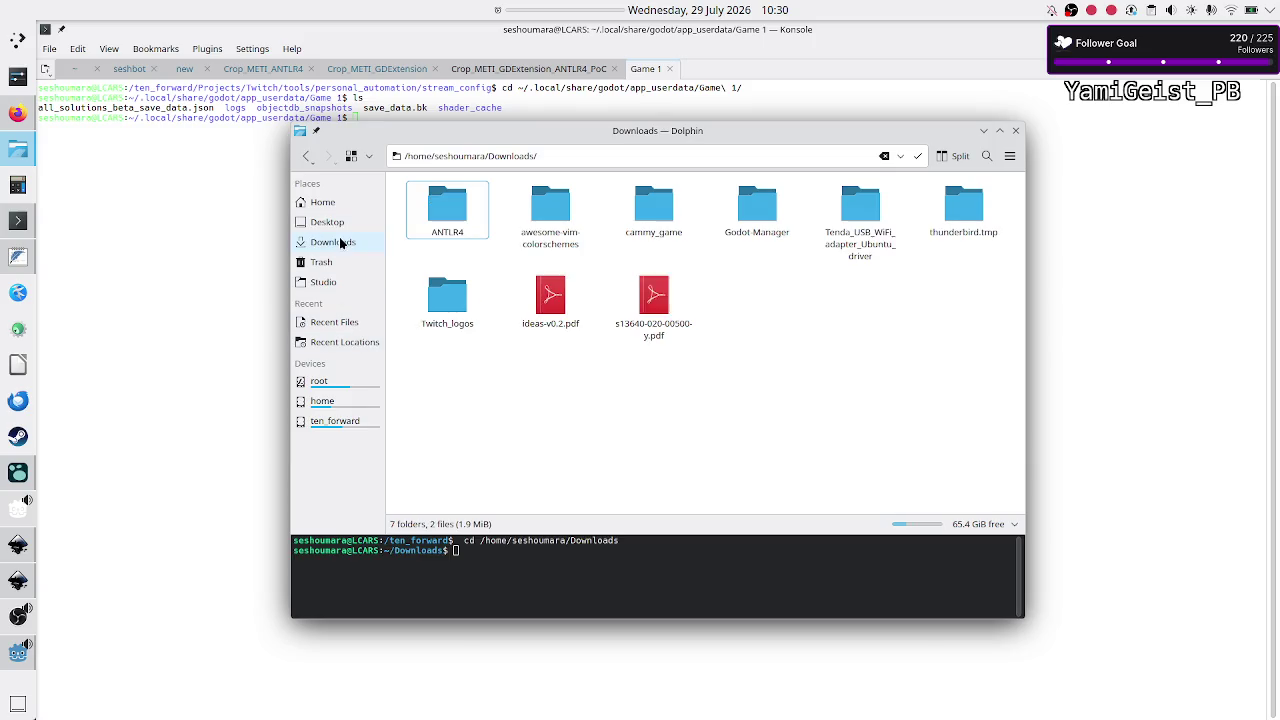
{"action": "right_click", "coordinate": [577, 406]}
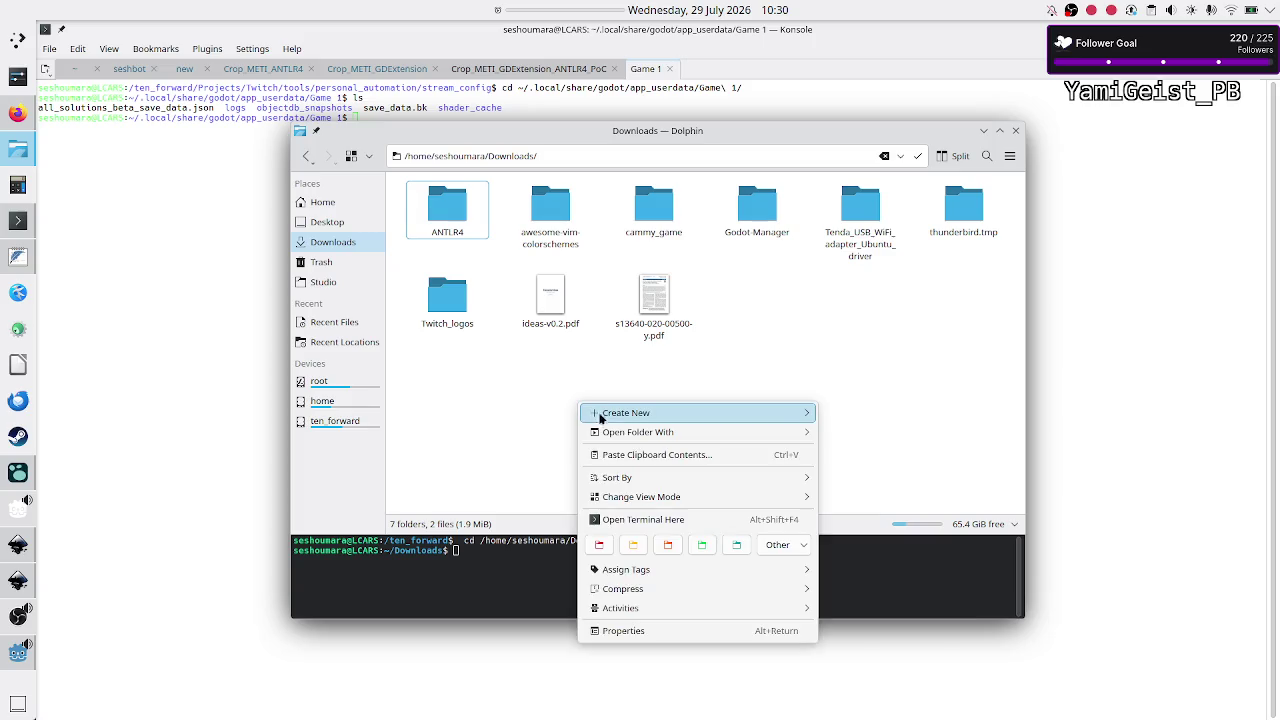
{"action": "mouse_move", "coordinate": [638, 439]}
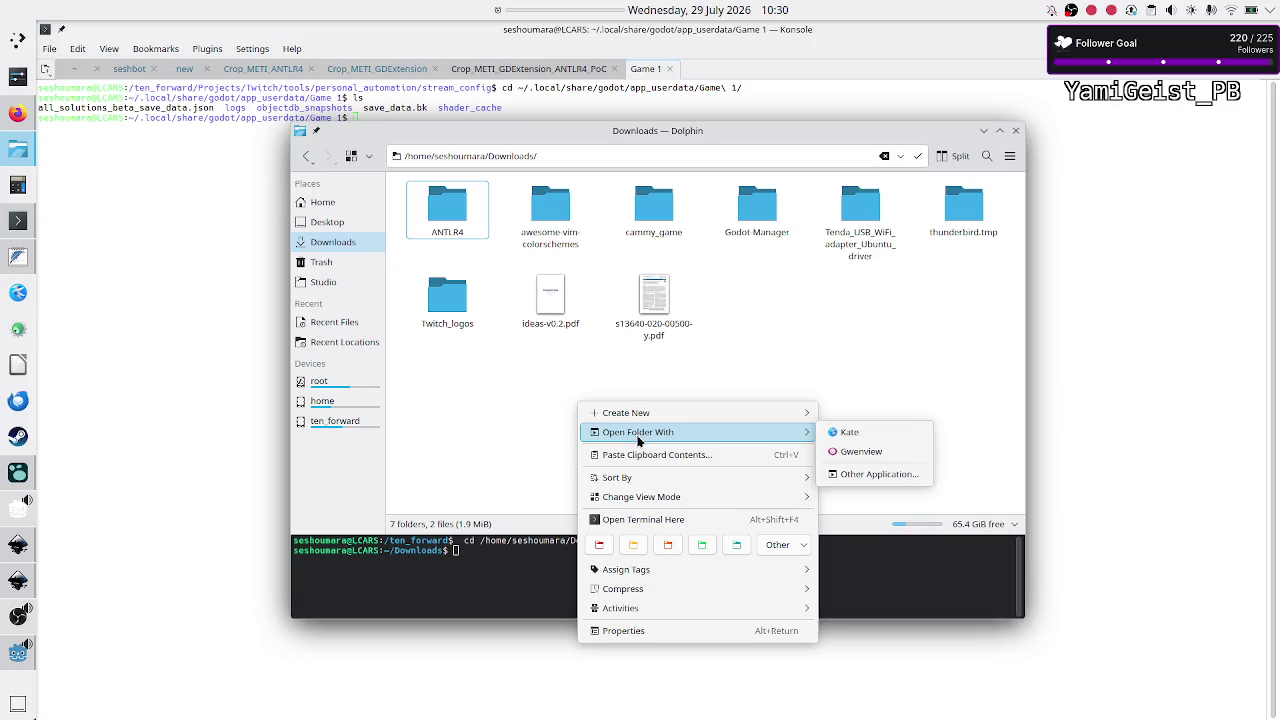
{"action": "mouse_move", "coordinate": [670, 420]}
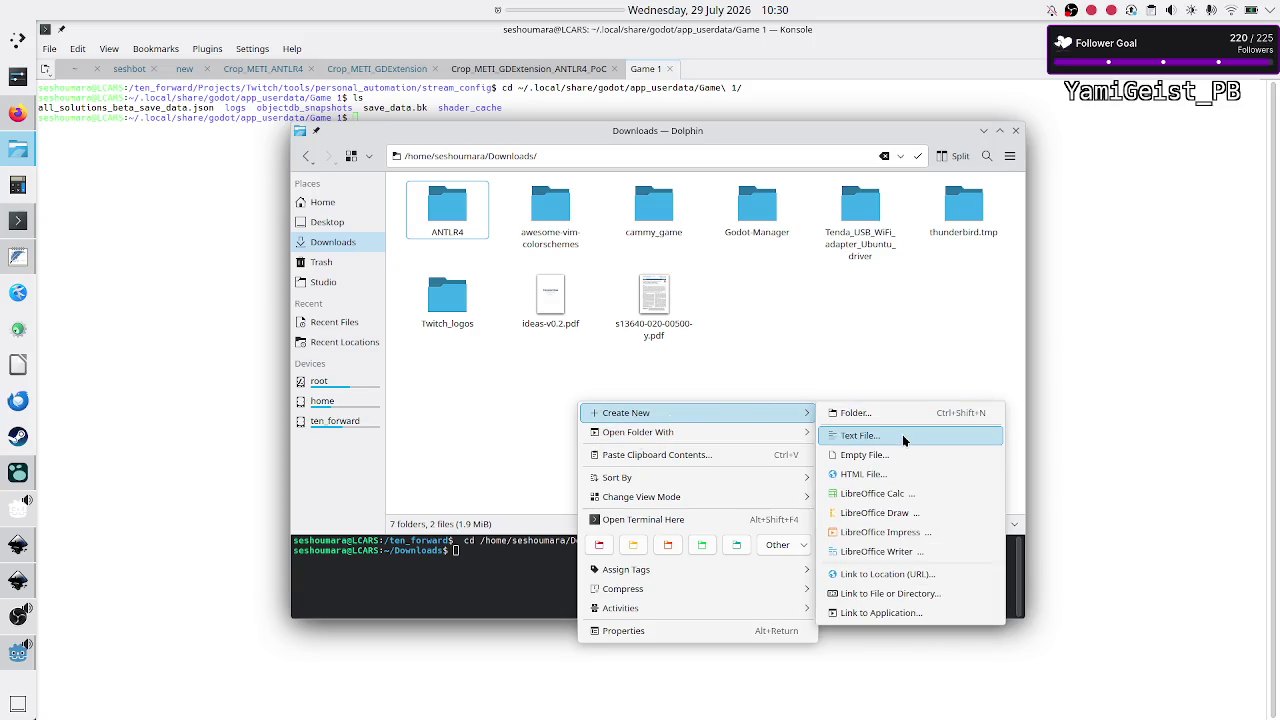
{"action": "left_click", "coordinate": [903, 440]}
{"action": "type", "text": "test"}
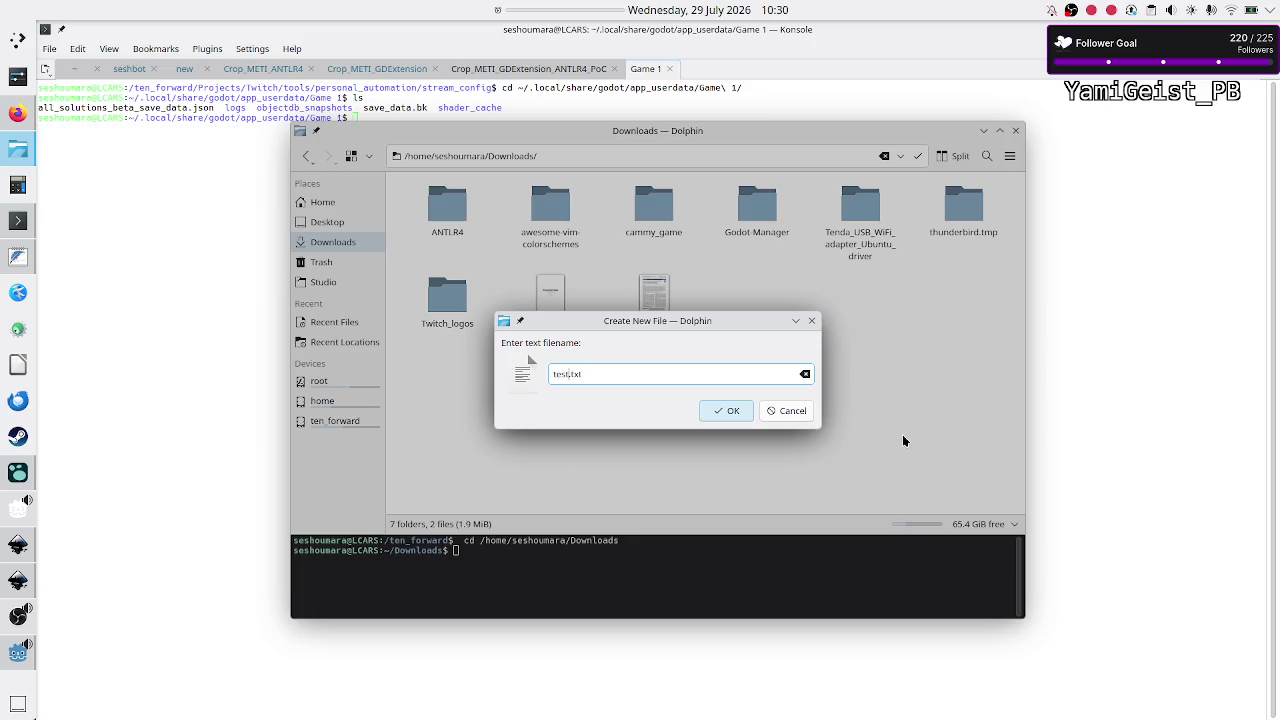
{"action": "left_click", "coordinate": [712, 410]}
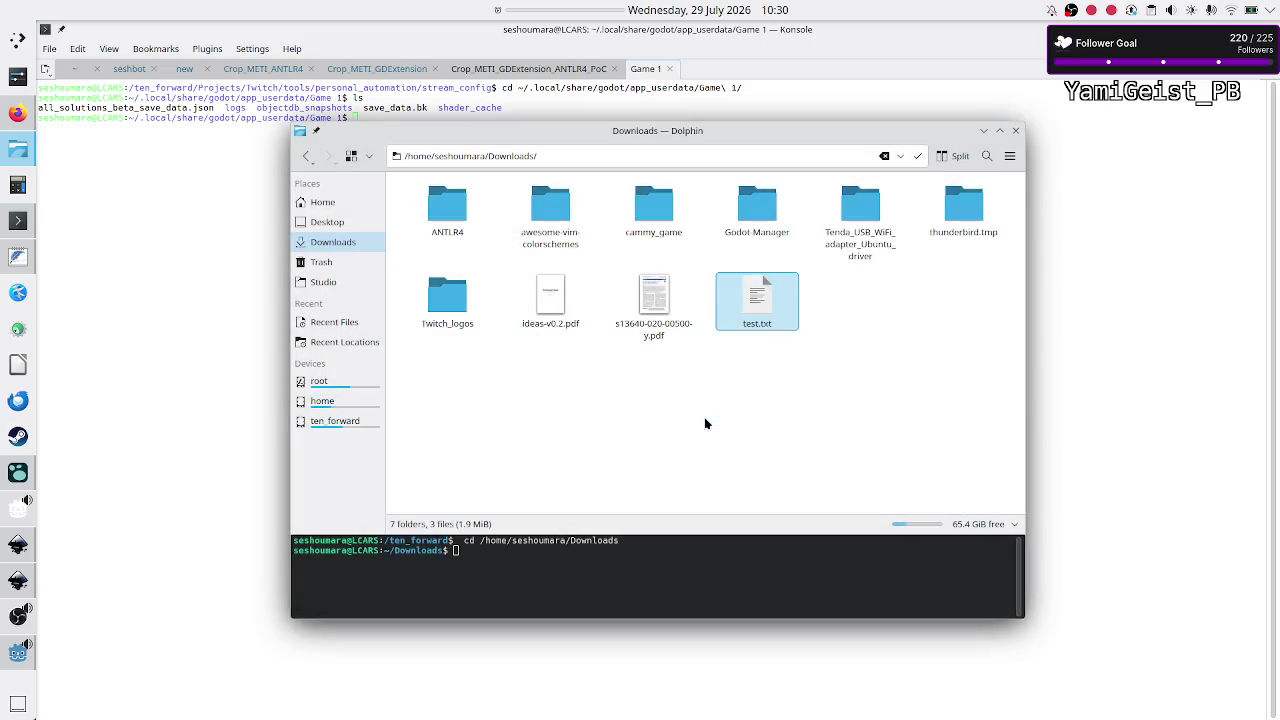
{"action": "right_click", "coordinate": [759, 321]}
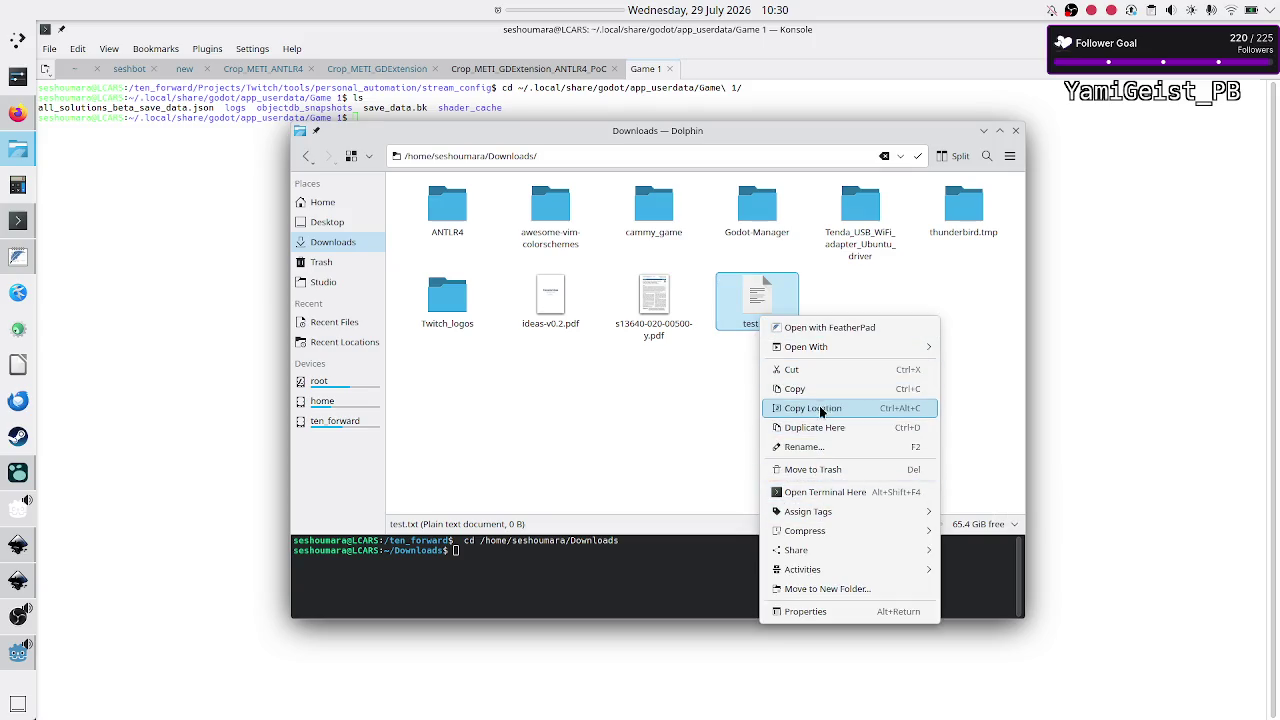
{"action": "left_click", "coordinate": [826, 468]}
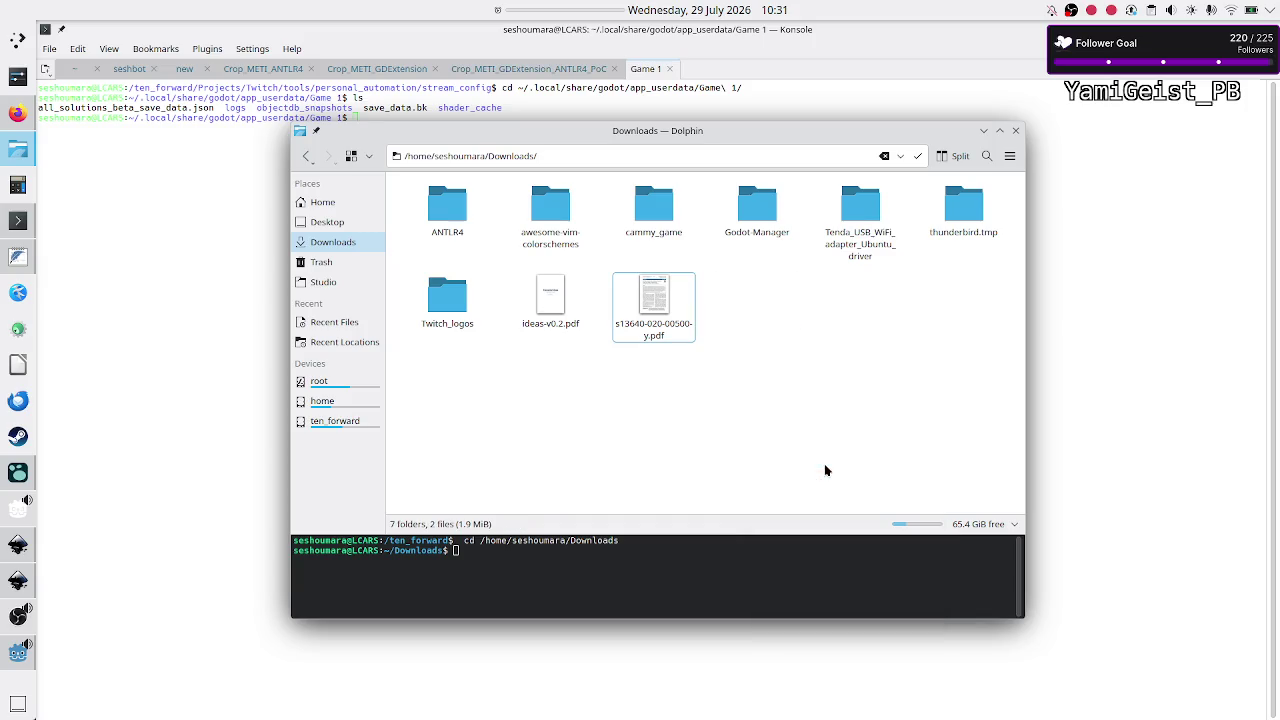